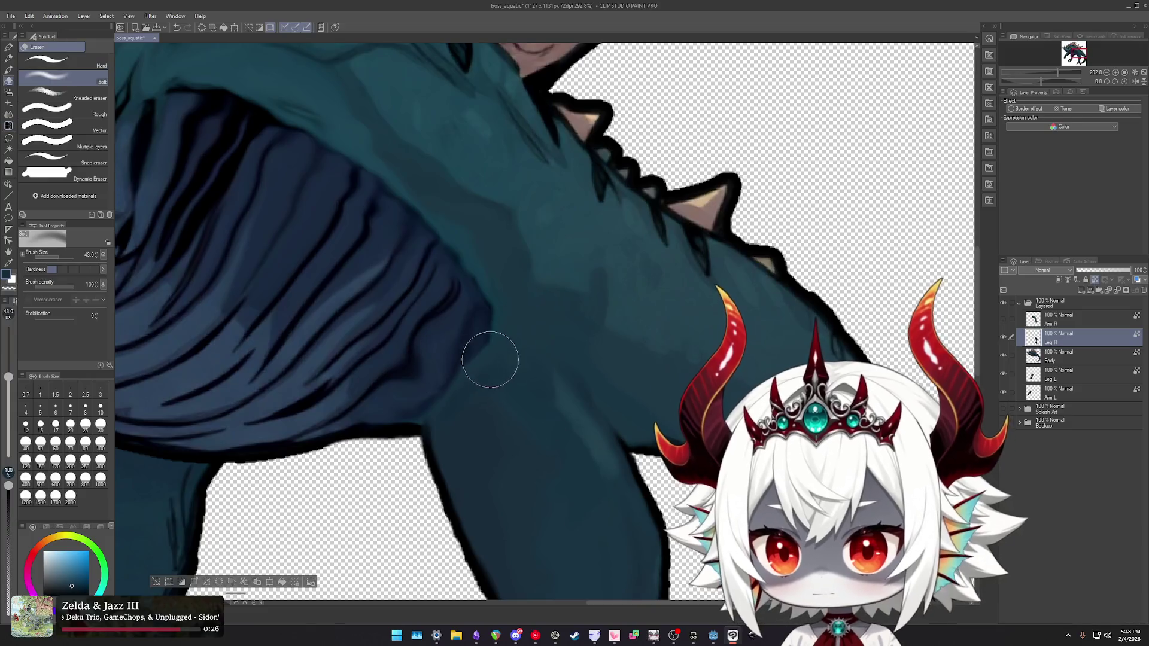
# - Switch from the Eraser to the Blend tool's Fingertip sub tool with the J shortcut
pyautogui.scroll(2, 434, 371)
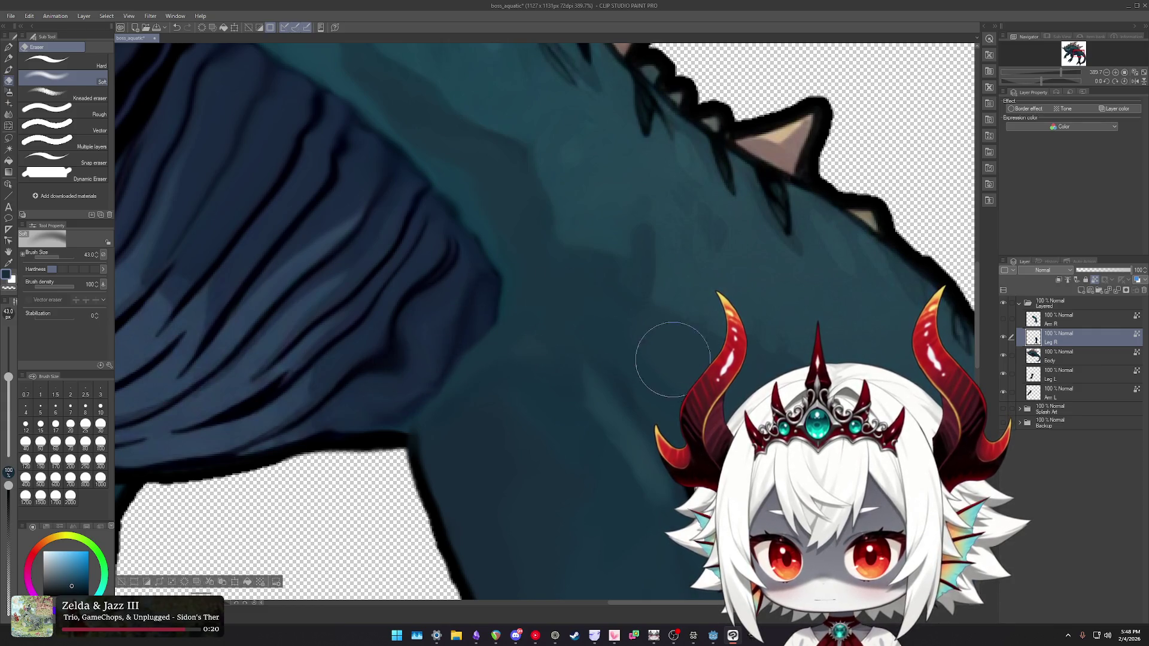
pyautogui.scroll(-7, 677, 348)
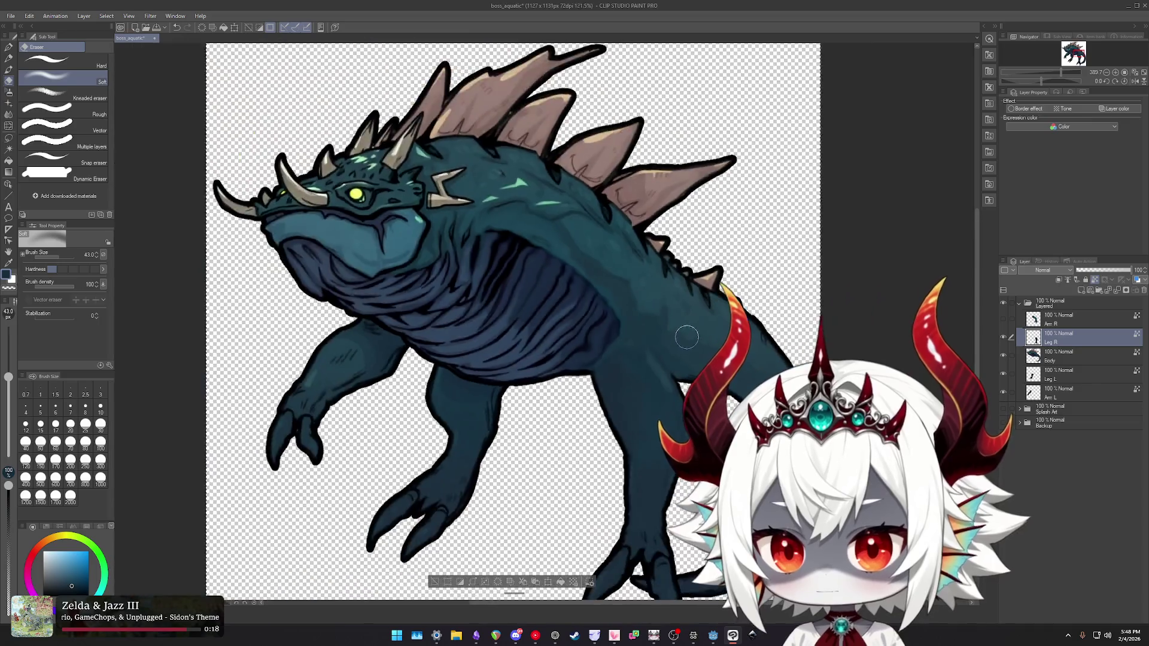
pyautogui.scroll(6, 575, 329)
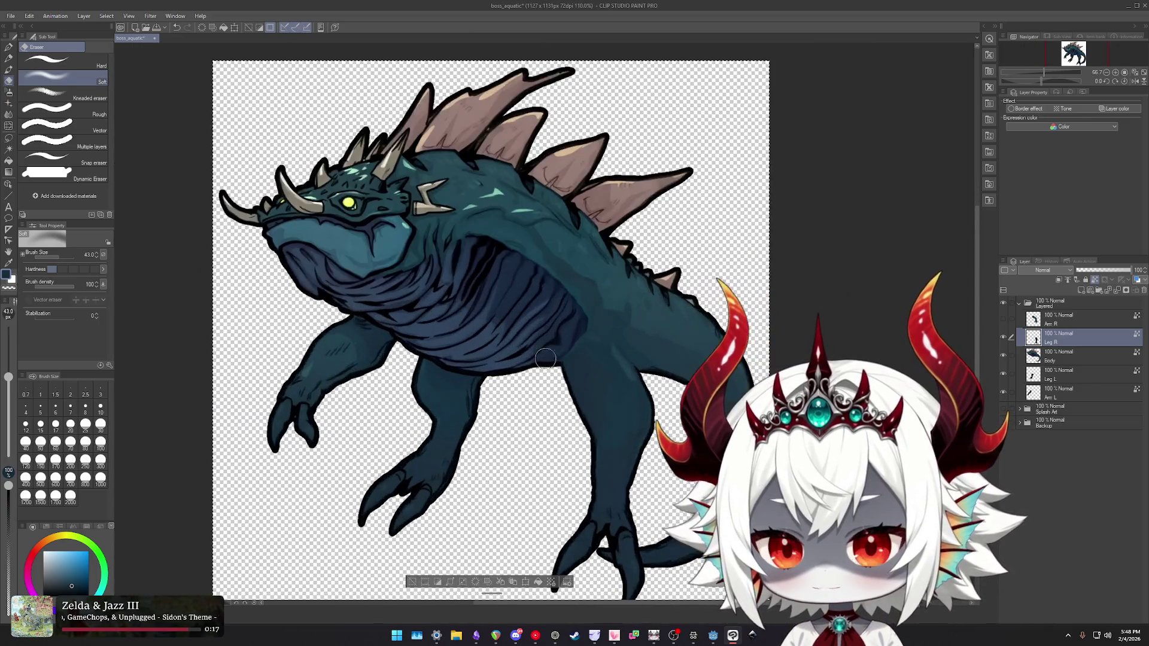
pyautogui.scroll(-5, 625, 400)
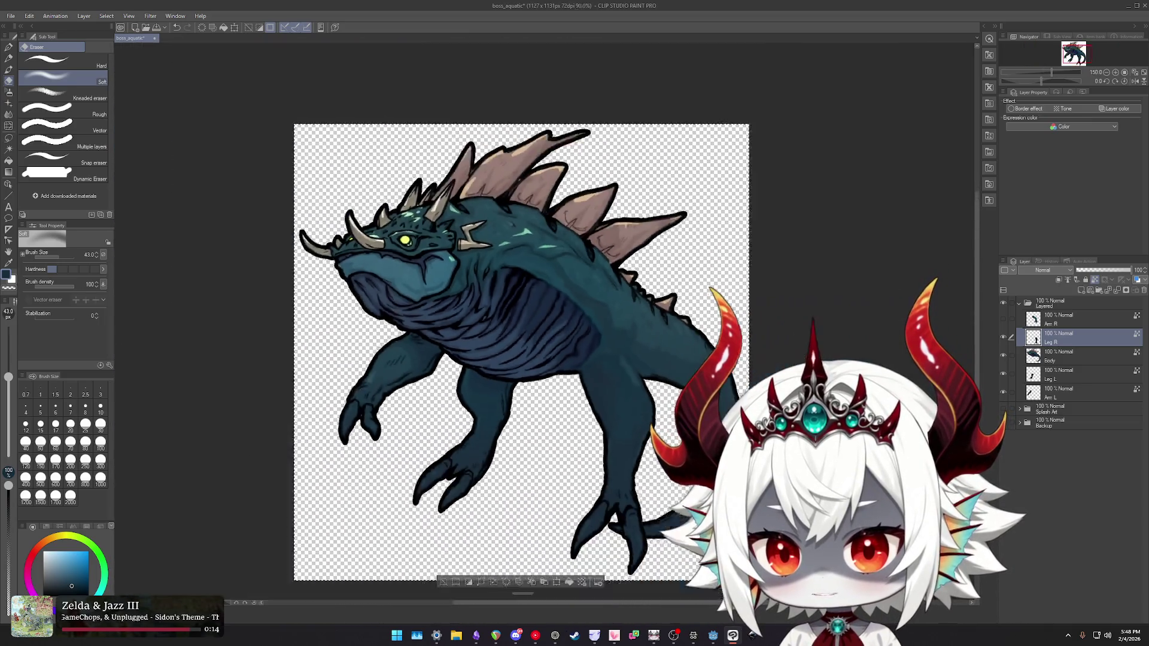
pyautogui.scroll(5, 608, 378)
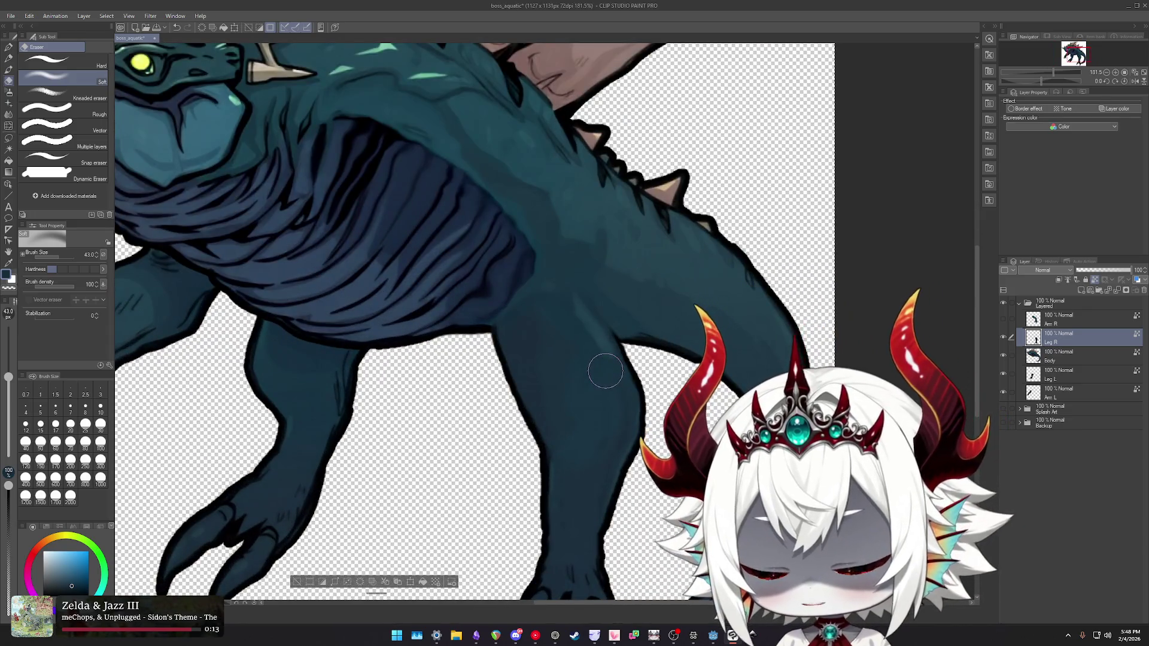
pyautogui.press('j')
pyautogui.press('j')
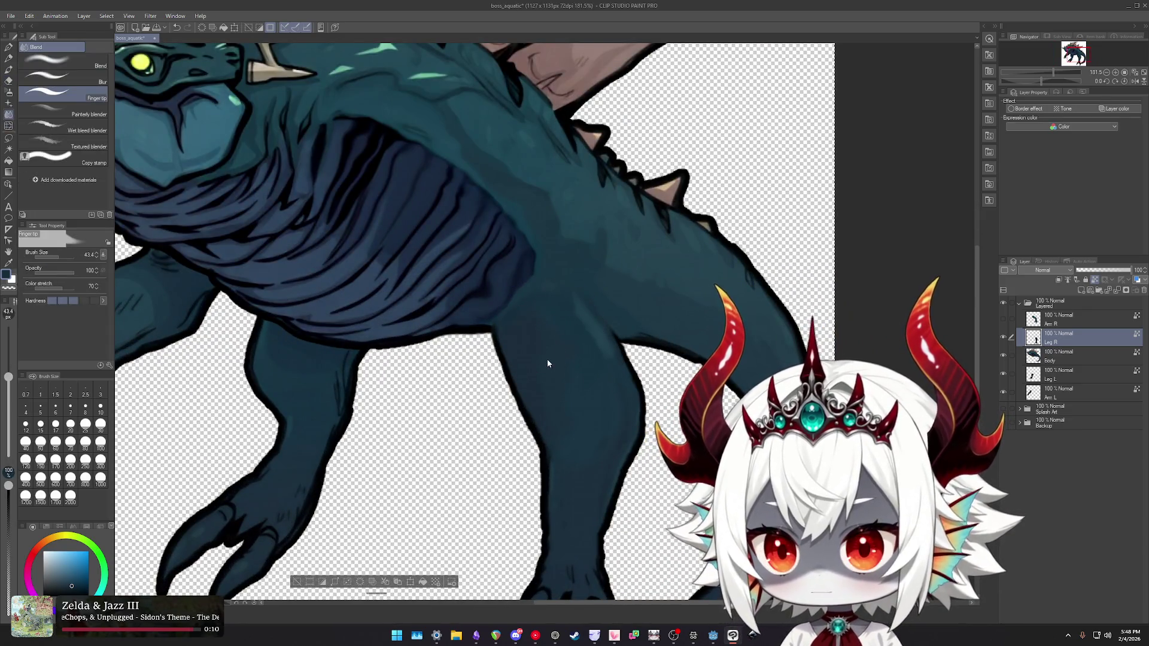
# - Smudge the hip and upper-leg shading smooth, then add the Arm R layer to the selection
pyautogui.moveTo(551, 322)
pyautogui.mouseDown()
pyautogui.moveTo(569, 303)
pyautogui.moveTo(614, 330)
pyautogui.moveTo(597, 333)
pyautogui.moveTo(611, 383)
pyautogui.mouseUp()
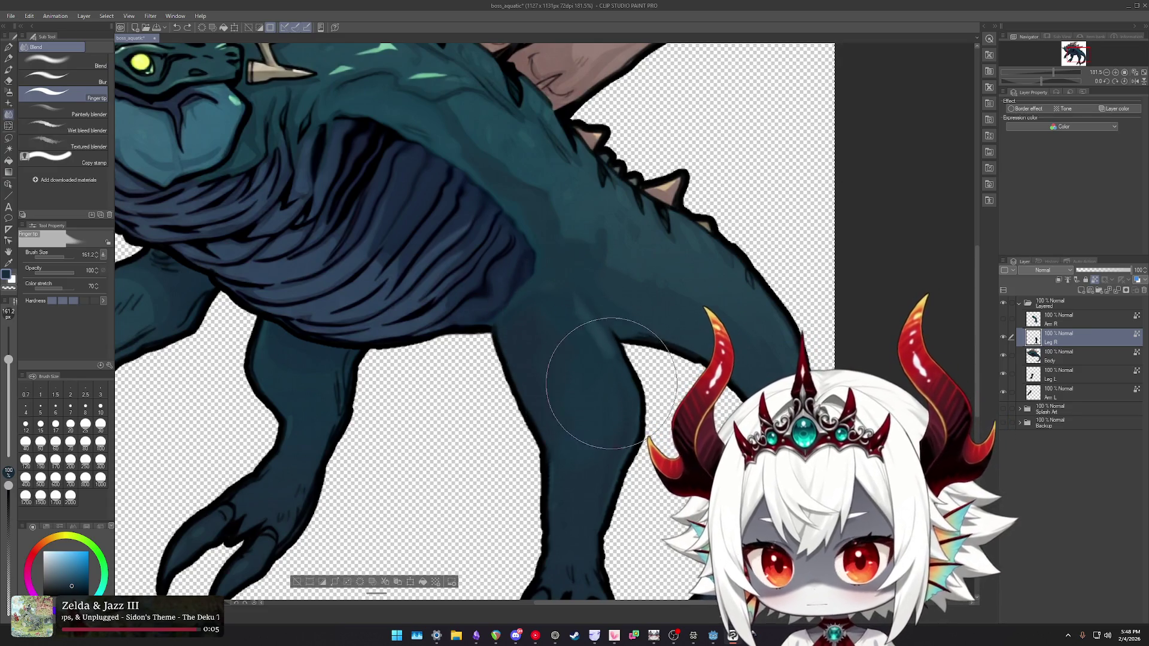
pyautogui.scroll(3, 551, 376)
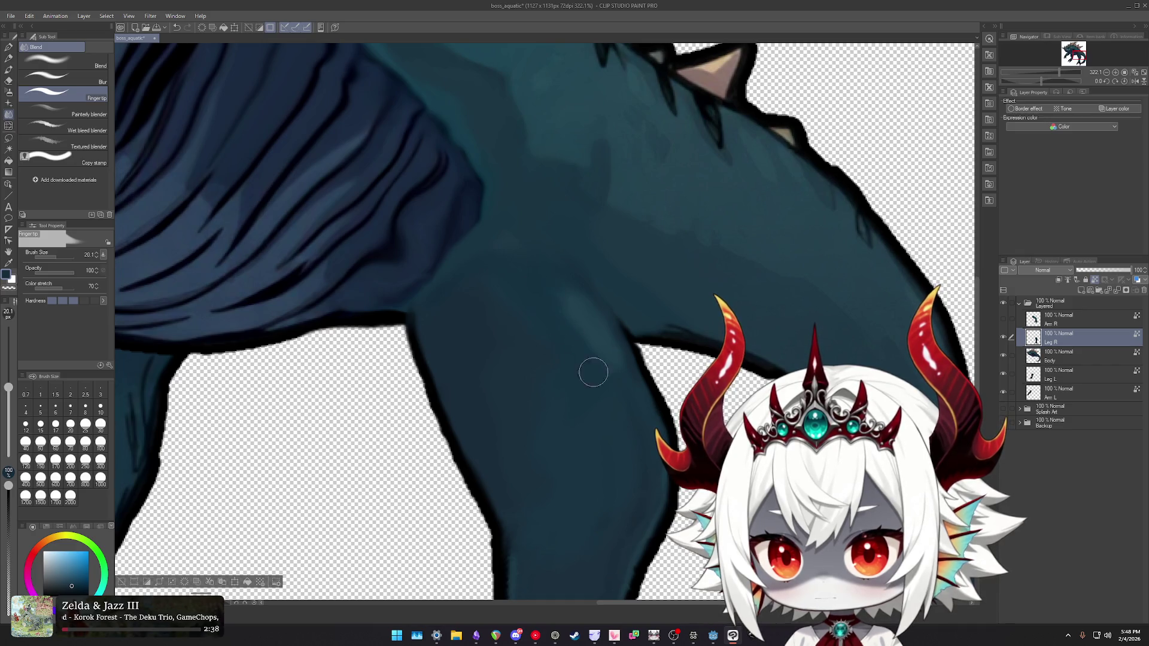
pyautogui.scroll(-3, 575, 375)
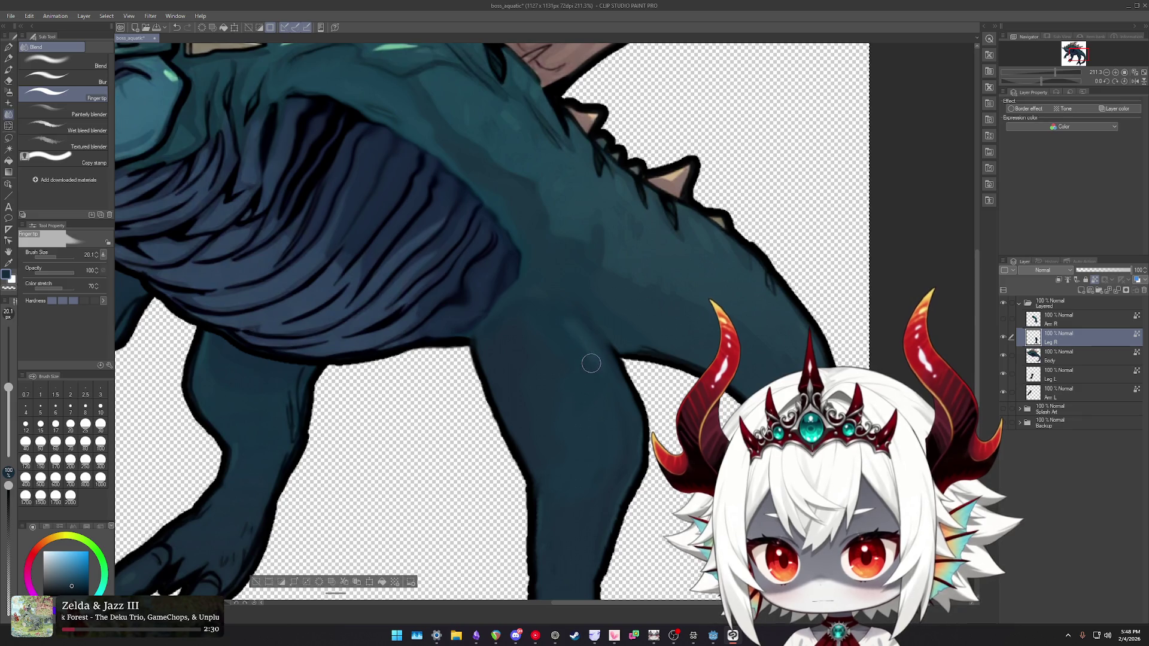
pyautogui.scroll(-5, 605, 382)
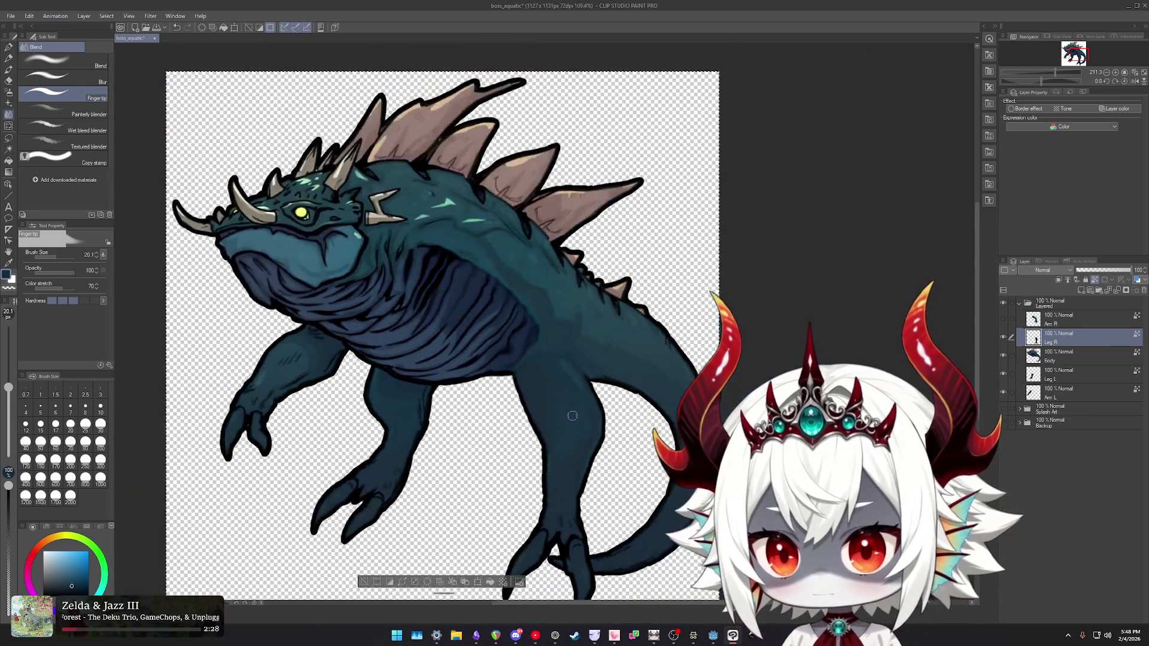
pyautogui.scroll(3, 575, 393)
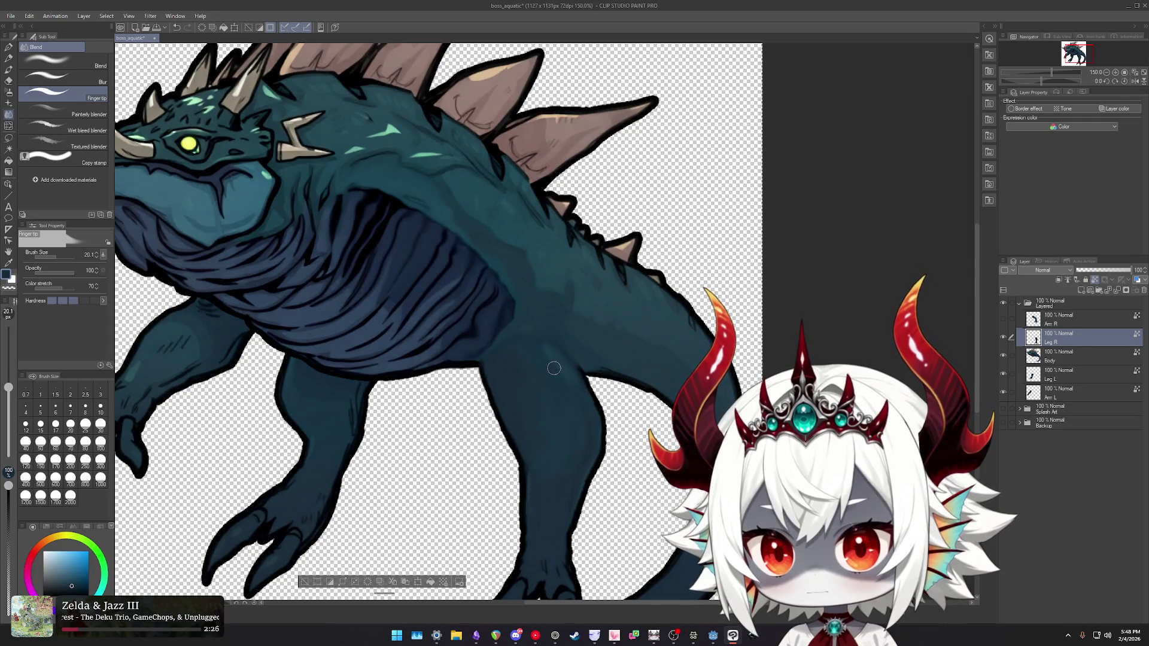
pyautogui.scroll(-5, 546, 355)
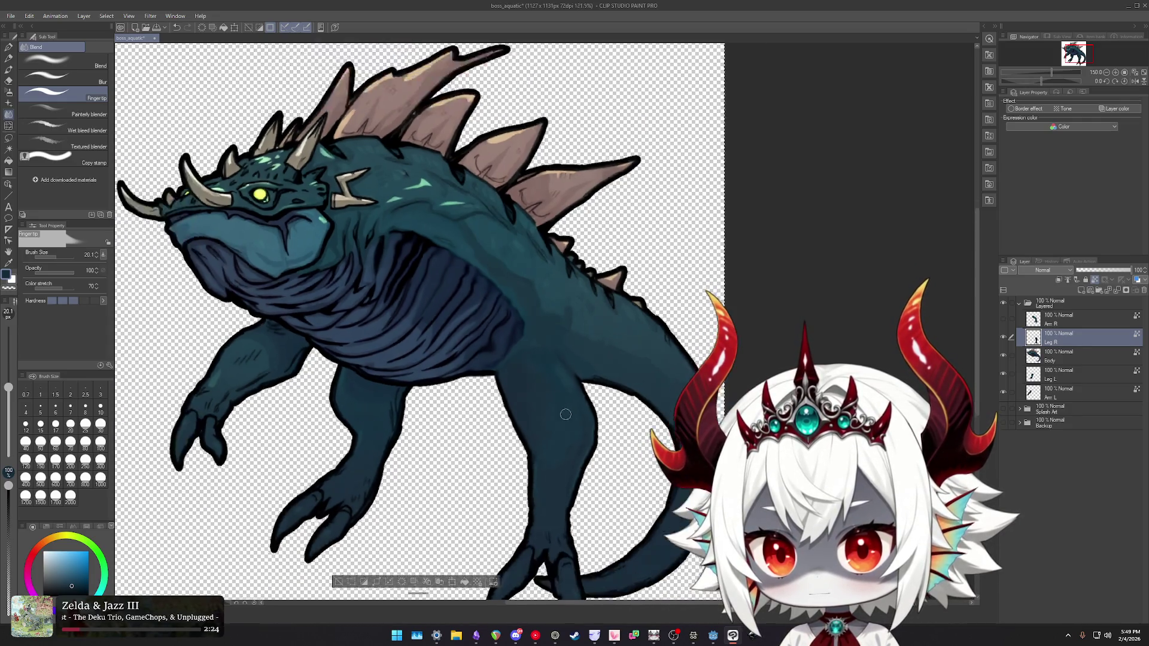
pyautogui.scroll(5, 611, 377)
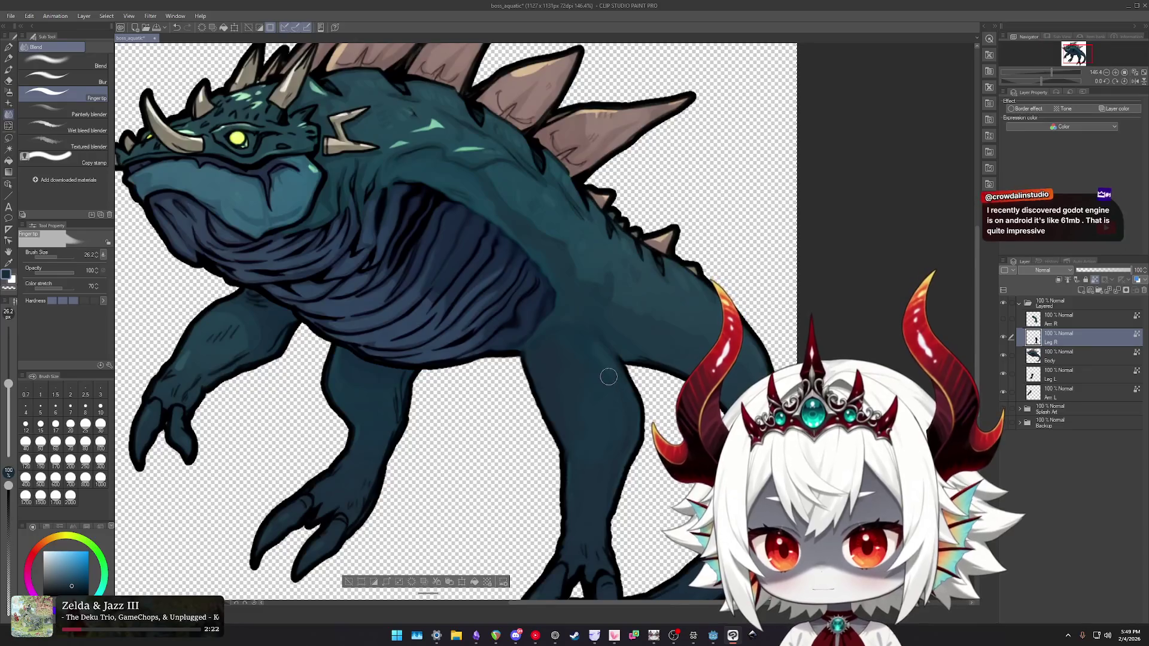
pyautogui.scroll(-5, 623, 423)
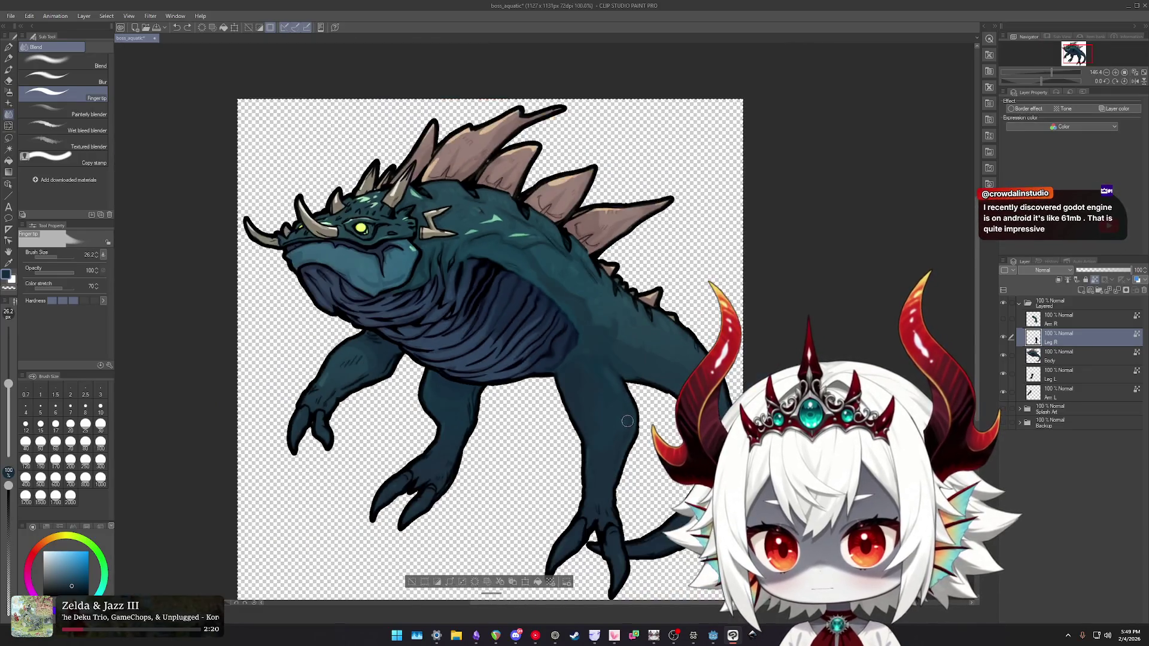
pyautogui.click(1010, 319)
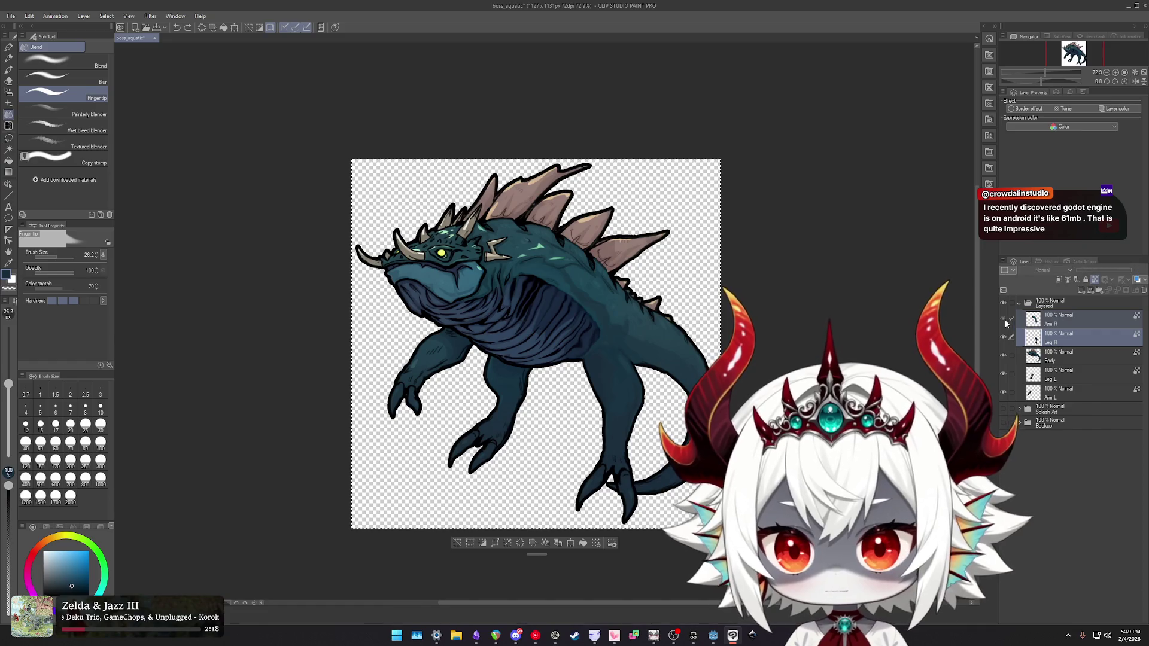
# - Smudge along the leg's outline edge, then select the Body layer
pyautogui.scroll(10, 585, 352)
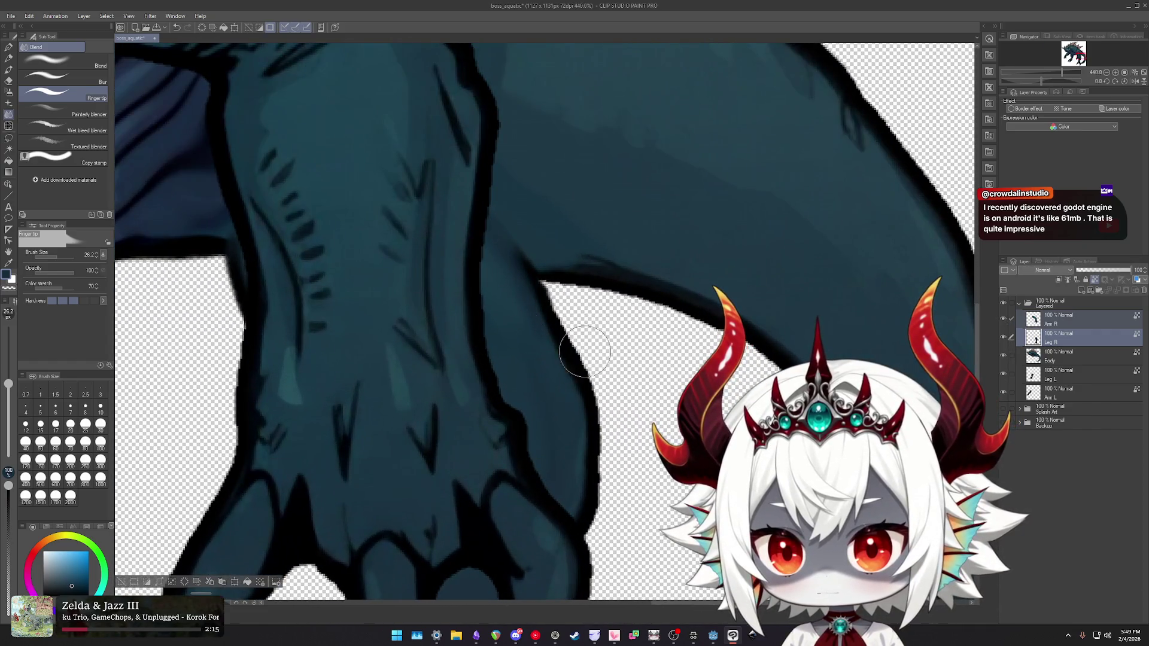
pyautogui.moveTo(586, 352); pyautogui.dragTo(546, 281)
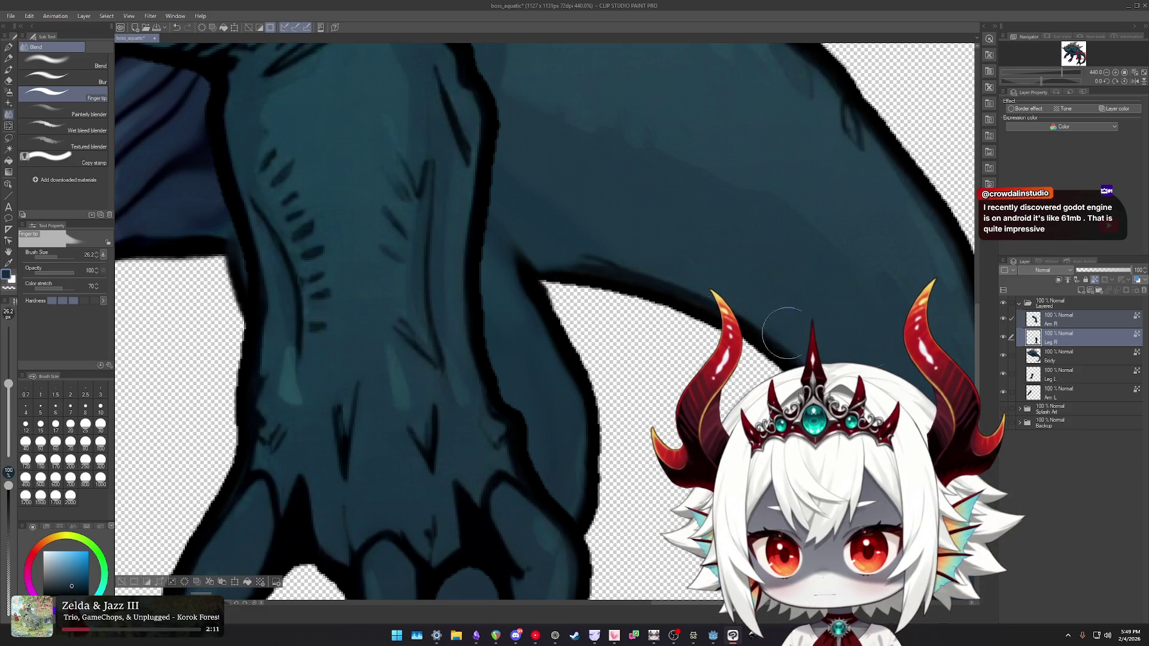
pyautogui.keyDown('ctrl'); pyautogui.keyDown('shift'); pyautogui.click(595, 302); pyautogui.keyUp('shift'); pyautogui.keyUp('ctrl')
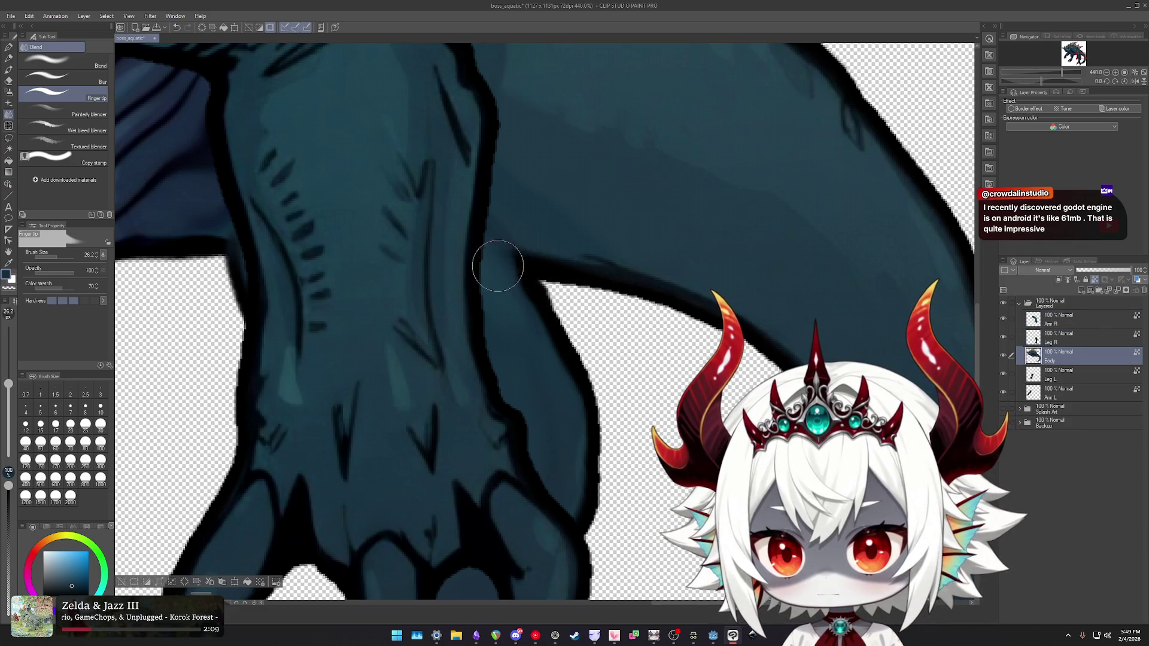
pyautogui.scroll(-3, 619, 376)
pyautogui.scroll(-2, 619, 376)
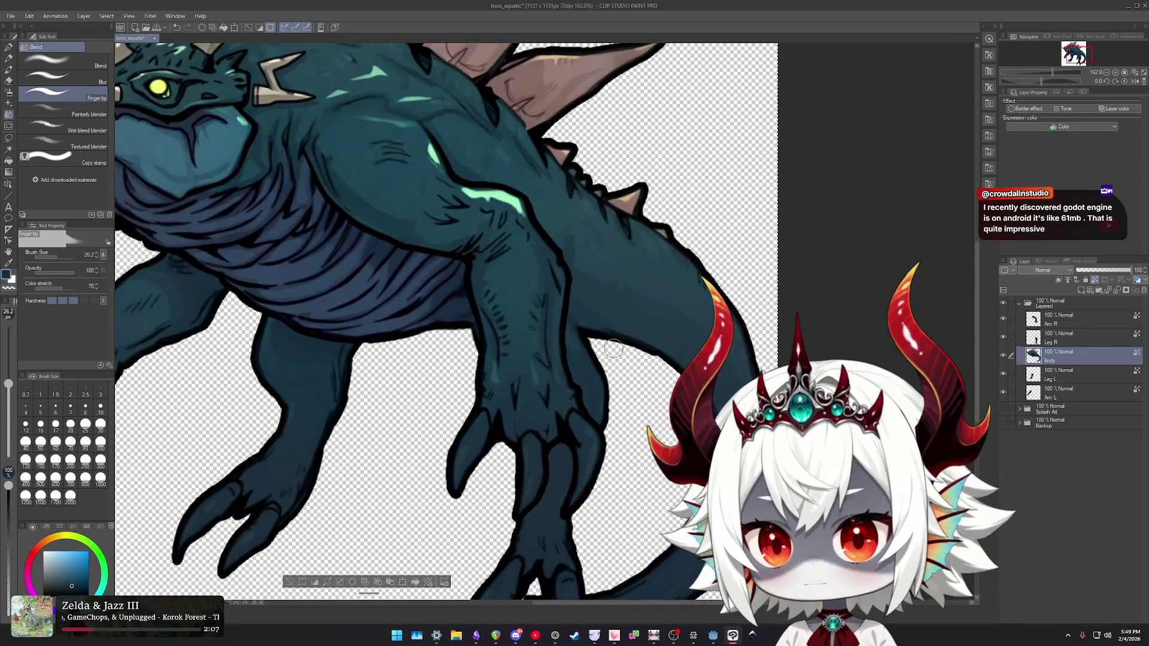
pyautogui.scroll(5, 618, 316)
# - Toggle the Leg R and Body layers' visibility to compare the leg, then take the soft Eraser
pyautogui.click(1052, 340)
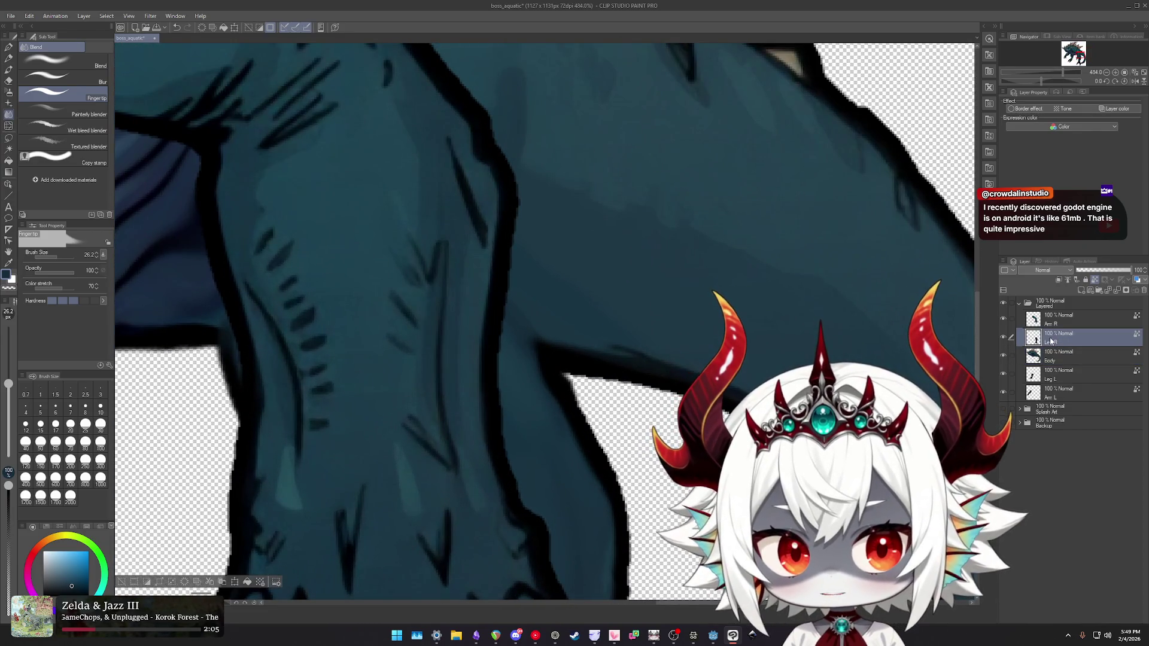
pyautogui.click(1006, 338)
pyautogui.click(1006, 339)
pyautogui.keyDown('alt'); pyautogui.click(1006, 339); pyautogui.keyUp('alt')
pyautogui.keyDown('alt'); pyautogui.click(1005, 338); pyautogui.keyUp('alt')
pyautogui.keyDown('alt'); pyautogui.click(1006, 339); pyautogui.keyUp('alt')
pyautogui.keyDown('alt'); pyautogui.click(1006, 339); pyautogui.keyUp('alt')
pyautogui.keyDown('alt'); pyautogui.click(1006, 339); pyautogui.keyUp('alt')
pyautogui.keyDown('alt'); pyautogui.click(1006, 339); pyautogui.keyUp('alt')
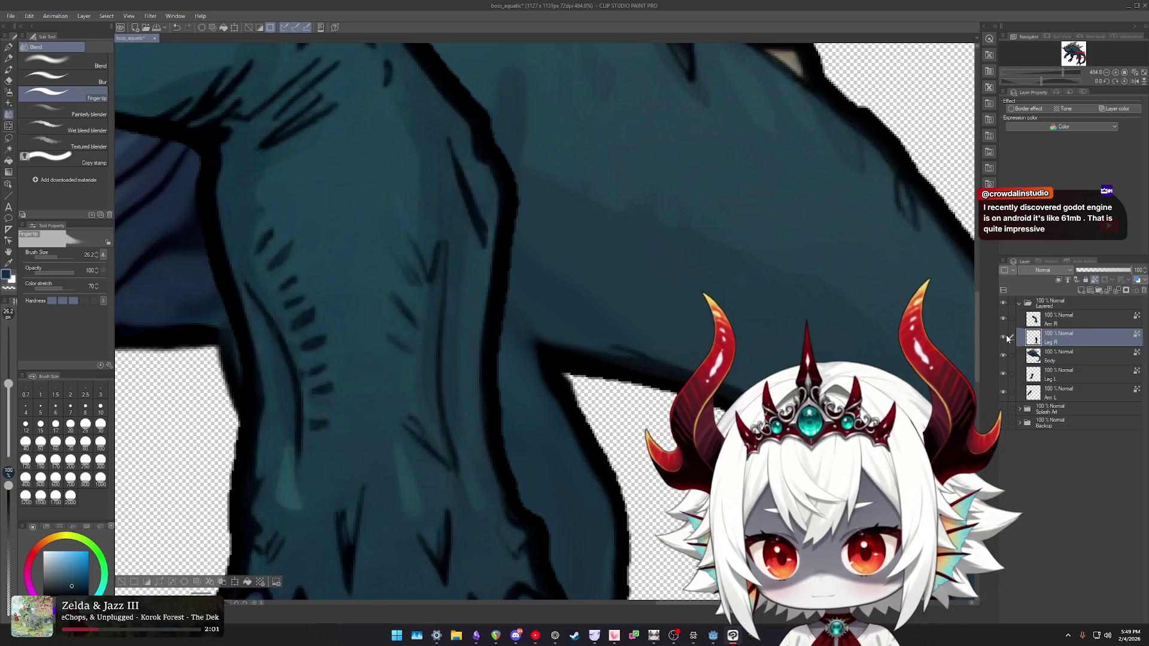
pyautogui.keyDown('alt'); pyautogui.click(1003, 357); pyautogui.keyUp('alt')
pyautogui.keyDown('alt'); pyautogui.click(1004, 357); pyautogui.keyUp('alt')
pyautogui.keyDown('alt'); pyautogui.click(1007, 340); pyautogui.keyUp('alt')
pyautogui.keyDown('alt'); pyautogui.click(1008, 339); pyautogui.keyUp('alt')
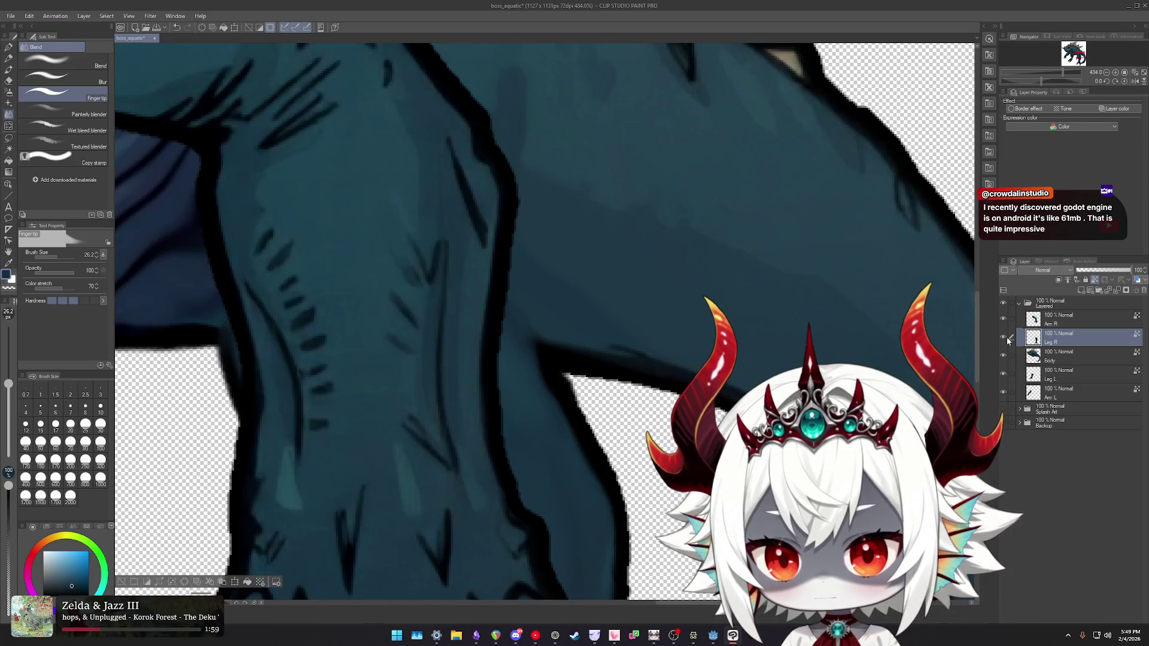
pyautogui.scroll(2, 564, 308)
pyautogui.press('e')
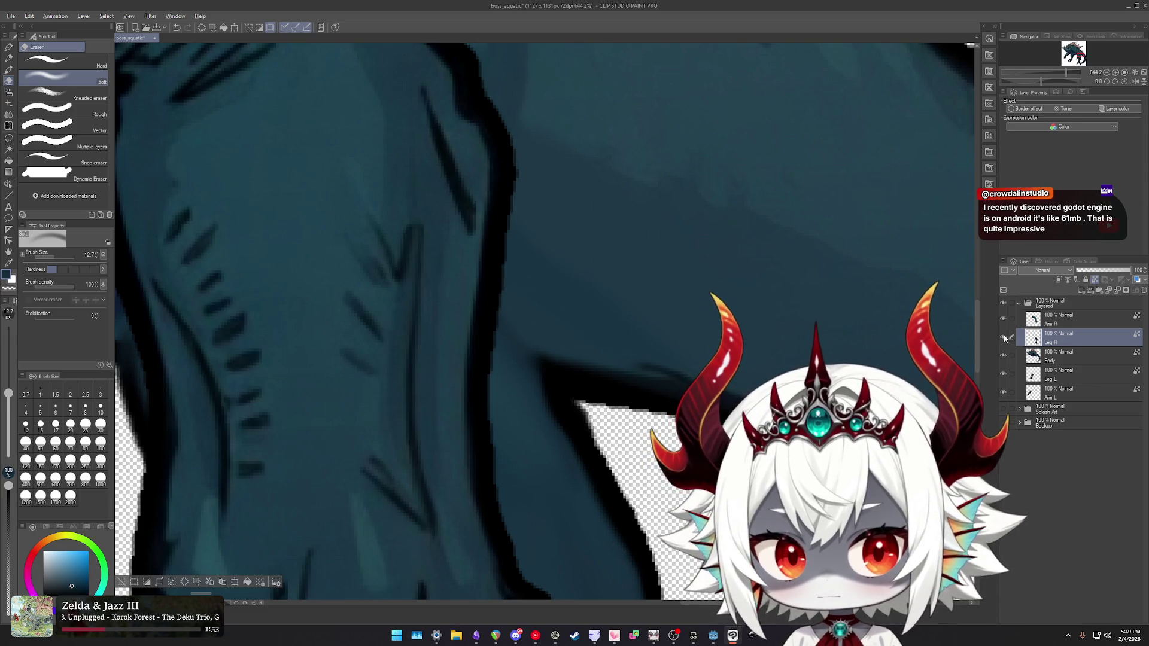
# - Show only the Leg R layer and enlarge the eraser brush
pyautogui.hotkey('ctrl', 'alt', 'shift', 'h')
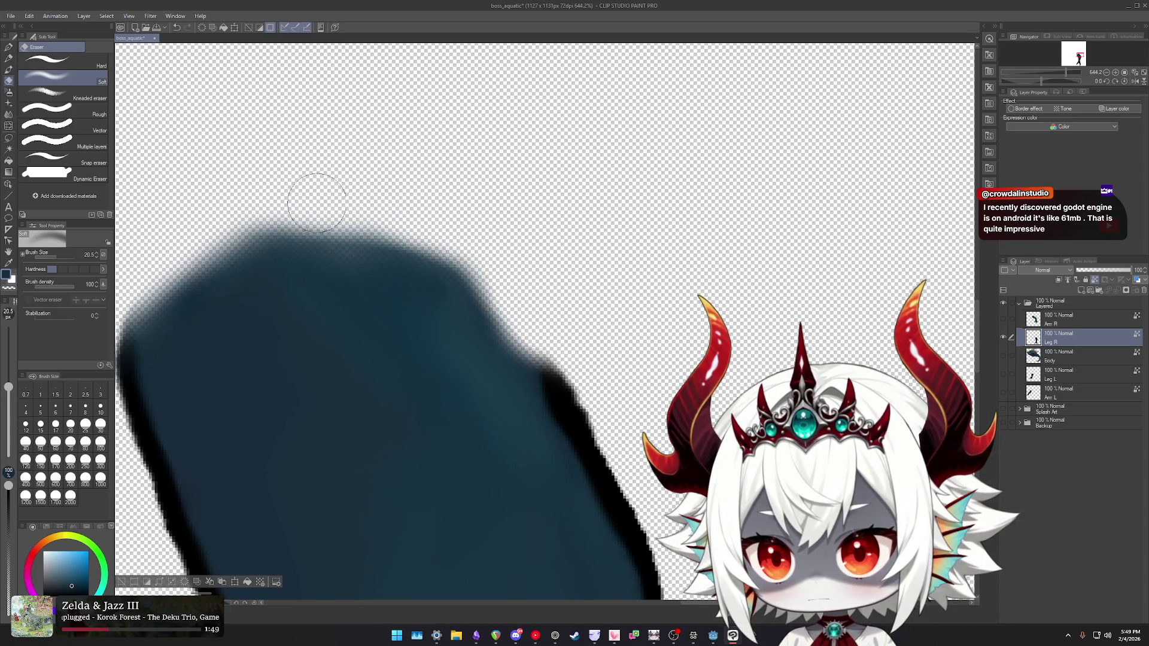
pyautogui.scroll(-2, 488, 231)
pyautogui.press(']')
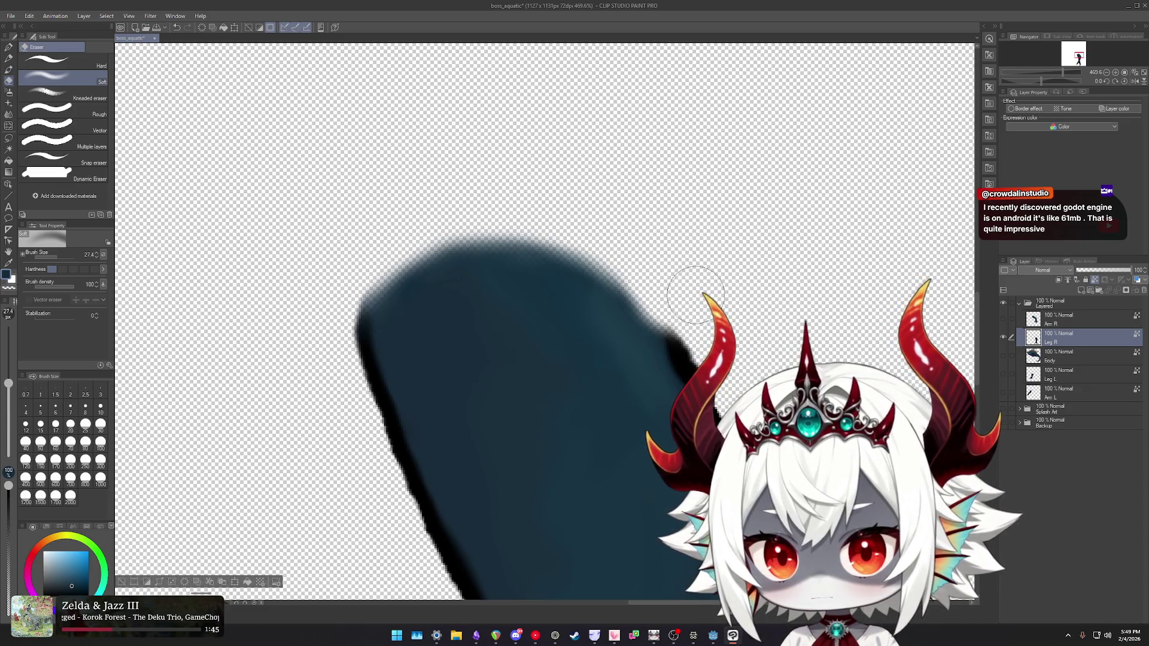
pyautogui.scroll(-2, 692, 287)
pyautogui.scroll(3, 746, 339)
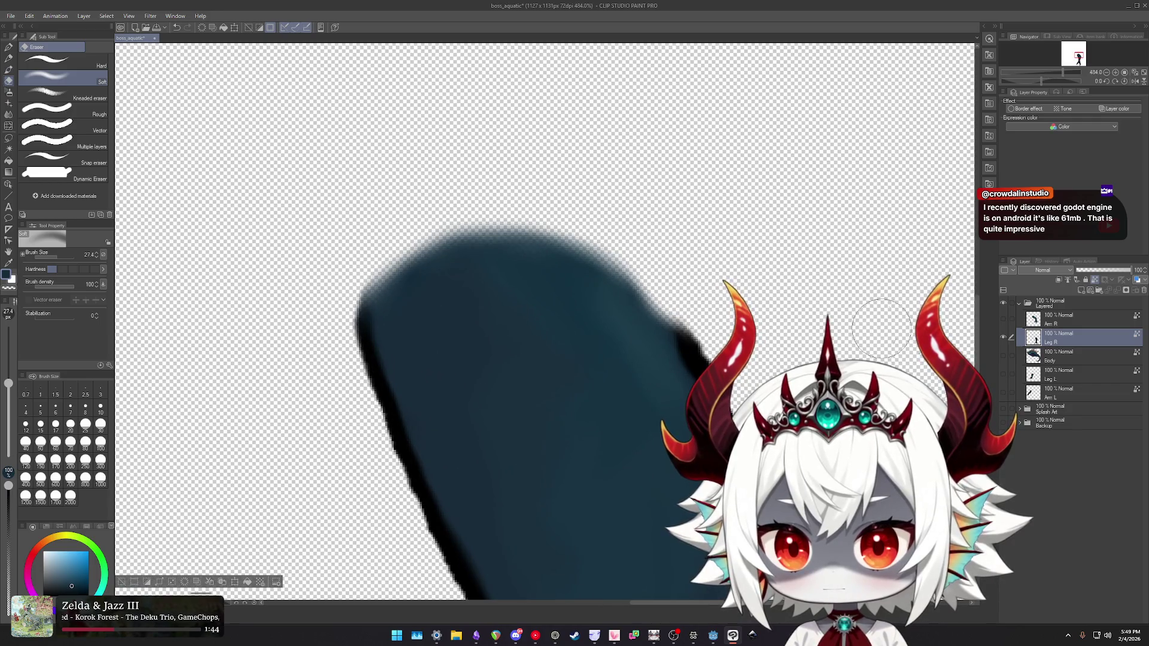
# - Liquify the leg's top-right edge into a squarer corner and show the Body layer again
pyautogui.press('j')
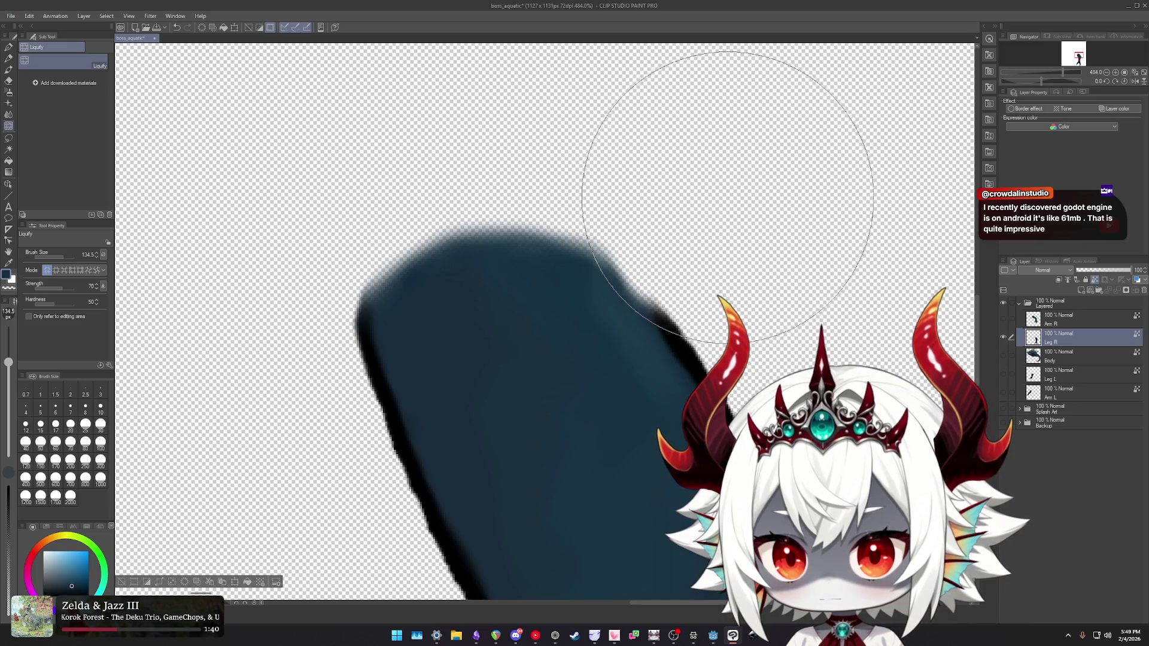
pyautogui.moveTo(693, 193)
pyautogui.mouseDown()
pyautogui.moveTo(684, 210)
pyautogui.moveTo(741, 199)
pyautogui.moveTo(723, 150)
pyautogui.moveTo(689, 135)
pyautogui.moveTo(690, 168)
pyautogui.moveTo(699, 158)
pyautogui.mouseUp()
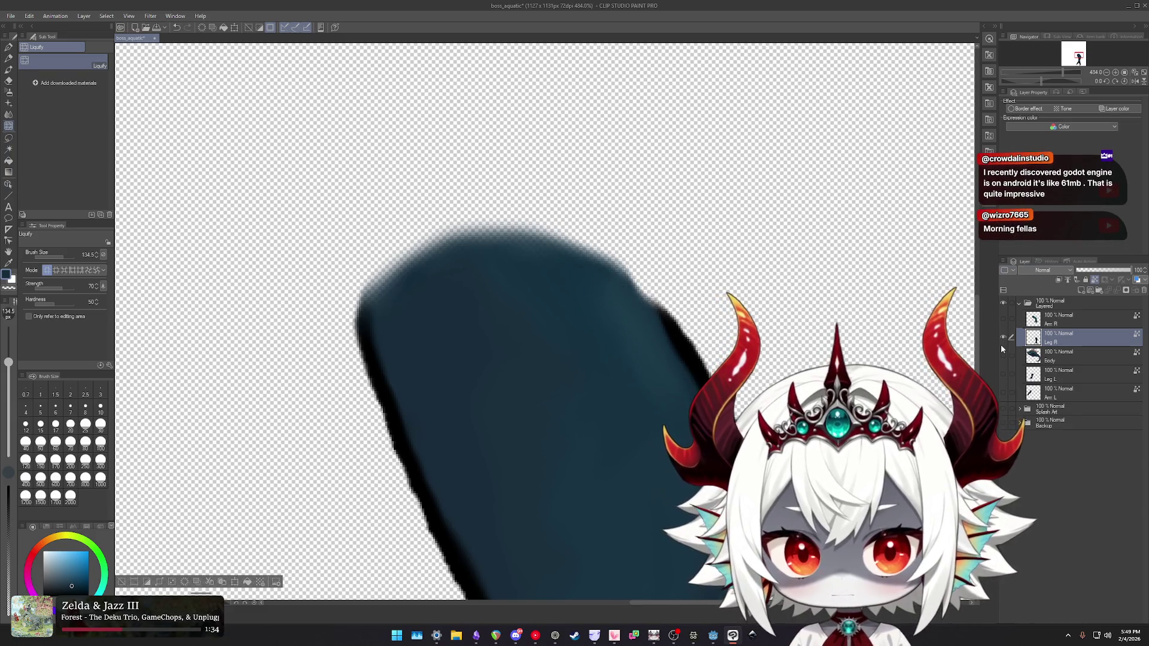
pyautogui.click(1003, 355)
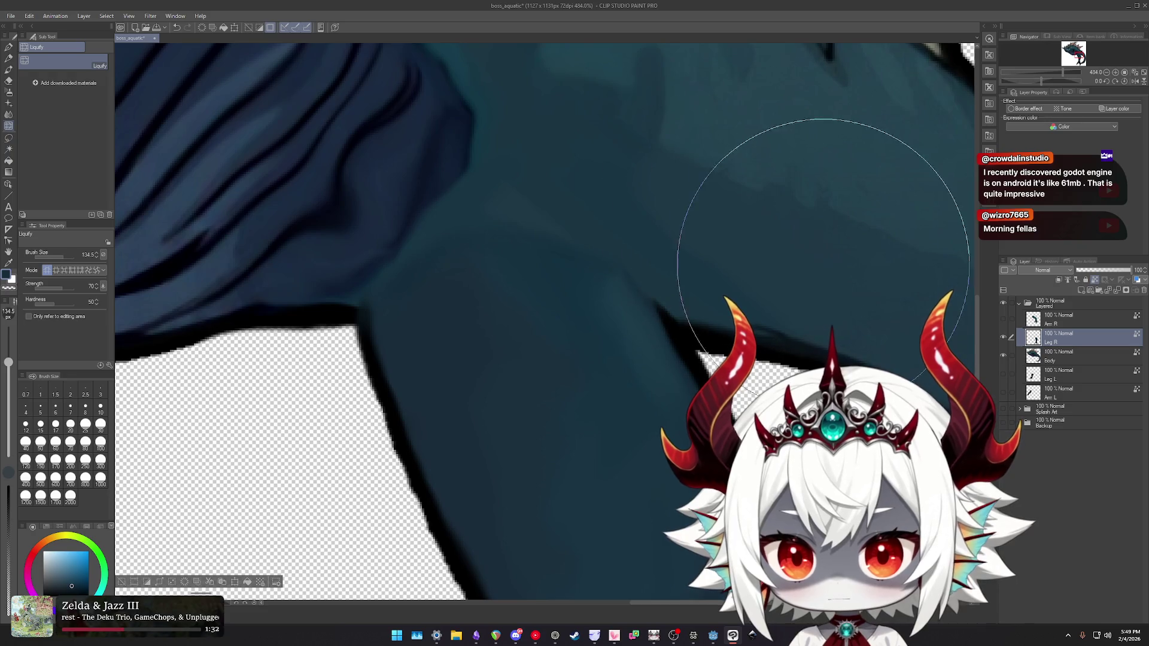
pyautogui.press('e')
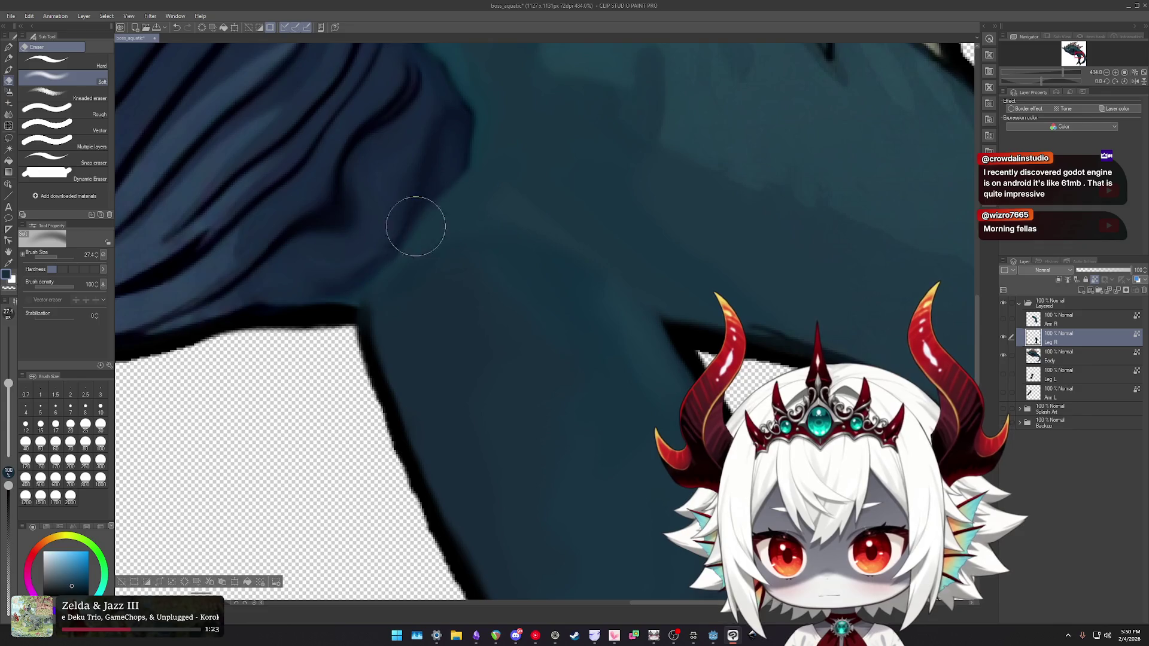
# - Zoom out and make the Arm R and Leg L layers visible again
pyautogui.scroll(-15, 429, 221)
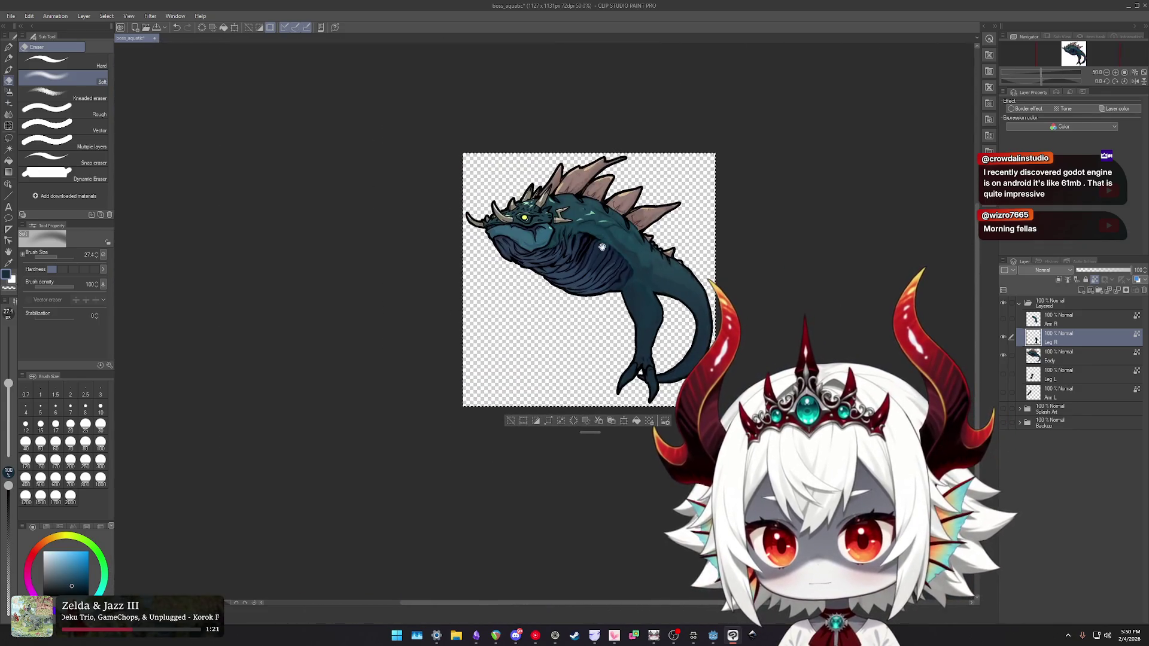
pyautogui.scroll(1, 645, 280)
pyautogui.click(1004, 318)
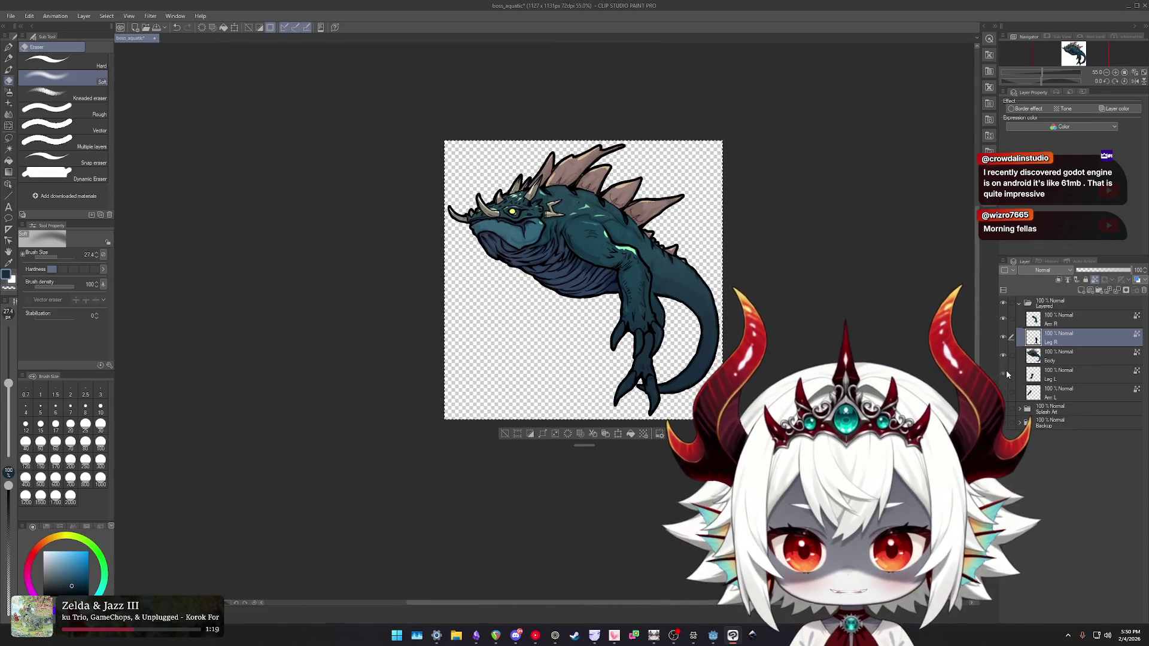
pyautogui.click(1003, 374)
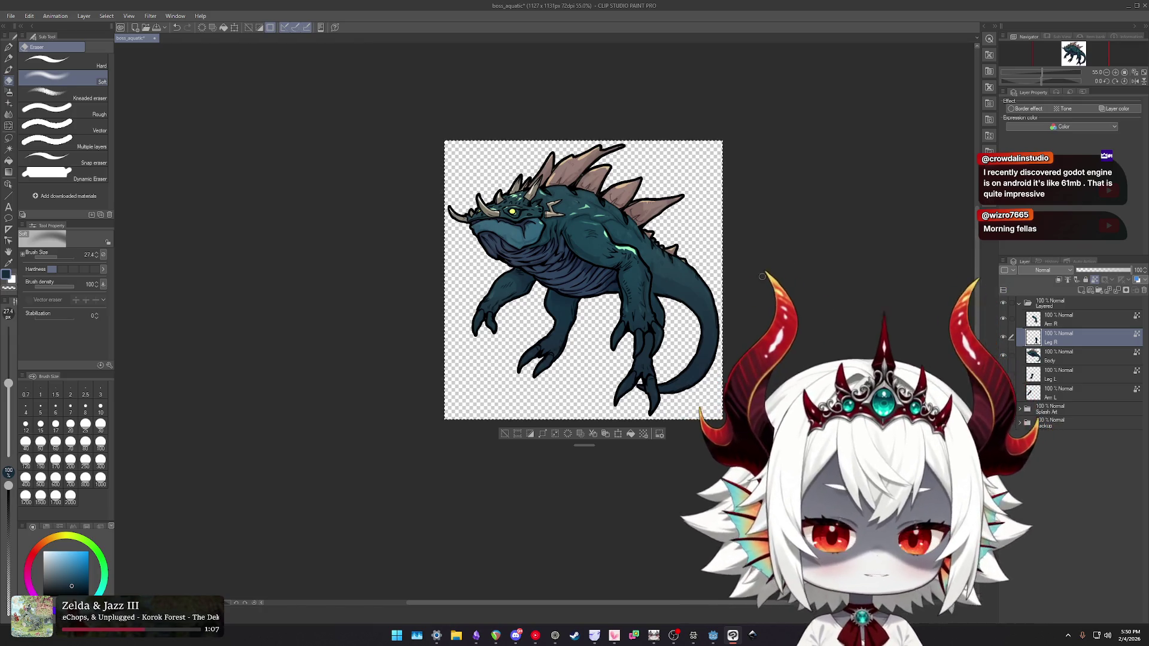
pyautogui.scroll(5, 646, 296)
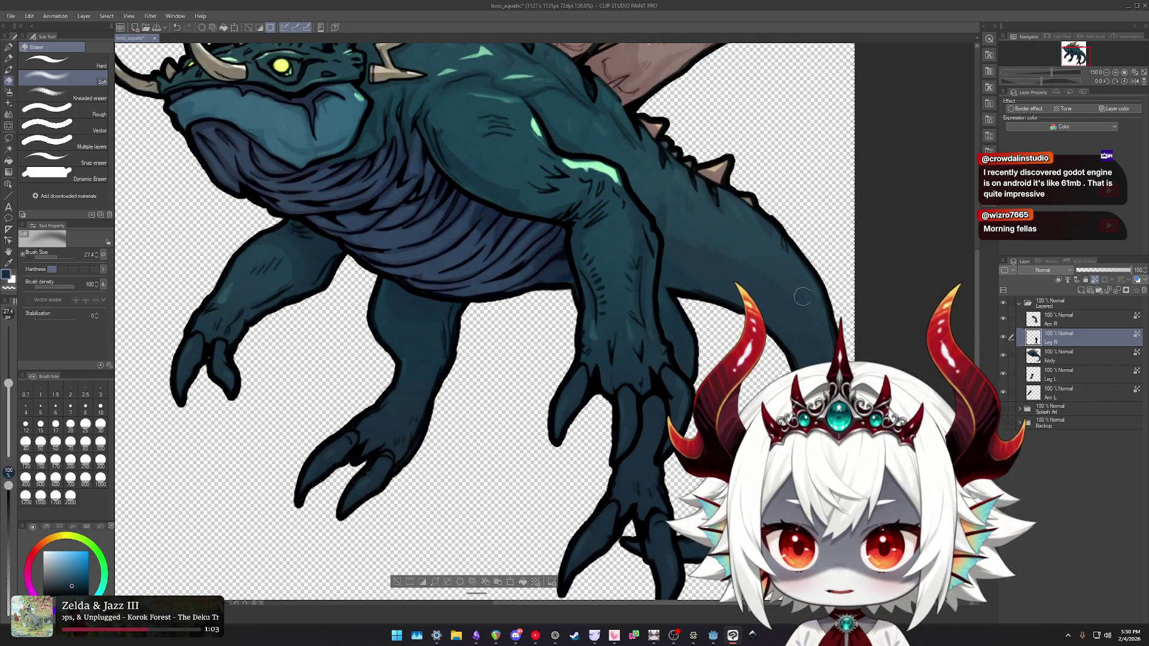
# - With Arm R hidden, airbrush over the Leg R joint, then smudge it with the Fingertip blender
pyautogui.click(1003, 319)
pyautogui.scroll(4, 647, 292)
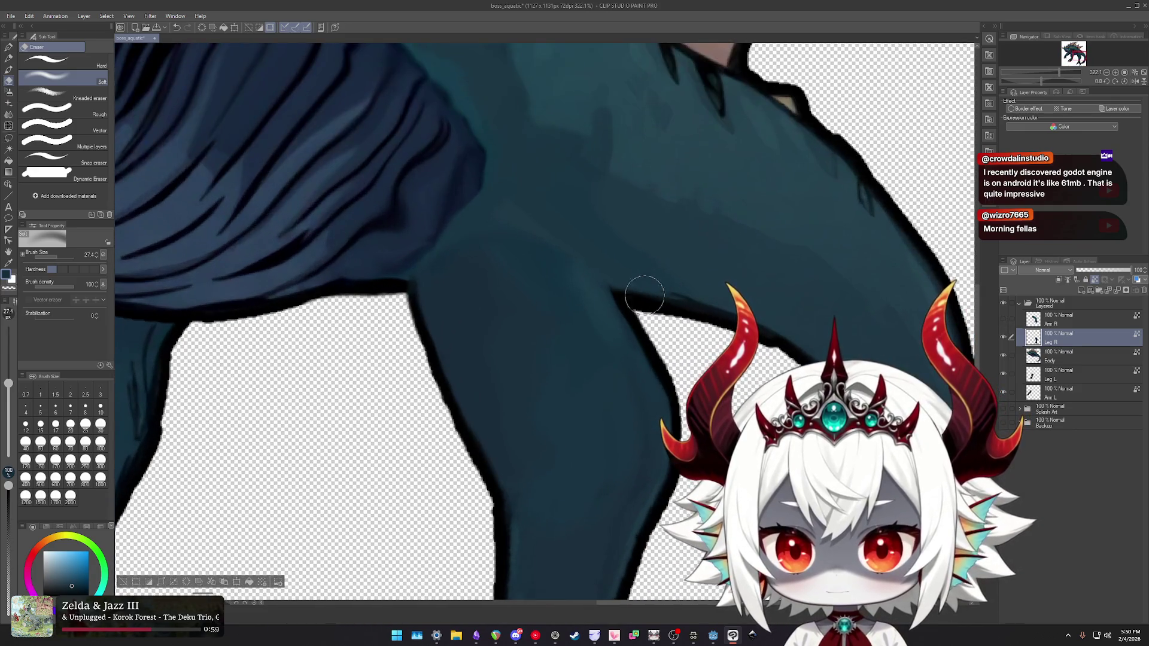
pyautogui.press('b')
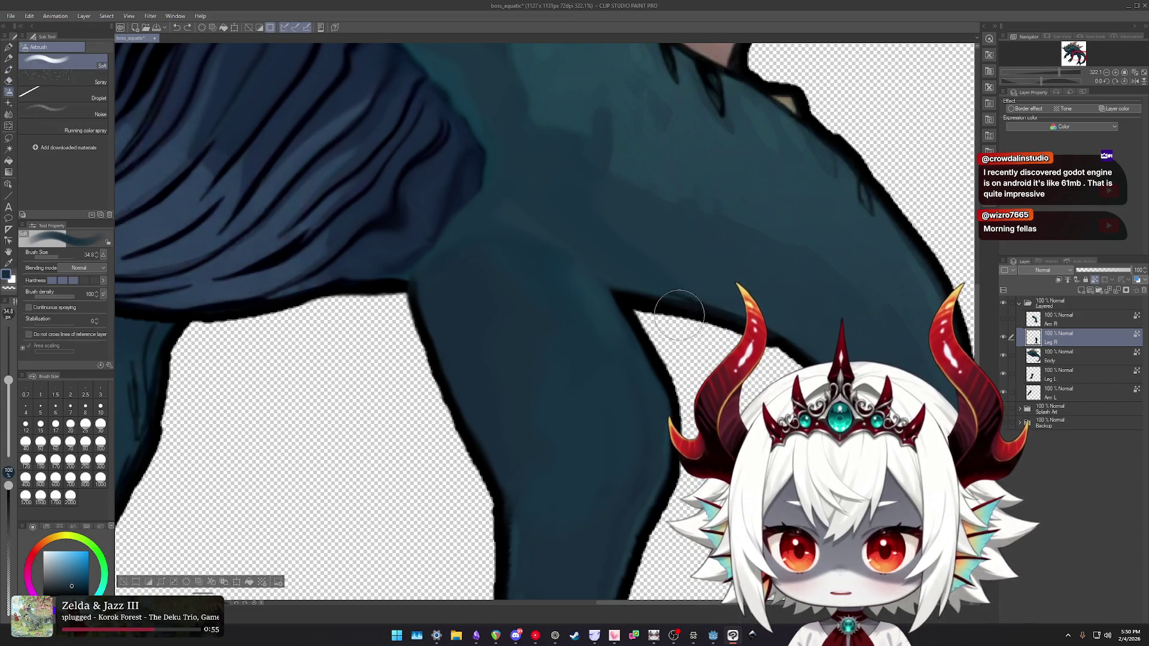
pyautogui.scroll(-6, 670, 307)
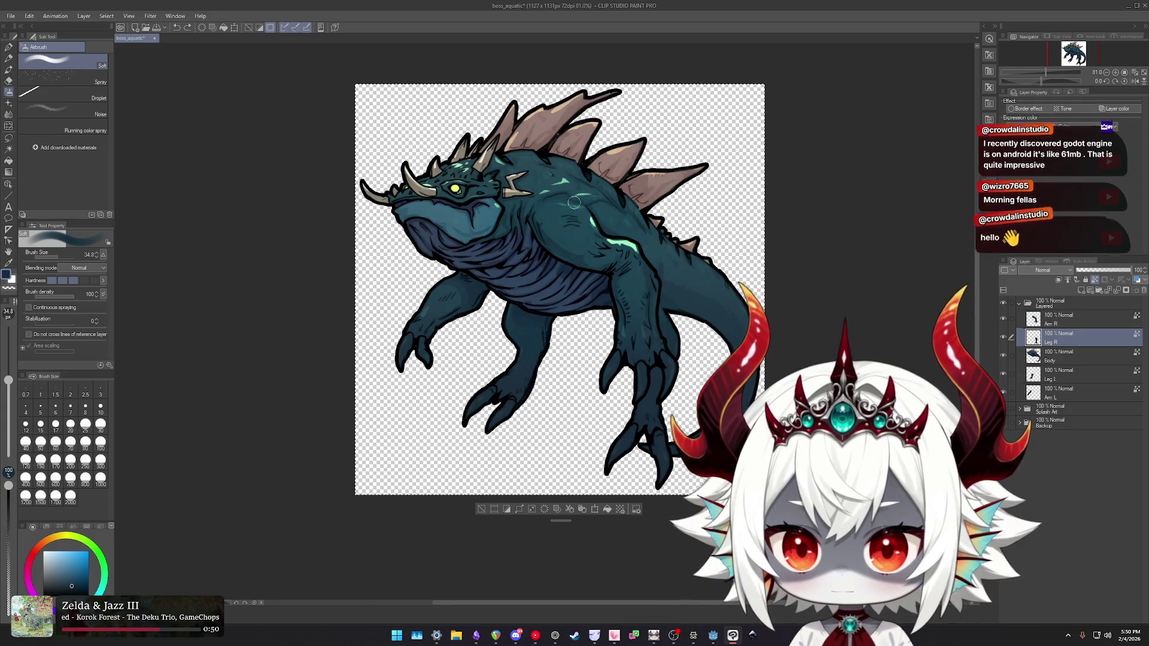
pyautogui.click(1003, 319)
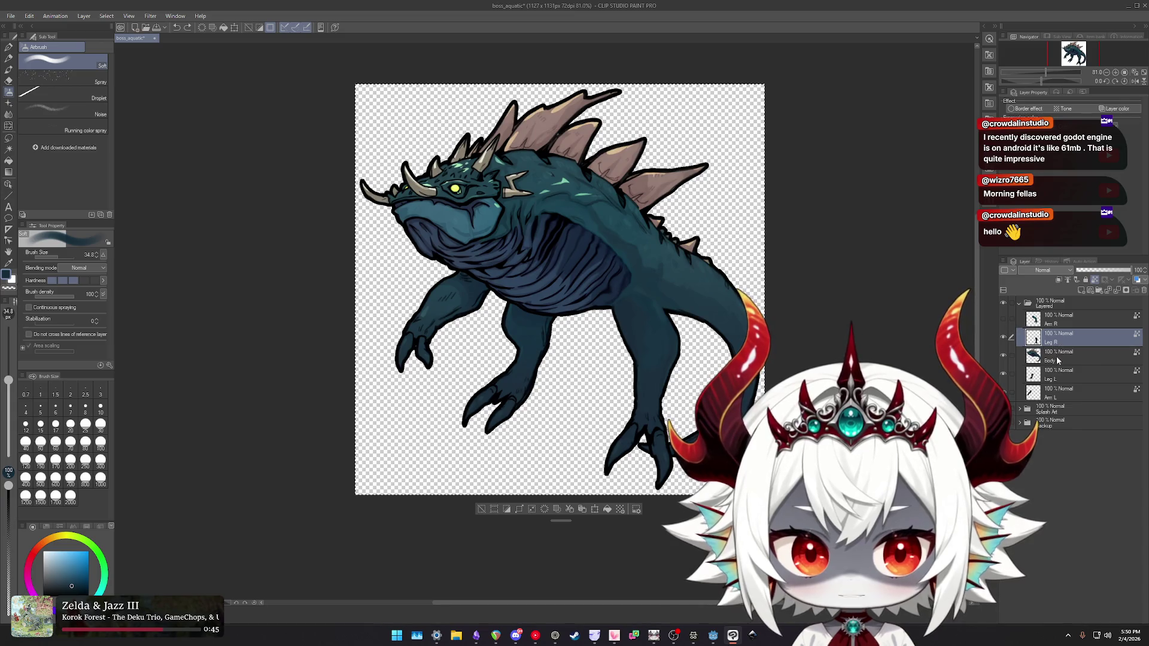
pyautogui.scroll(5, 578, 279)
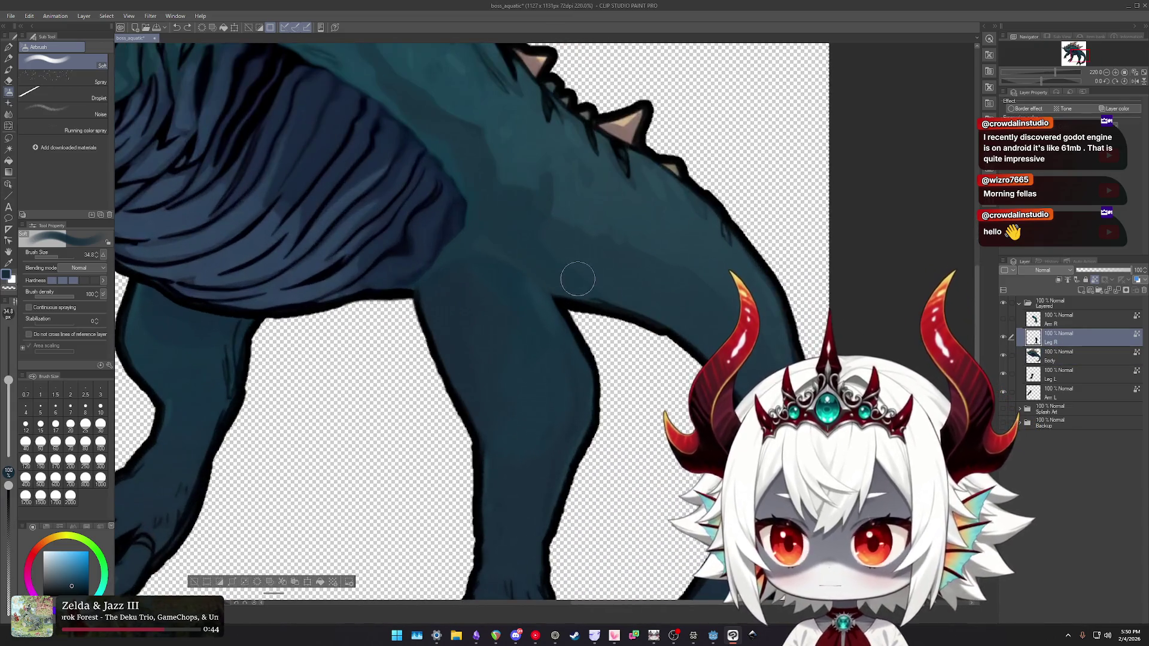
pyautogui.press('j')
pyautogui.scroll(3, 564, 269)
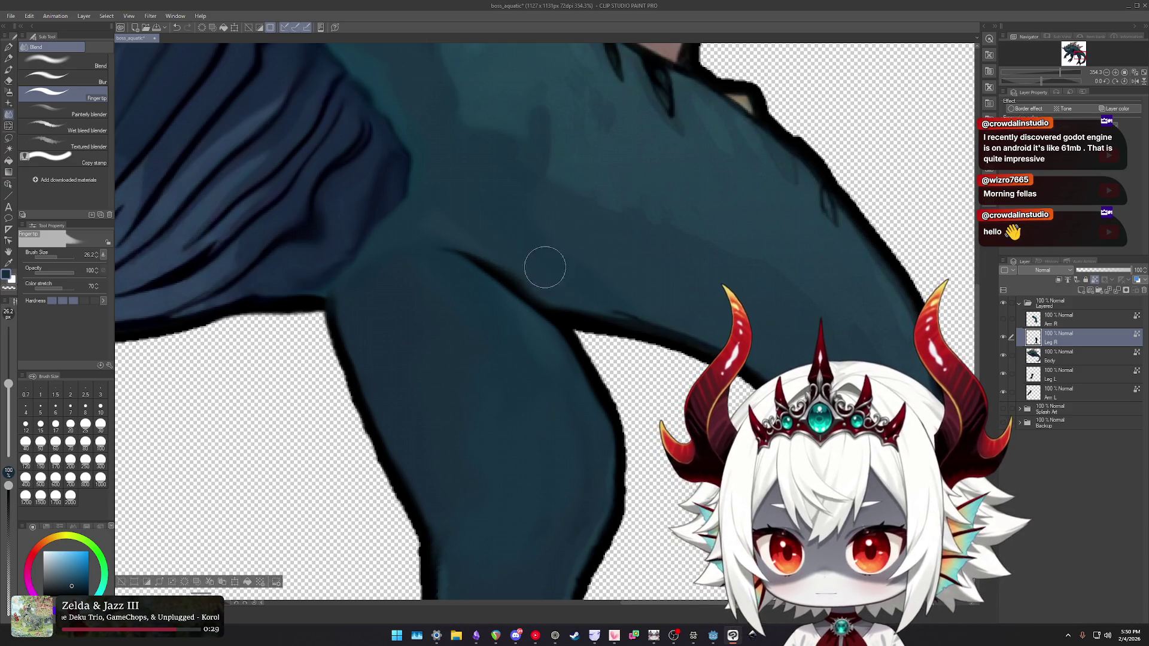
# - Push the shoulder shading along the leg joint with Liquify
pyautogui.scroll(-1, 539, 263)
pyautogui.press('e')
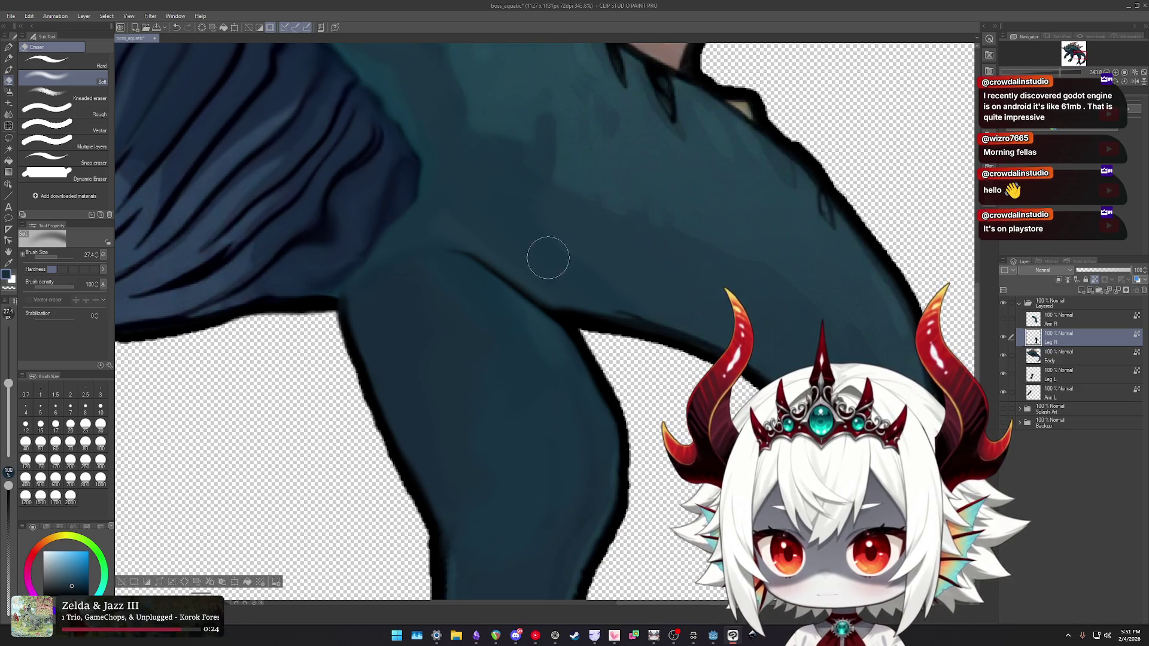
pyautogui.press('j')
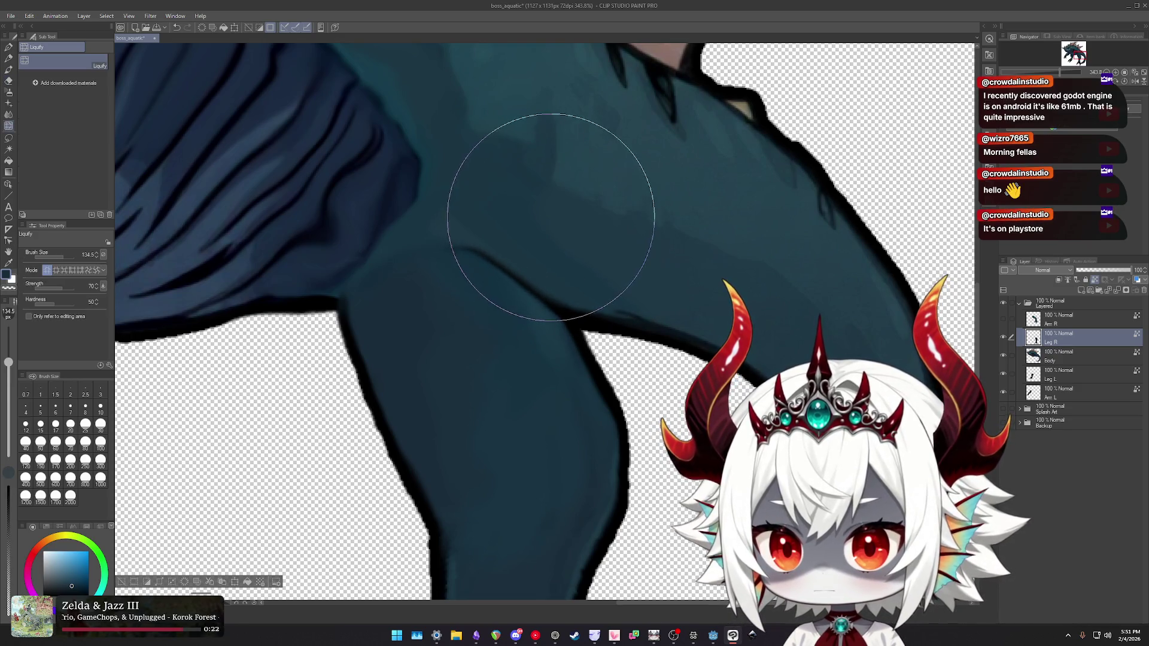
pyautogui.moveTo(546, 211)
pyautogui.mouseDown()
pyautogui.moveTo(532, 211)
pyautogui.moveTo(527, 193)
pyautogui.moveTo(617, 205)
pyautogui.moveTo(645, 228)
pyautogui.moveTo(608, 154)
pyautogui.moveTo(449, 154)
pyautogui.moveTo(444, 141)
pyautogui.moveTo(577, 153)
pyautogui.moveTo(587, 167)
pyautogui.moveTo(554, 177)
pyautogui.moveTo(505, 129)
pyautogui.moveTo(573, 159)
pyautogui.moveTo(644, 241)
pyautogui.moveTo(575, 165)
pyautogui.moveTo(610, 160)
pyautogui.mouseUp()
pyautogui.scroll(2, 595, 192)
pyautogui.press('b')
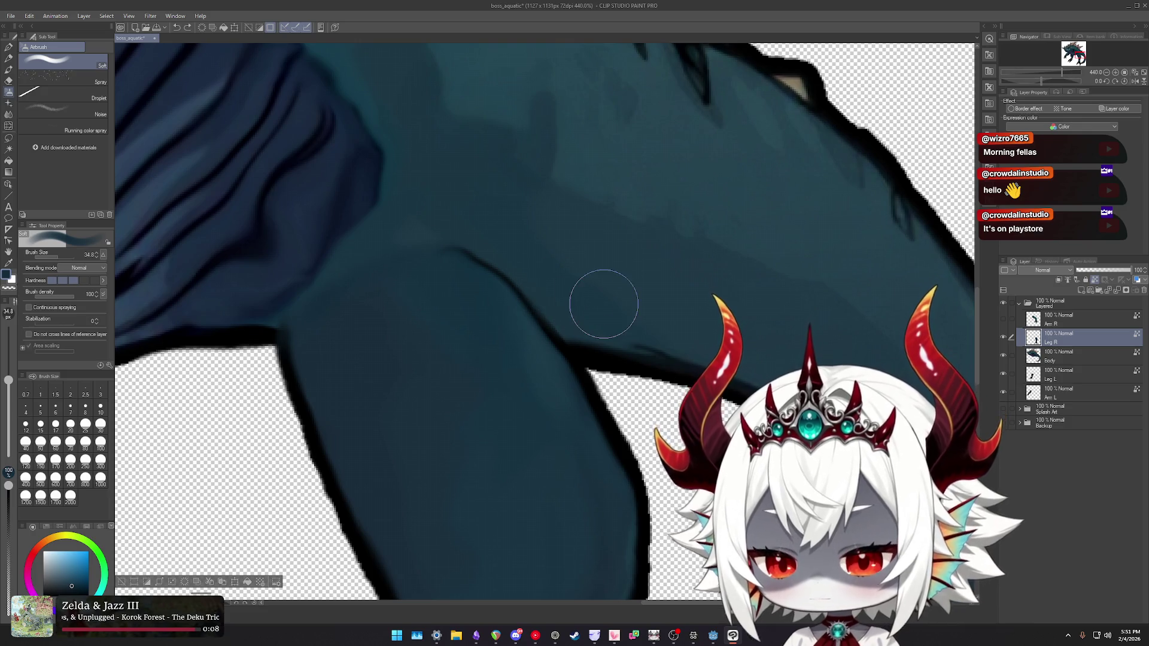
# - Smudge the joint shading, then erase with a rough eraser, undoing the last stroke
pyautogui.press('j')
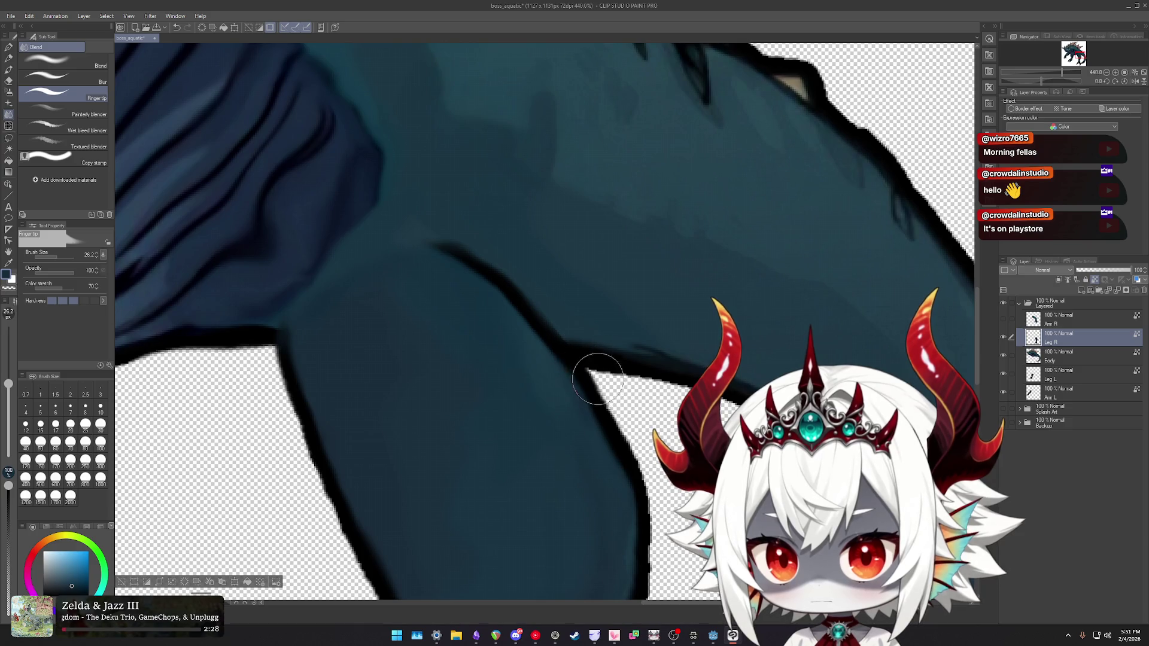
pyautogui.press('e')
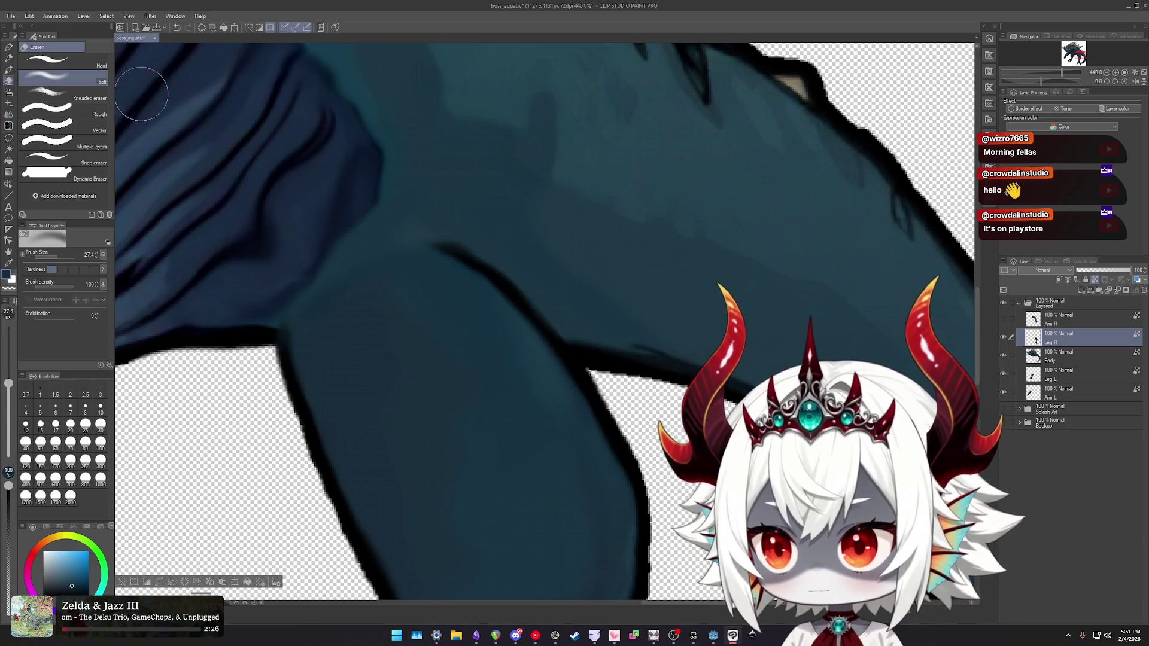
pyautogui.hotkey('ctrl', 'z')
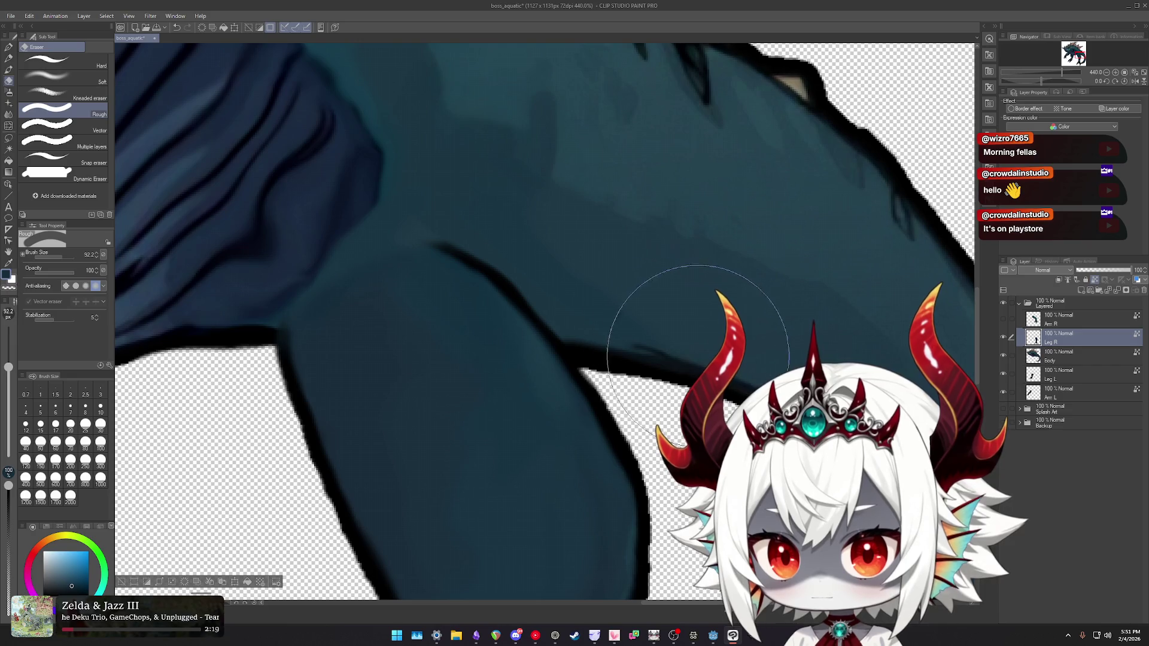
pyautogui.scroll(-10, 696, 354)
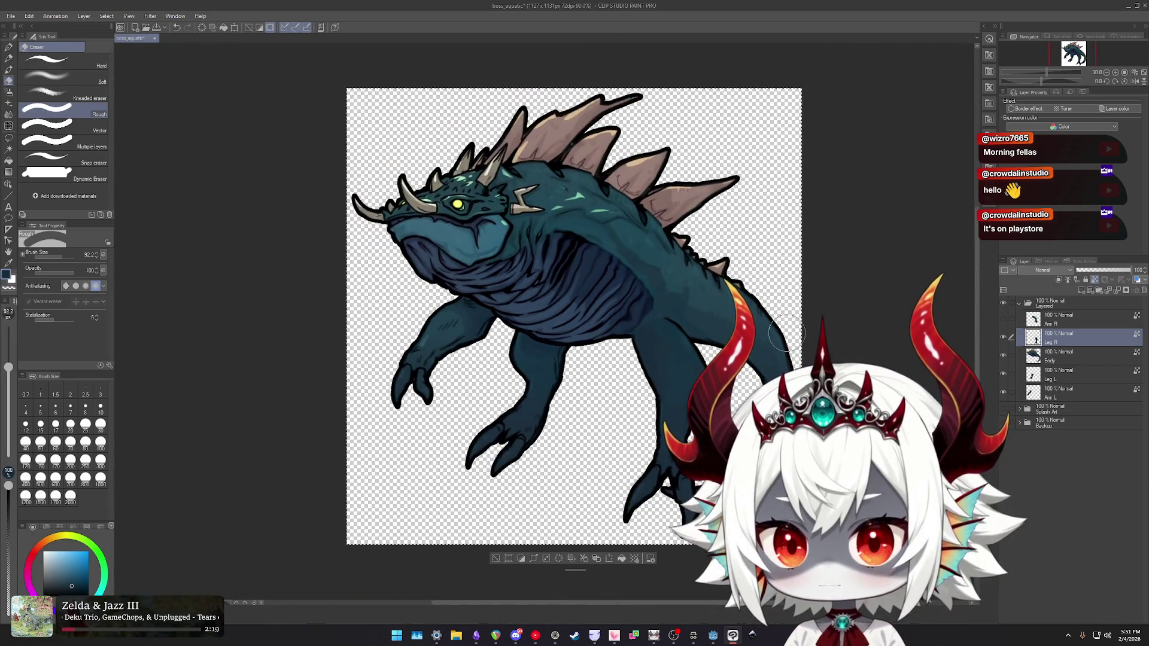
pyautogui.scroll(6, 788, 332)
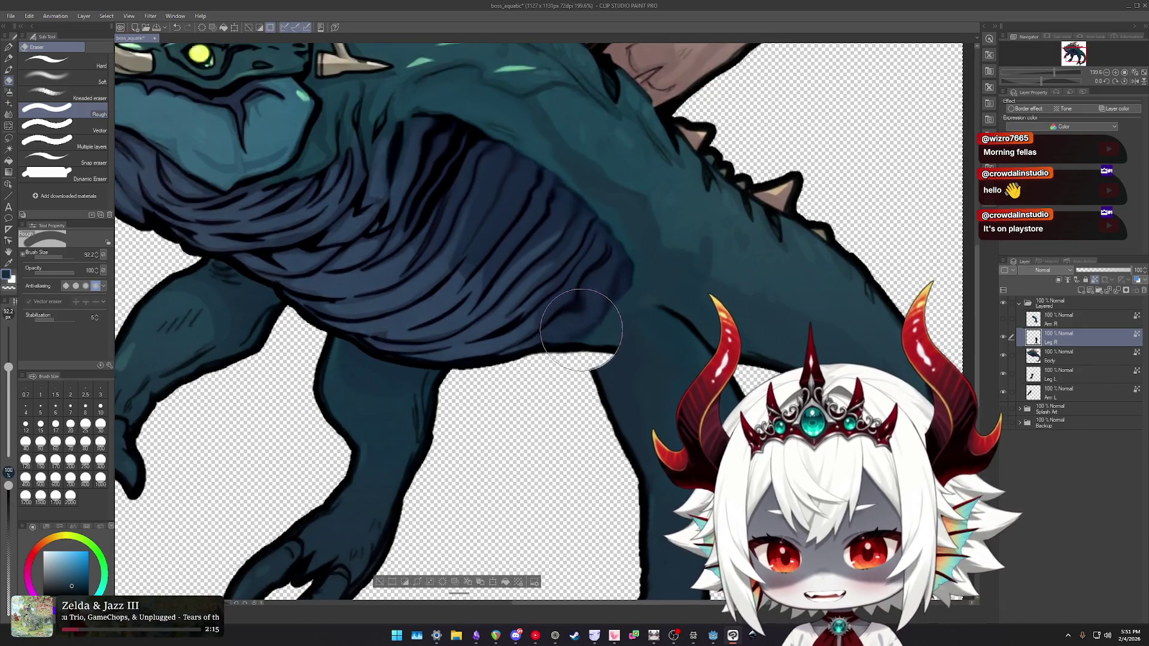
# - Warp the belly and leg lines with a larger Liquify brush, undoing one over-narrowing push
pyautogui.press('j')
pyautogui.press(']')
pyautogui.press(']')
pyautogui.press(']')
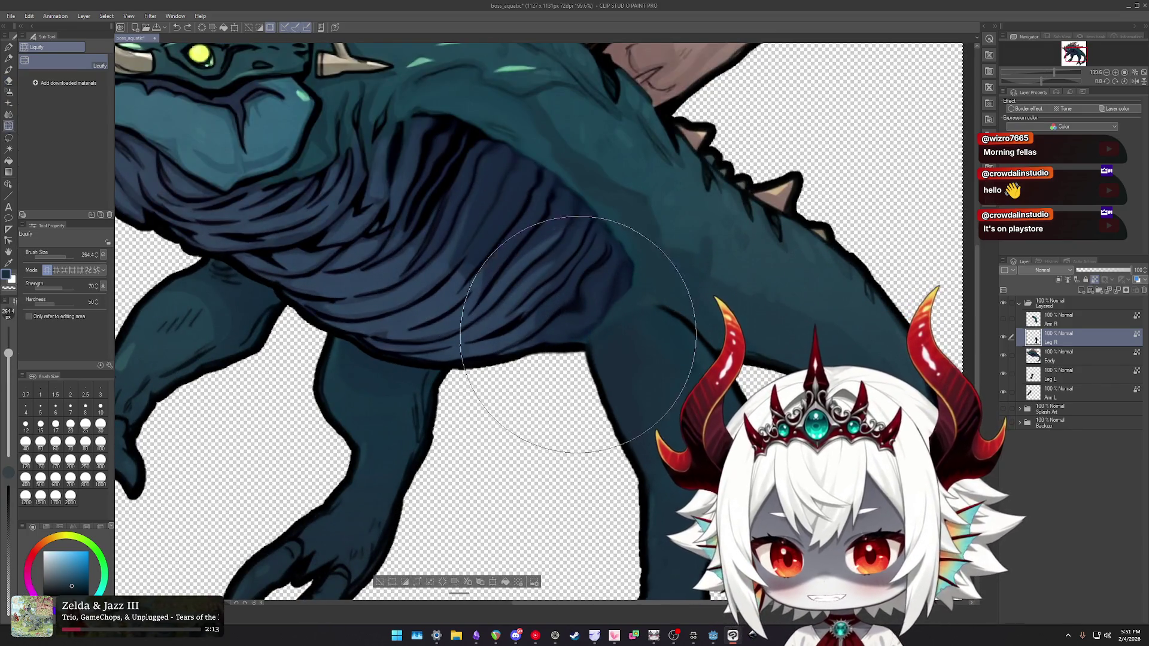
pyautogui.moveTo(563, 334)
pyautogui.mouseDown()
pyautogui.moveTo(495, 308)
pyautogui.moveTo(490, 335)
pyautogui.moveTo(474, 295)
pyautogui.moveTo(526, 217)
pyautogui.moveTo(638, 199)
pyautogui.mouseUp()
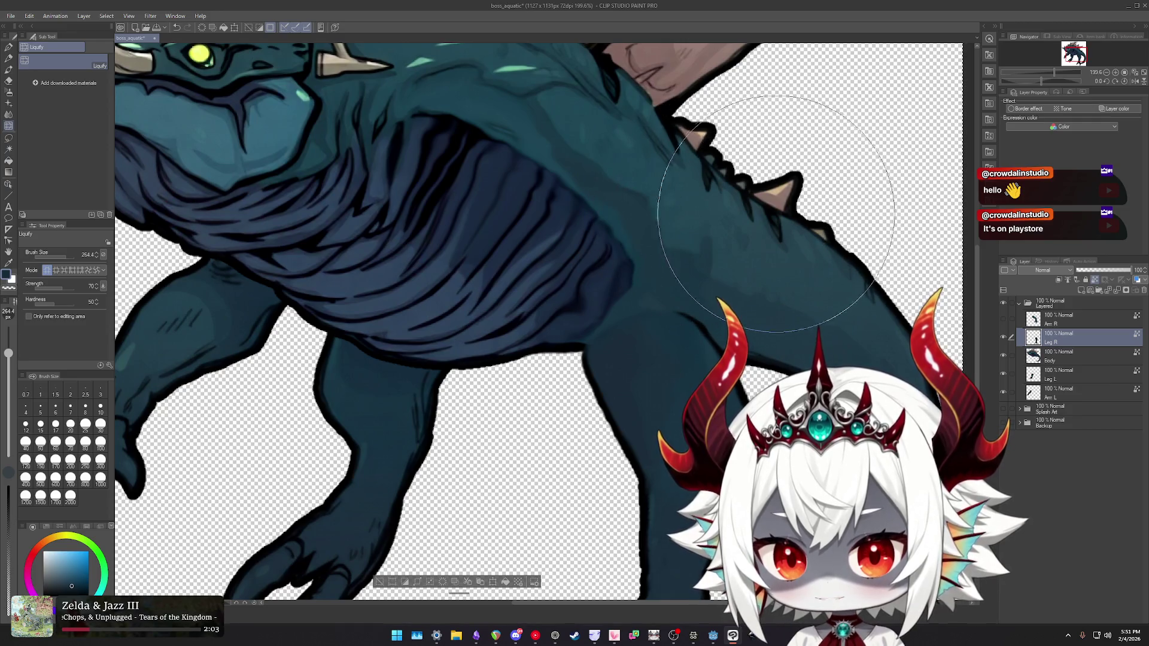
pyautogui.scroll(-4, 793, 243)
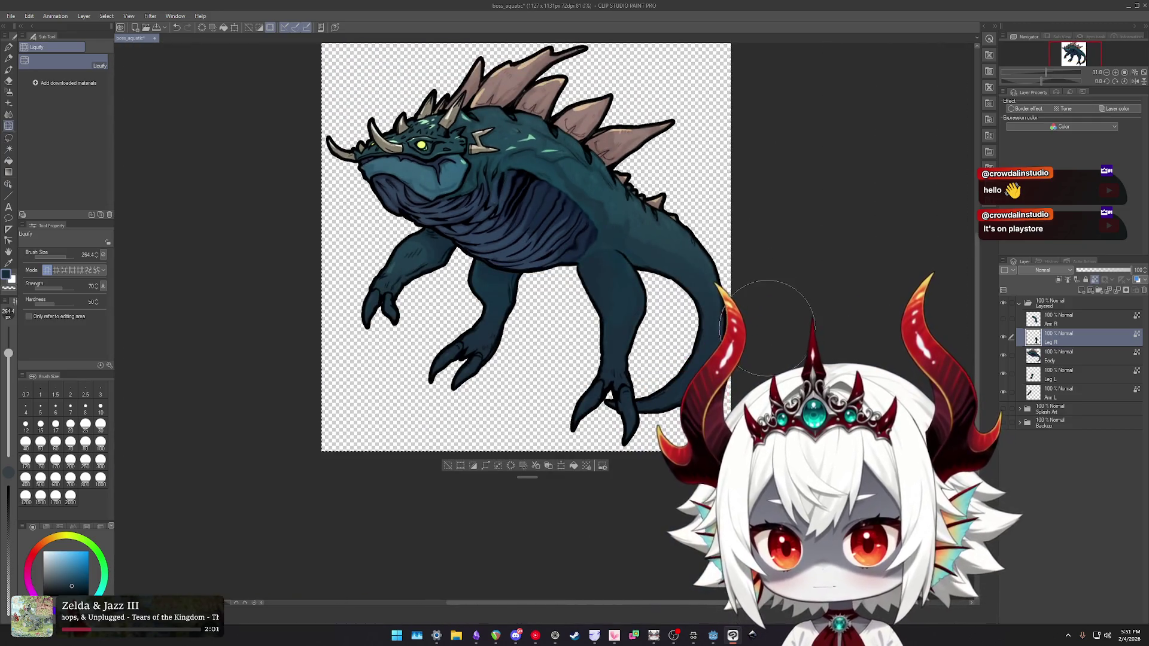
pyautogui.scroll(2, 709, 313)
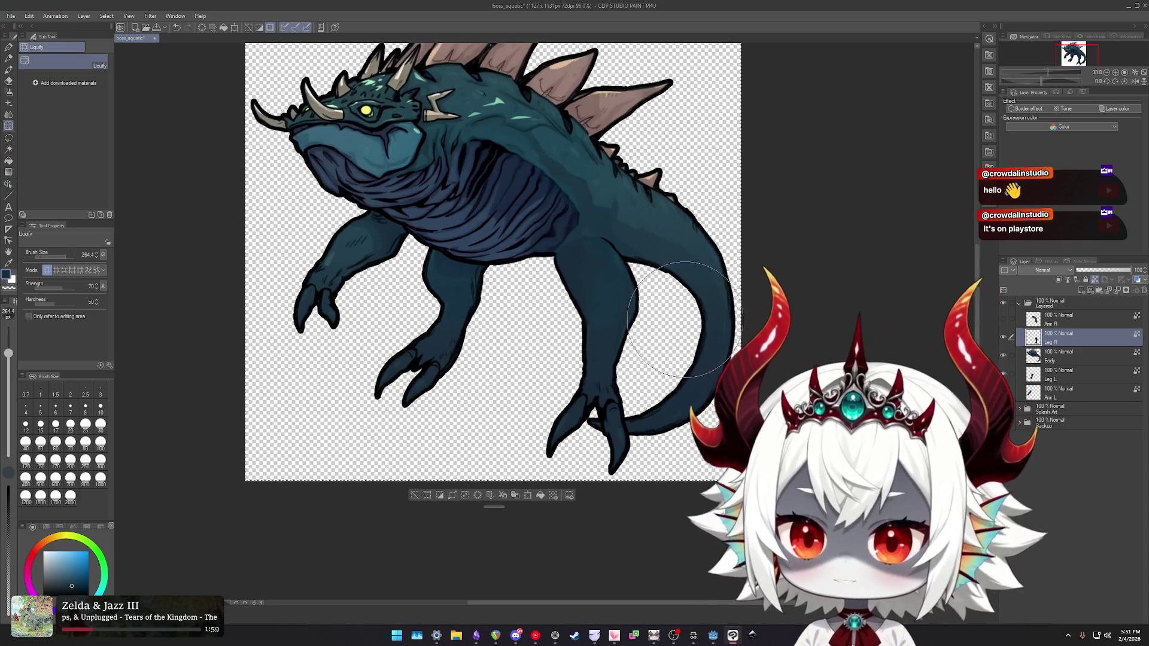
pyautogui.press(']')
pyautogui.moveTo(642, 230)
pyautogui.mouseDown()
pyautogui.moveTo(626, 239)
pyautogui.moveTo(631, 249)
pyautogui.mouseUp()
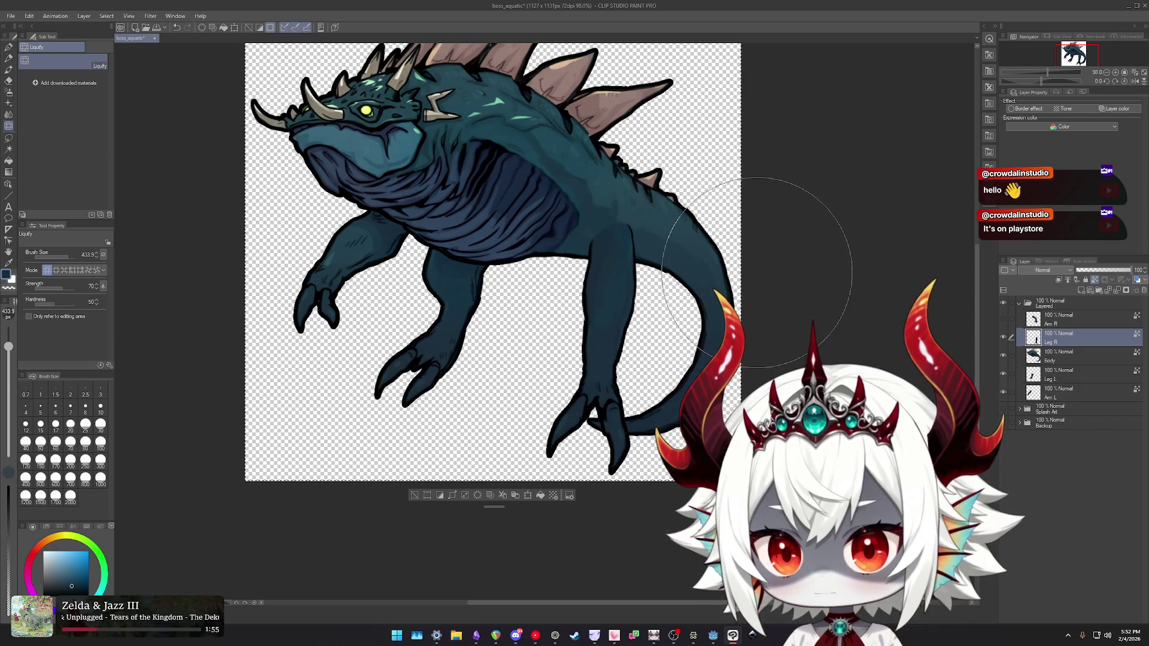
pyautogui.hotkey('ctrl', 'z')
pyautogui.hotkey('ctrl', 'z')
pyautogui.moveTo(591, 210)
pyautogui.mouseDown()
pyautogui.moveTo(572, 239)
pyautogui.moveTo(553, 178)
pyautogui.mouseUp()
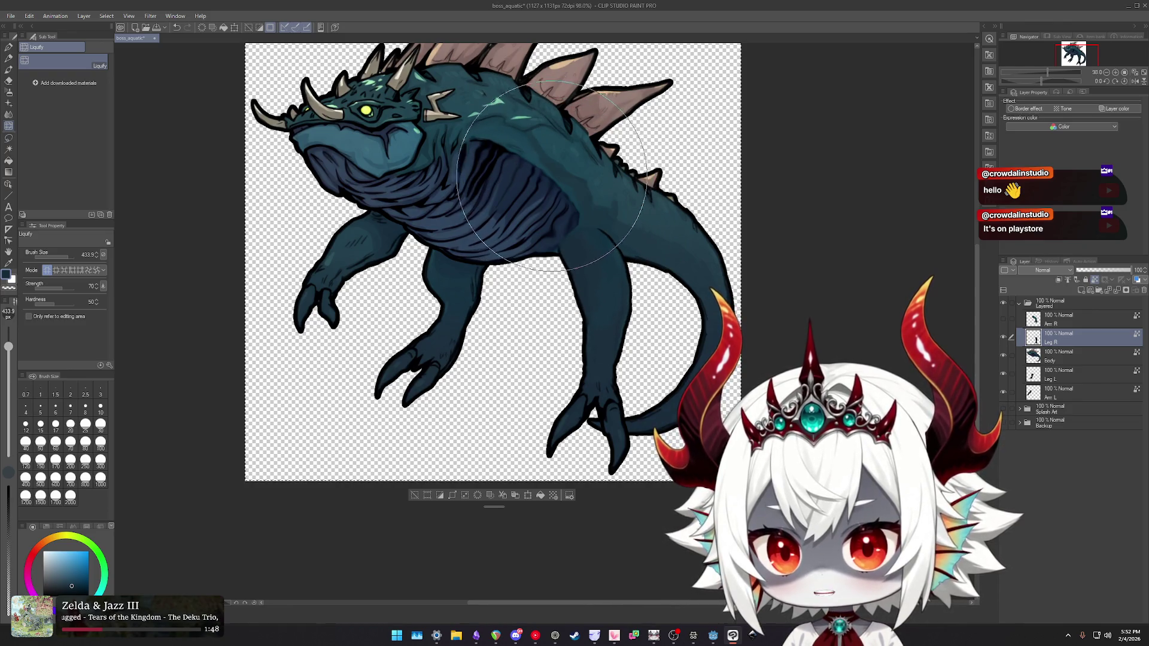
# - Reshape the hind leg outline up toward the belly with Liquify
pyautogui.scroll(2, 559, 171)
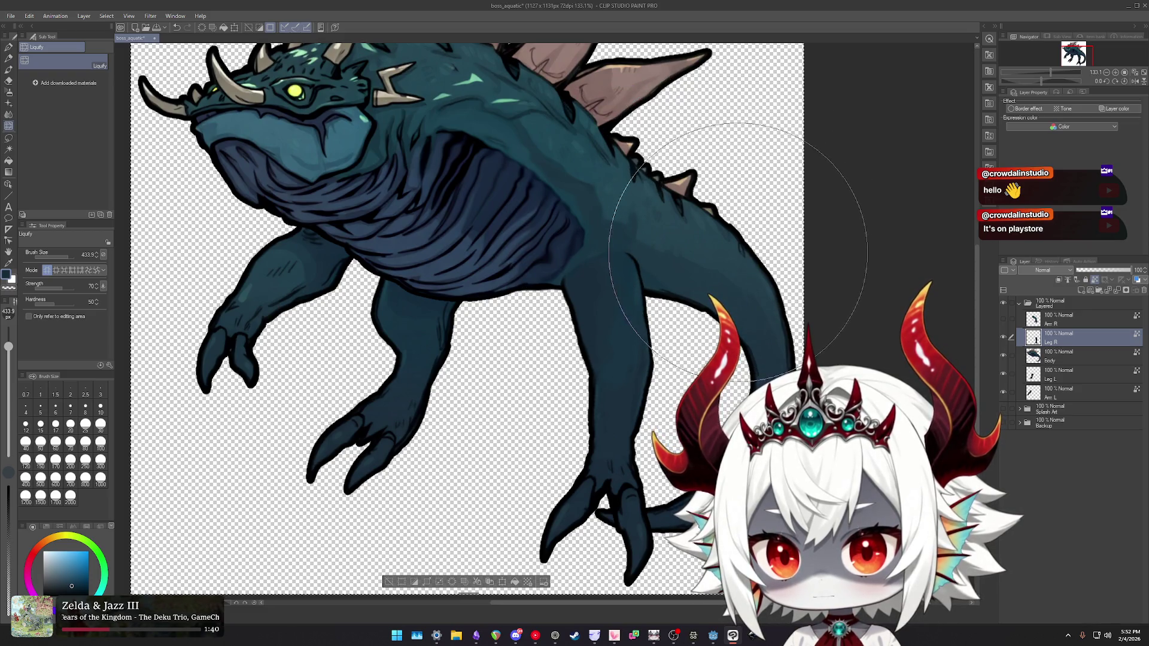
pyautogui.scroll(-2, 738, 251)
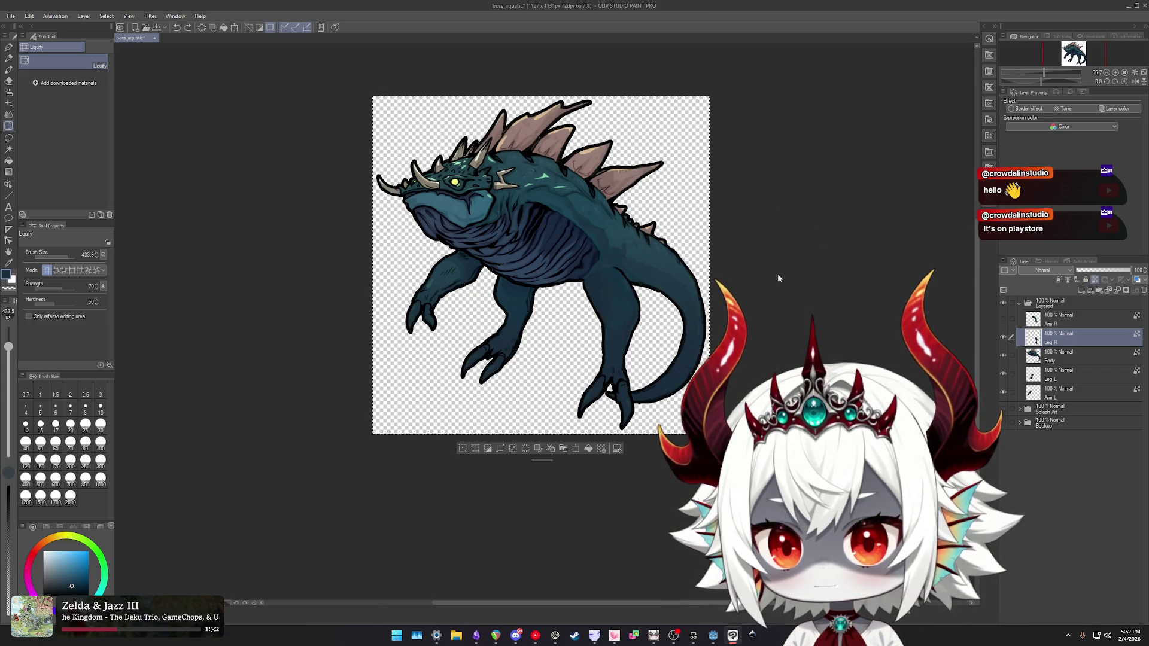
pyautogui.scroll(1, 786, 277)
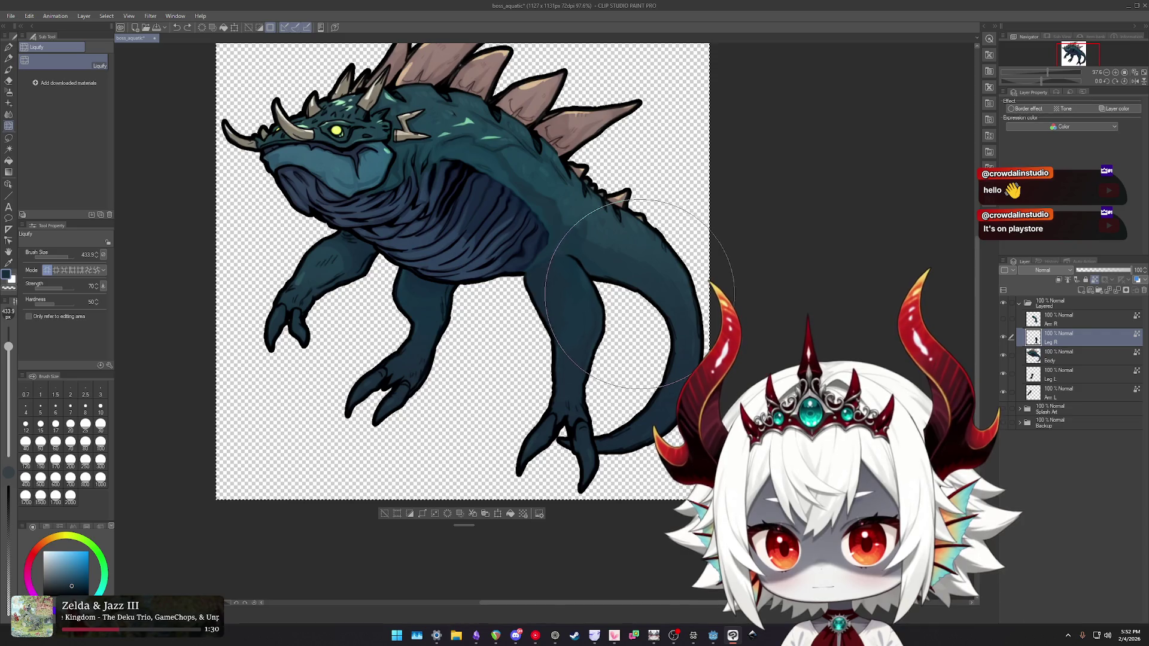
pyautogui.moveTo(571, 296); pyautogui.dragTo(538, 263)
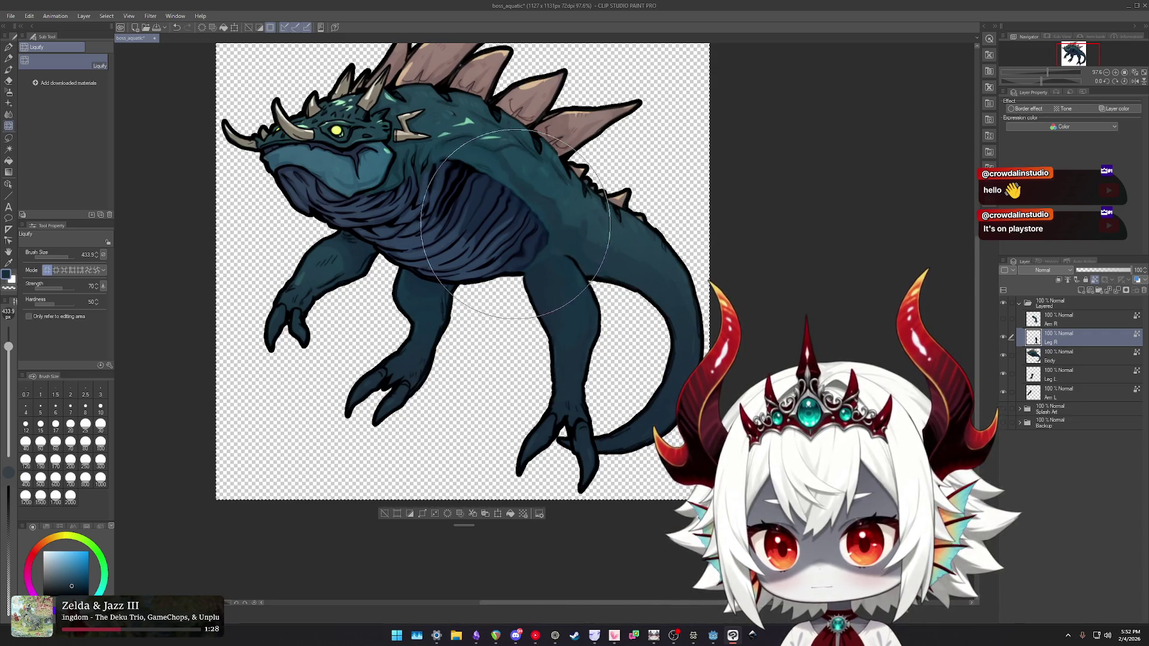
pyautogui.scroll(1, 514, 224)
pyautogui.scroll(2, 514, 222)
# - Tidy the leg–belly join with a soft eraser and move the view over the belly and leg
pyautogui.press('e')
pyautogui.scroll(3, 553, 251)
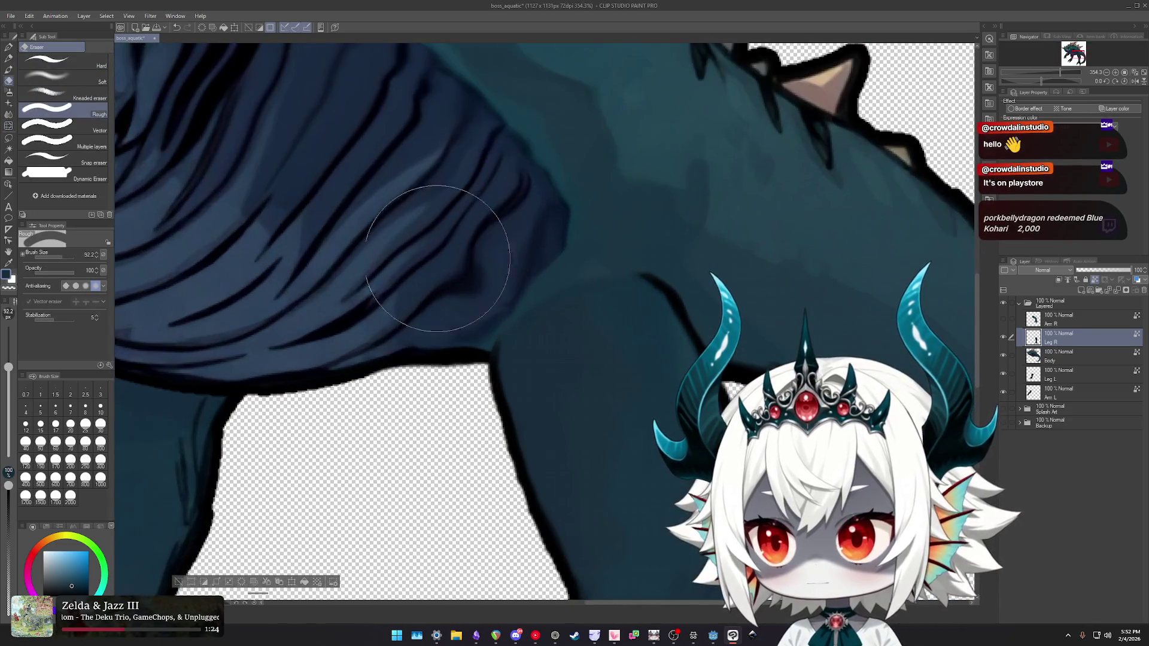
pyautogui.click(63, 76)
pyautogui.scroll(1, 495, 281)
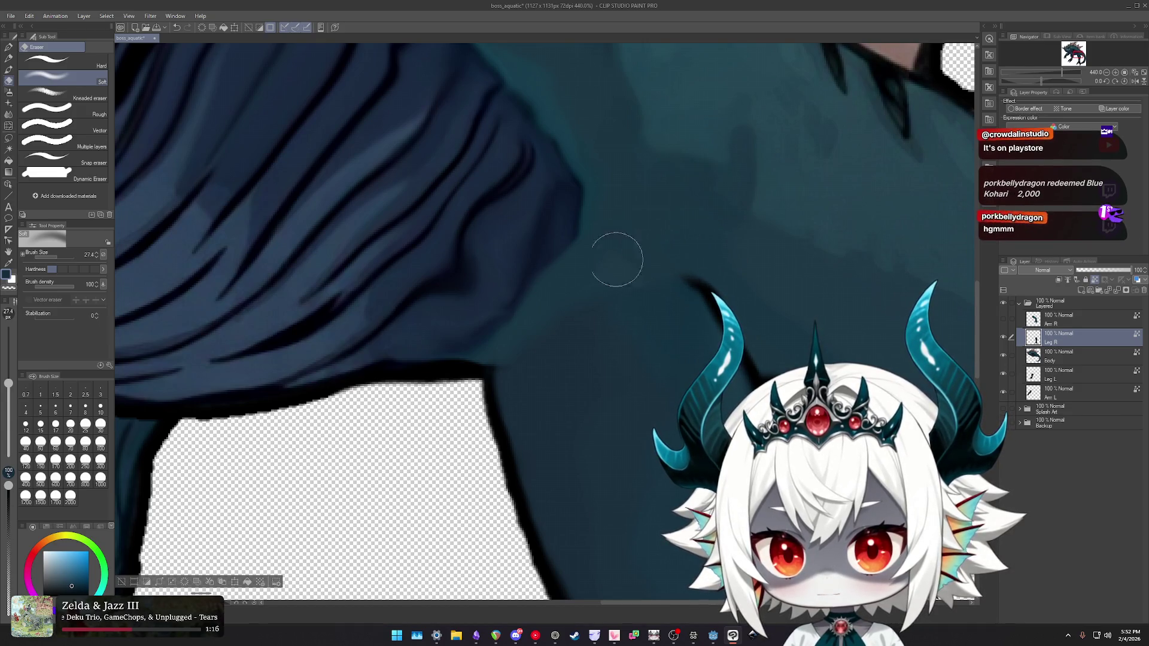
pyautogui.press('j')
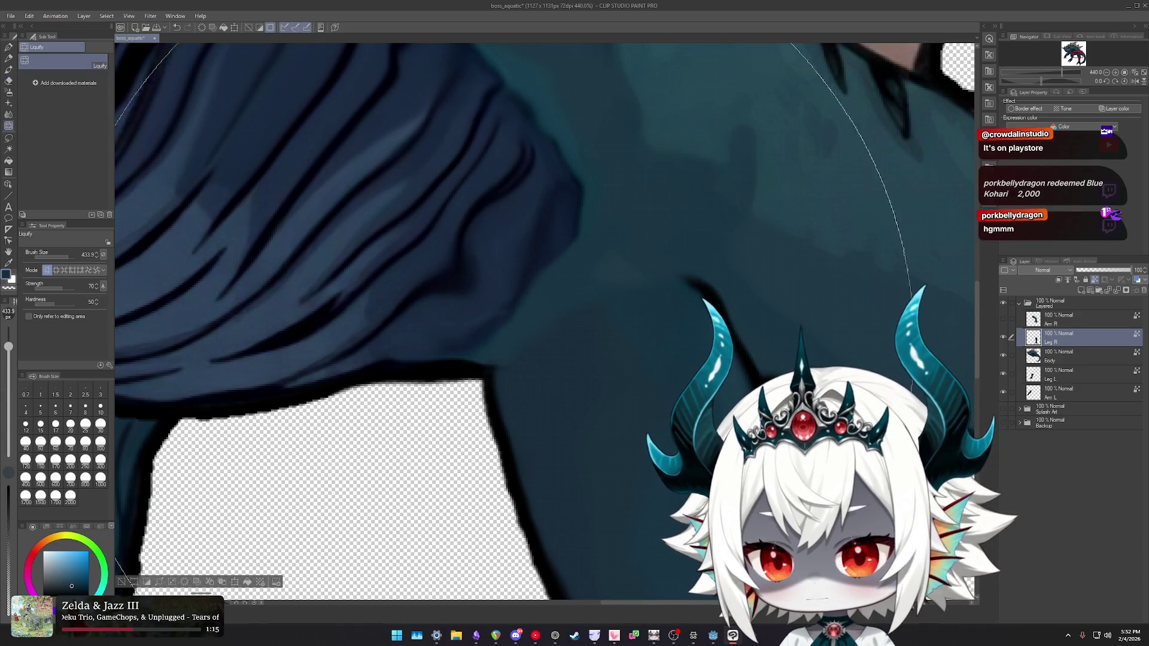
pyautogui.scroll(-8, 248, 227)
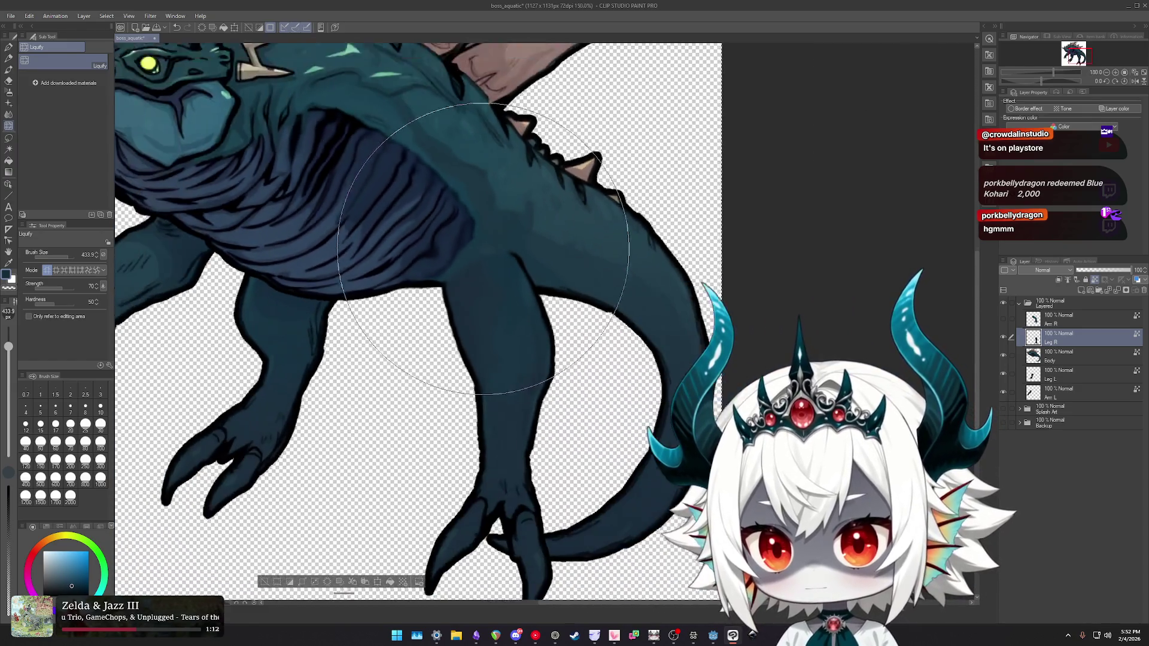
pyautogui.moveTo(446, 198); pyautogui.dragTo(474, 225)
pyautogui.scroll(5, 512, 273)
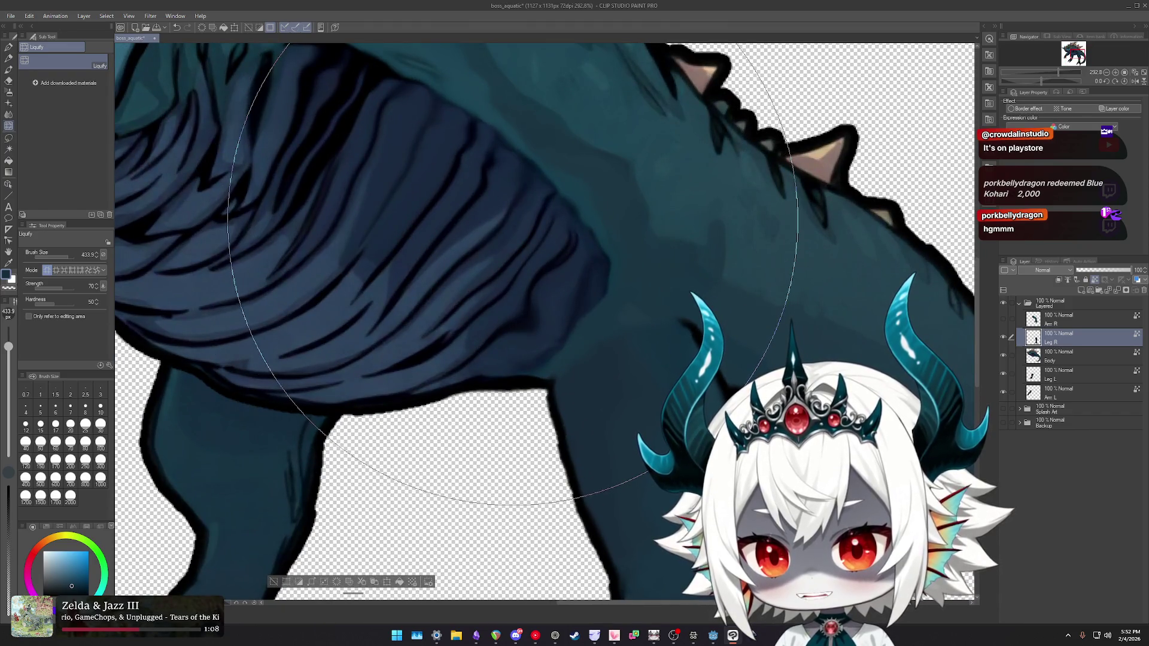
# - Erase the seam with a smaller rough eraser, then a soft eraser, undoing the last stroke
pyautogui.press('e')
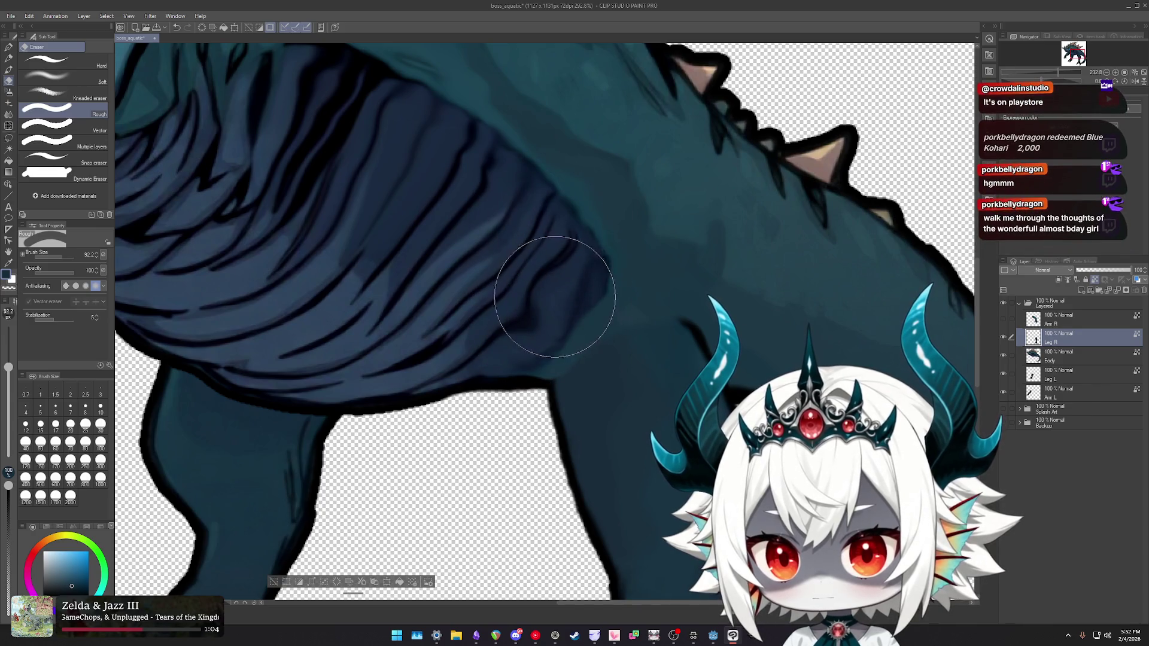
pyautogui.scroll(-5, 733, 256)
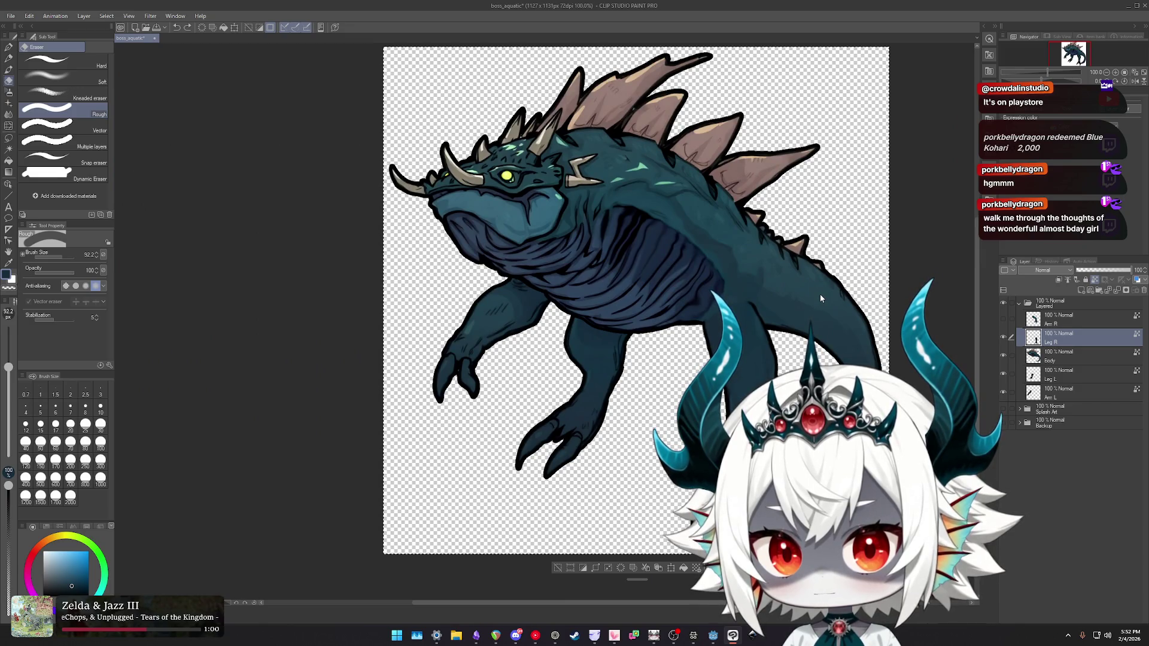
pyautogui.scroll(5, 775, 291)
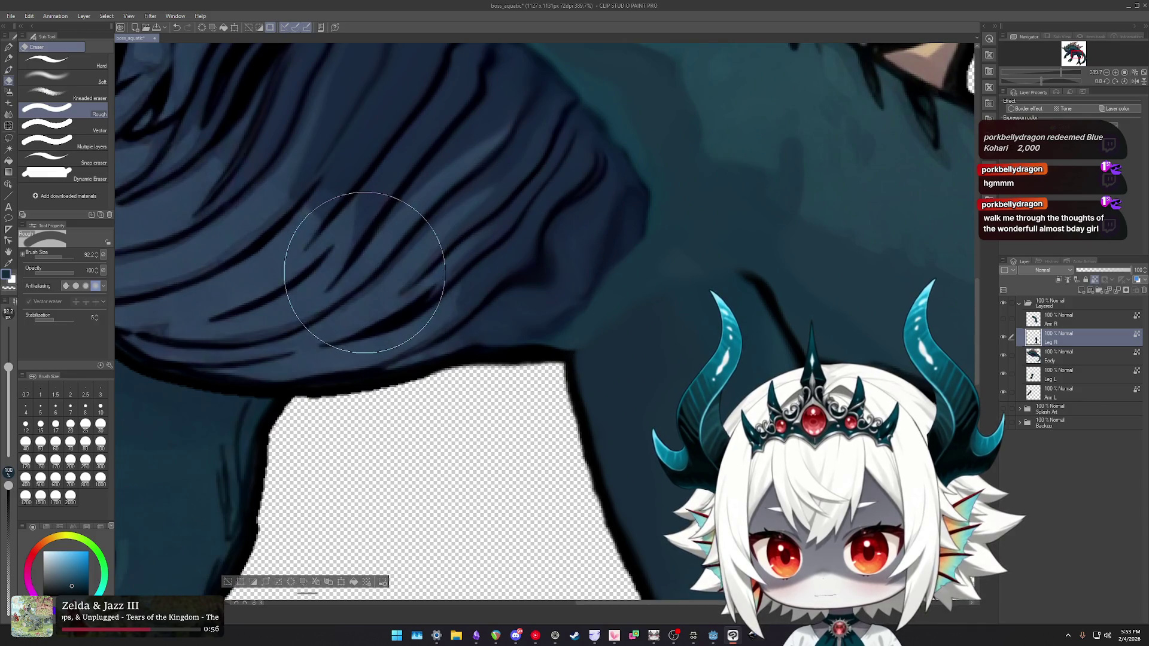
pyautogui.scroll(1, 554, 305)
pyautogui.moveTo(584, 303)
pyautogui.keyDown('ctrl'); pyautogui.keyDown('alt'); pyautogui.mouseDown()
pyautogui.moveTo(595, 326)
pyautogui.moveTo(587, 304)
pyautogui.mouseUp(); pyautogui.keyUp('alt'); pyautogui.keyUp('ctrl')
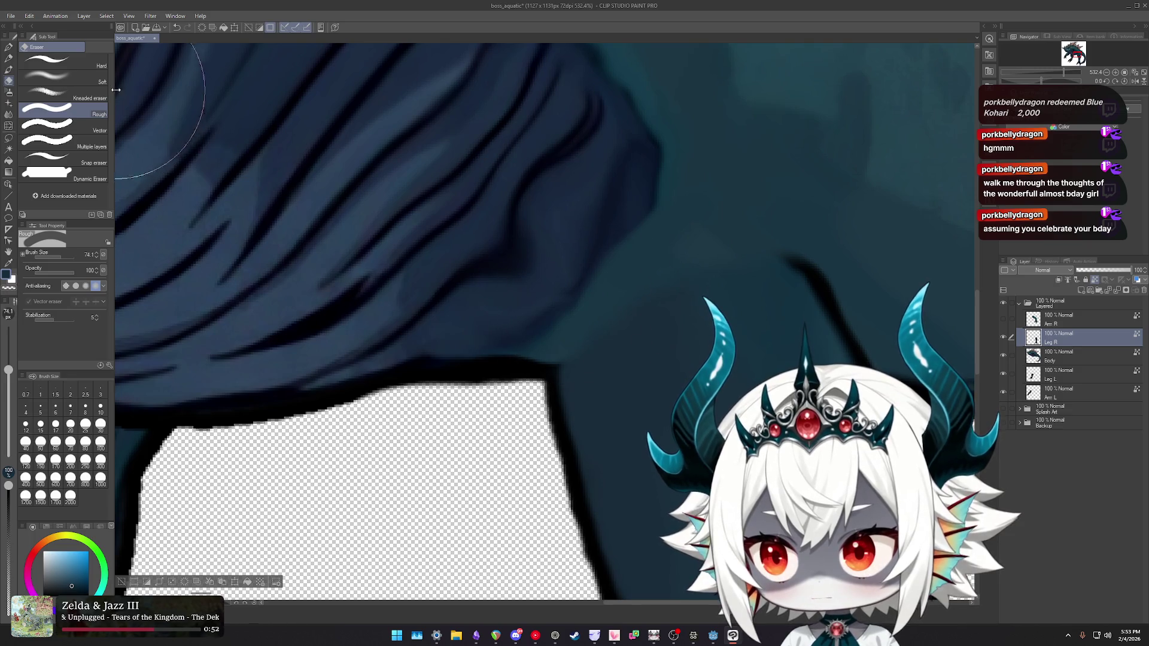
pyautogui.click(46, 74)
pyautogui.scroll(1, 607, 333)
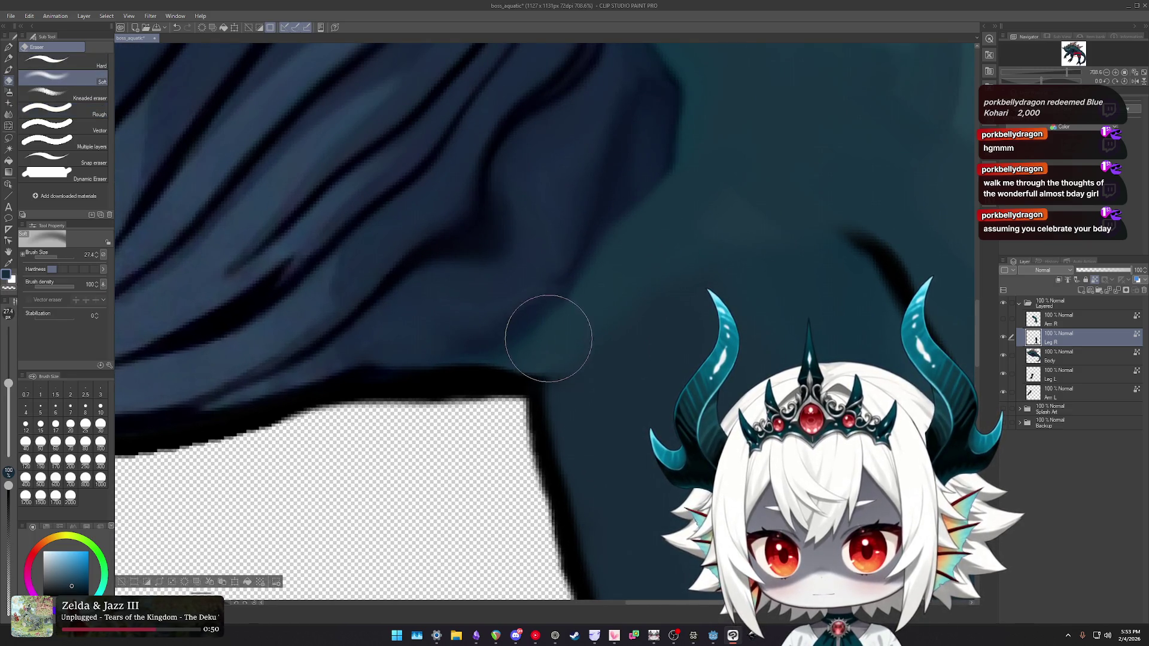
pyautogui.hotkey('ctrl', 'z')
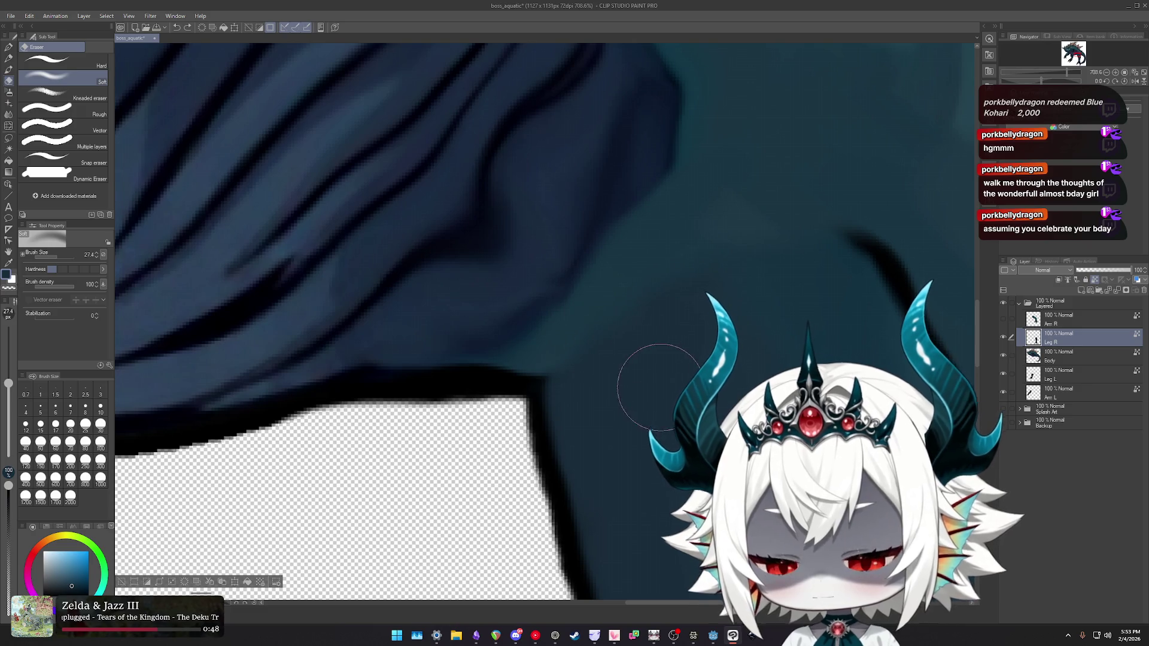
# - Smooth the leg–belly seam with a slightly enlarged Fingertip blending brush
pyautogui.press('j')
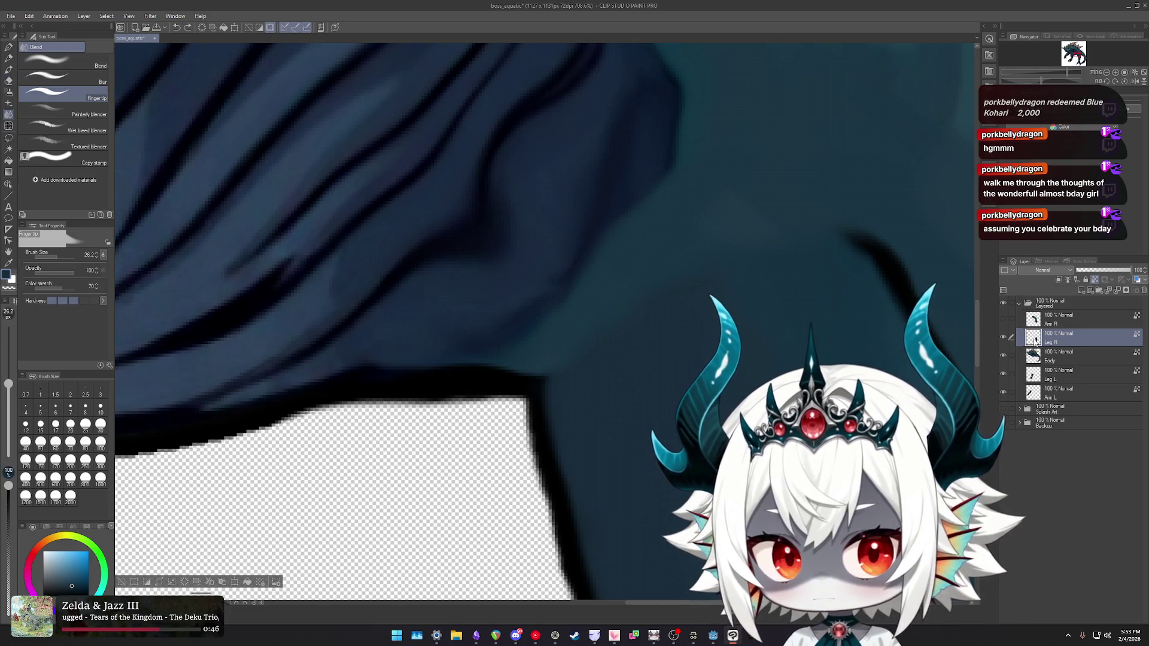
pyautogui.moveTo(676, 358); pyautogui.dragTo(796, 383)
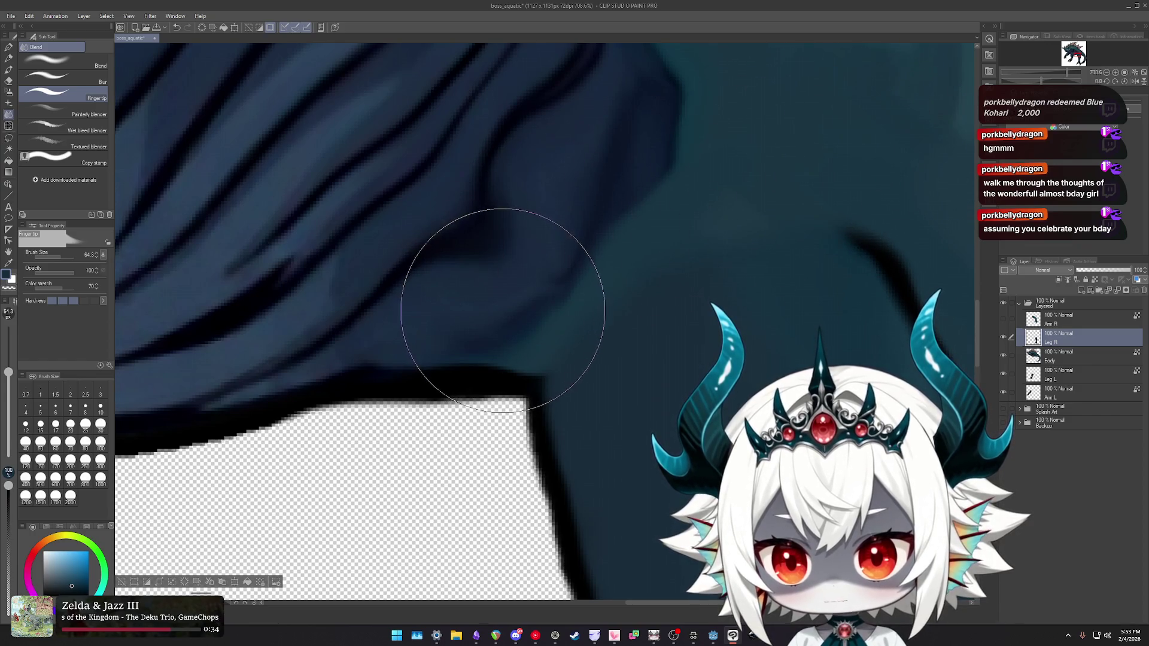
pyautogui.scroll(-2, 538, 251)
pyautogui.scroll(-5, 526, 304)
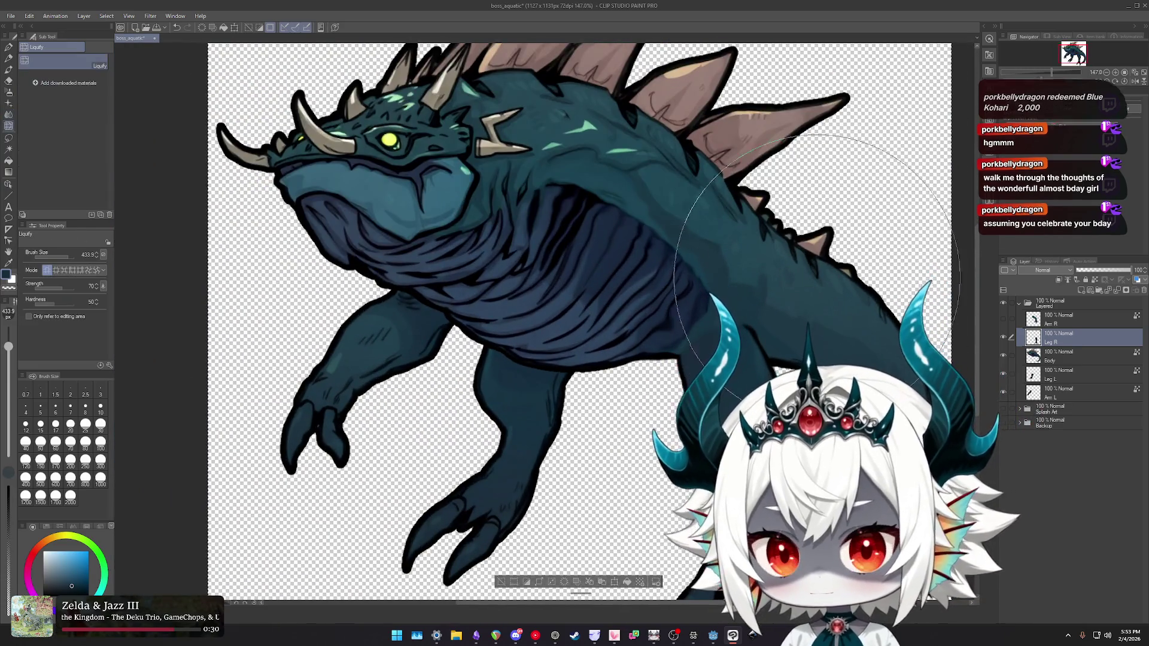
# - Zoom out and range-select the Arm R, Leg R, Body, Leg L and Arm L layers
pyautogui.press('l')
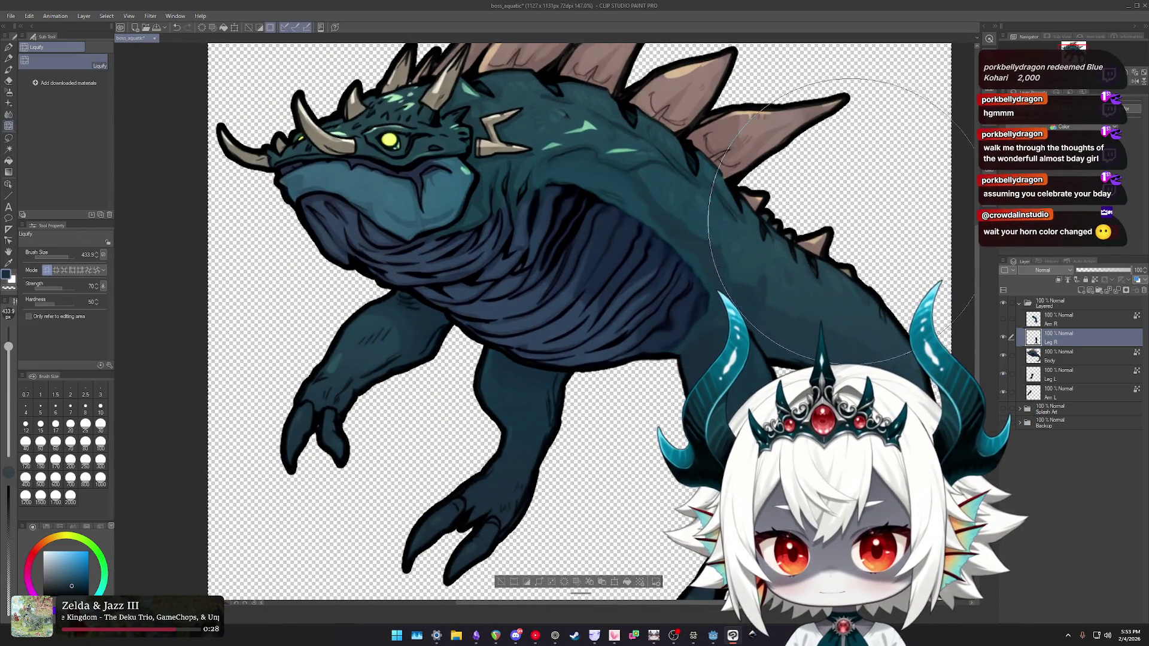
pyautogui.scroll(-2, 757, 267)
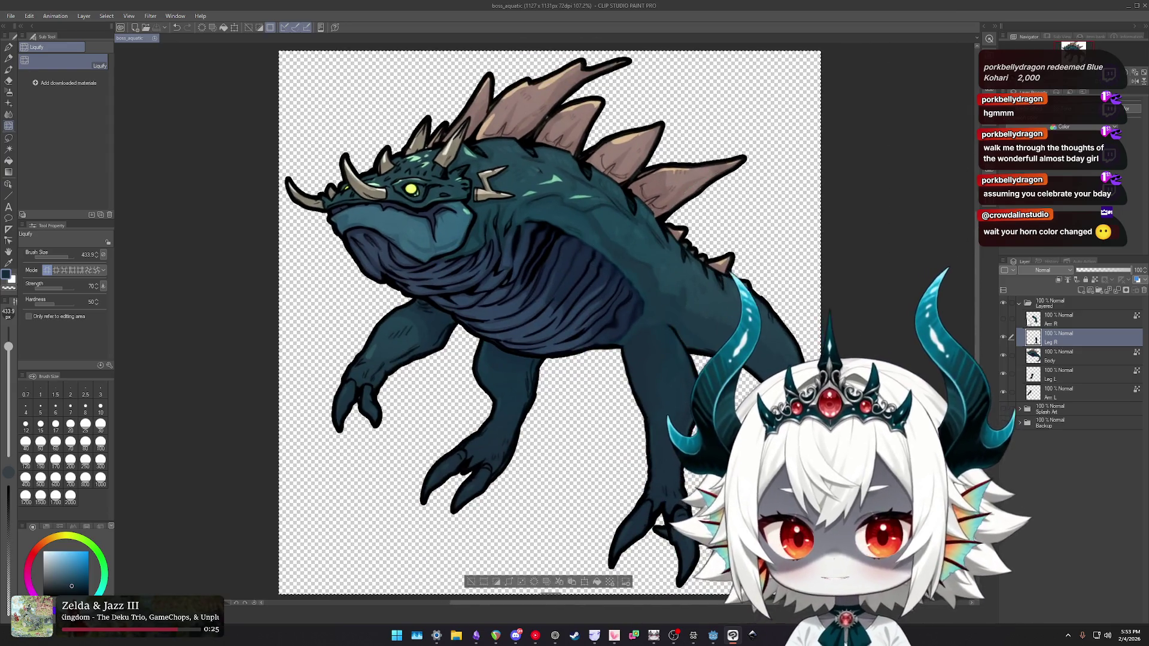
pyautogui.scroll(-2, 757, 267)
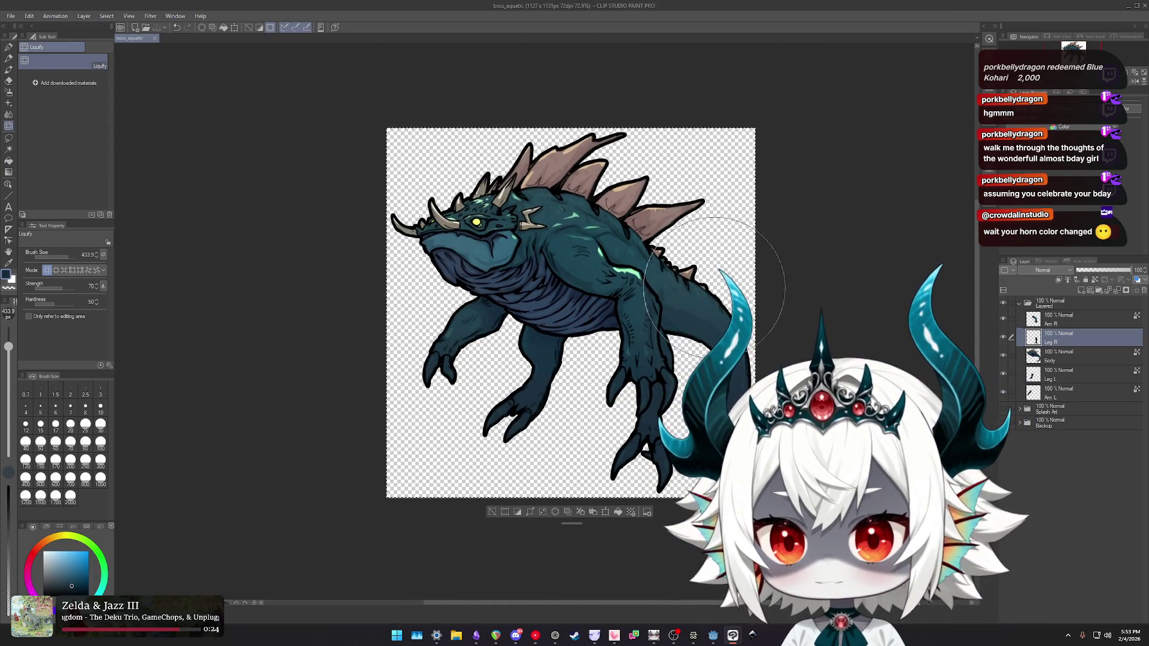
pyautogui.scroll(2, 713, 289)
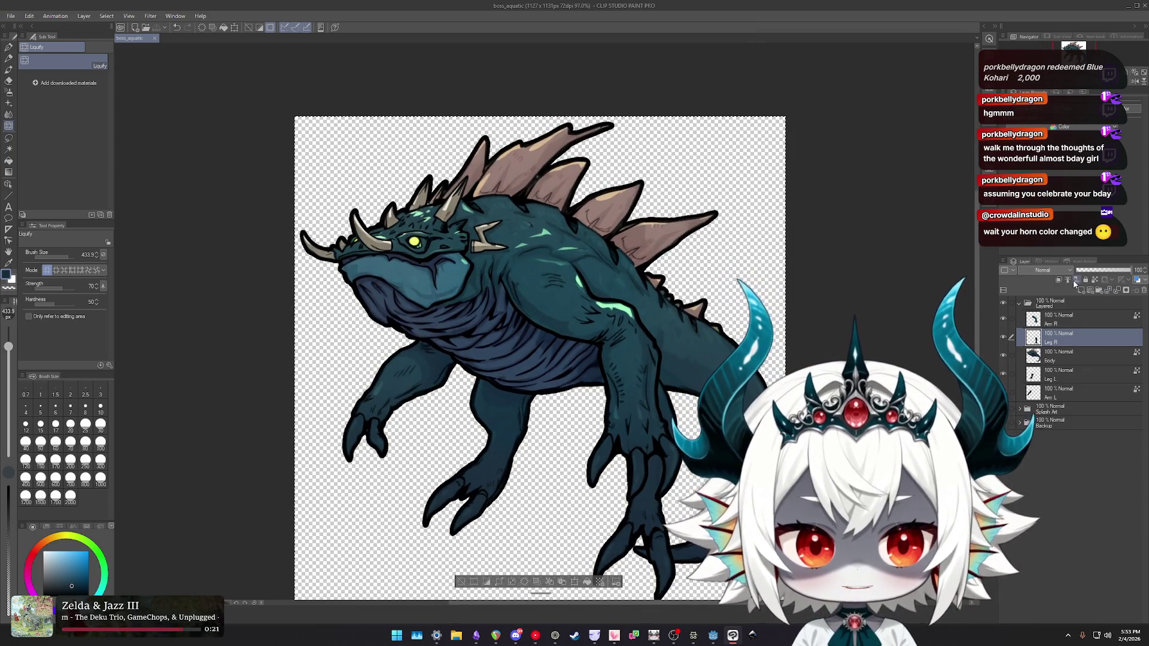
pyautogui.click(1071, 319)
pyautogui.keyDown('shift'); pyautogui.click(1073, 396); pyautogui.keyUp('shift')
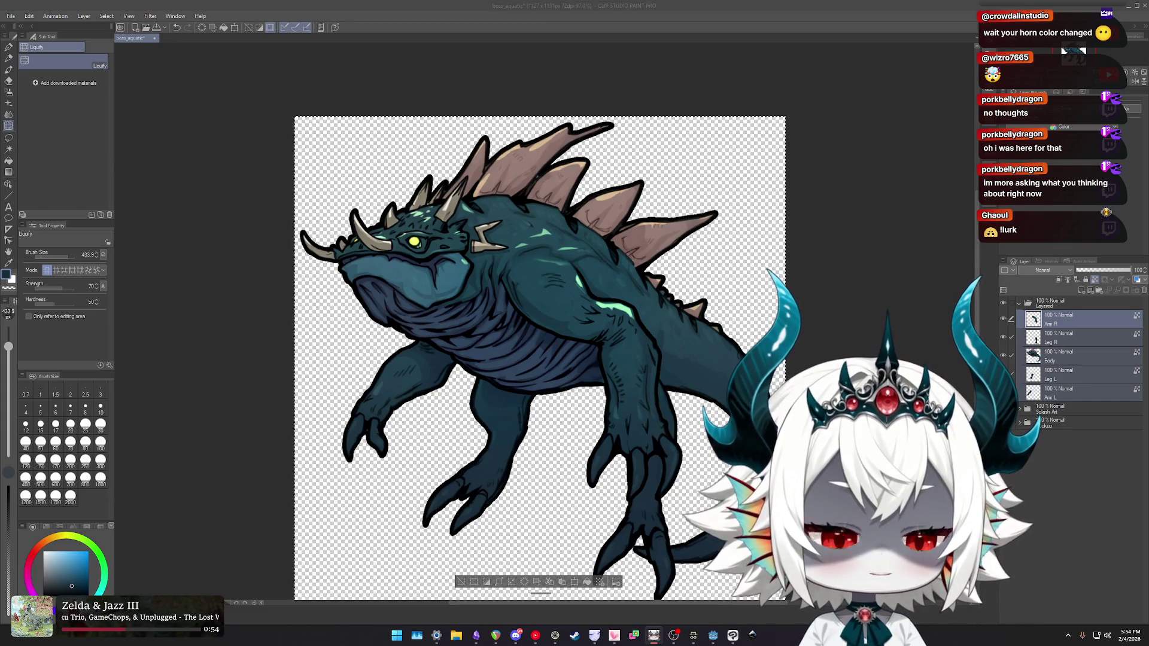
pyautogui.scroll(-1, 601, 318)
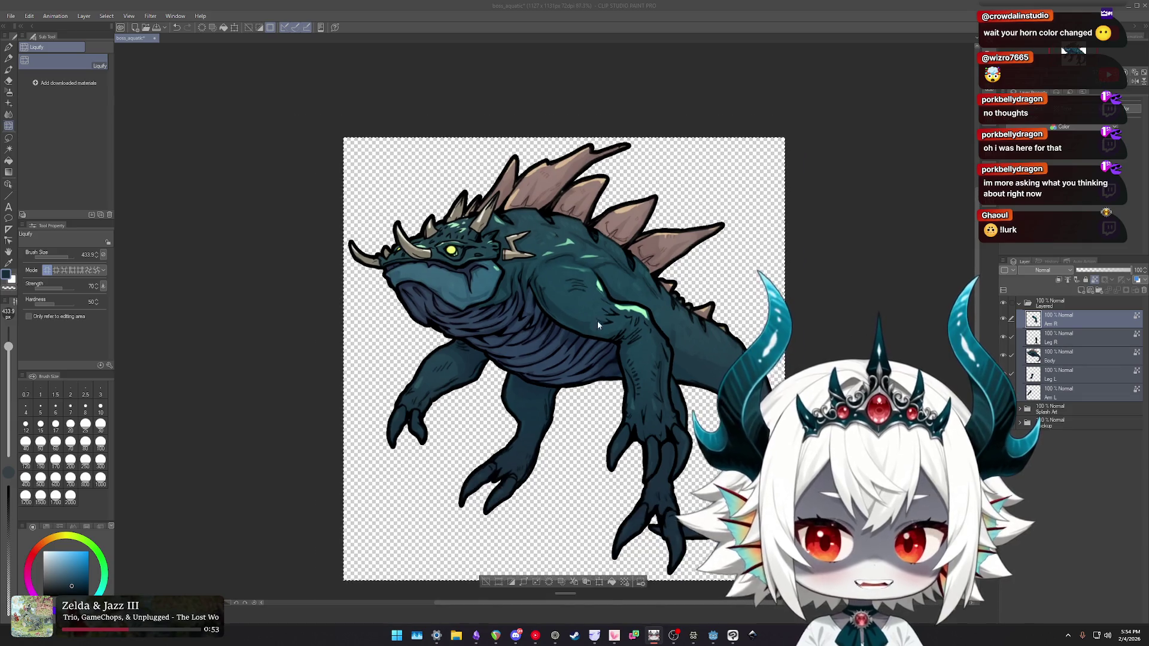
pyautogui.scroll(2, 614, 285)
pyautogui.scroll(-1, 614, 284)
pyautogui.scroll(1, 614, 284)
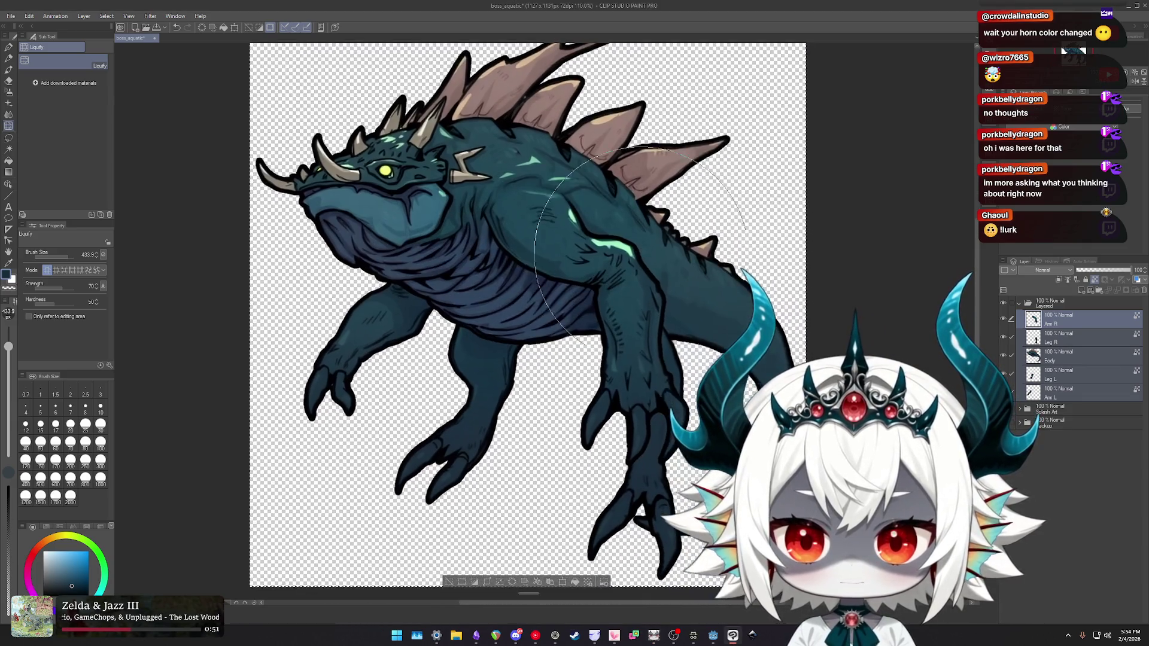
pyautogui.scroll(-1, 597, 361)
pyautogui.scroll(1, 597, 361)
pyautogui.scroll(1, 598, 361)
pyautogui.scroll(-2, 610, 323)
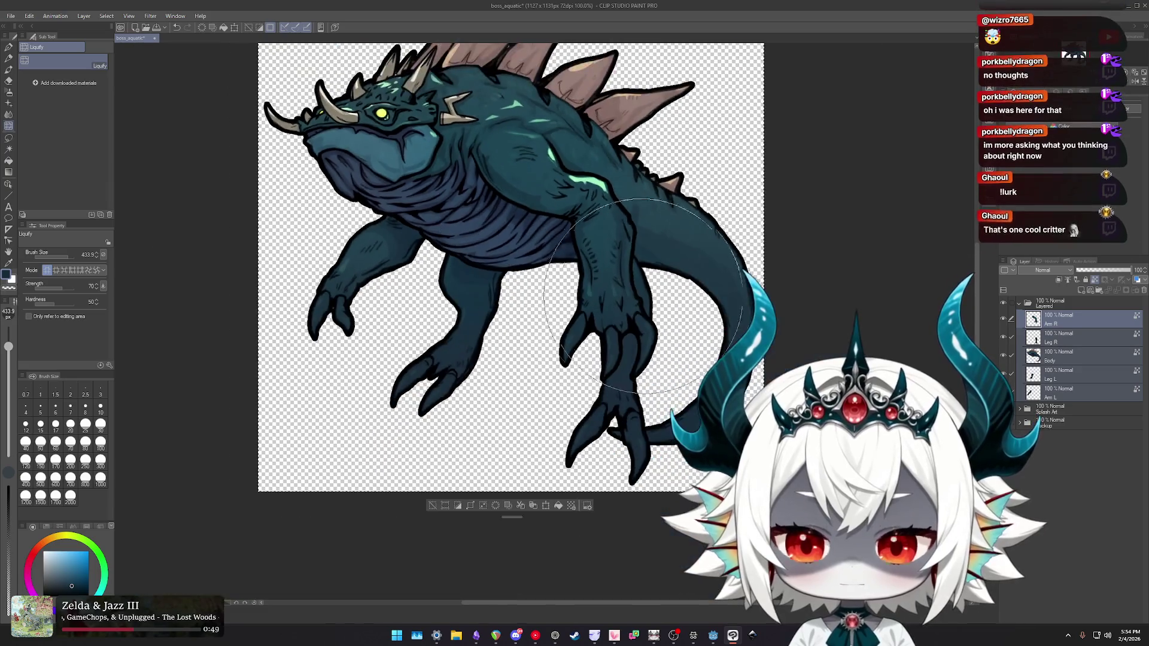
pyautogui.scroll(1, 624, 292)
pyautogui.moveTo(625, 293); pyautogui.dragTo(606, 317)
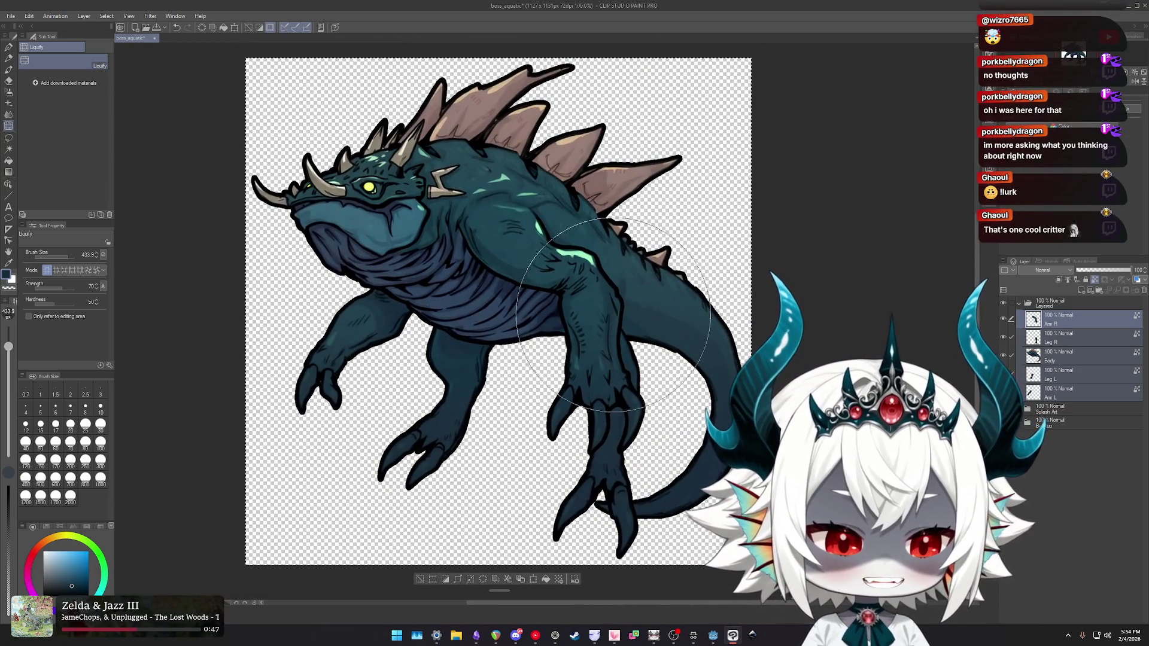
pyautogui.scroll(-2, 553, 368)
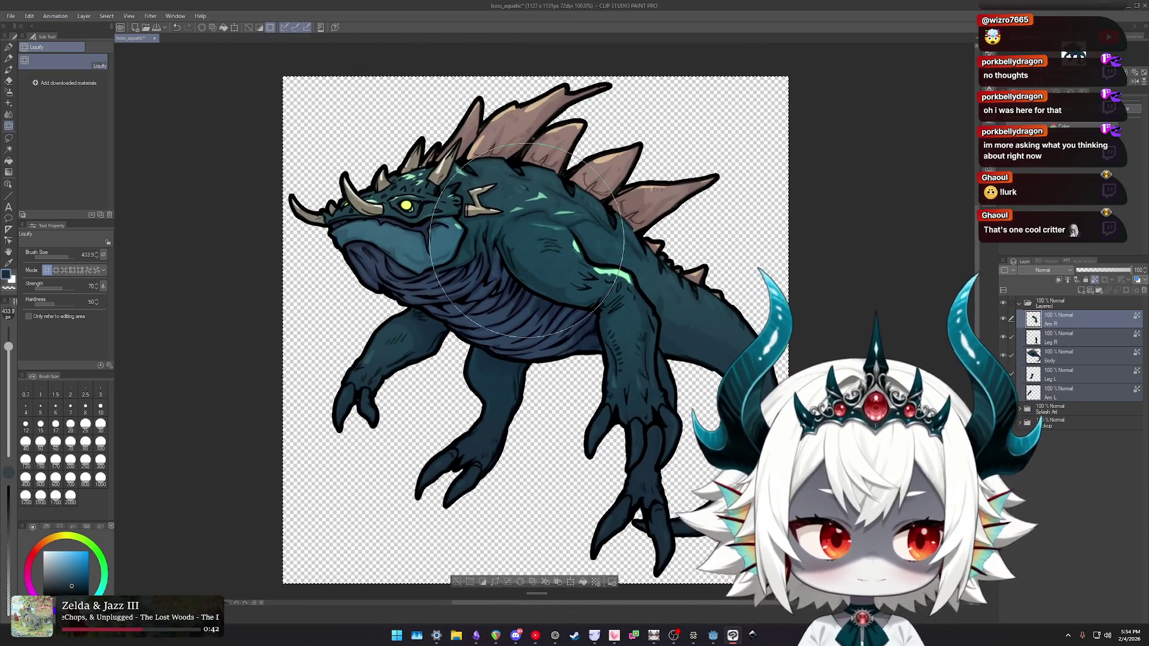
pyautogui.moveTo(530, 255)
pyautogui.mouseDown()
pyautogui.moveTo(521, 252)
pyautogui.moveTo(543, 255)
pyautogui.mouseUp()
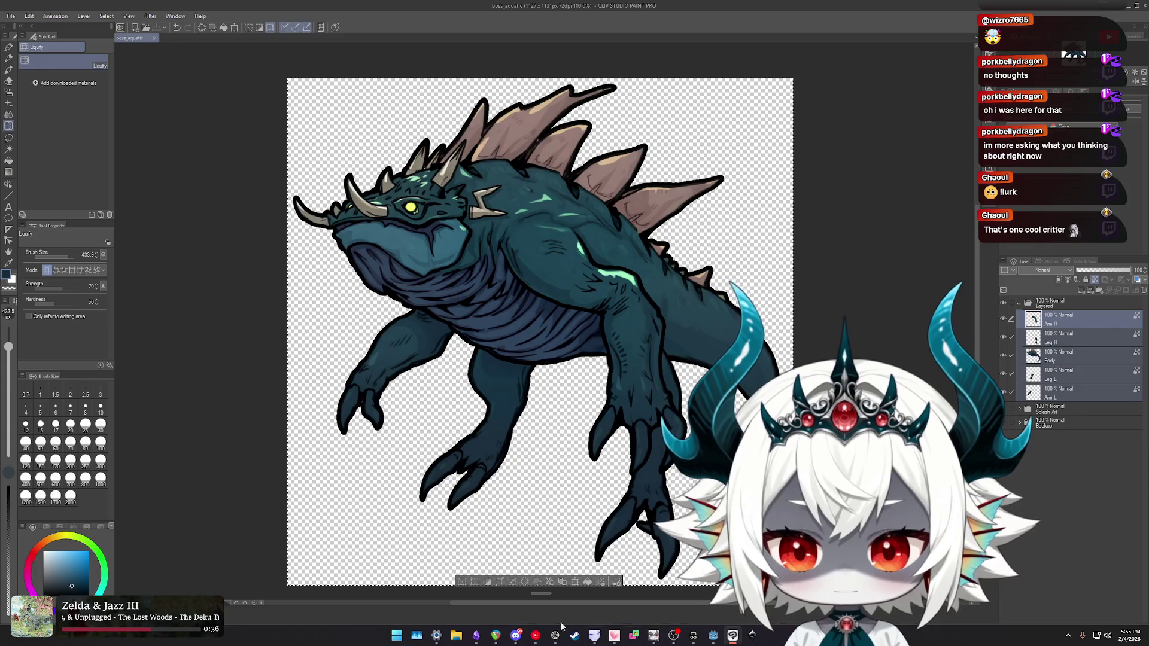
# - Bring up the Godot 2D skeletons docs and highlight the sentence about using a single image
pyautogui.click(693, 636)
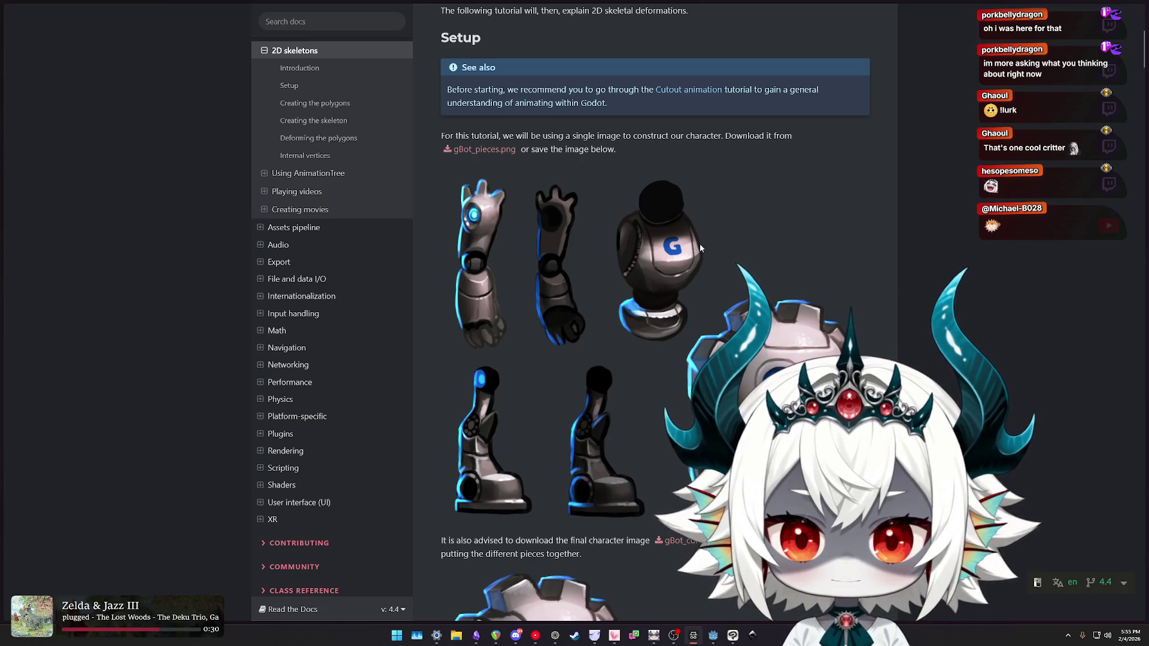
pyautogui.moveTo(645, 137); pyautogui.dragTo(751, 140)
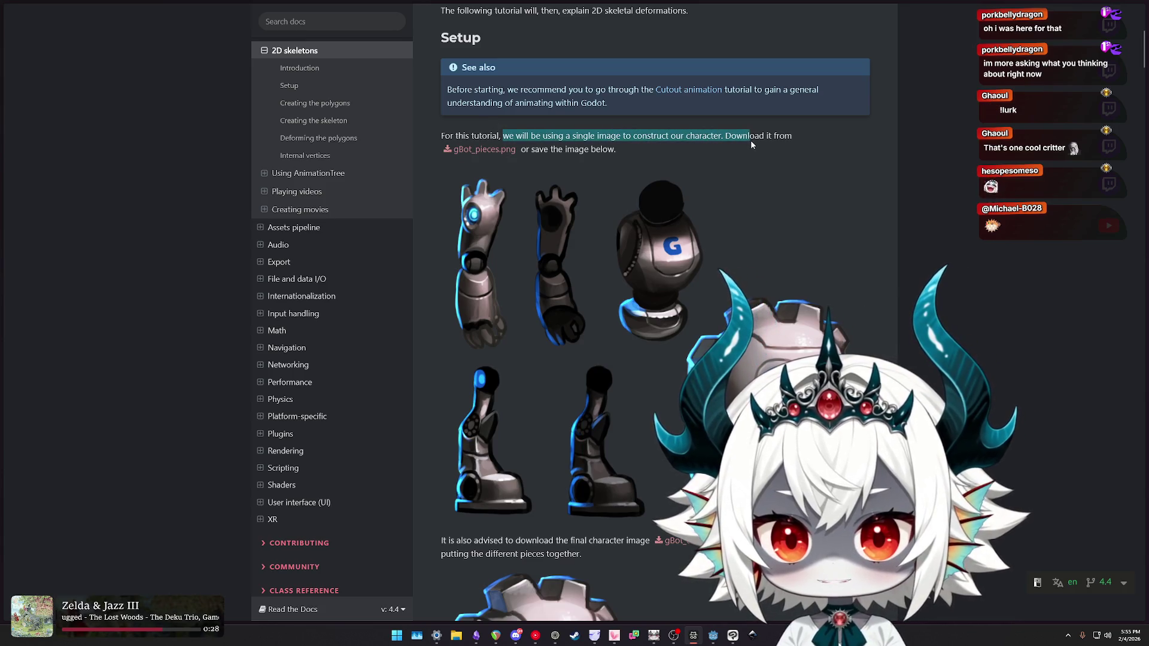
pyautogui.scroll(-5, 671, 176)
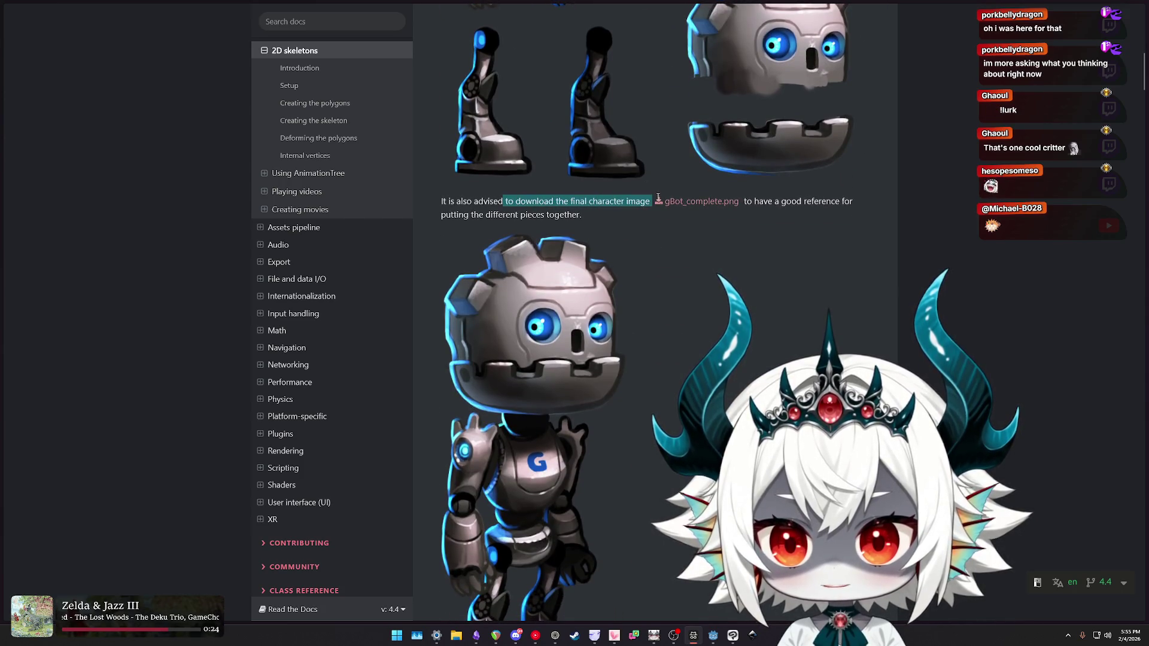
pyautogui.scroll(-7, 804, 266)
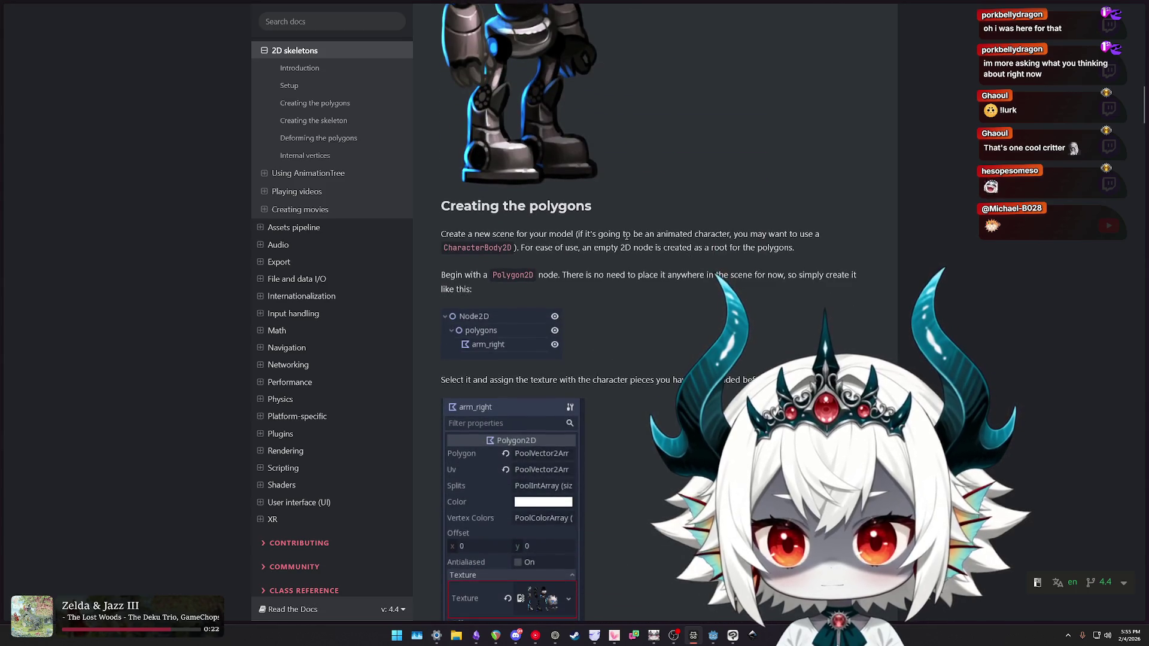
# - Highlight the new-scene and 'Begin with a Polygon2D node' sentences, then switch to the Godot editor
pyautogui.moveTo(468, 234); pyautogui.dragTo(778, 234)
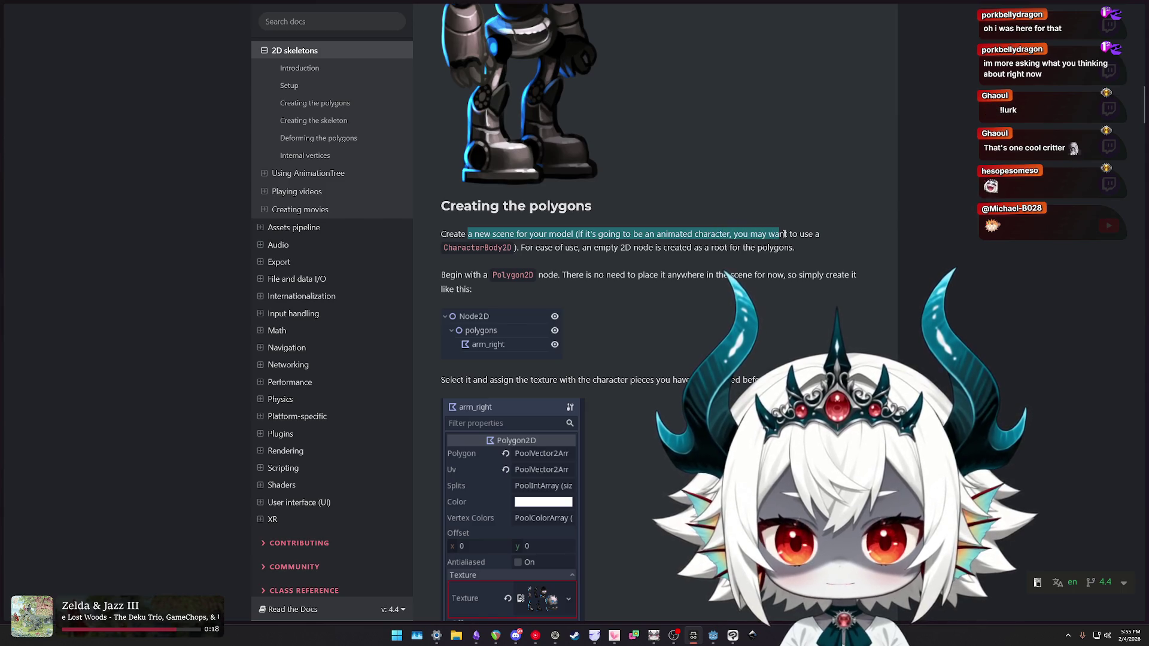
pyautogui.moveTo(656, 234); pyautogui.dragTo(798, 234)
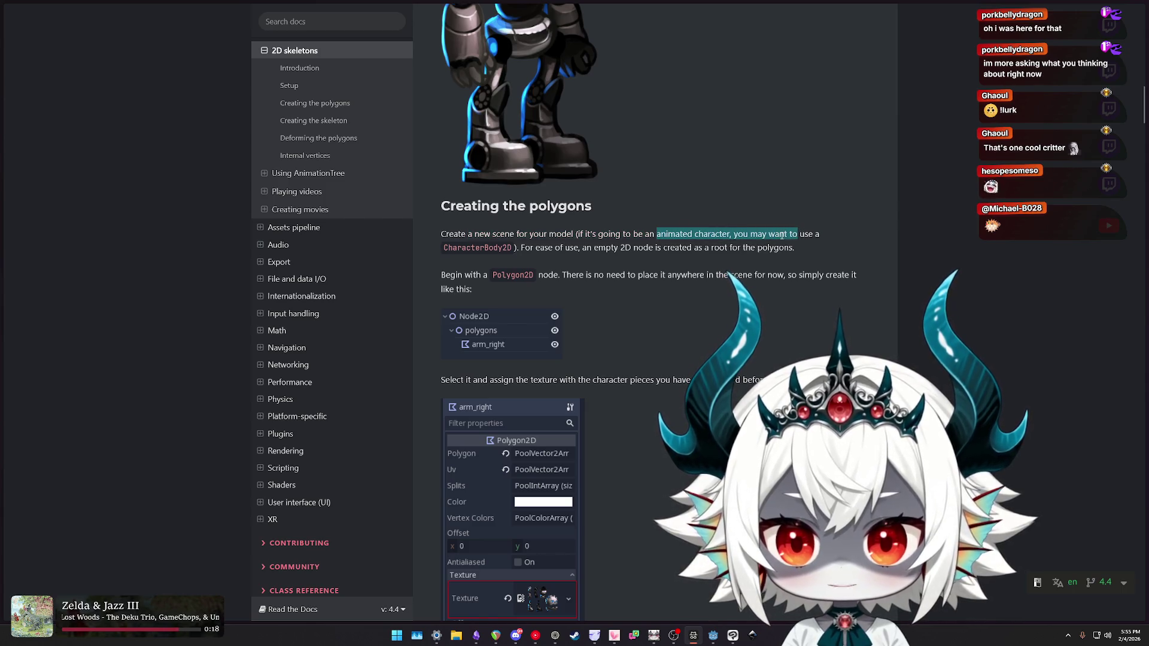
pyautogui.moveTo(523, 247); pyautogui.dragTo(783, 249)
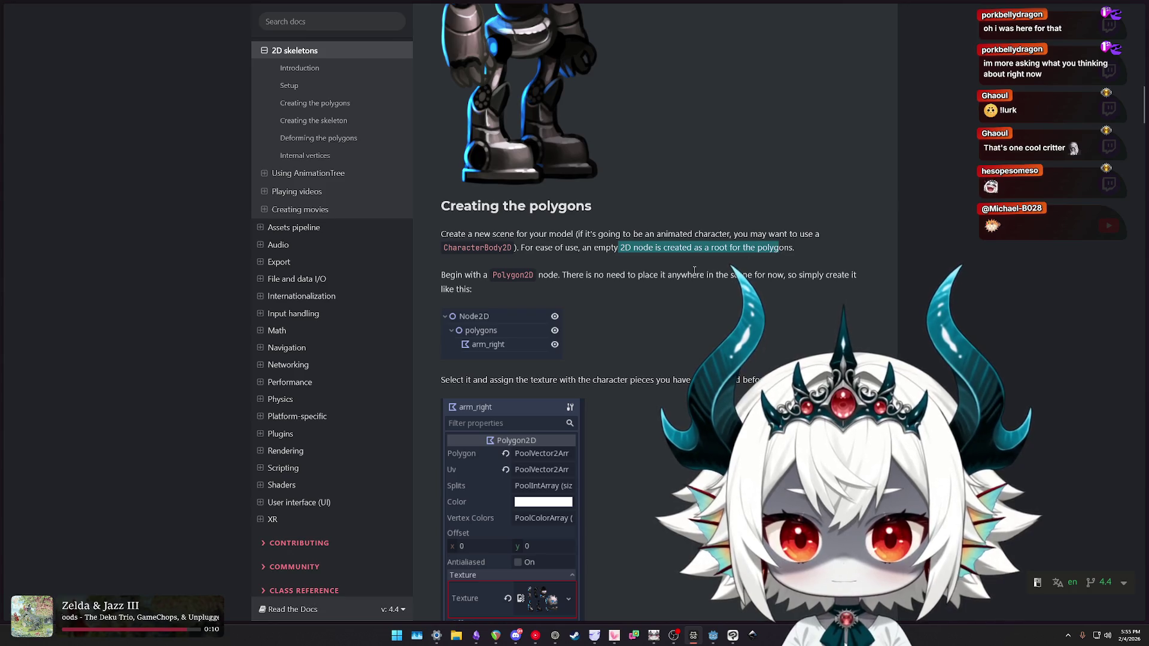
pyautogui.moveTo(441, 275); pyautogui.dragTo(600, 276)
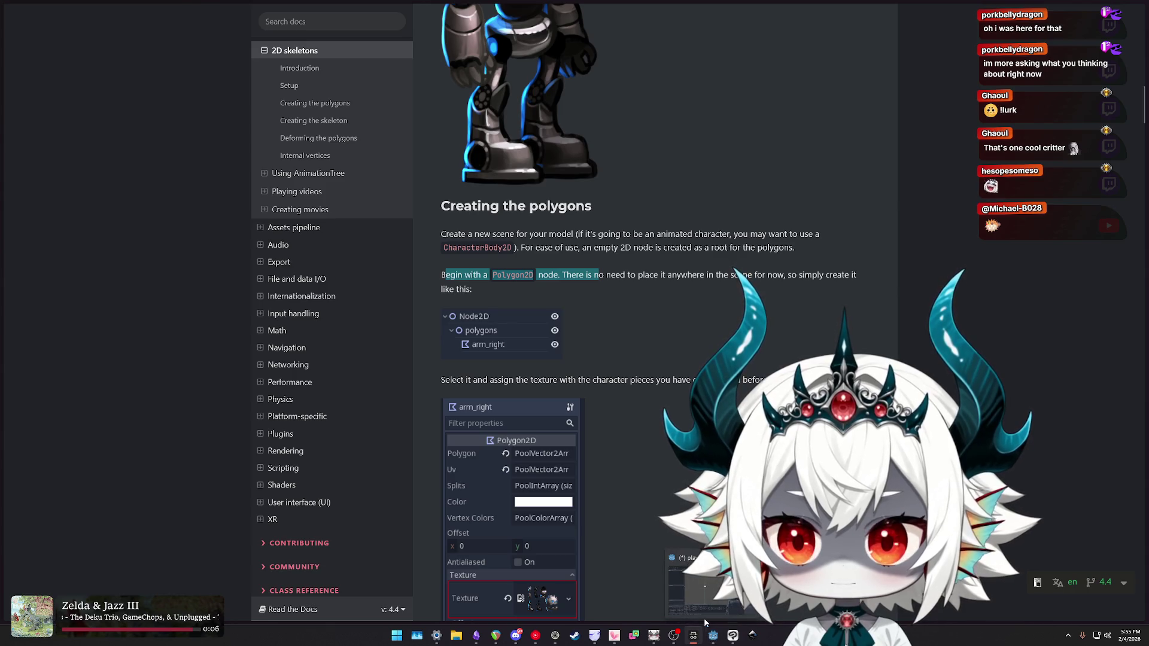
pyautogui.click(712, 637)
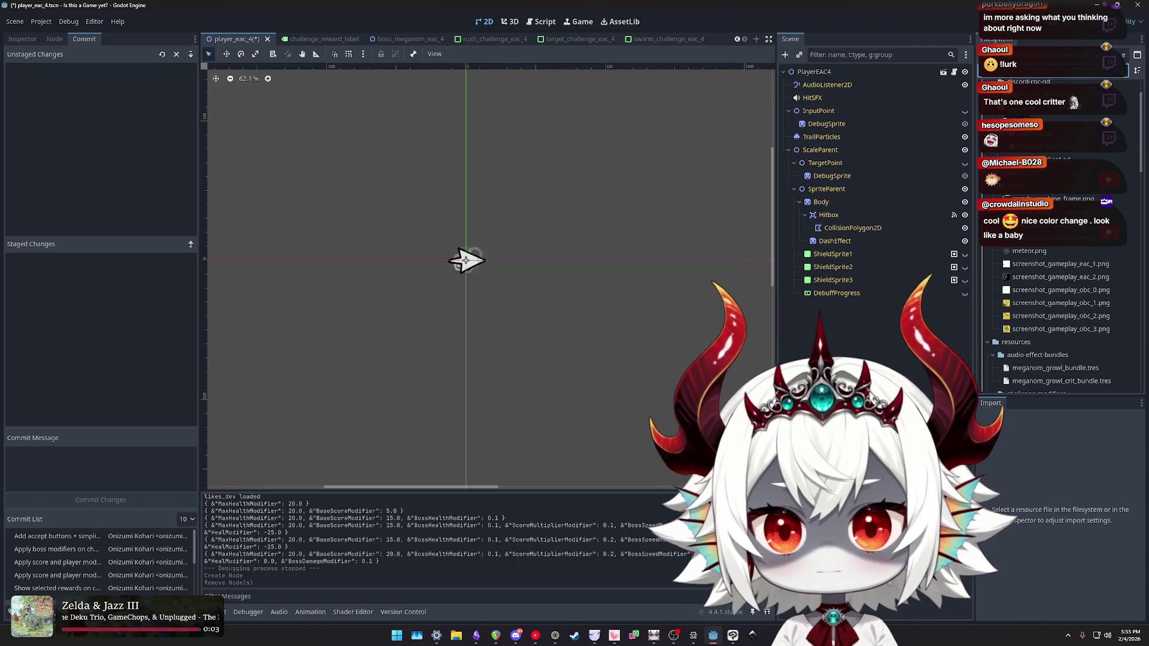
# - Open the boss_meganom_eac_4 scene and show the Hurtbox circles and the tail Weakspot shape
pyautogui.click(411, 38)
pyautogui.click(815, 137)
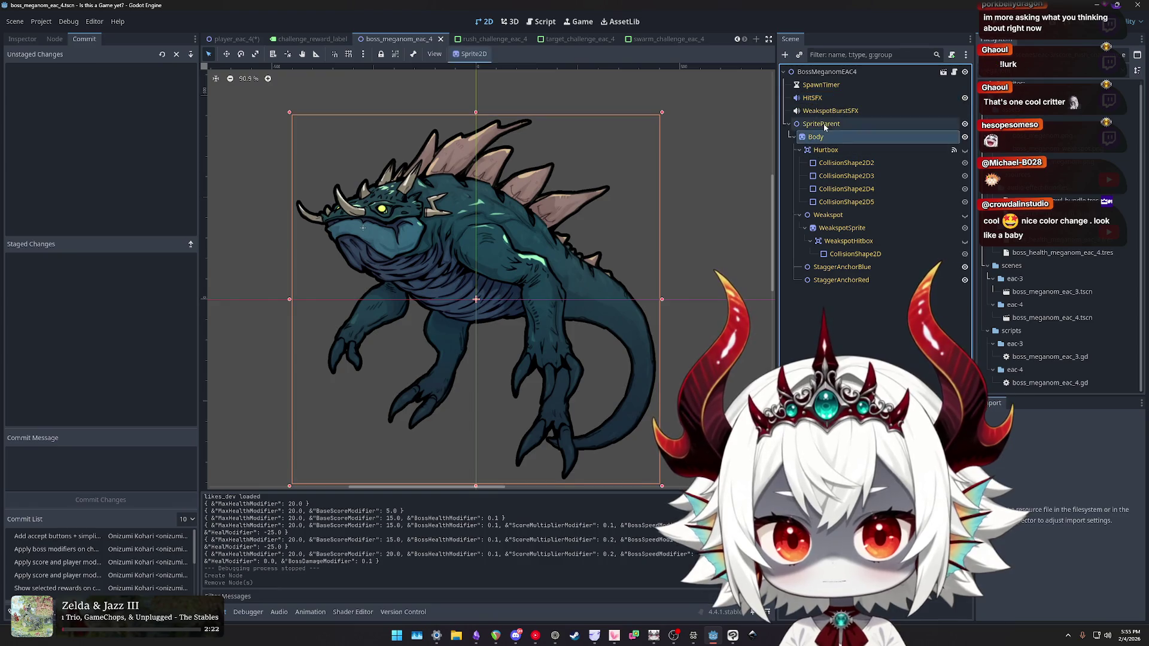
pyautogui.click(826, 150)
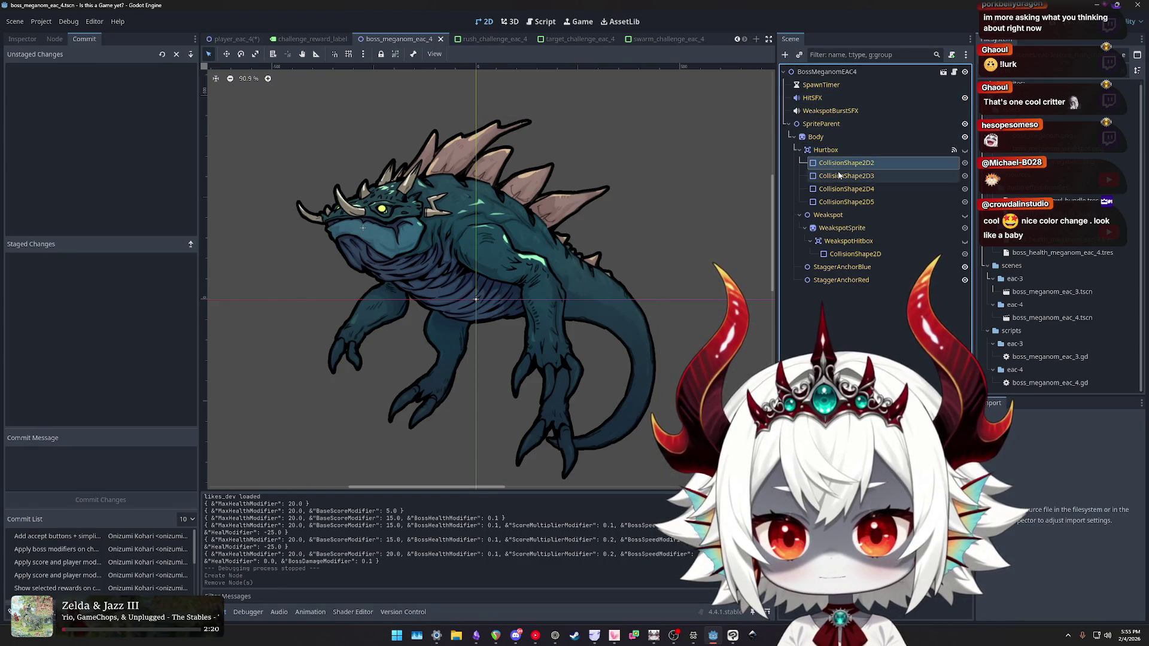
pyautogui.click(816, 137)
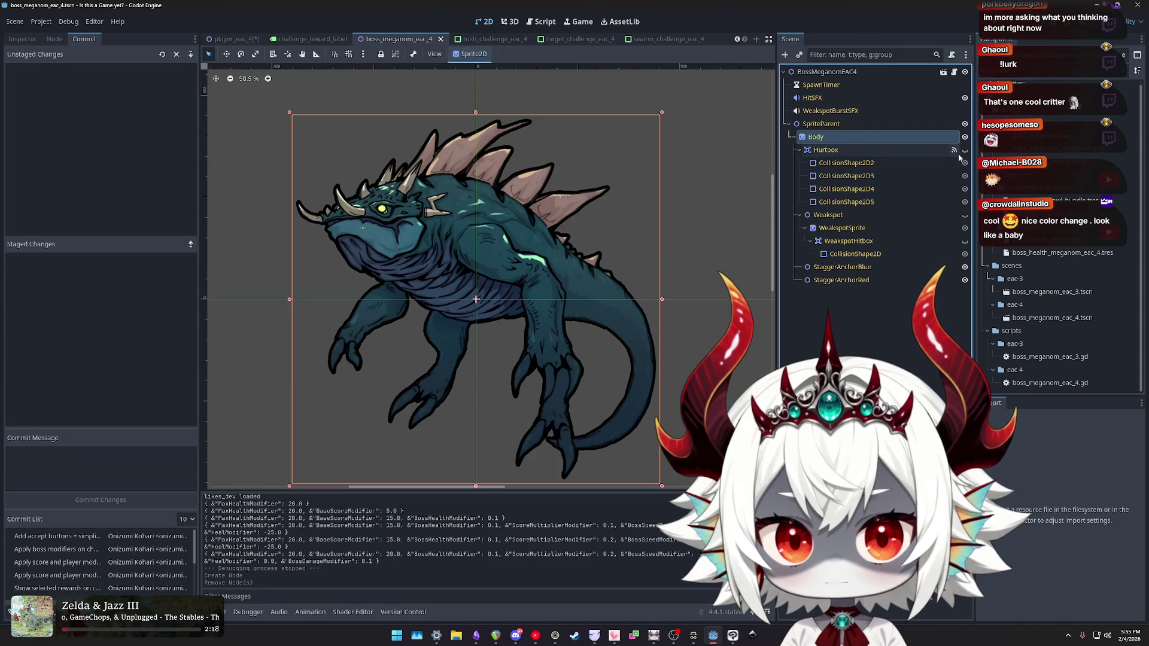
pyautogui.click(965, 150)
pyautogui.click(965, 215)
pyautogui.click(965, 228)
pyautogui.click(965, 228)
pyautogui.click(964, 240)
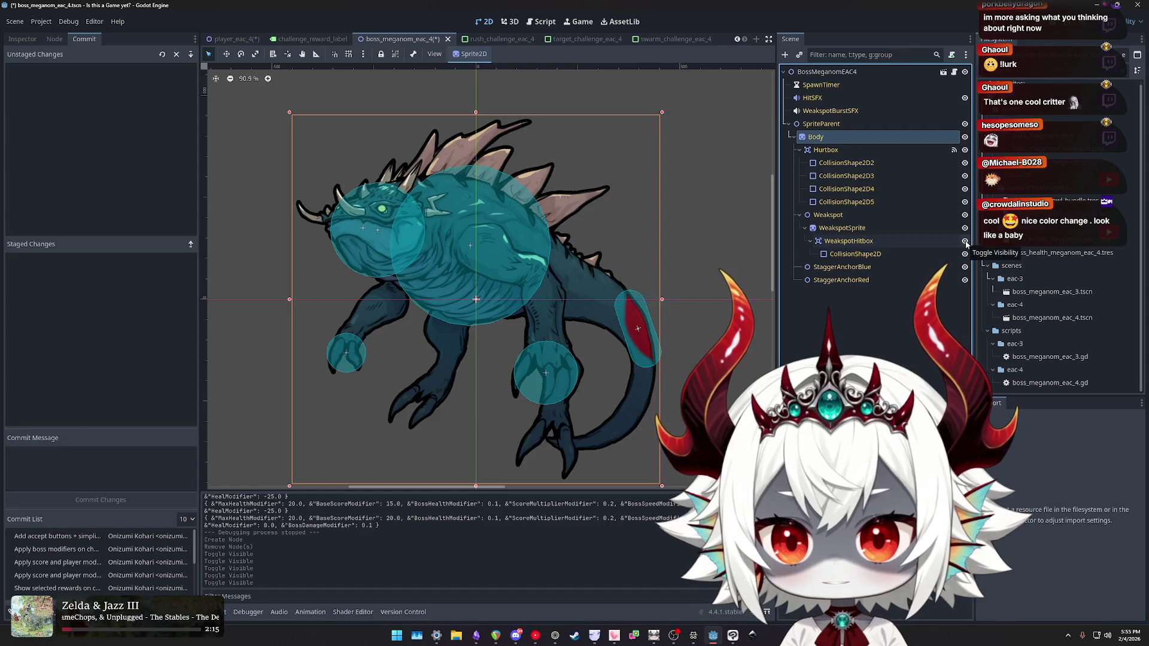
# - Hide the Hurtbox circles and toggle the tail Weakspot capsule off and back on
pyautogui.click(966, 241)
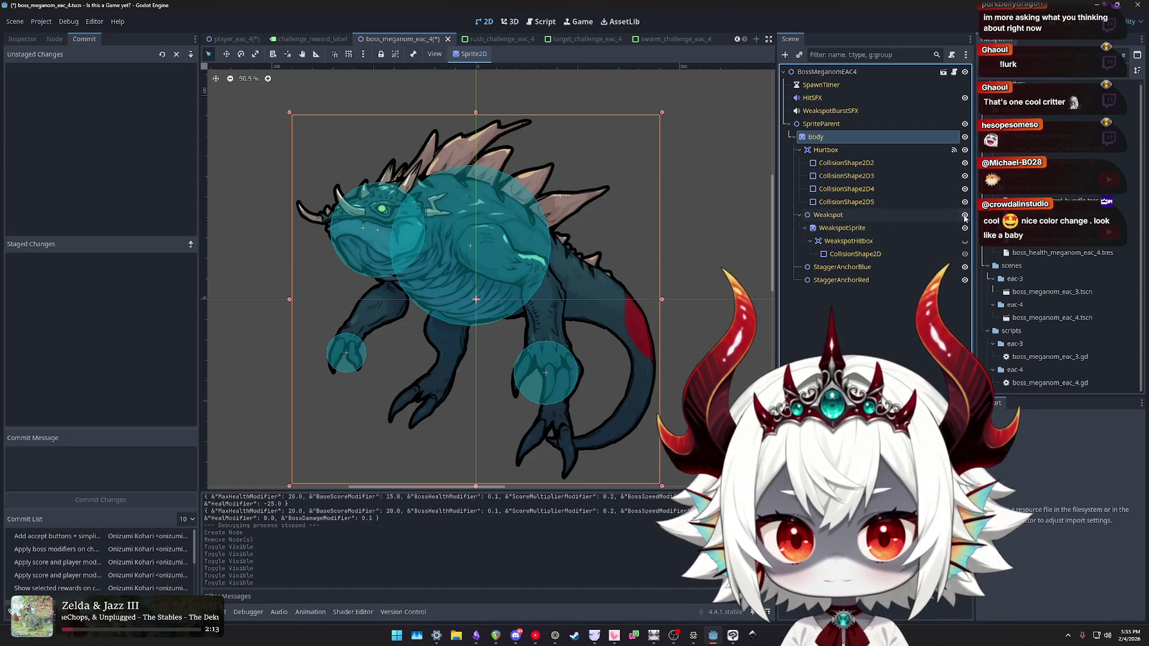
pyautogui.click(965, 215)
pyautogui.click(964, 215)
pyautogui.click(965, 150)
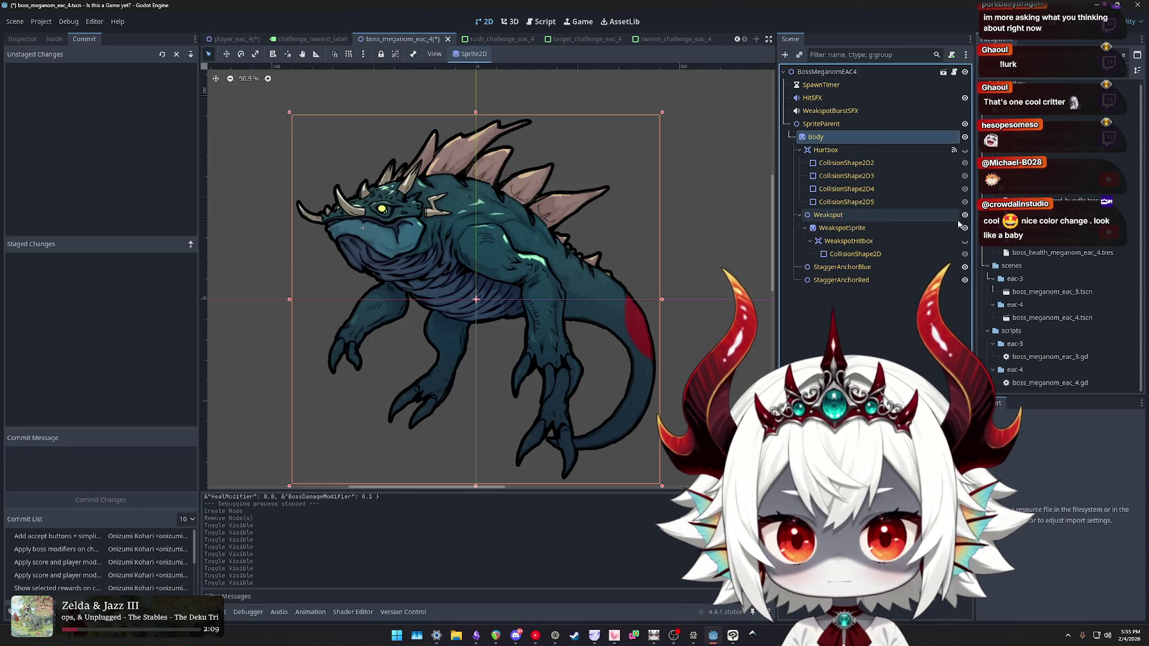
pyautogui.click(965, 241)
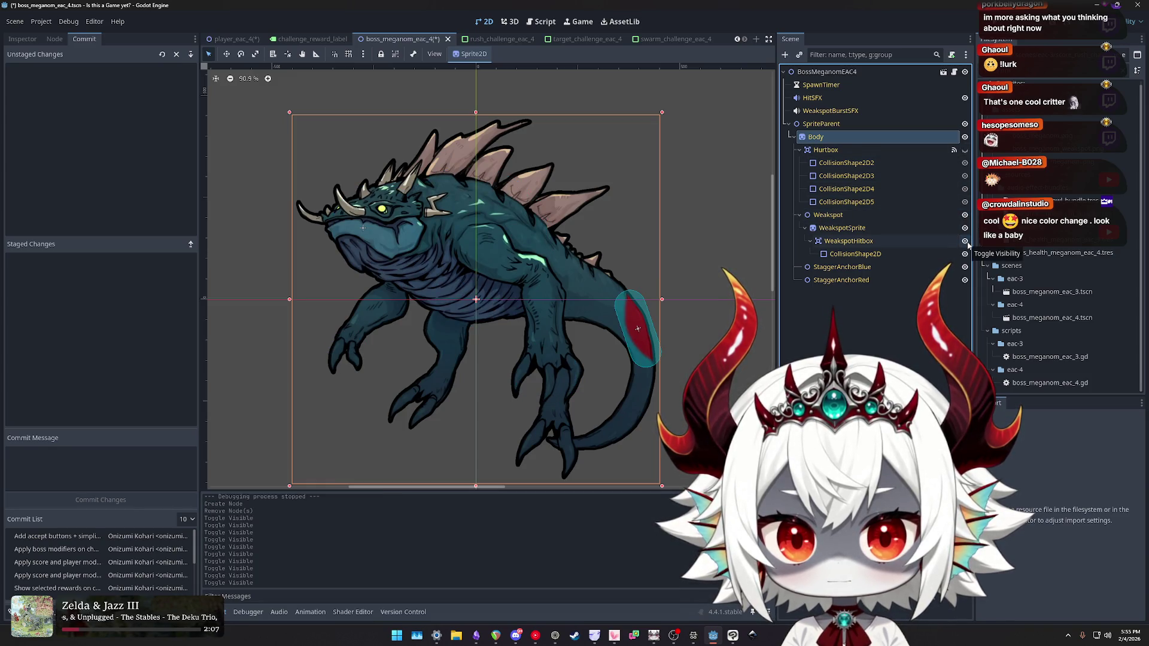
pyautogui.click(965, 242)
pyautogui.click(965, 242)
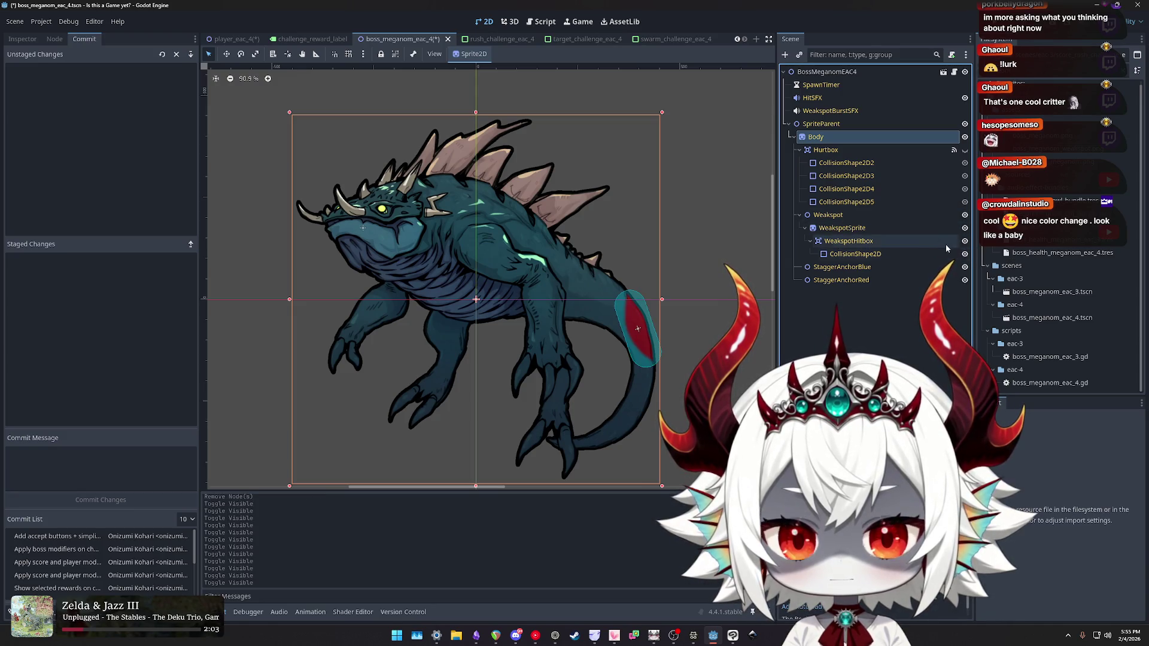
# - Undo the visibility changes and go back to the 2D skeletons docs page
pyautogui.hotkey('ctrl', 'z')
pyautogui.hotkey('ctrl', 'z')
pyautogui.hotkey('ctrl', 'z')
pyautogui.hotkey('ctrl', 'z')
pyautogui.hotkey('ctrl', 'z')
pyautogui.hotkey('ctrl', 'z')
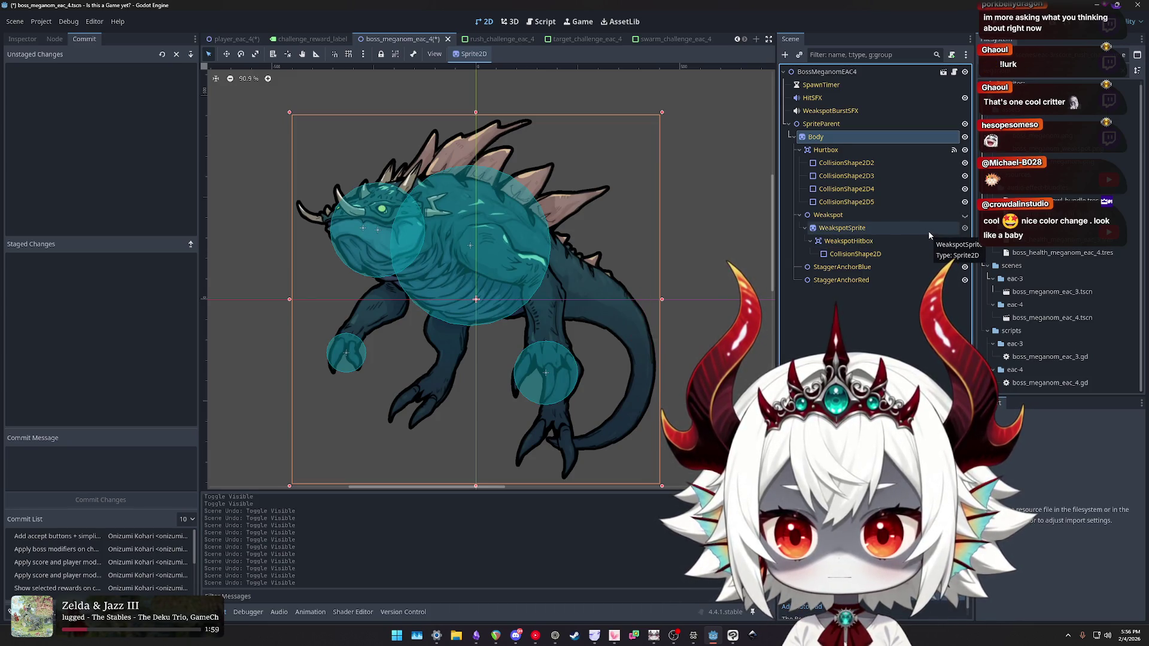
pyautogui.hotkey('ctrl', 'z')
pyautogui.hotkey('ctrl', 'z')
pyautogui.hotkey('ctrl', 'z')
pyautogui.hotkey('ctrl', 'shift', 'z')
pyautogui.hotkey('ctrl', 'z')
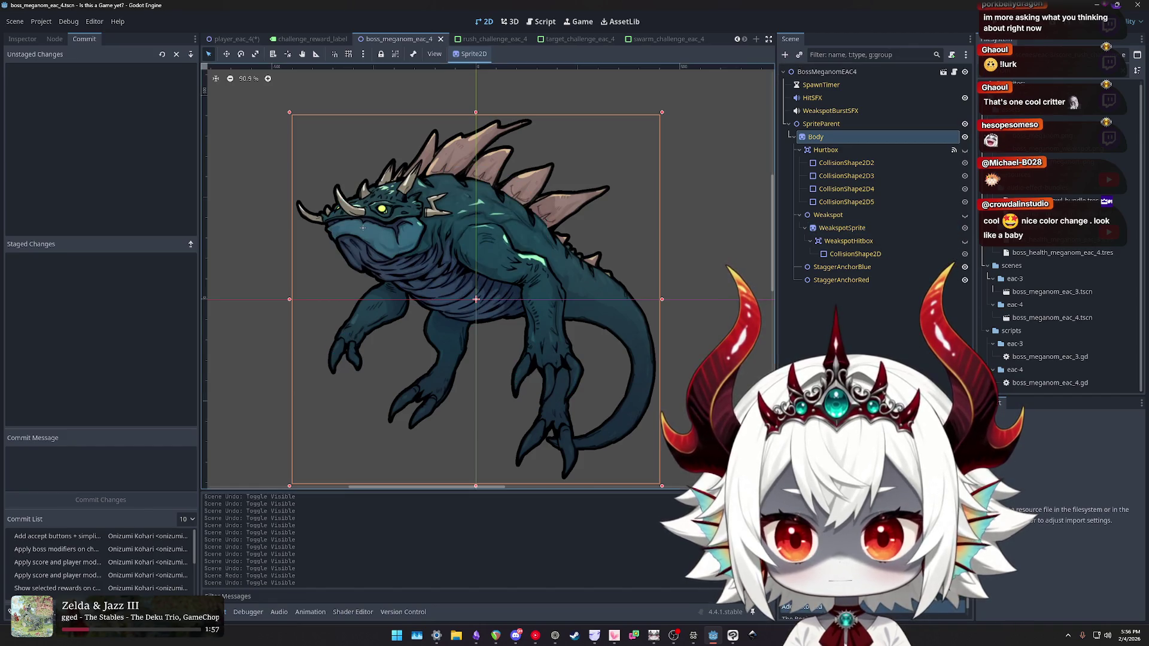
pyautogui.click(692, 637)
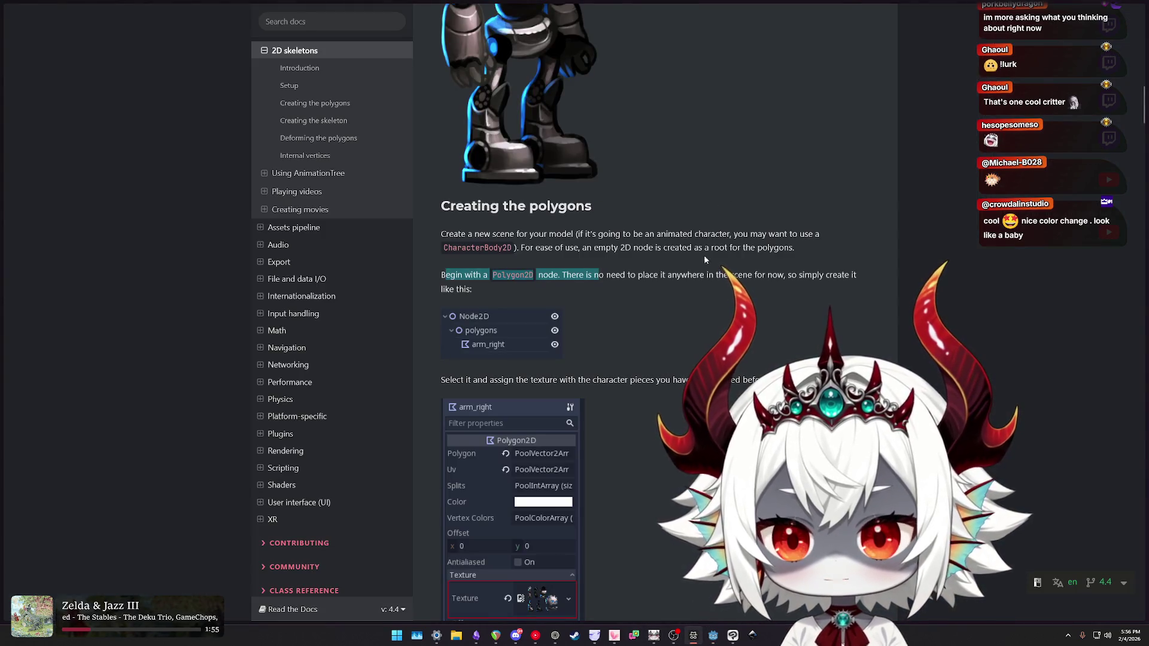
# - Read the polygon steps, marking the UV dialog, Points mode, polygon drawing and duplicating advice
pyautogui.scroll(-2, 649, 265)
pyautogui.moveTo(464, 267); pyautogui.dragTo(710, 269)
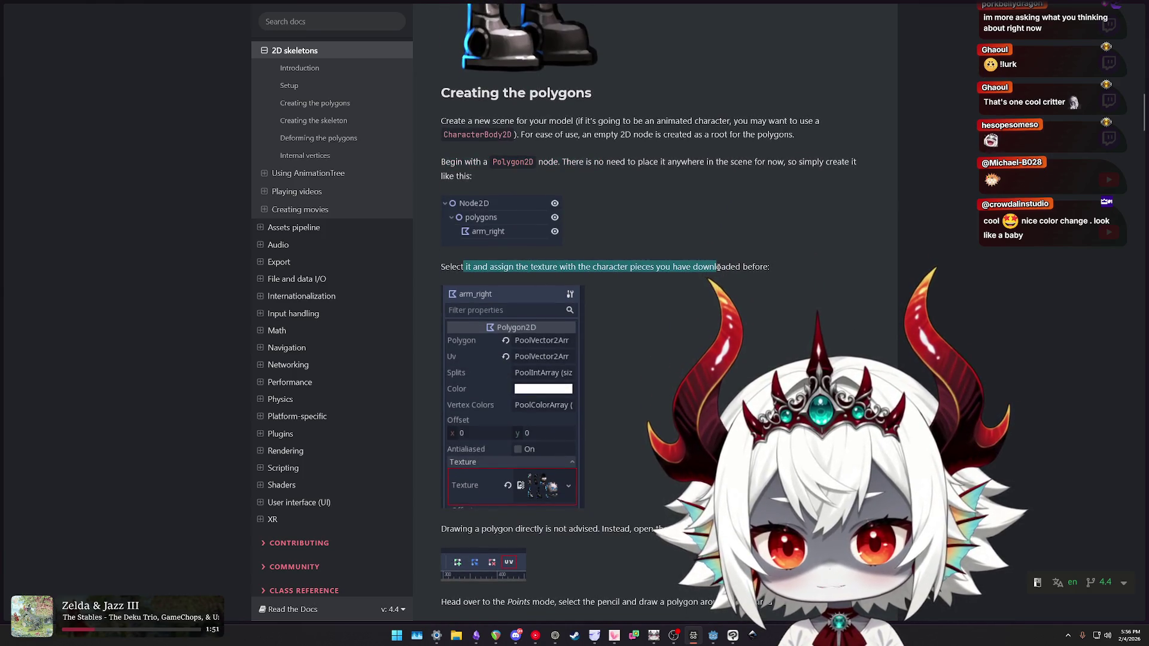
pyautogui.scroll(-5, 694, 265)
pyautogui.moveTo(468, 246); pyautogui.dragTo(714, 247)
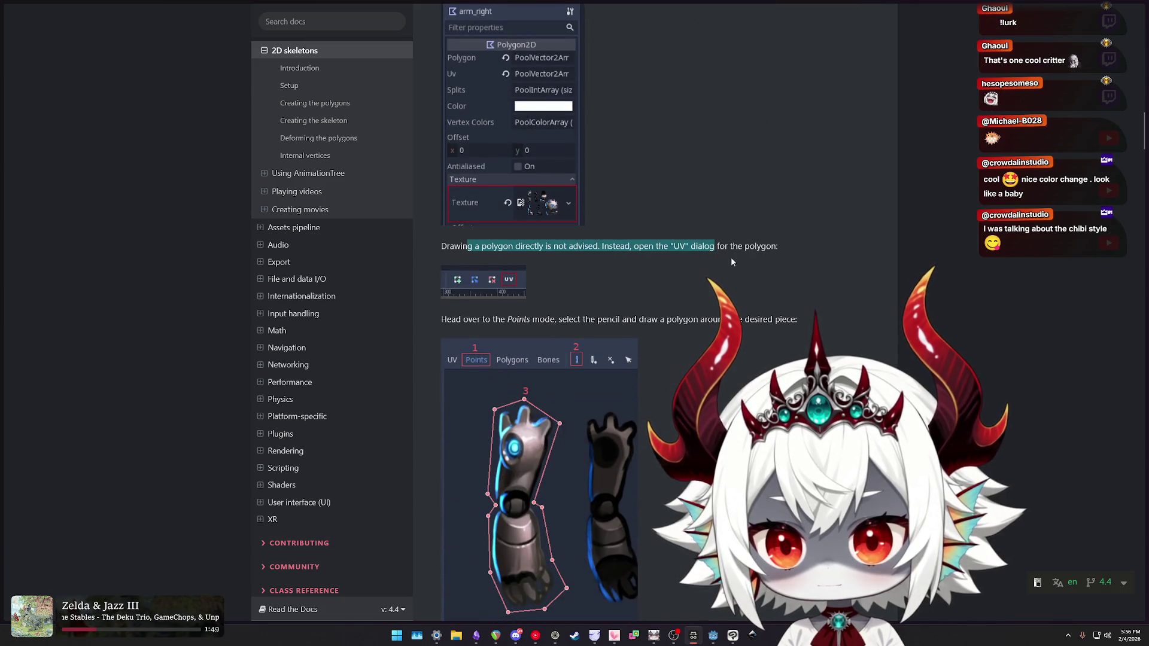
pyautogui.moveTo(467, 319); pyautogui.dragTo(616, 319)
pyautogui.scroll(-1, 664, 318)
pyautogui.moveTo(577, 263); pyautogui.dragTo(748, 264)
pyautogui.scroll(-4, 739, 263)
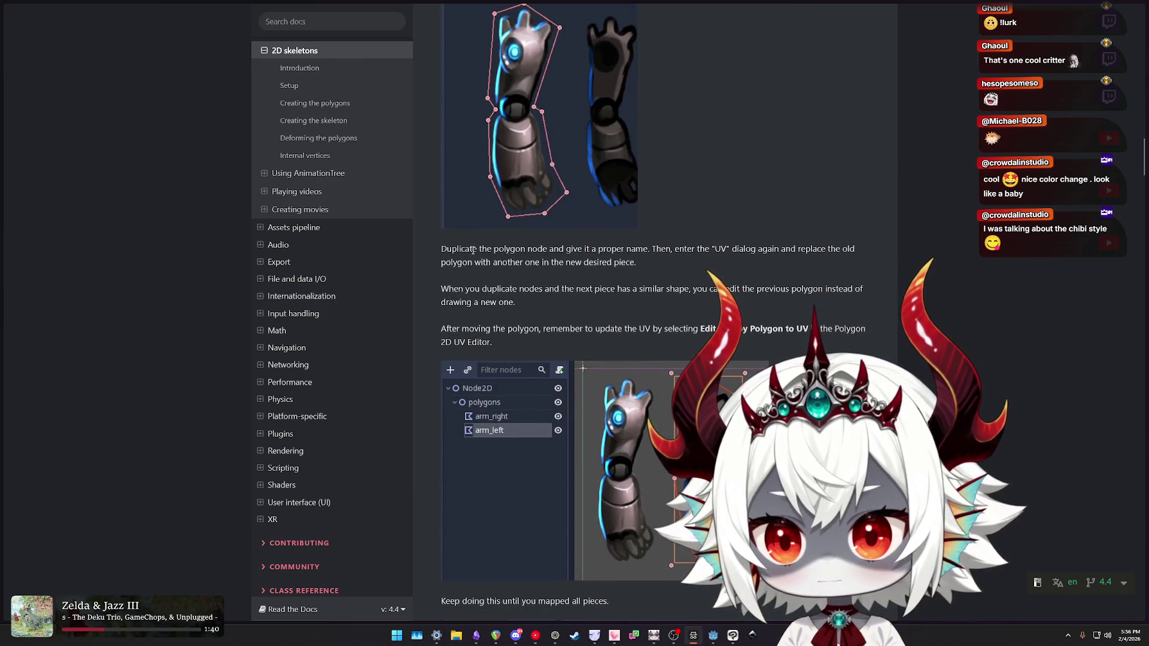
pyautogui.moveTo(479, 249); pyautogui.dragTo(535, 245)
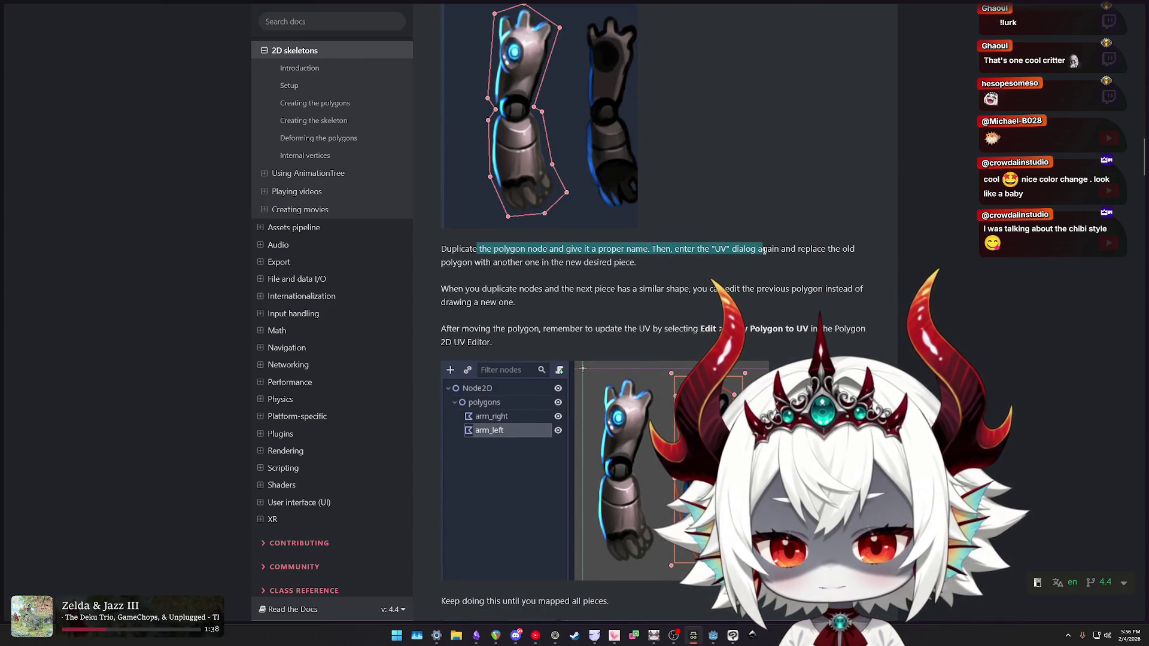
pyautogui.moveTo(762, 250); pyautogui.dragTo(861, 261)
pyautogui.click(713, 248)
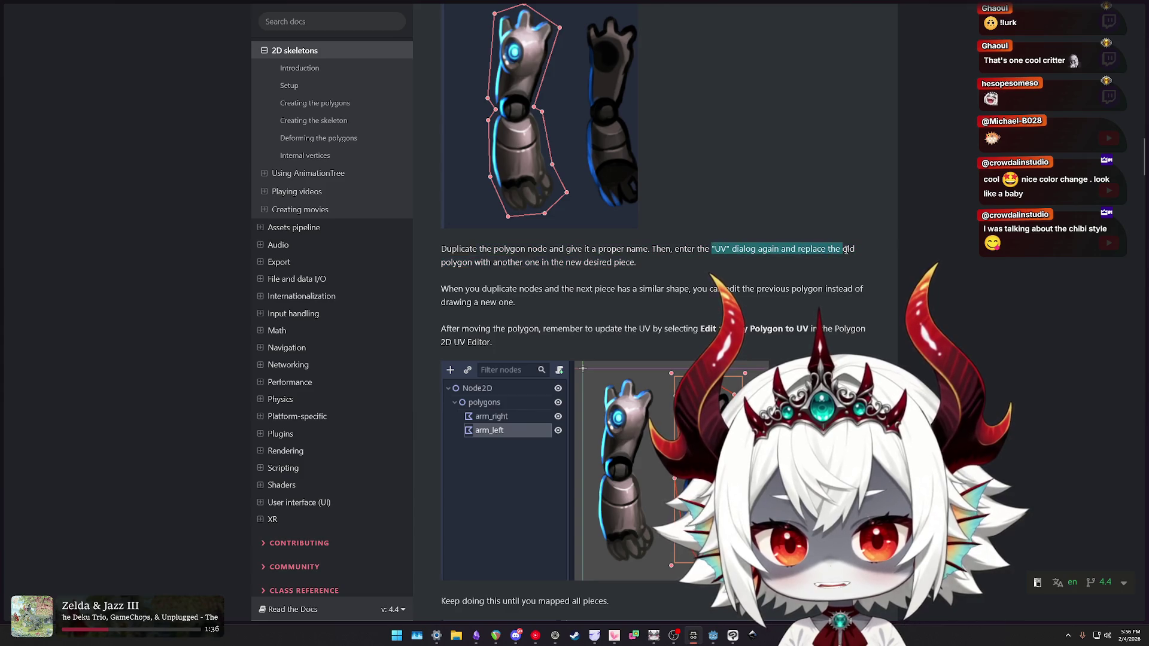
pyautogui.moveTo(525, 262); pyautogui.dragTo(556, 263)
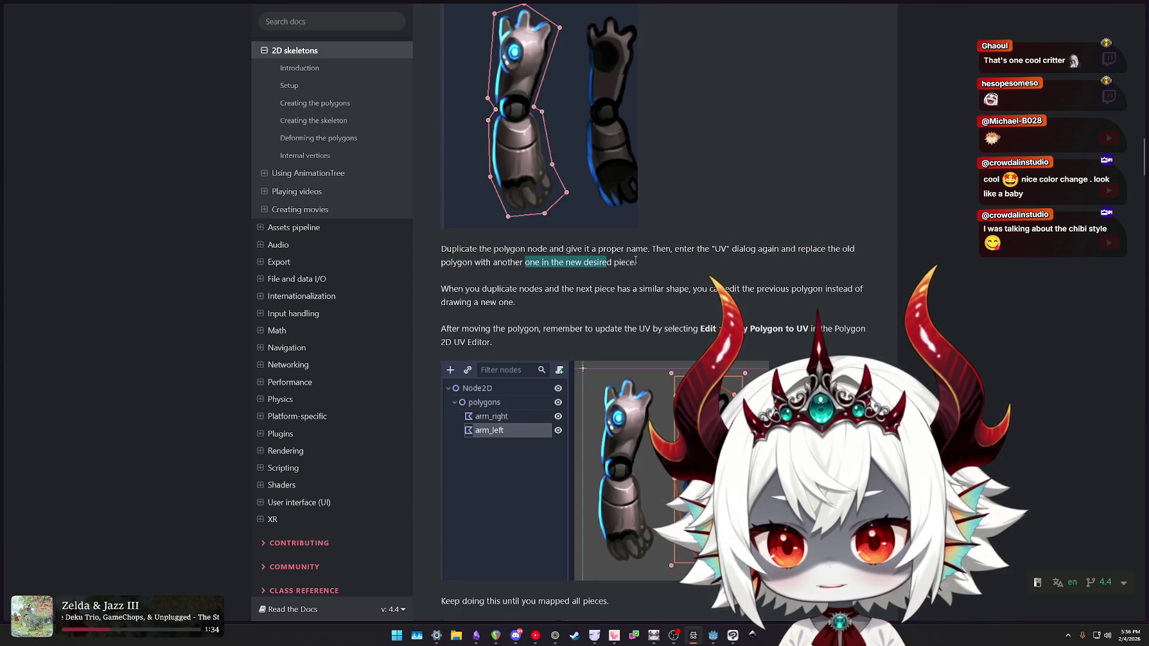
pyautogui.scroll(-1, 636, 262)
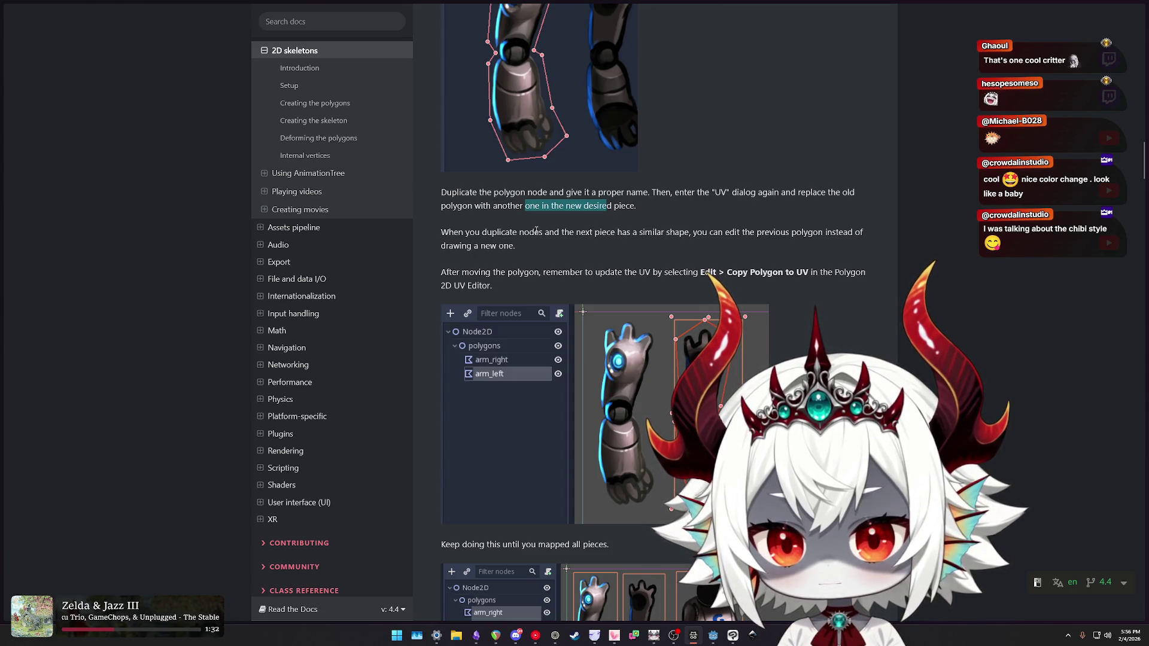
# - Read on through the UV update and original-layout notes down to 'Creating the skeleton'
pyautogui.moveTo(561, 234); pyautogui.dragTo(664, 239)
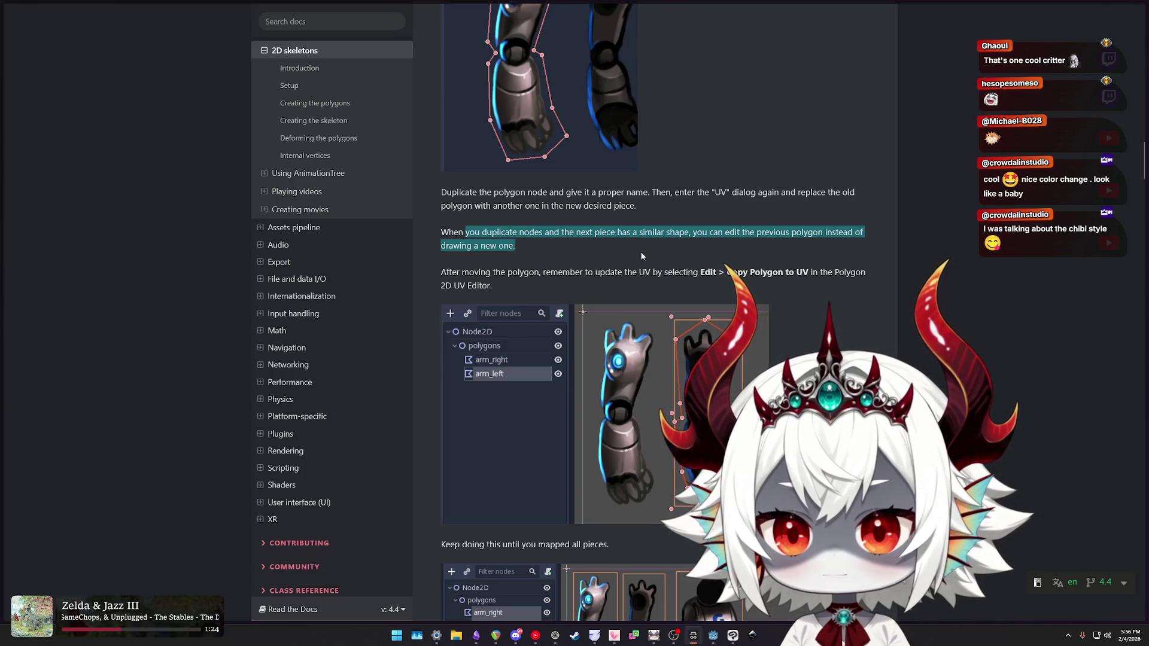
pyautogui.click(473, 272)
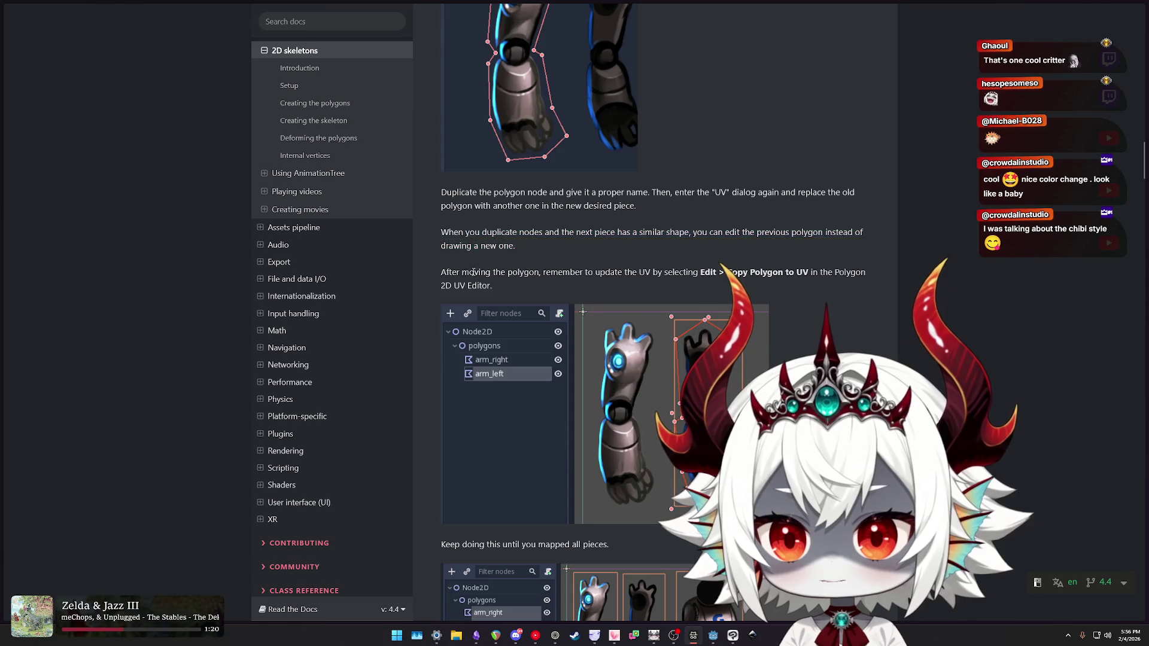
pyautogui.moveTo(765, 270); pyautogui.dragTo(824, 280)
pyautogui.scroll(-1, 819, 283)
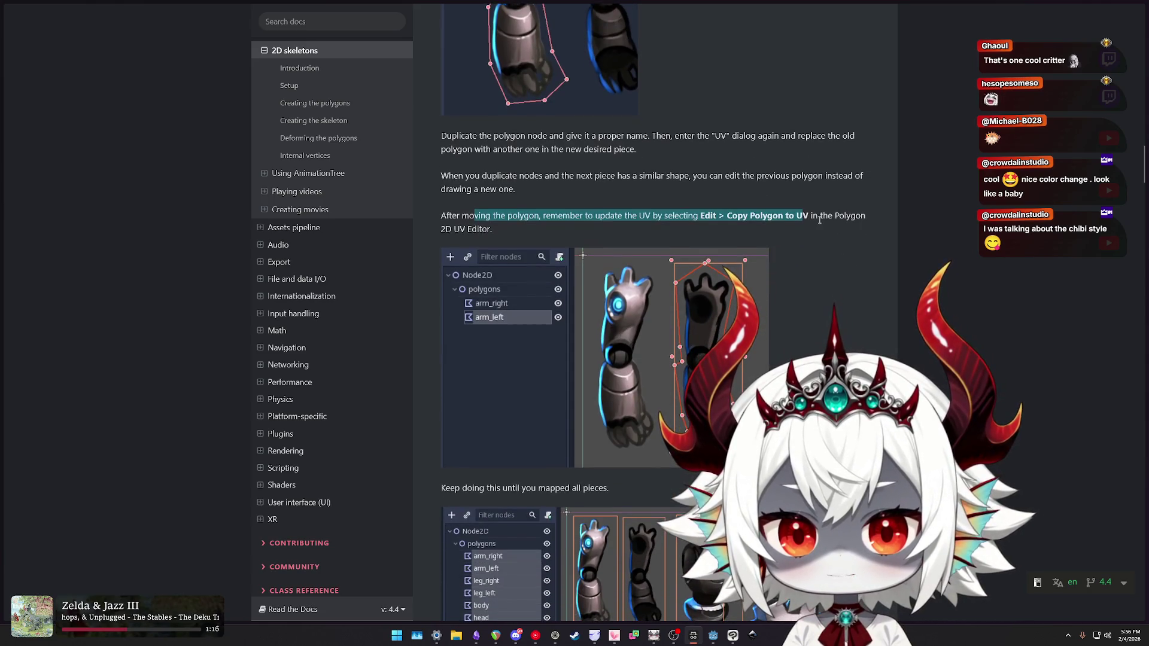
pyautogui.scroll(-1, 821, 215)
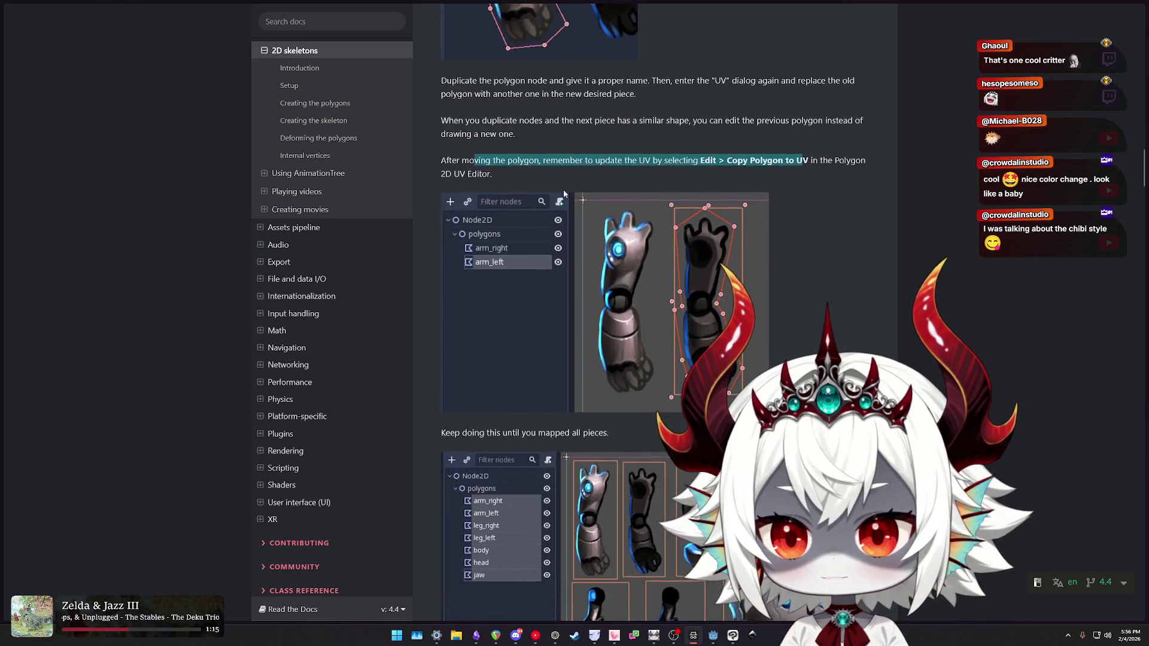
pyautogui.tripleClick(777, 167)
pyautogui.scroll(-2, 820, 240)
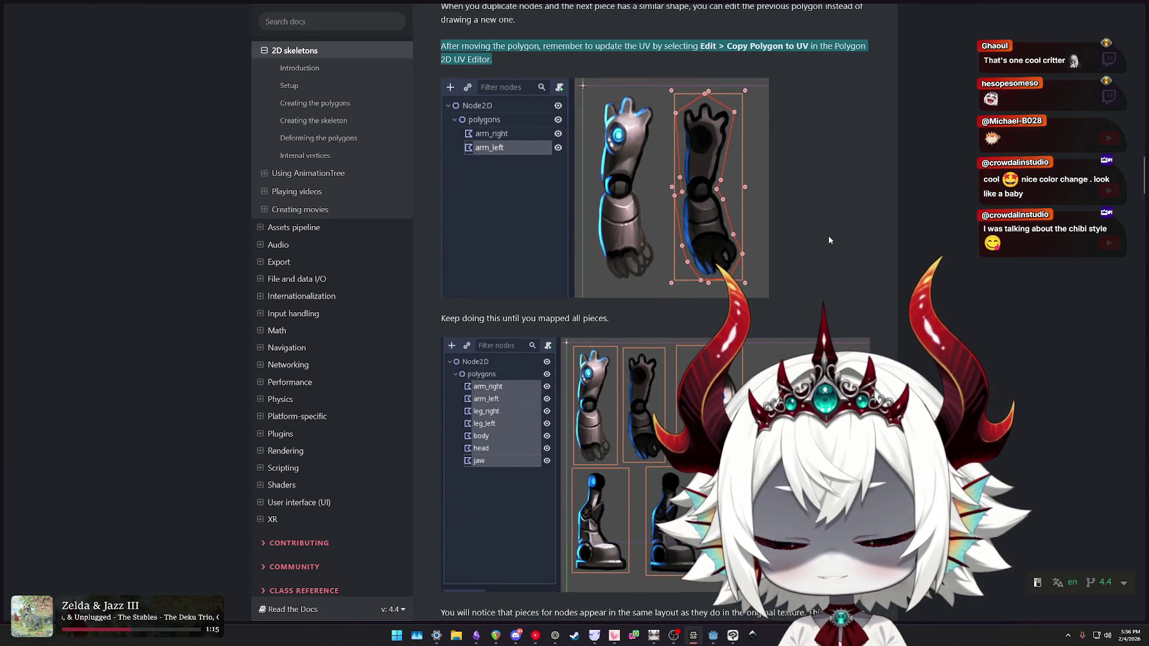
pyautogui.scroll(-2, 828, 237)
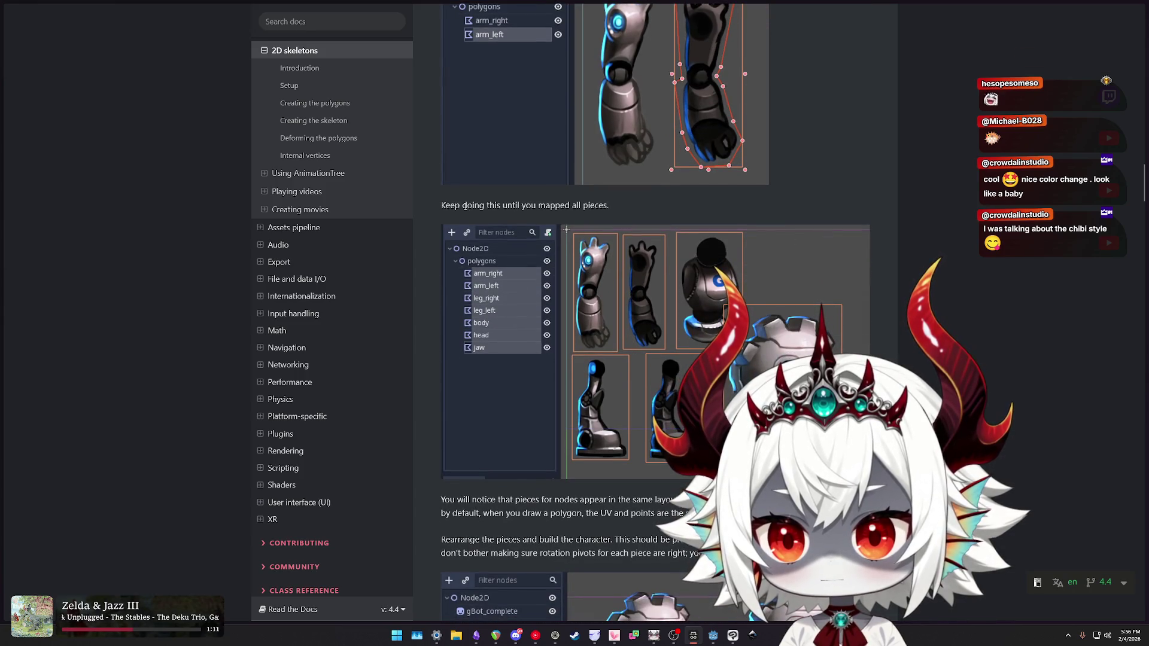
pyautogui.scroll(-5, 828, 219)
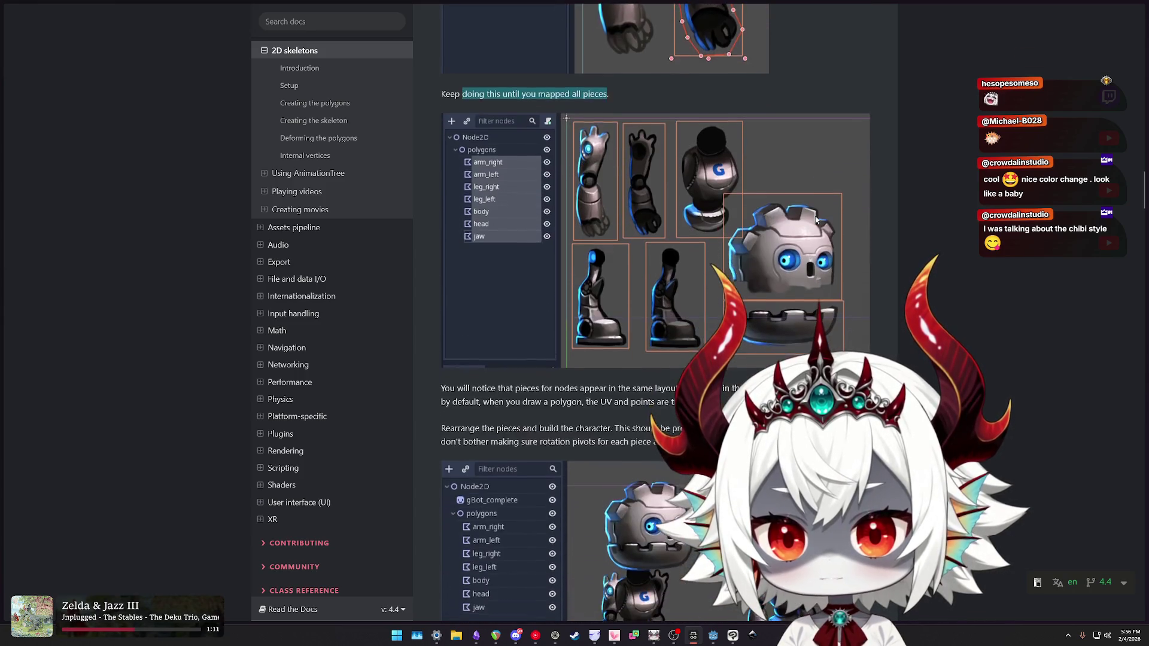
pyautogui.moveTo(466, 216); pyautogui.dragTo(534, 219)
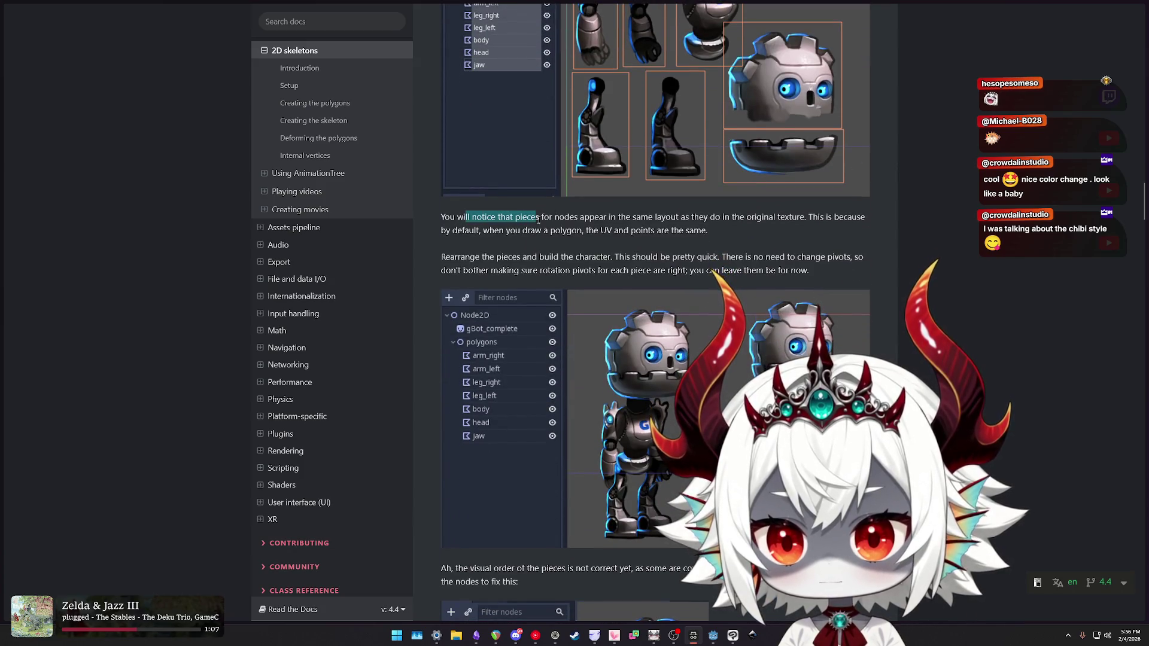
pyautogui.moveTo(714, 226); pyautogui.dragTo(764, 233)
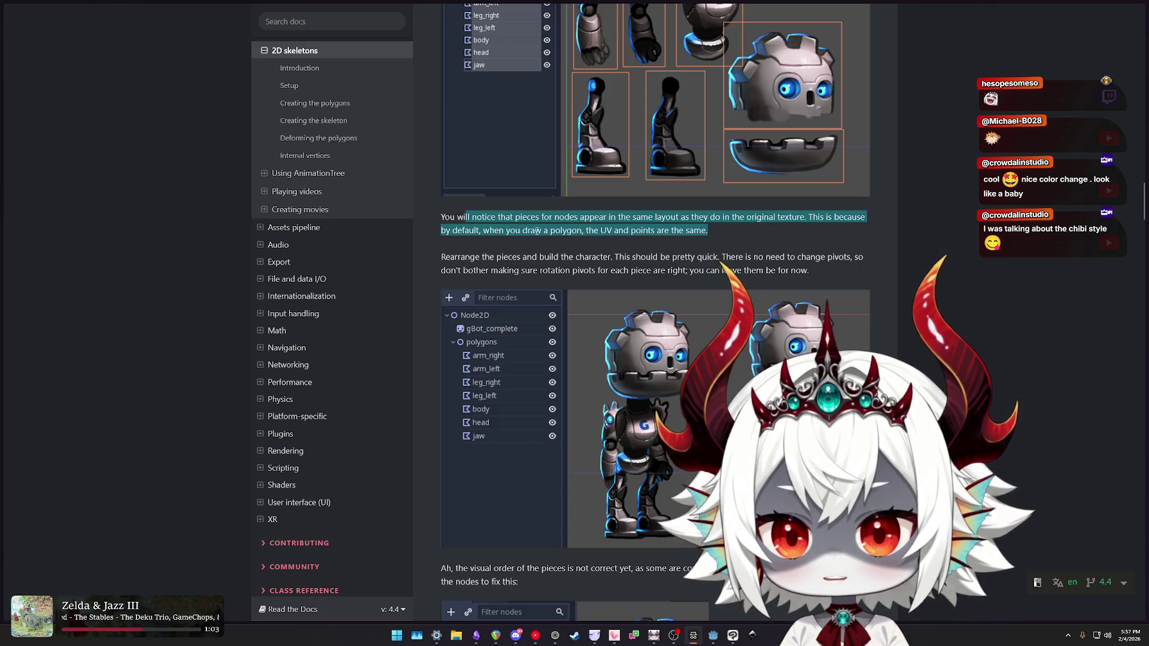
pyautogui.scroll(-1, 731, 229)
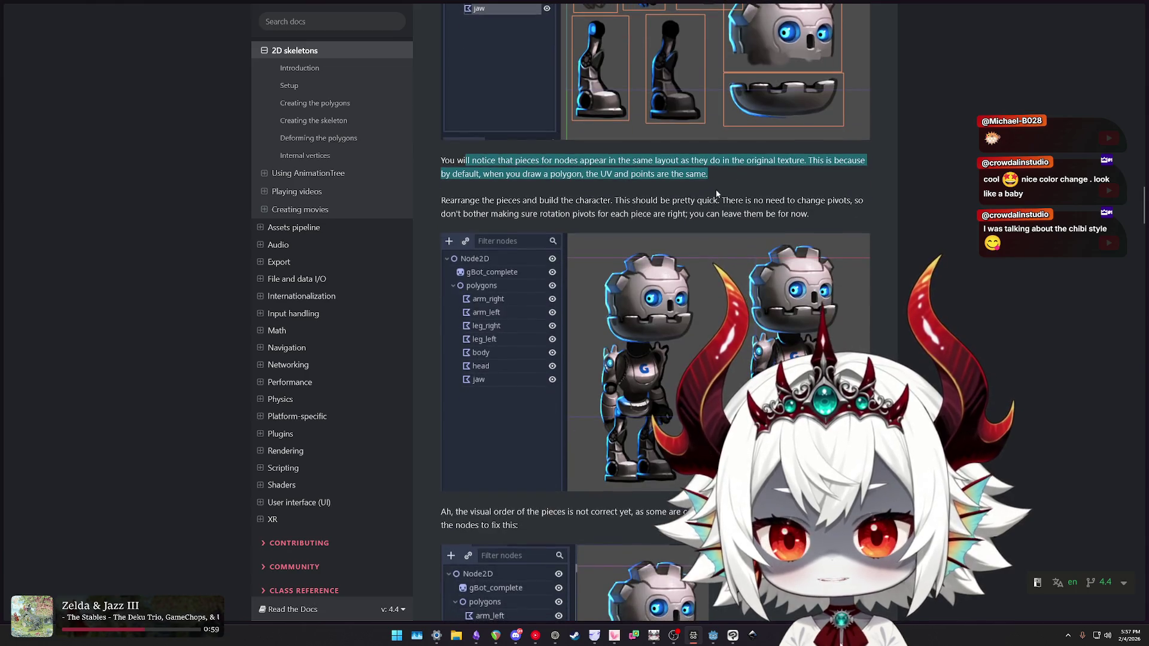
pyautogui.click(484, 202)
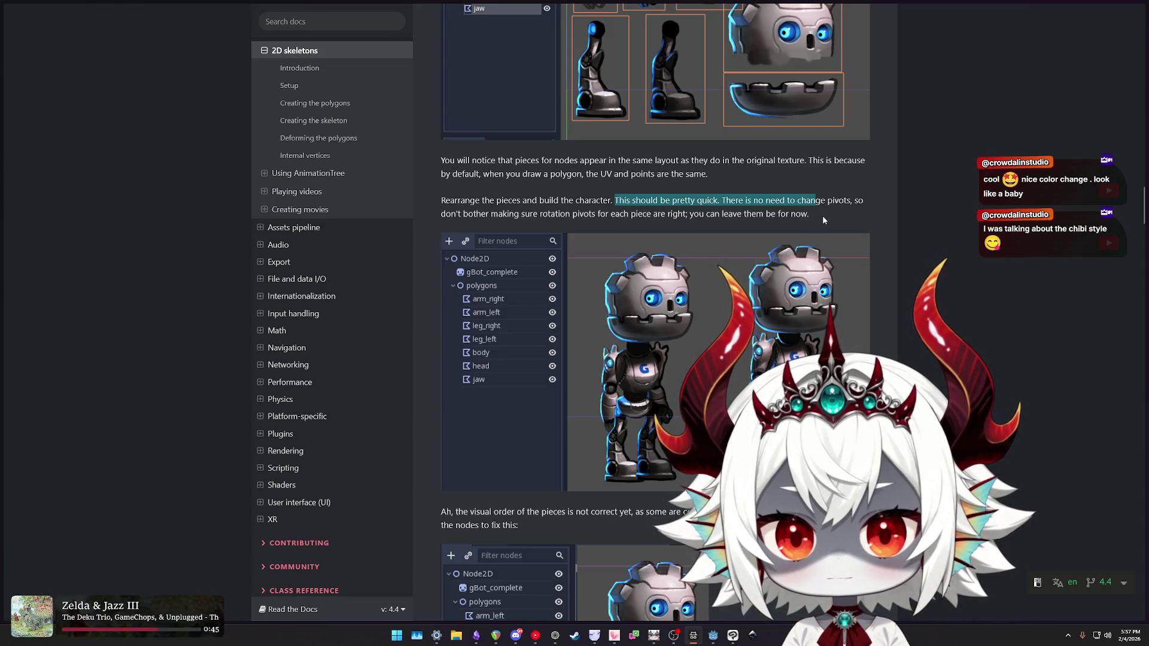
pyautogui.scroll(-5, 827, 213)
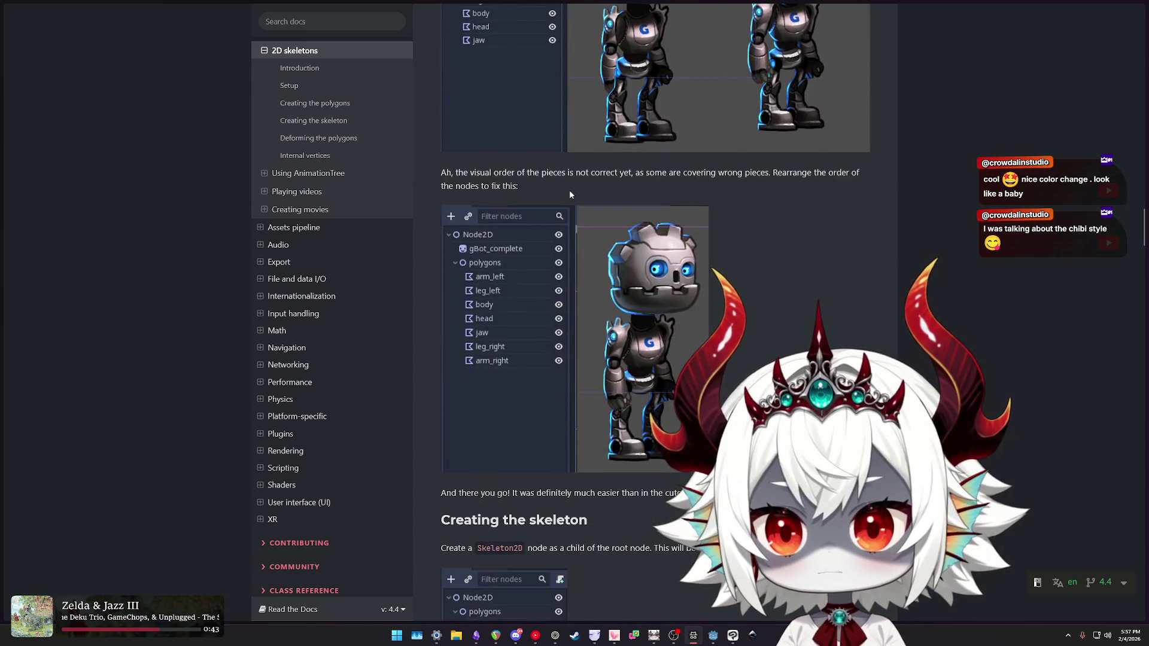
# - Highlight the visual-order note, Skeleton2D placement, and the Bone2D-on-hip instructions
pyautogui.moveTo(464, 174); pyautogui.dragTo(777, 183)
pyautogui.click(654, 175)
pyautogui.scroll(-3, 759, 213)
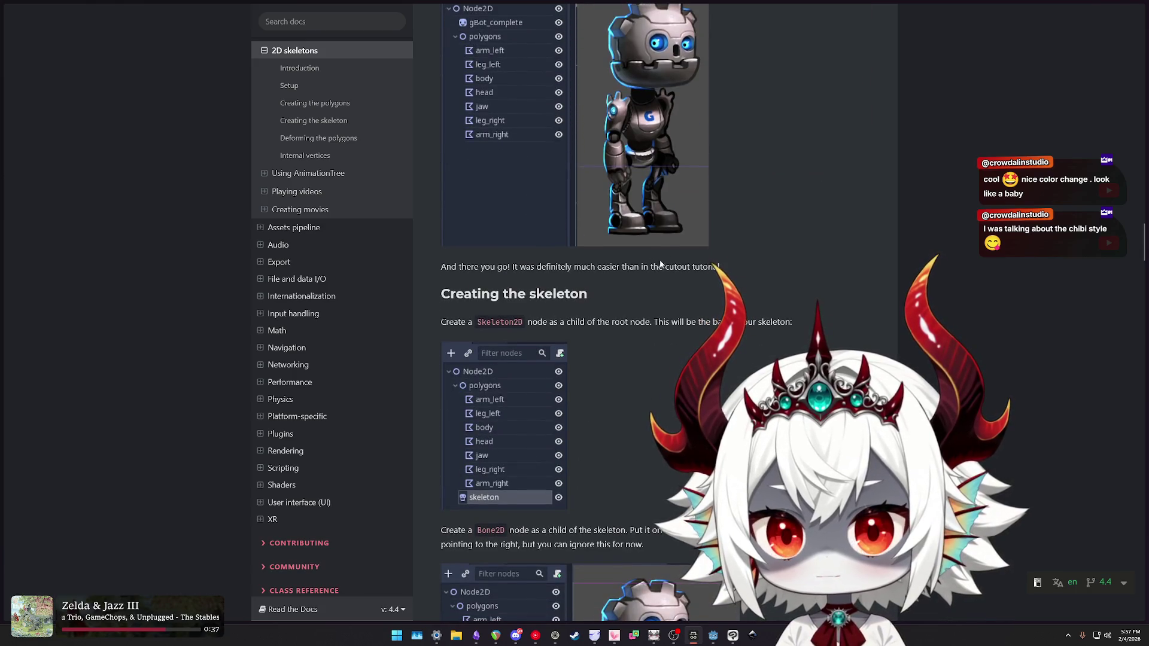
pyautogui.moveTo(599, 321); pyautogui.dragTo(725, 323)
pyautogui.scroll(3, 484, 265)
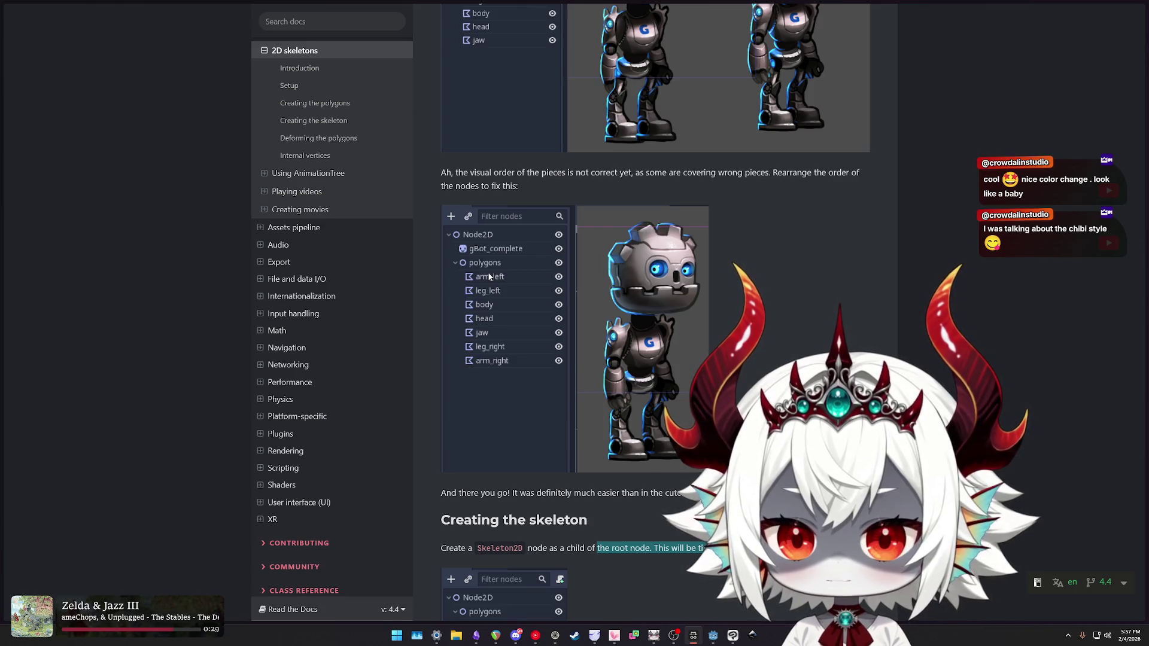
pyautogui.scroll(-7, 699, 295)
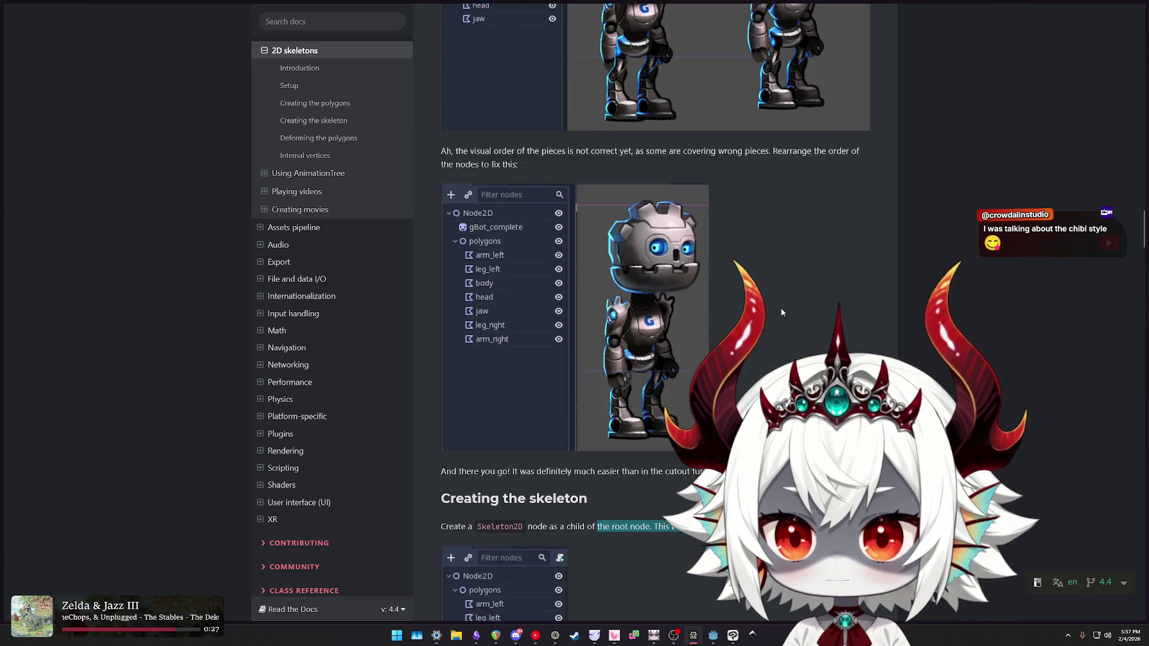
pyautogui.moveTo(553, 152); pyautogui.dragTo(780, 151)
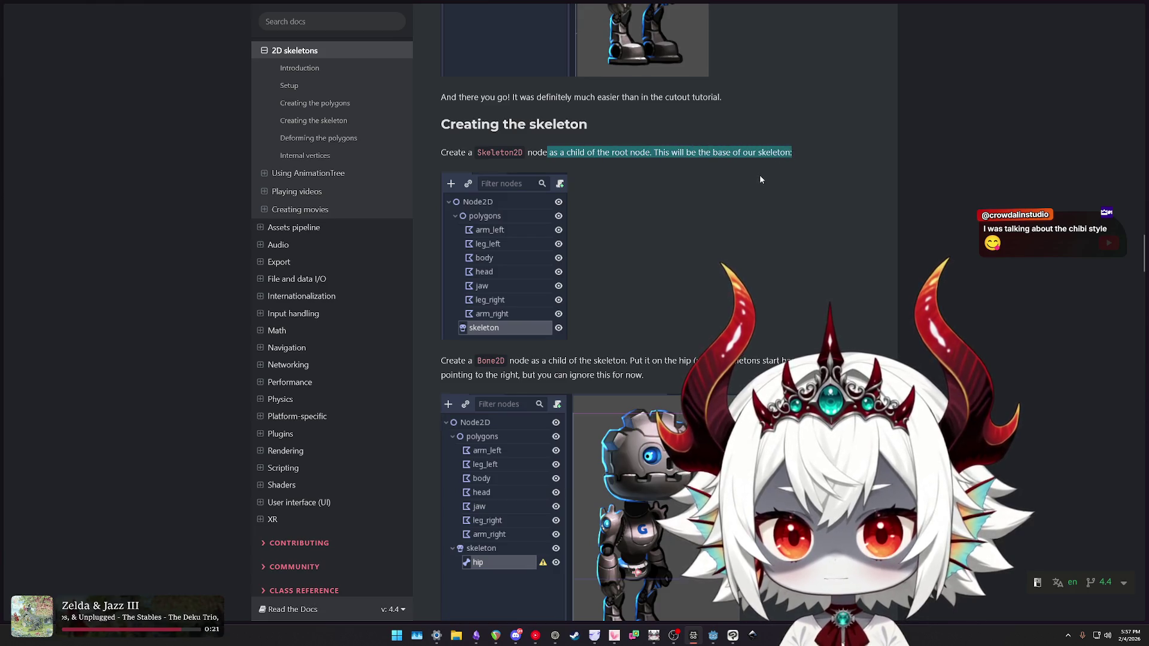
pyautogui.scroll(-3, 761, 179)
pyautogui.moveTo(515, 189); pyautogui.dragTo(815, 191)
pyautogui.moveTo(646, 205); pyautogui.dragTo(631, 192)
pyautogui.moveTo(713, 207); pyautogui.dragTo(461, 205)
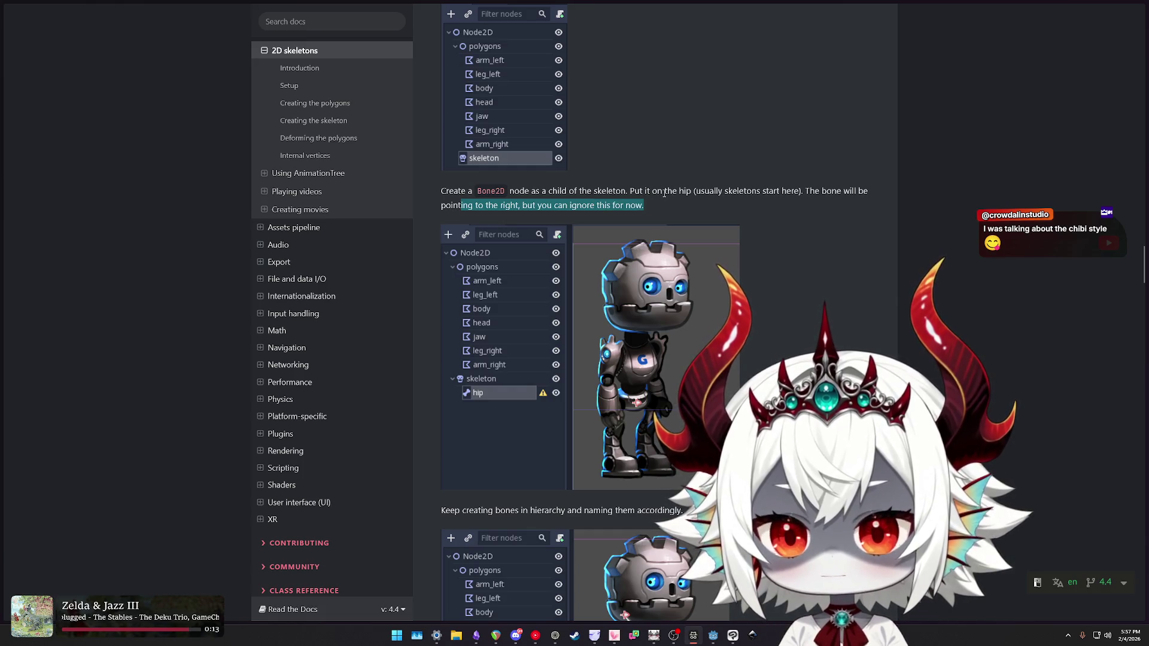
# - Read the jaw and tip-bone paragraphs, highlighting tip bone rotation, down to the rest-pose note
pyautogui.scroll(-3, 665, 193)
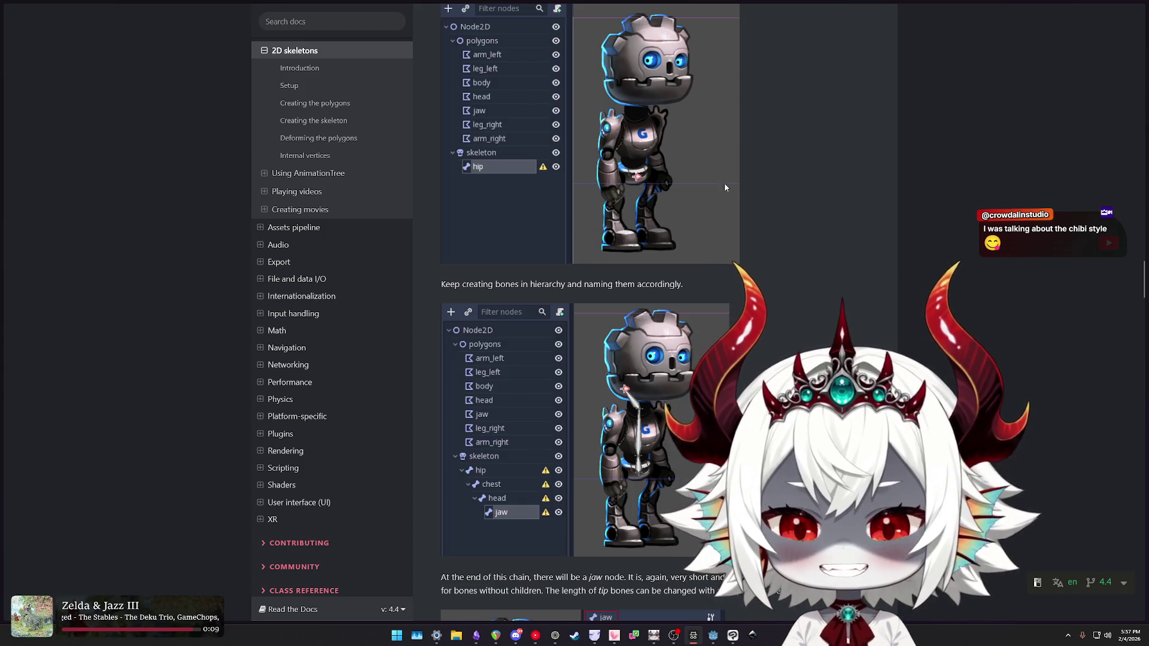
pyautogui.scroll(-1, 670, 242)
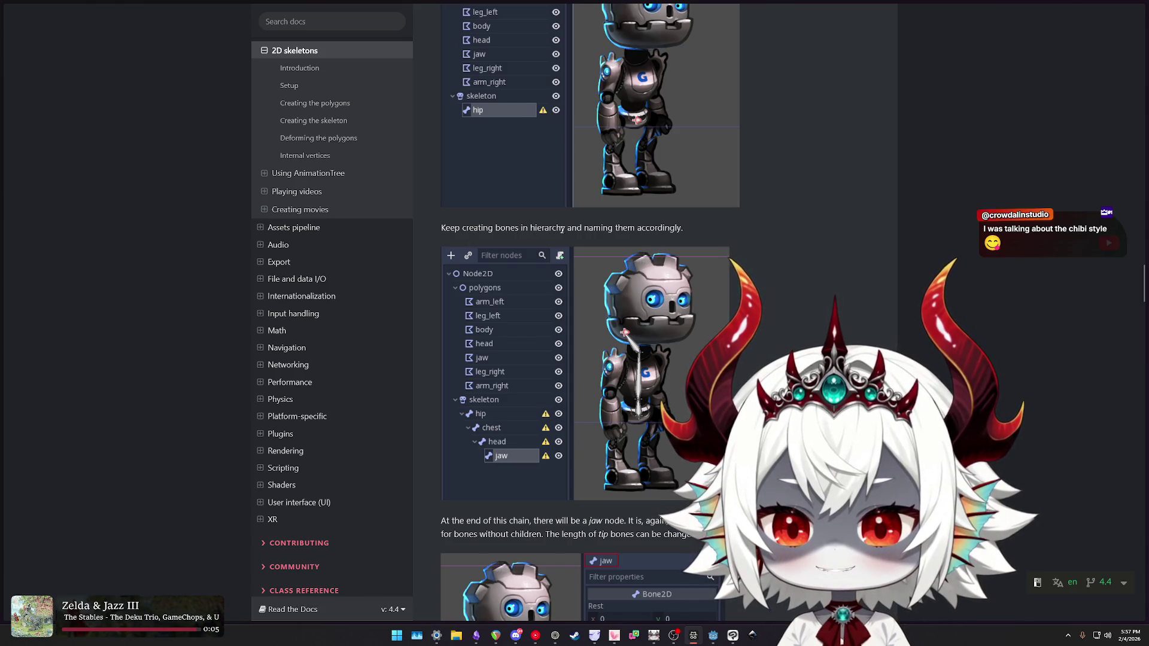
pyautogui.scroll(2, 773, 219)
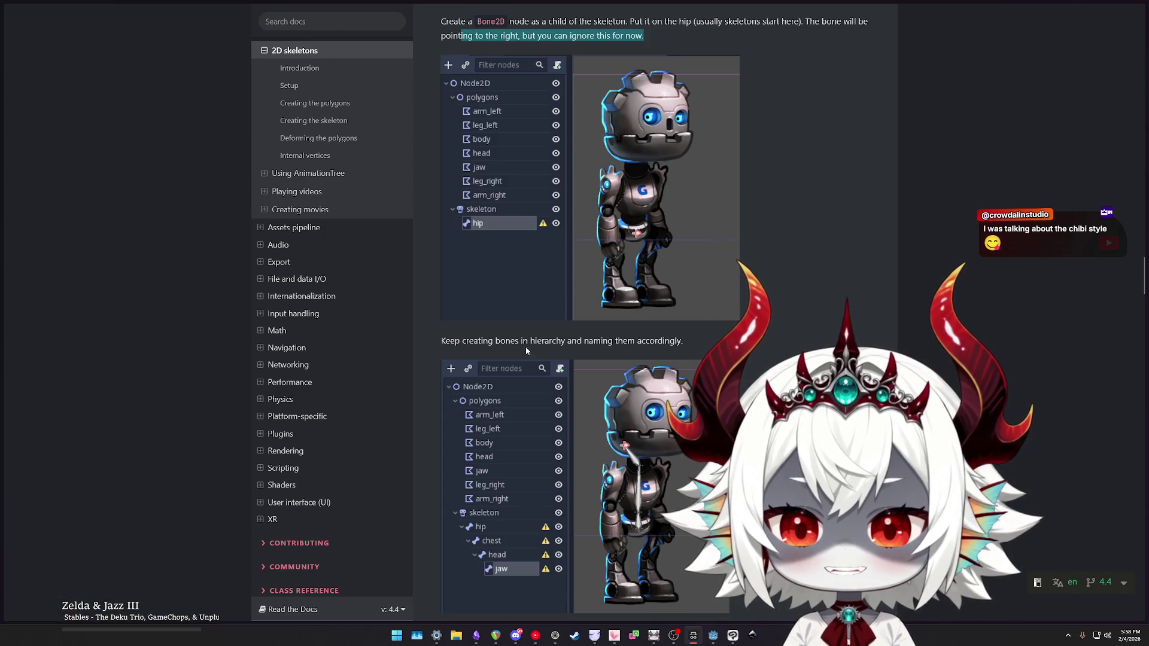
pyautogui.moveTo(442, 346); pyautogui.dragTo(688, 344)
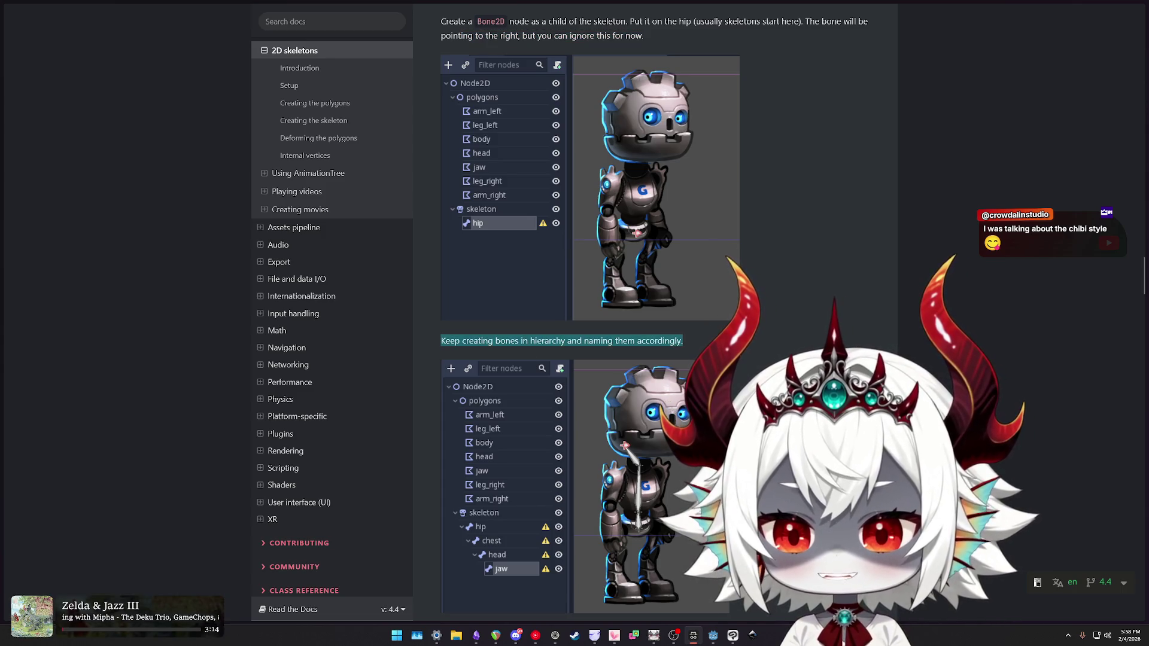
pyautogui.scroll(-3, 778, 313)
pyautogui.scroll(-3, 810, 290)
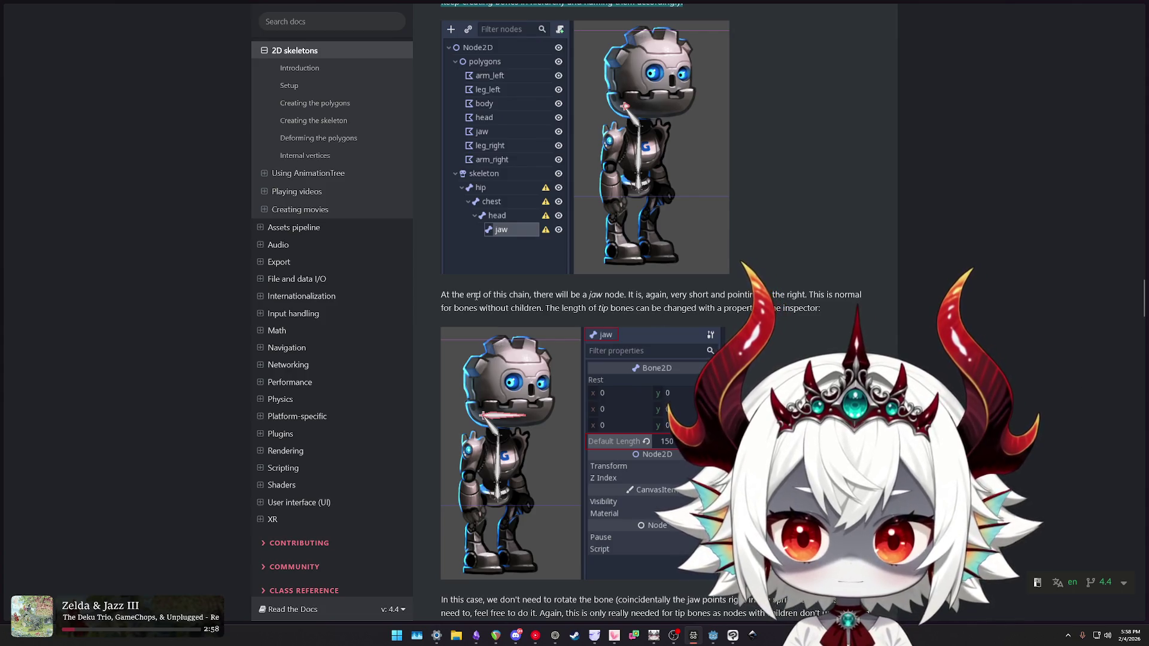
pyautogui.moveTo(476, 296); pyautogui.dragTo(565, 296)
pyautogui.moveTo(734, 300); pyautogui.dragTo(752, 309)
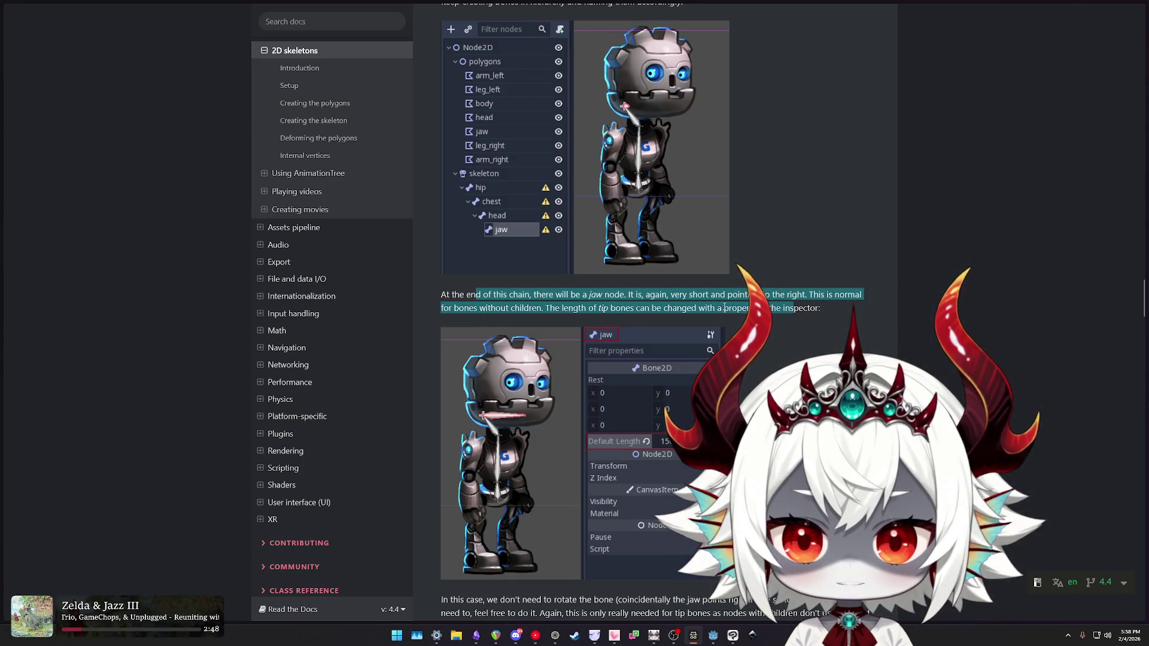
pyautogui.click(748, 307)
pyautogui.scroll(-5, 814, 311)
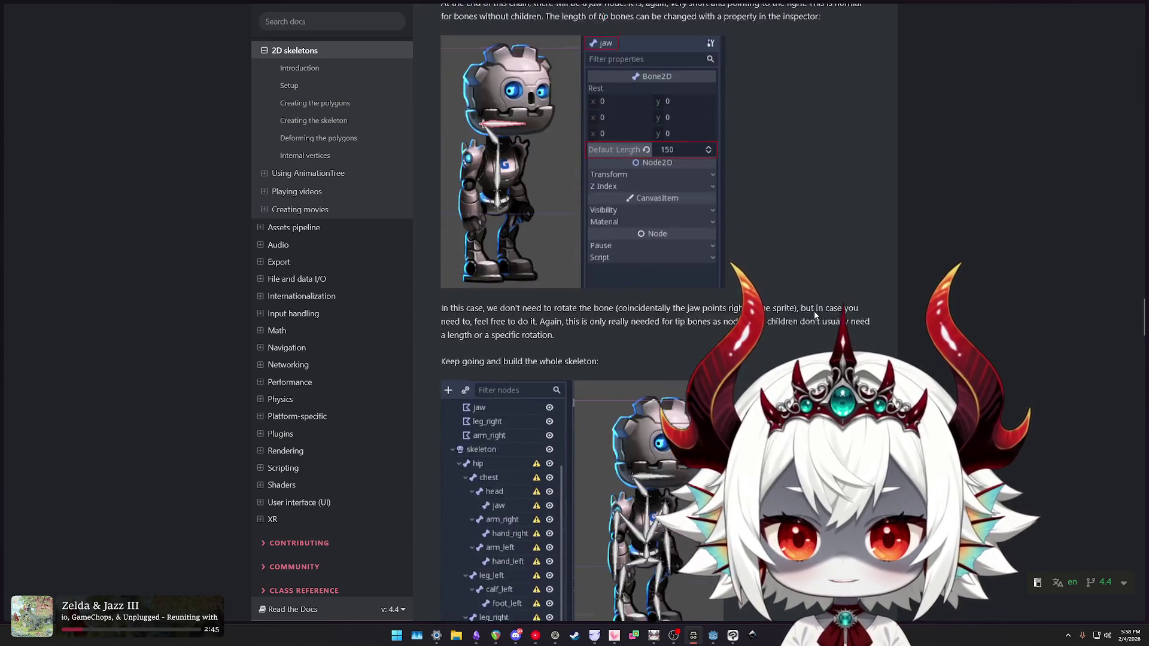
pyautogui.moveTo(452, 261); pyautogui.dragTo(753, 275)
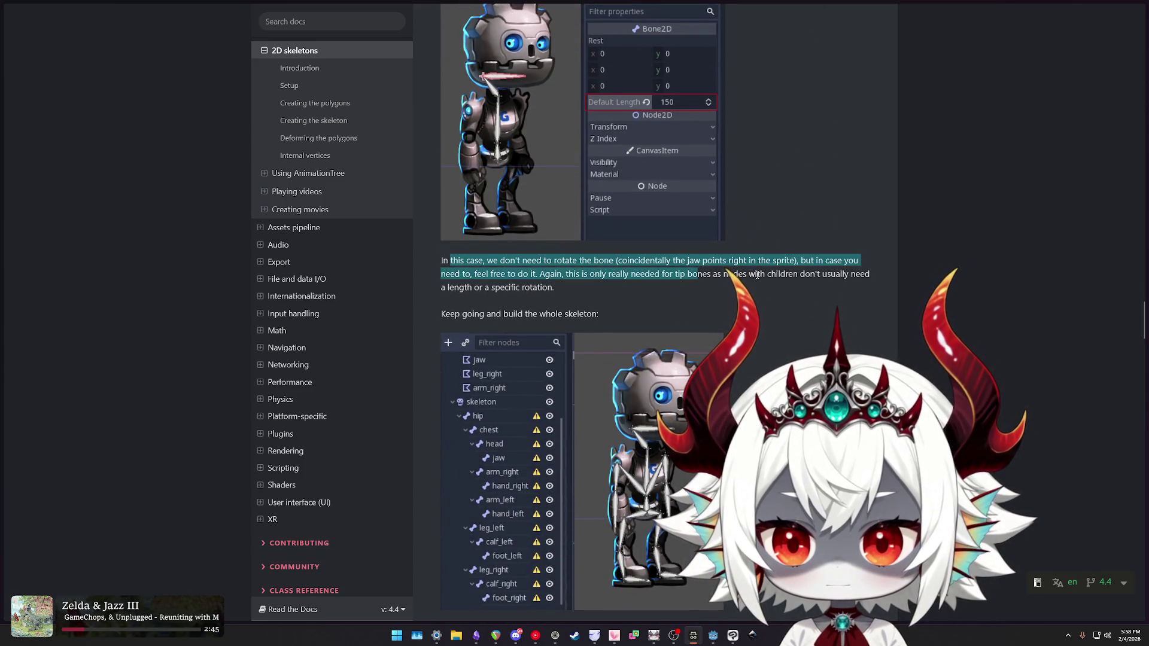
pyautogui.scroll(-5, 771, 286)
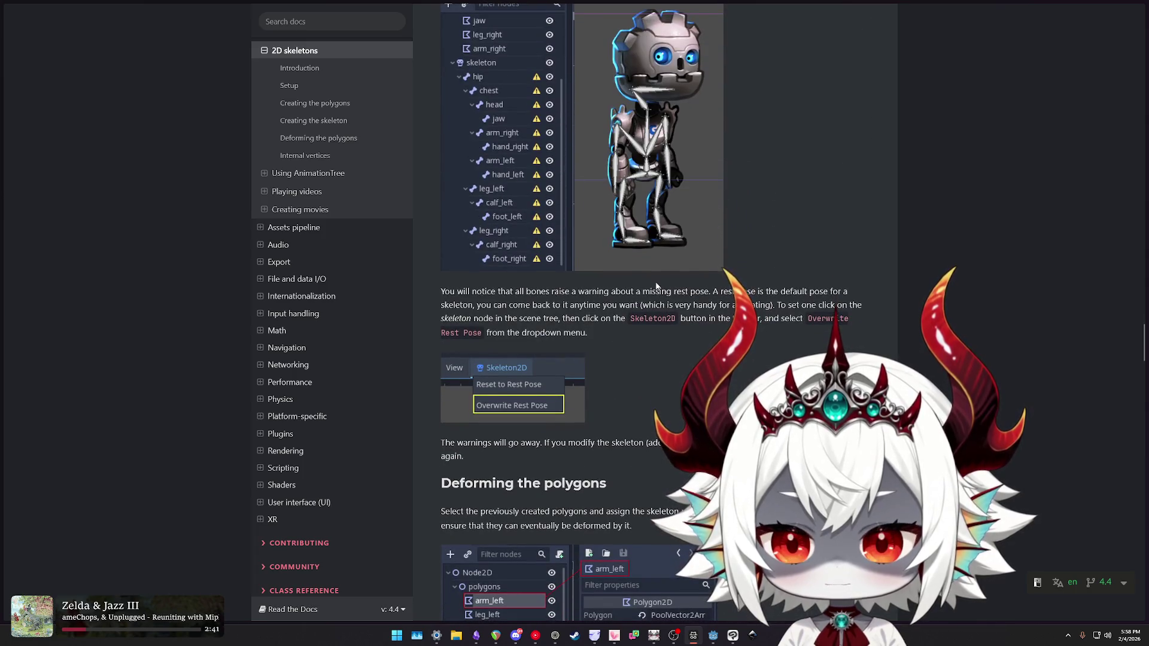
# - Scroll down toward Deforming the polygons, then back up to Creating the polygons
pyautogui.scroll(-3, 707, 289)
pyautogui.scroll(-12, 707, 290)
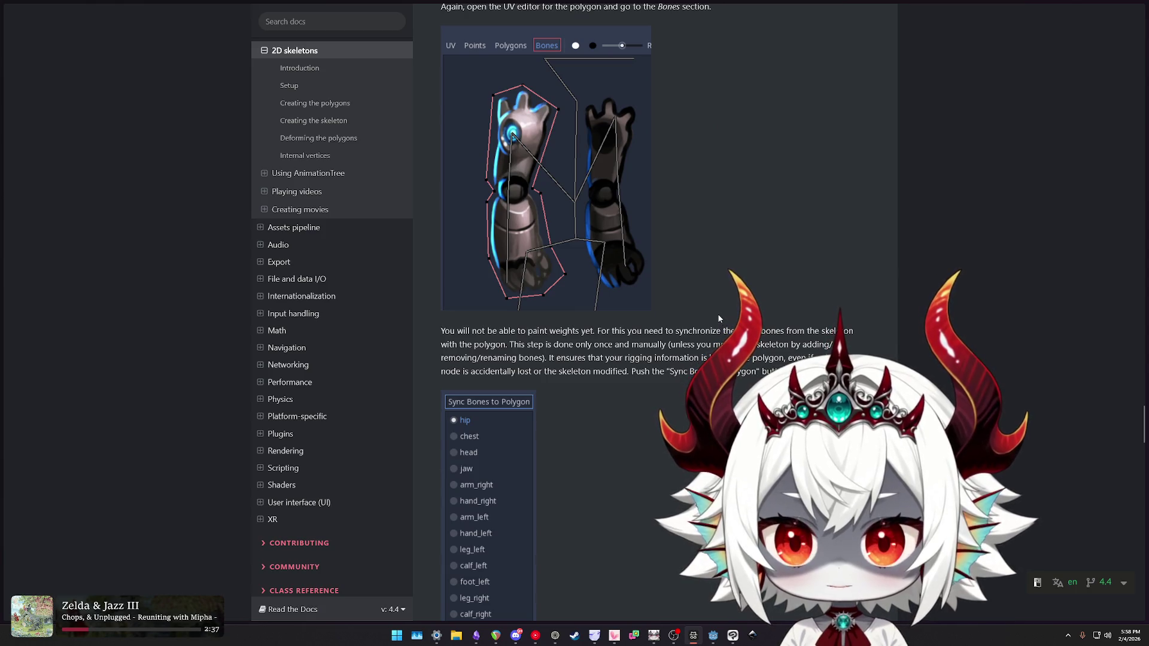
pyautogui.scroll(-12, 718, 319)
pyautogui.scroll(-2, 719, 318)
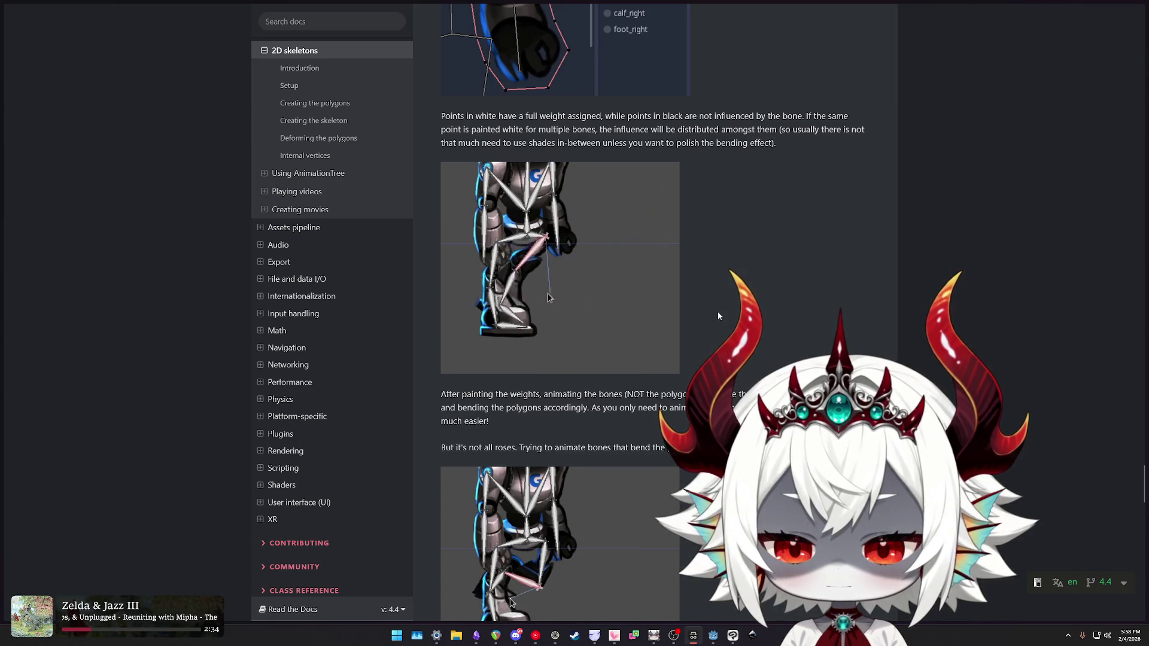
pyautogui.scroll(-3, 719, 316)
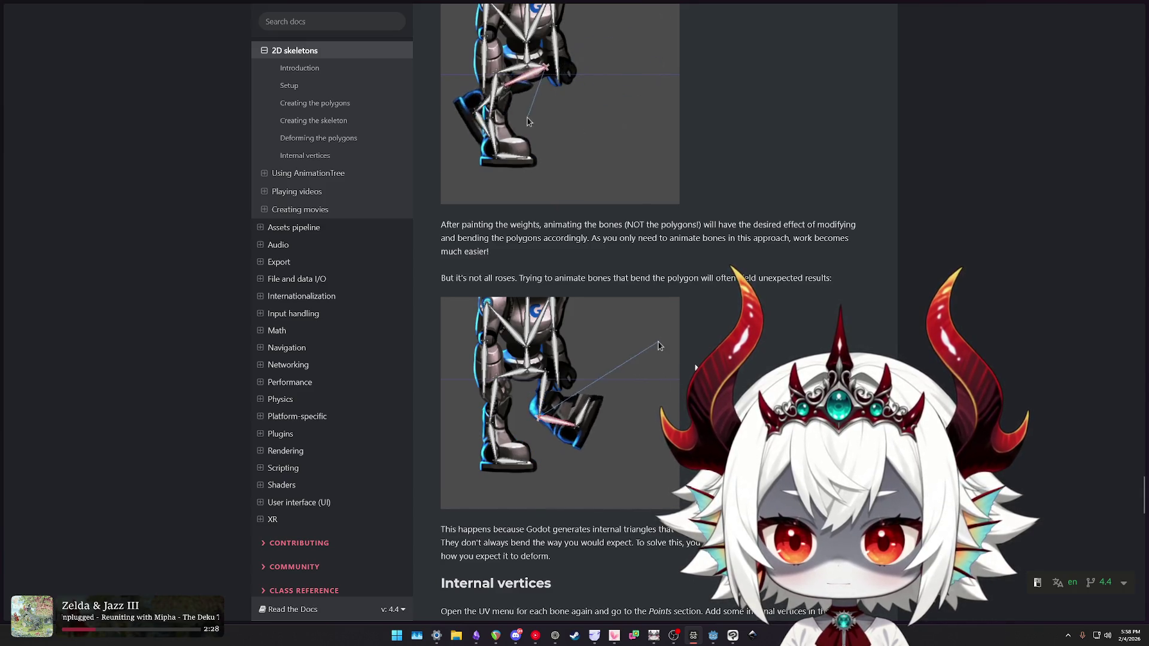
pyautogui.scroll(10, 695, 369)
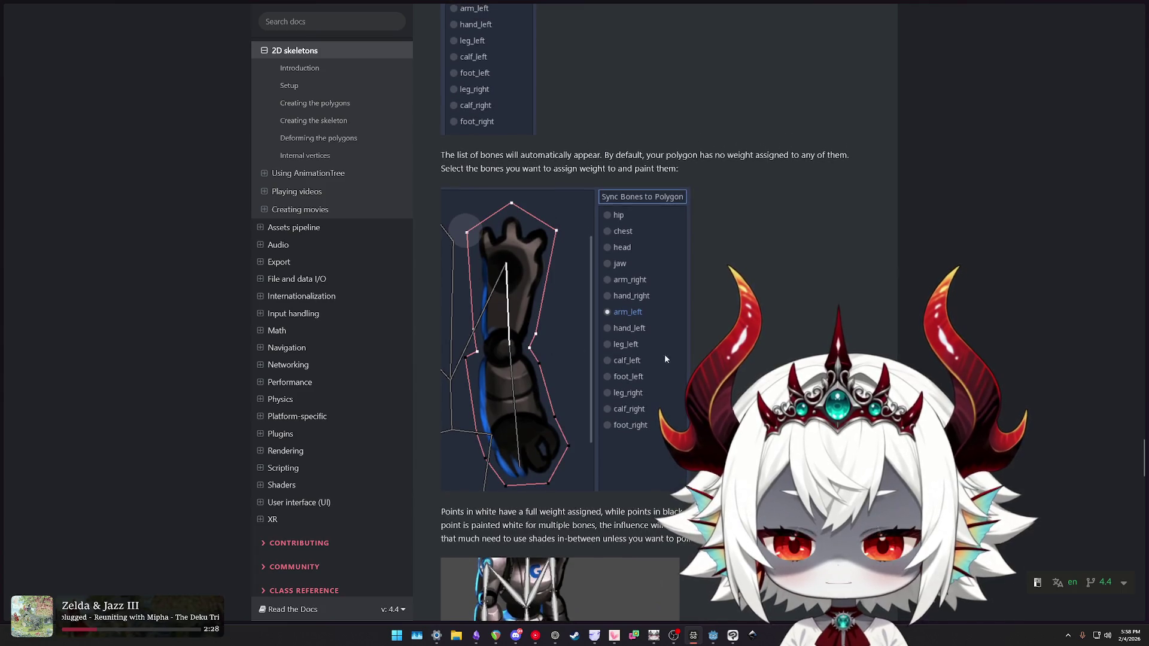
pyautogui.scroll(2, 651, 353)
pyautogui.scroll(7, 732, 269)
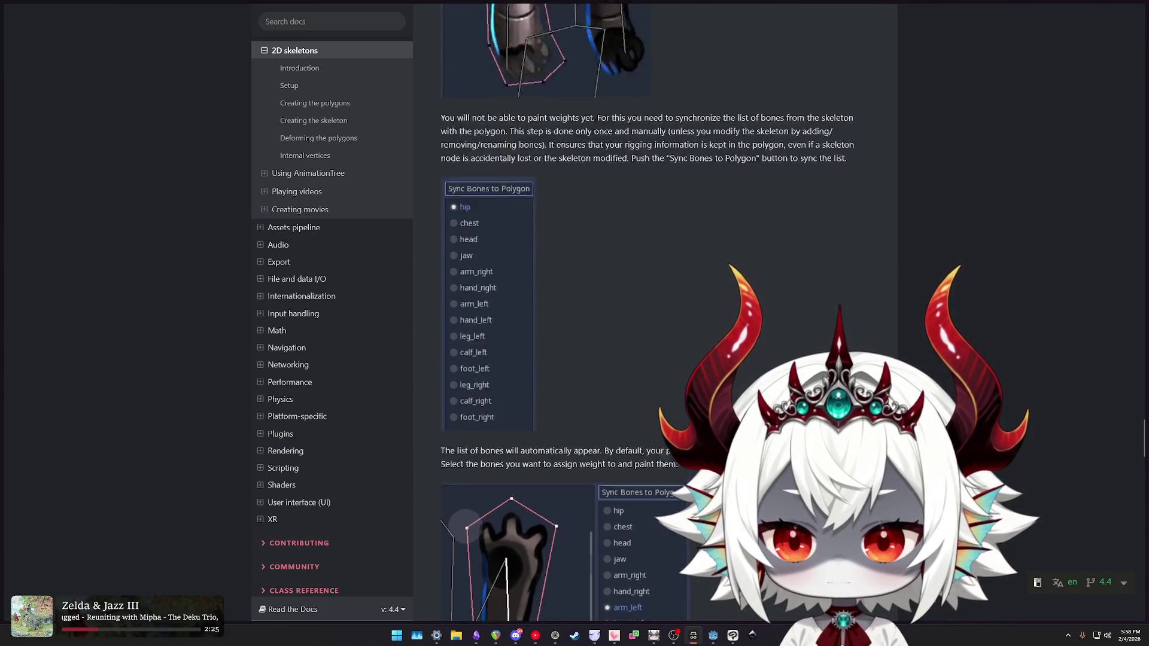
pyautogui.scroll(10, 781, 359)
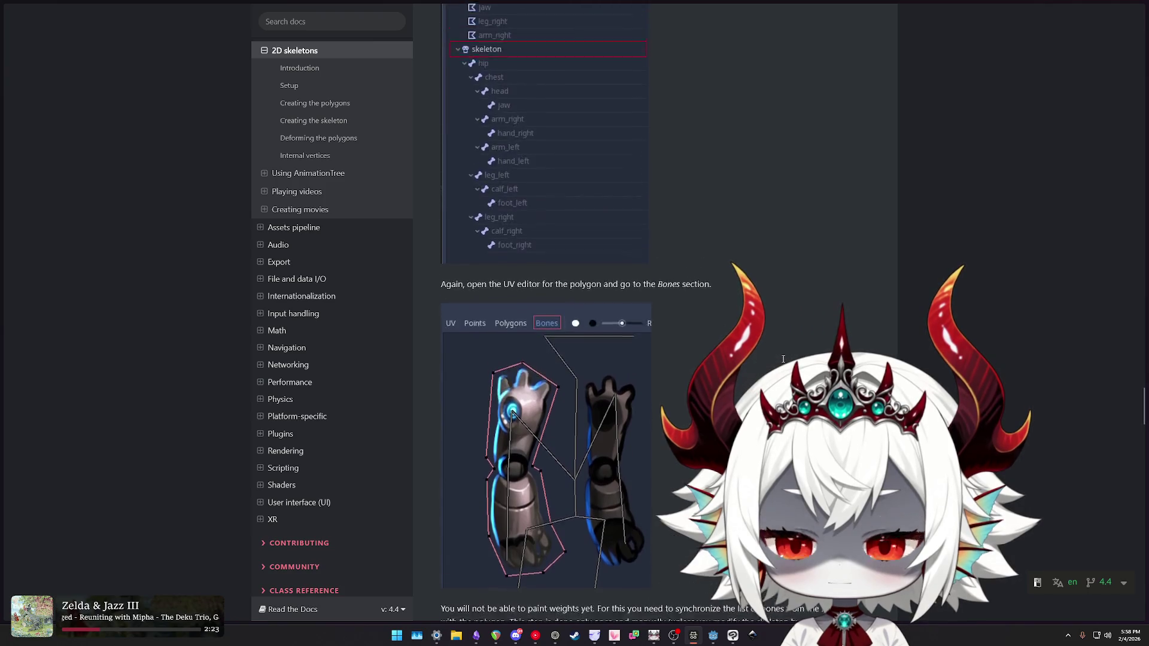
pyautogui.scroll(-9, 779, 359)
pyautogui.scroll(20, 778, 360)
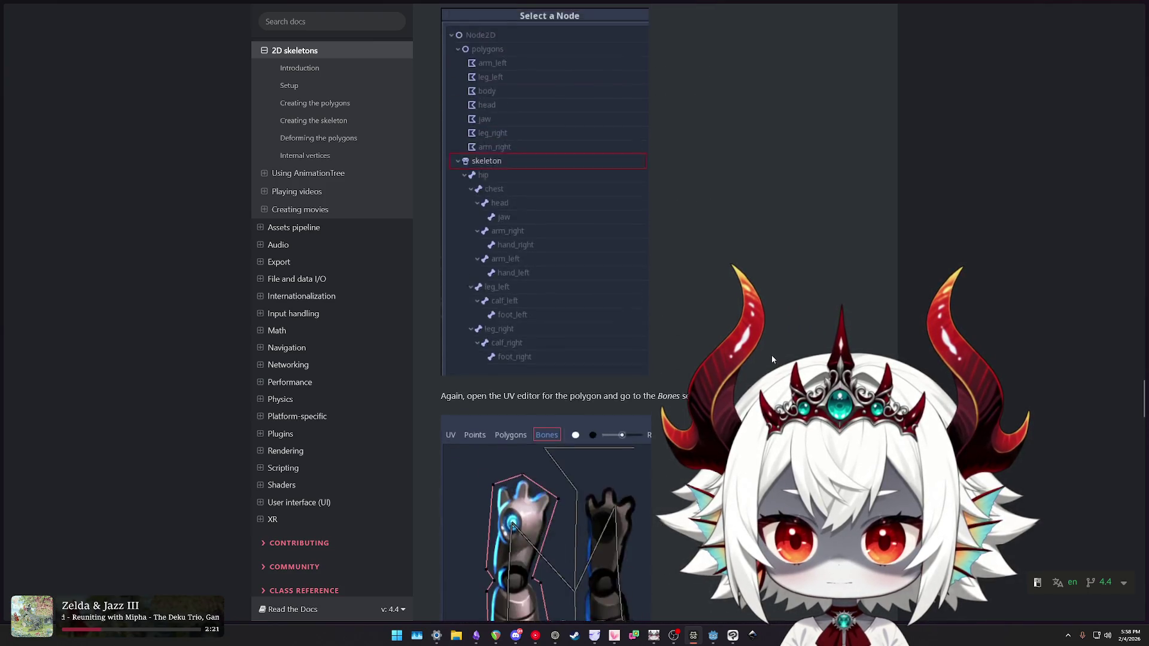
pyautogui.scroll(20, 763, 357)
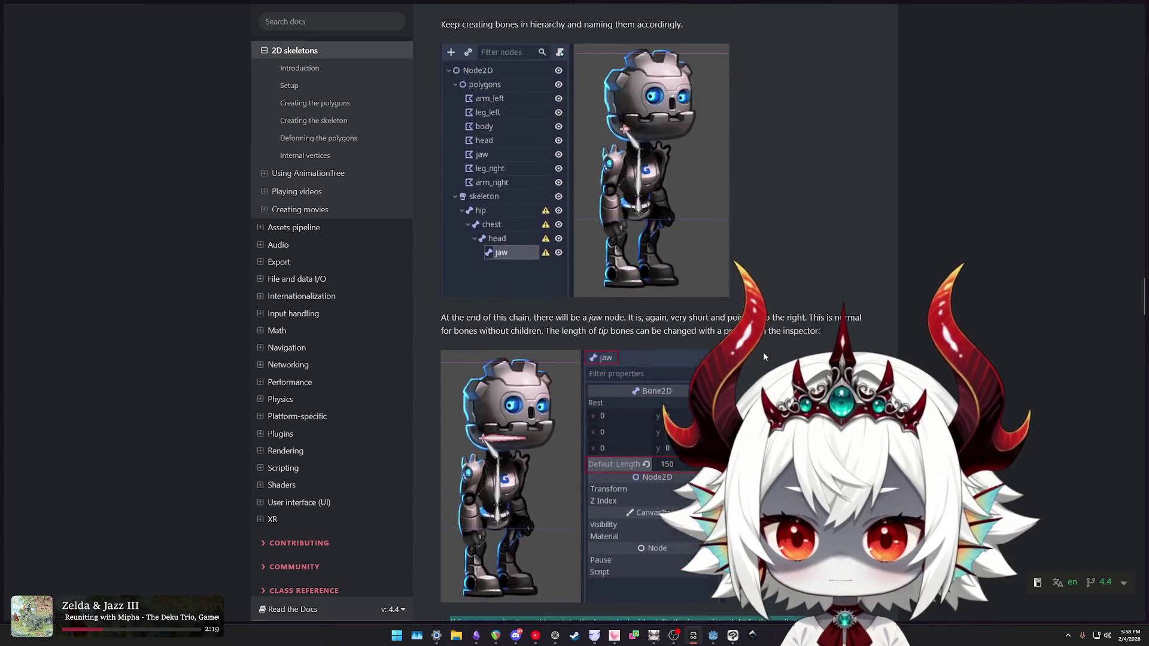
pyautogui.scroll(3, 758, 357)
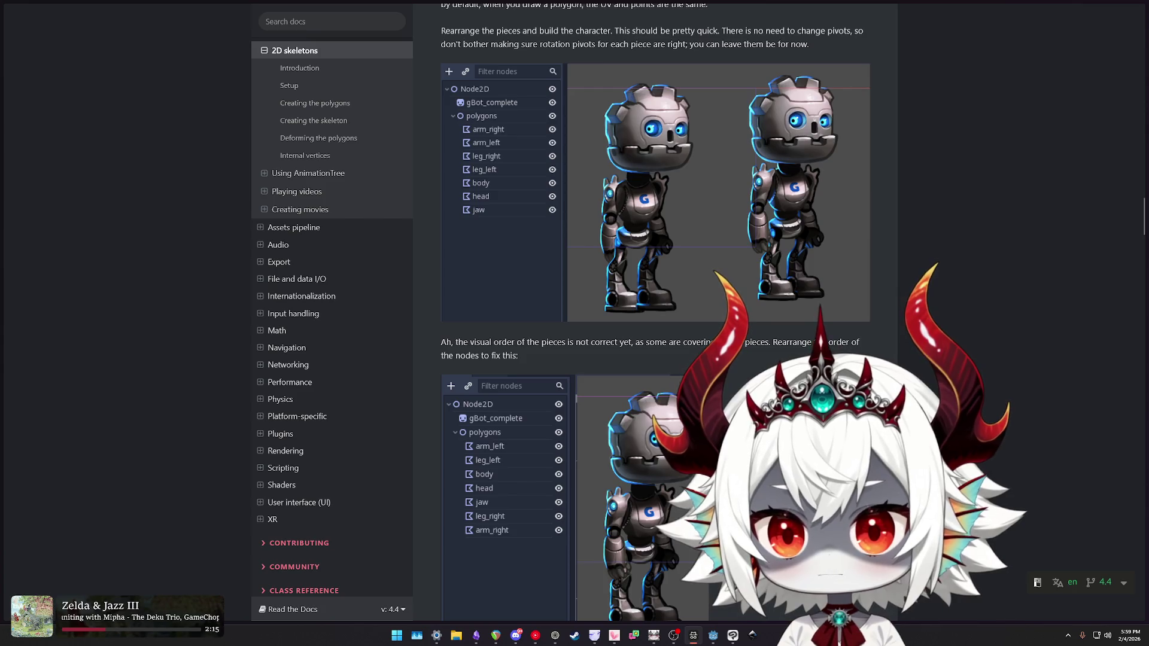
pyautogui.scroll(10, 655, 313)
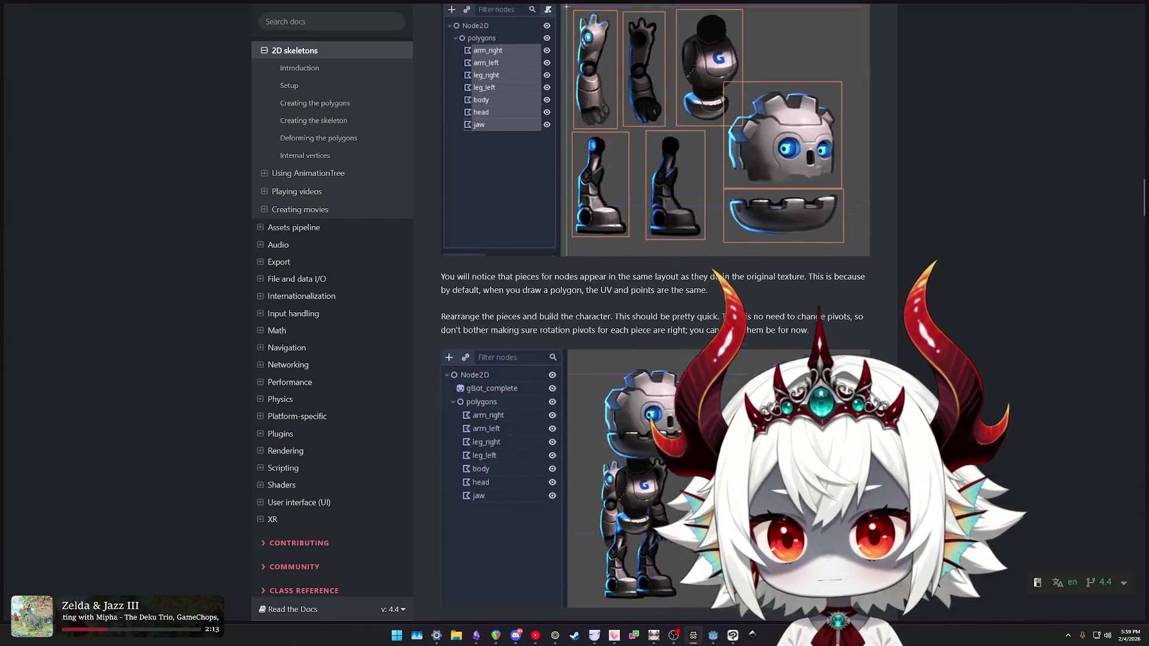
pyautogui.scroll(3, 628, 339)
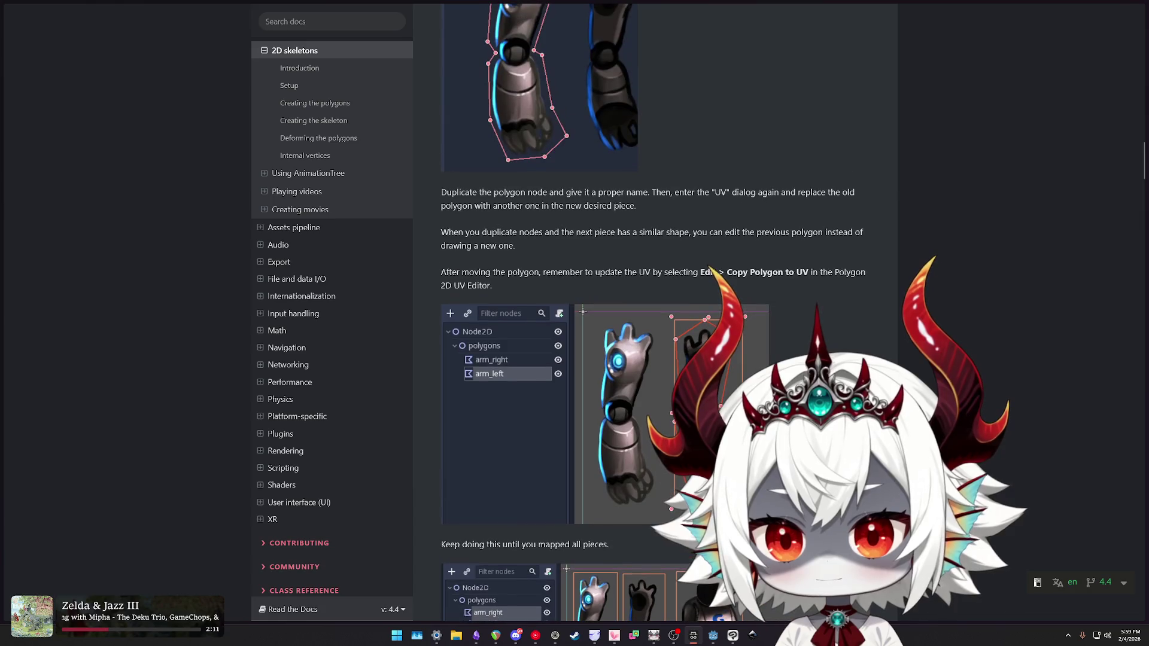
pyautogui.scroll(-2, 627, 339)
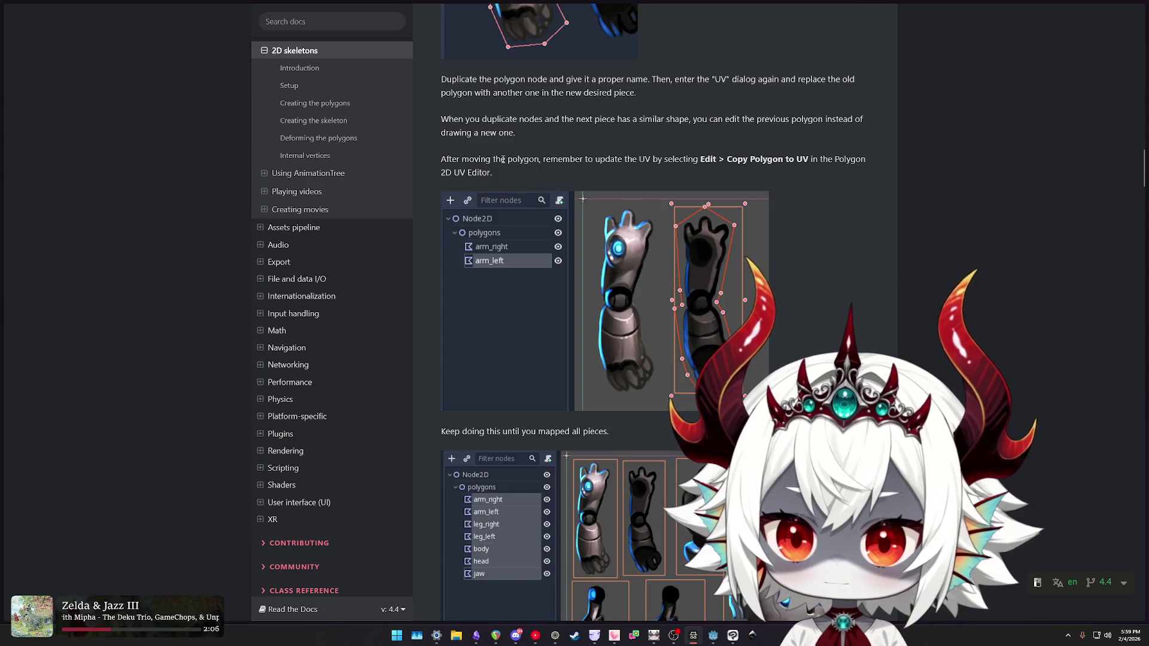
# - Highlight the Creating the polygons intro text, then return to the Clip Studio Paint artwork
pyautogui.moveTo(461, 159); pyautogui.dragTo(492, 172)
pyautogui.scroll(4, 613, 199)
pyautogui.scroll(5, 613, 195)
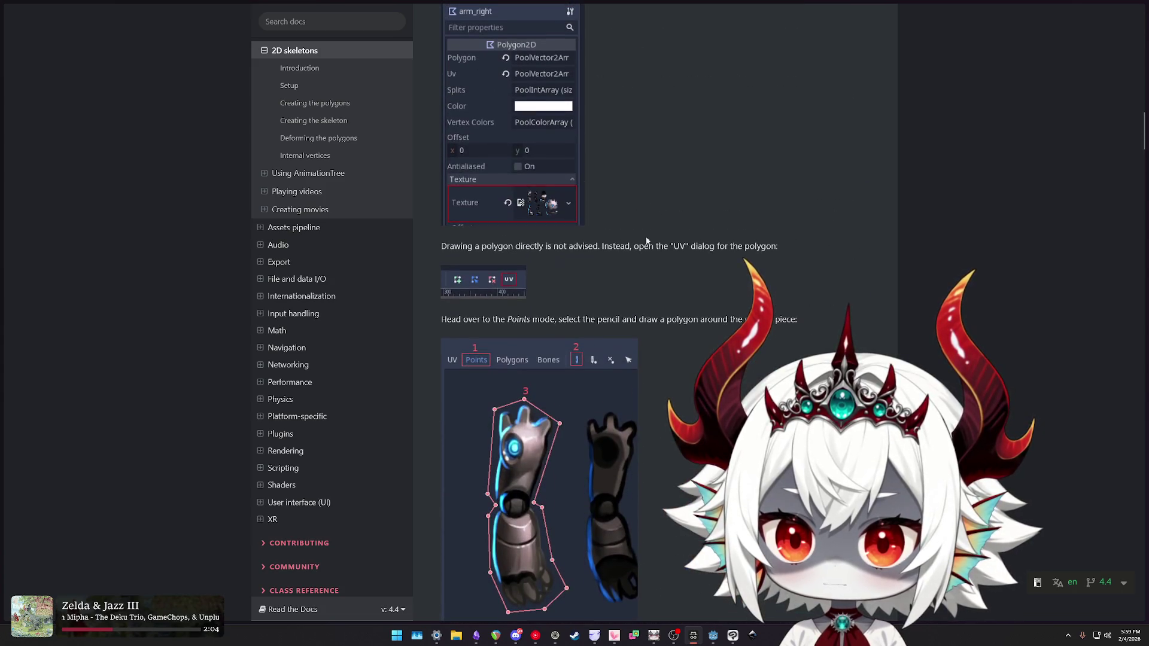
pyautogui.moveTo(455, 246); pyautogui.dragTo(736, 247)
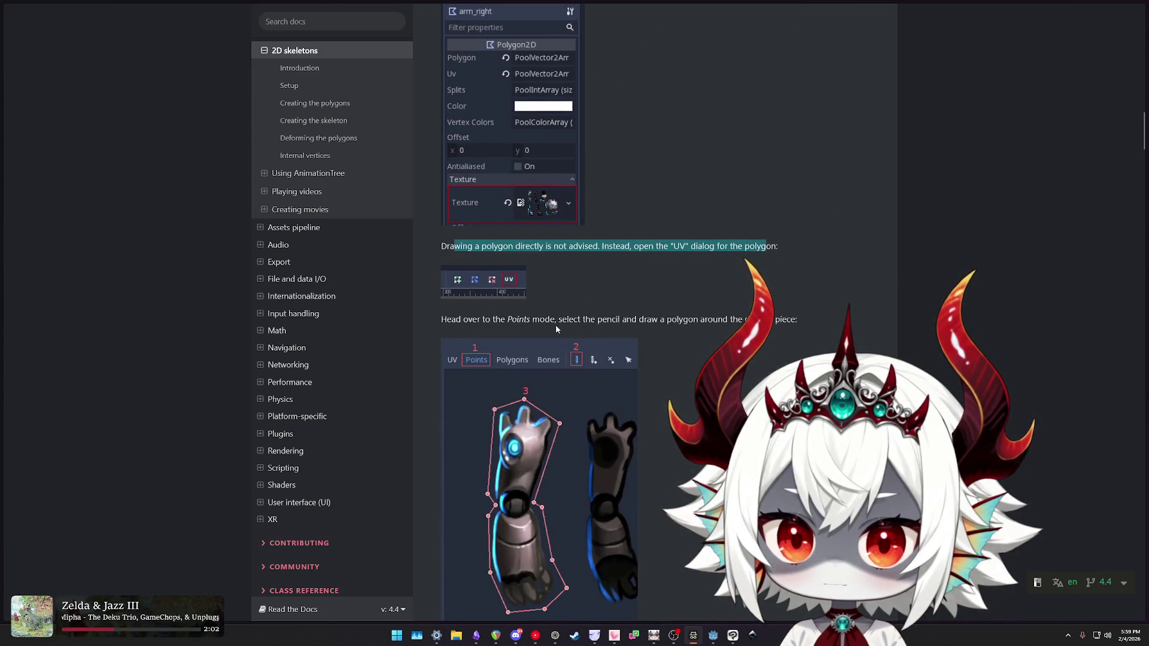
pyautogui.scroll(8, 623, 333)
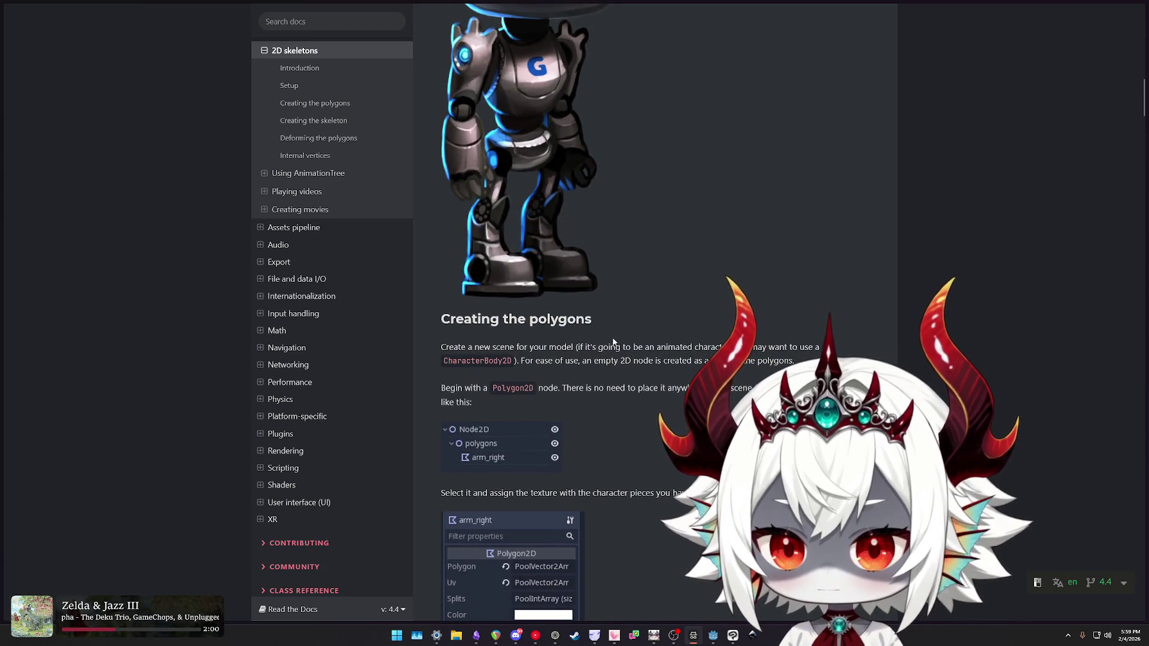
pyautogui.scroll(-2, 616, 335)
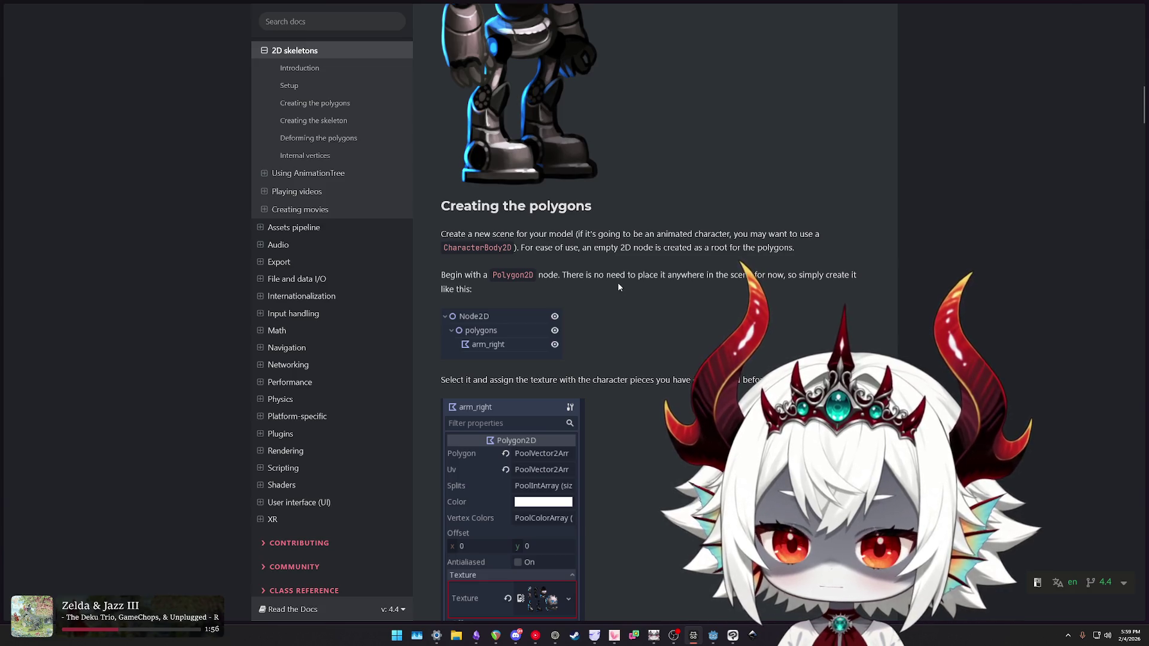
pyautogui.scroll(-3, 619, 287)
pyautogui.scroll(4, 615, 285)
pyautogui.moveTo(561, 290); pyautogui.dragTo(692, 304)
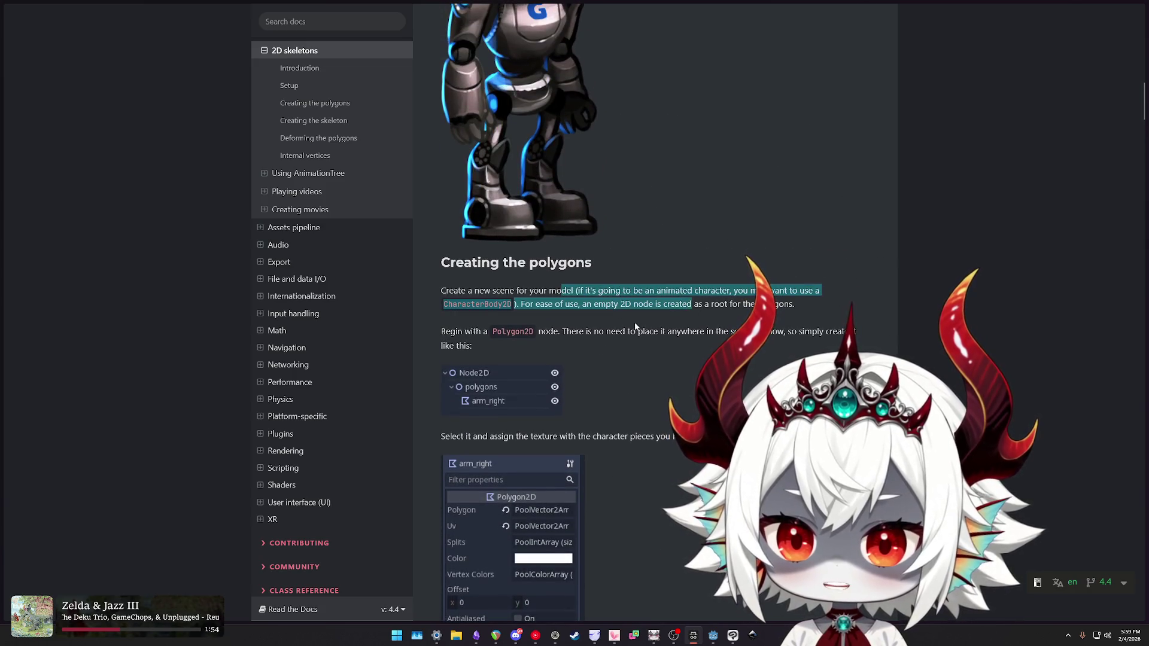
pyautogui.scroll(-2, 635, 326)
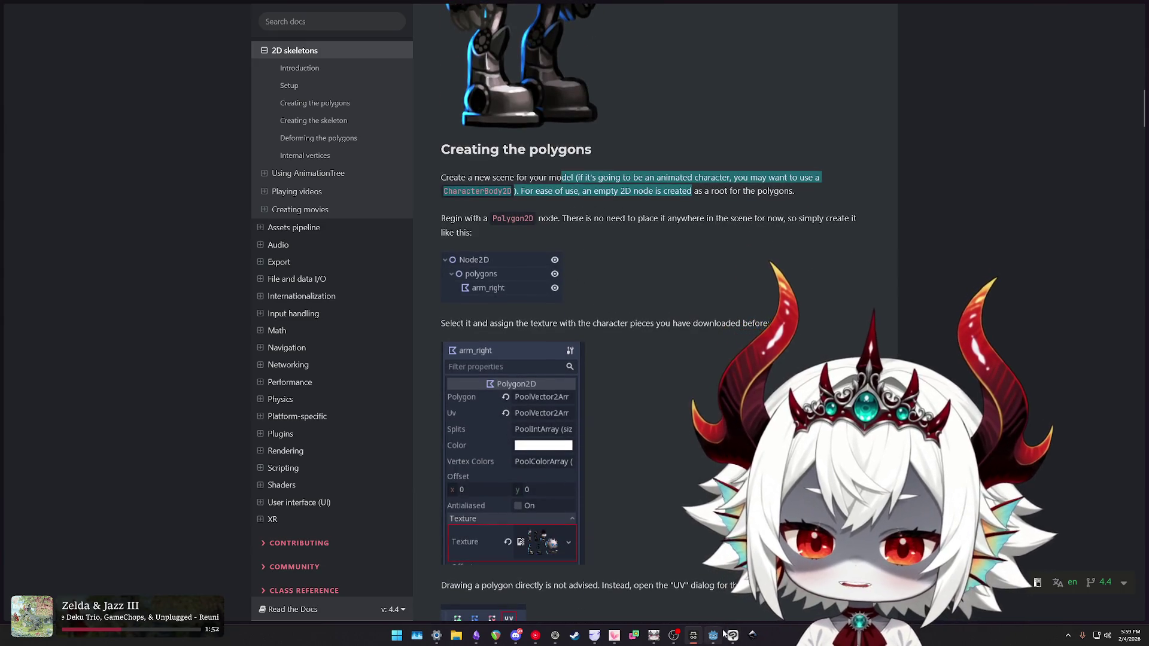
pyautogui.click(732, 635)
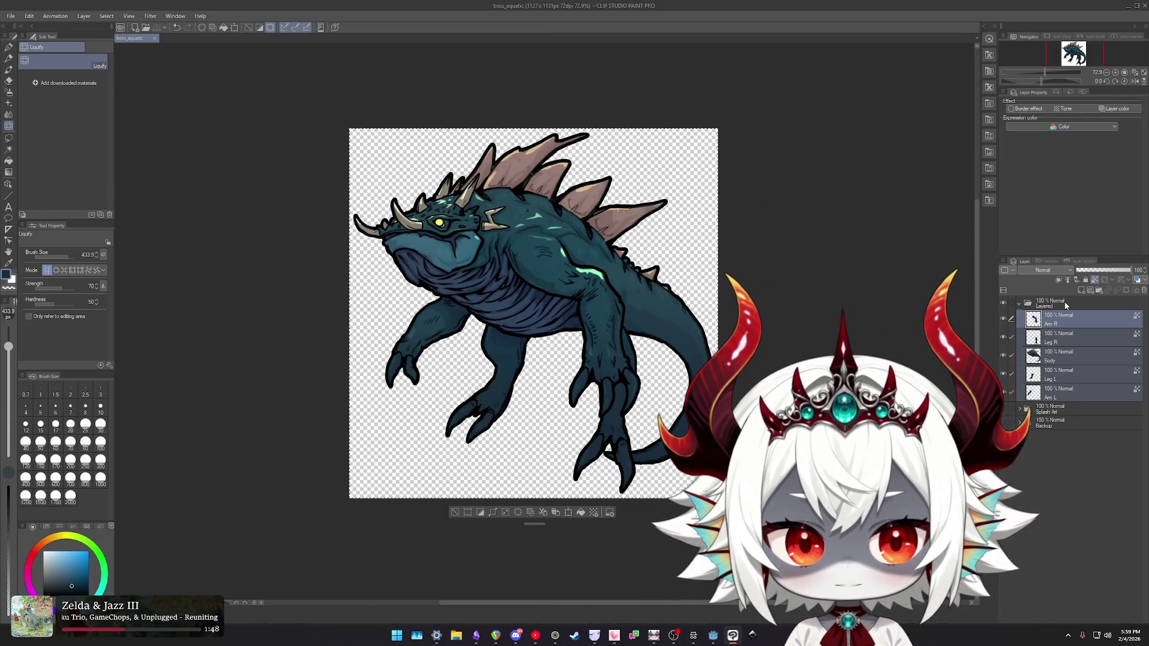
# - Select the Layered body-parts folder, dismiss the New canvas dialog, and view at 100%
pyautogui.click(1053, 303)
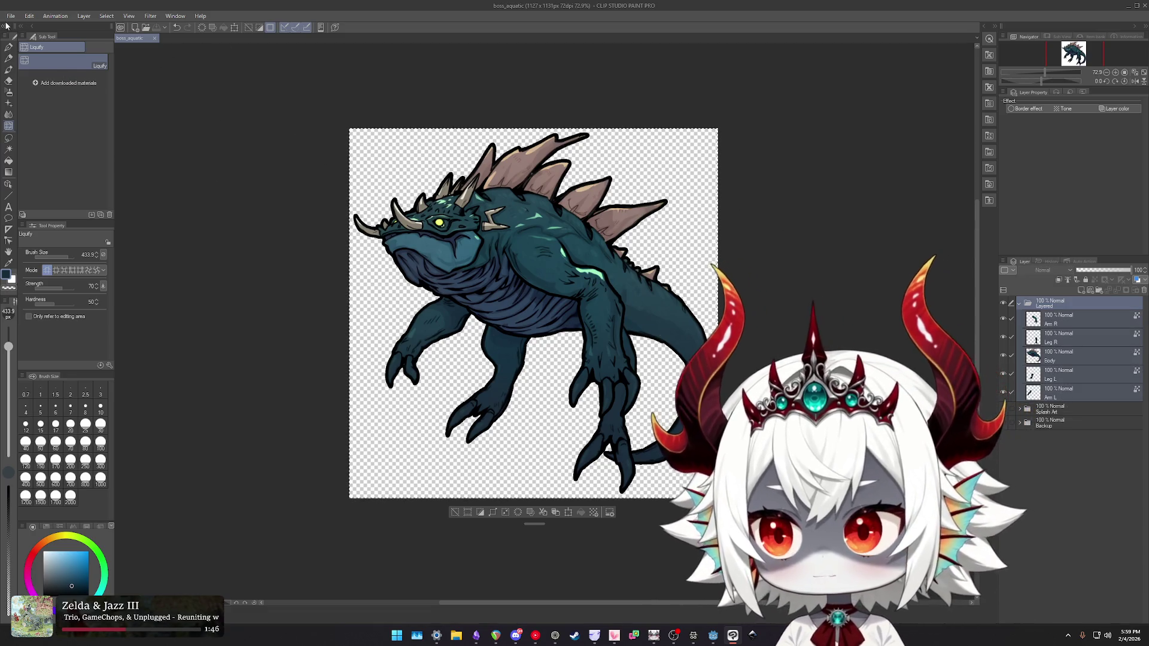
pyautogui.click(11, 15)
pyautogui.click(21, 24)
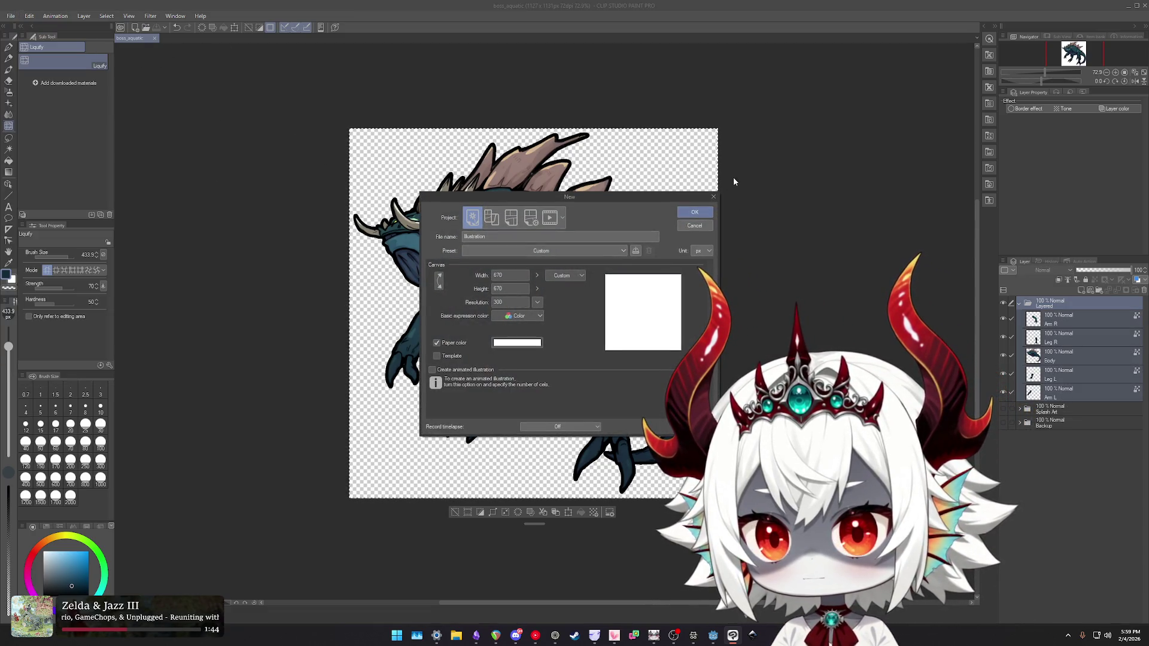
pyautogui.press('Escape')
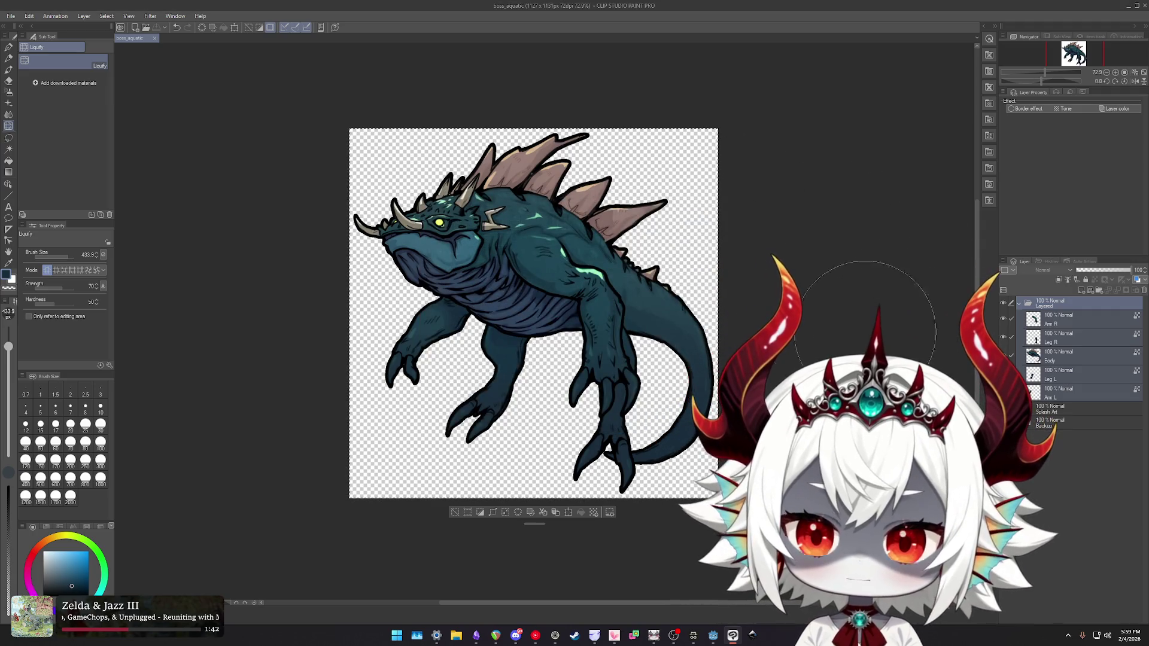
pyautogui.hotkey('ctrl', 'alt', '0')
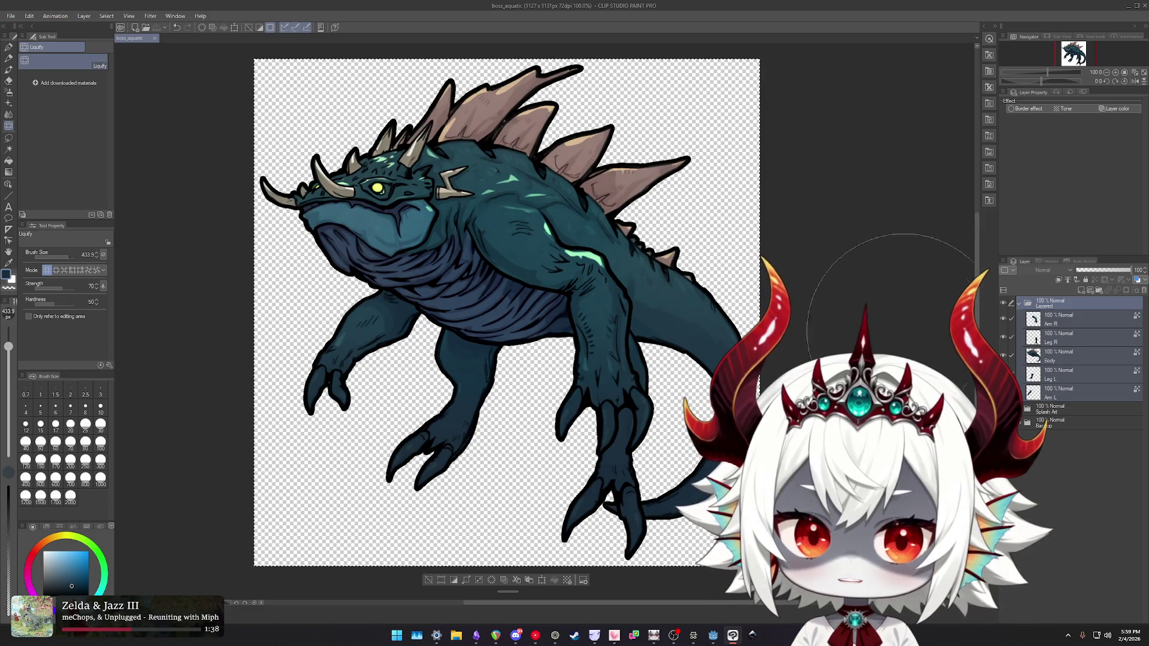
# - Try rotating the Body layer clockwise with Ctrl+T, then discard the transform
pyautogui.click(1056, 324)
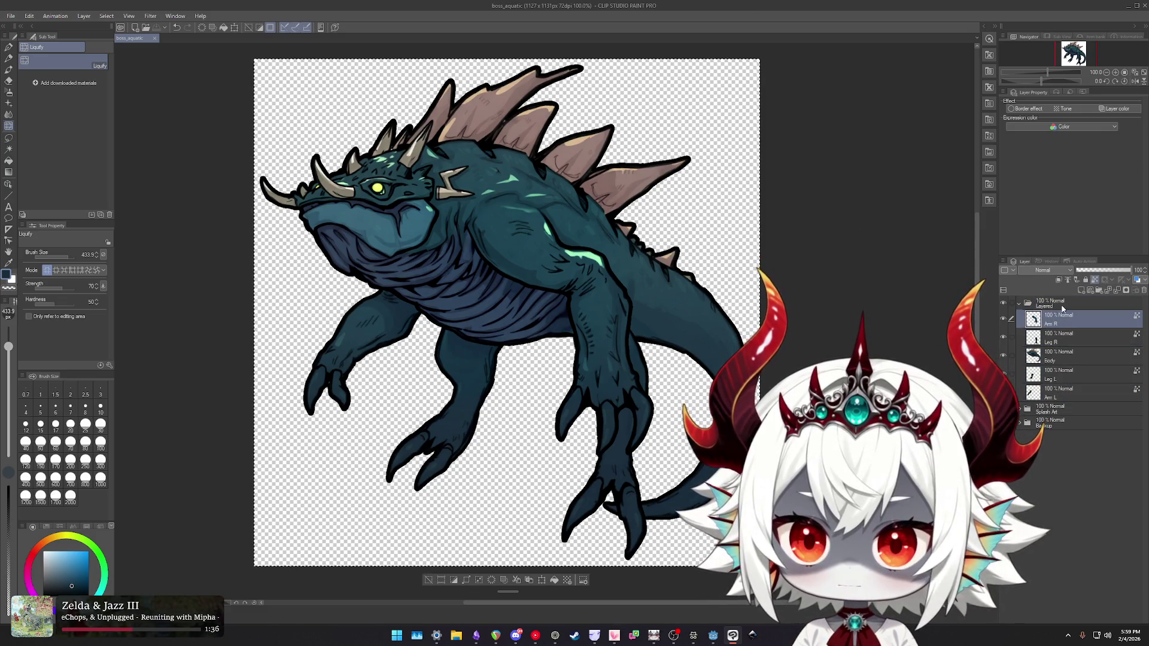
pyautogui.click(1056, 356)
pyautogui.scroll(-2, 816, 326)
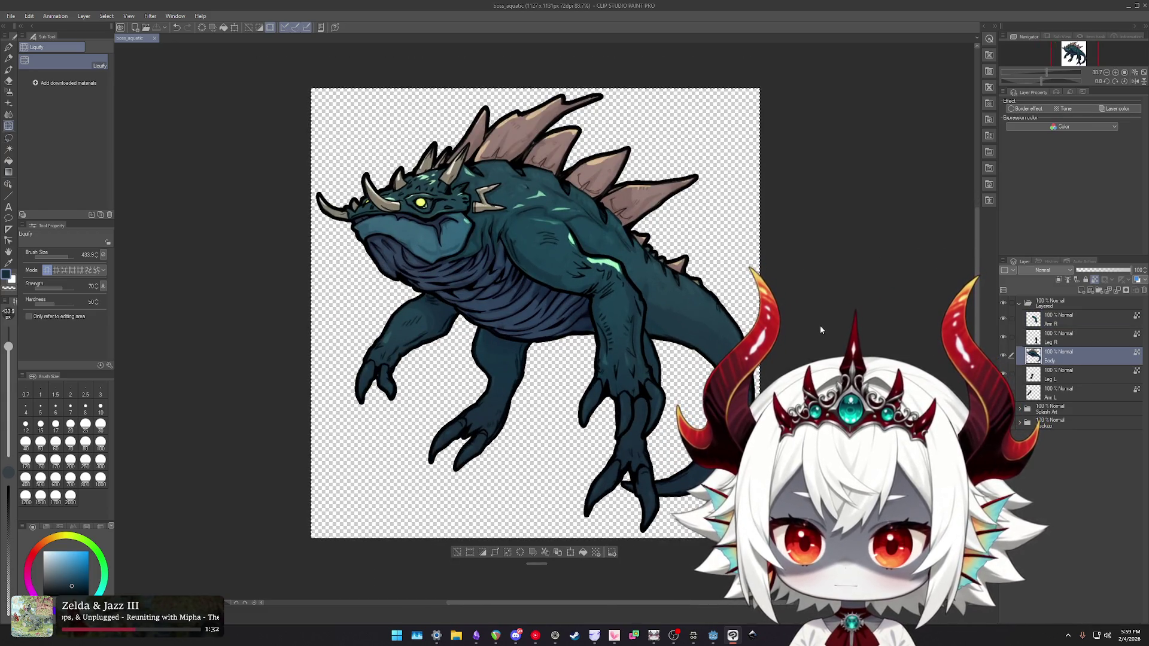
pyautogui.hotkey('ctrl', 't')
pyautogui.moveTo(777, 87); pyautogui.dragTo(832, 196)
pyautogui.moveTo(839, 235)
pyautogui.mouseDown()
pyautogui.moveTo(842, 263)
pyautogui.moveTo(839, 242)
pyautogui.mouseUp()
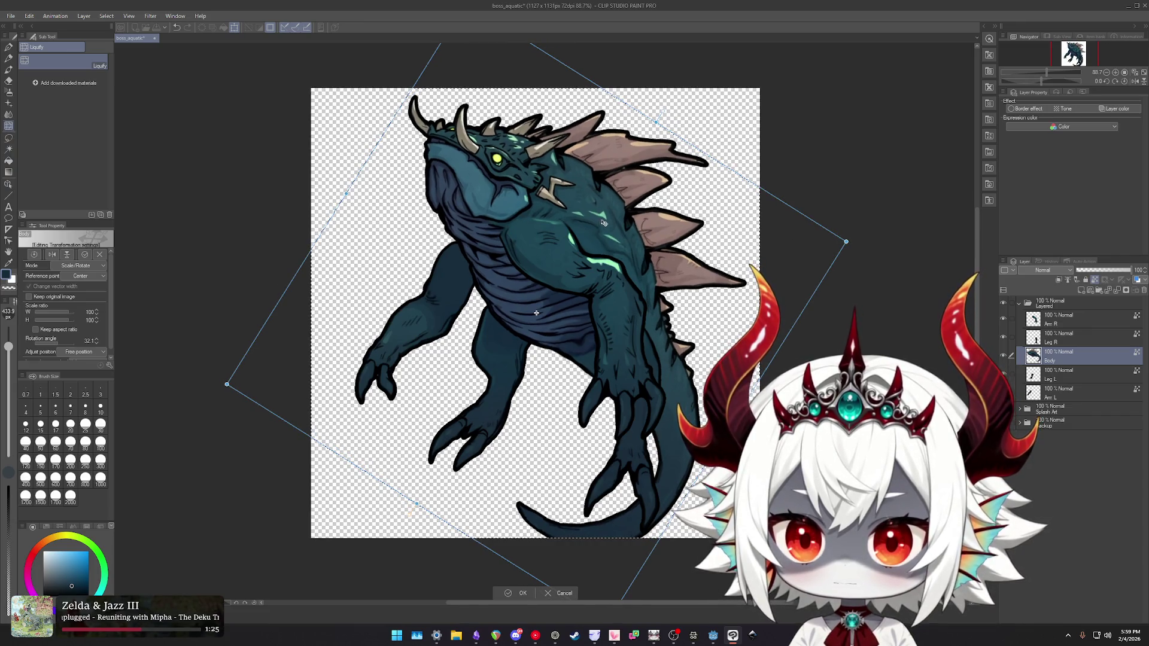
pyautogui.moveTo(611, 219); pyautogui.dragTo(614, 218)
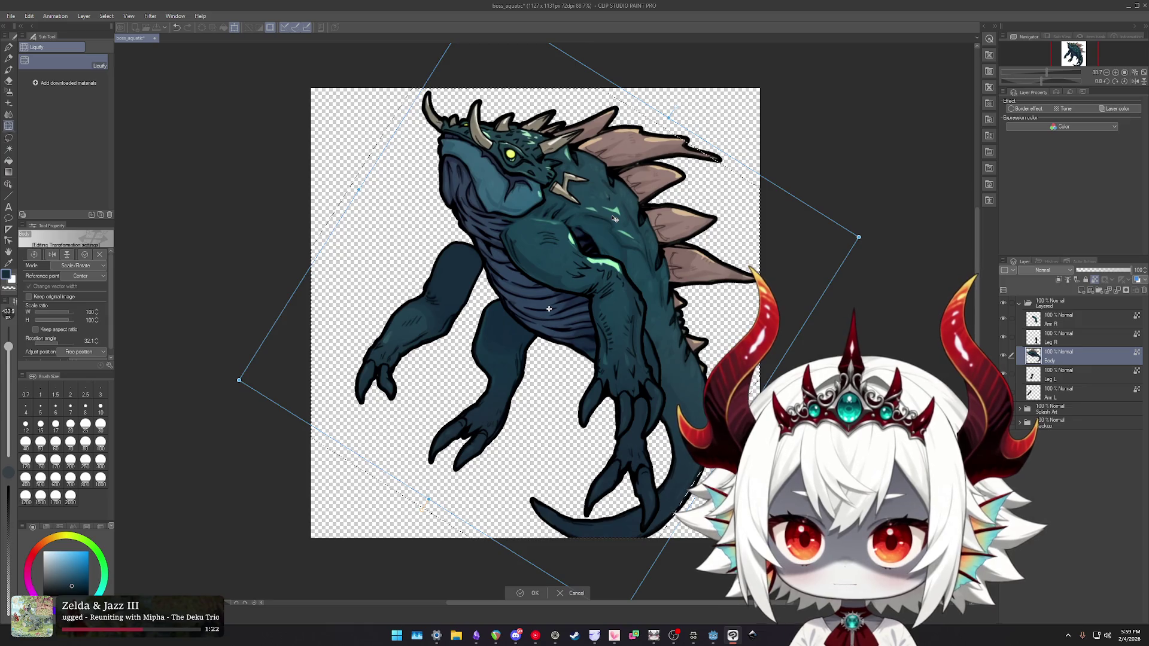
pyautogui.press('Return')
# - Move the front arm layer down and to the left, then deselect
pyautogui.hotkey('ctrl', 'alt', '0')
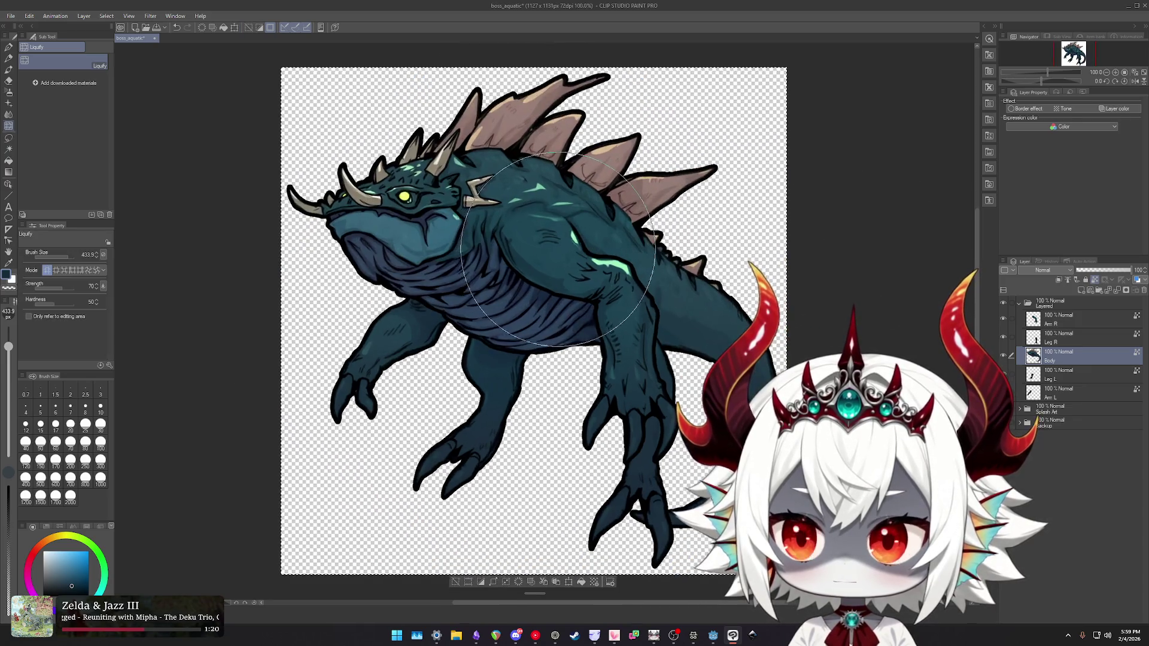
pyautogui.scroll(-2, 556, 249)
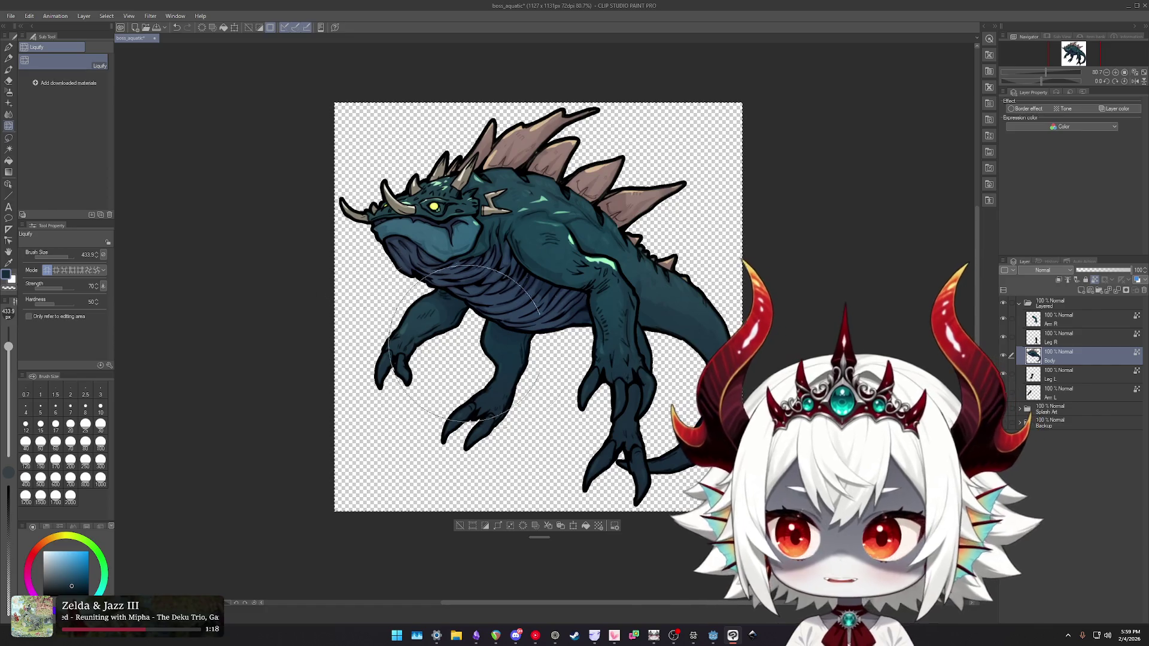
pyautogui.scroll(2, 645, 304)
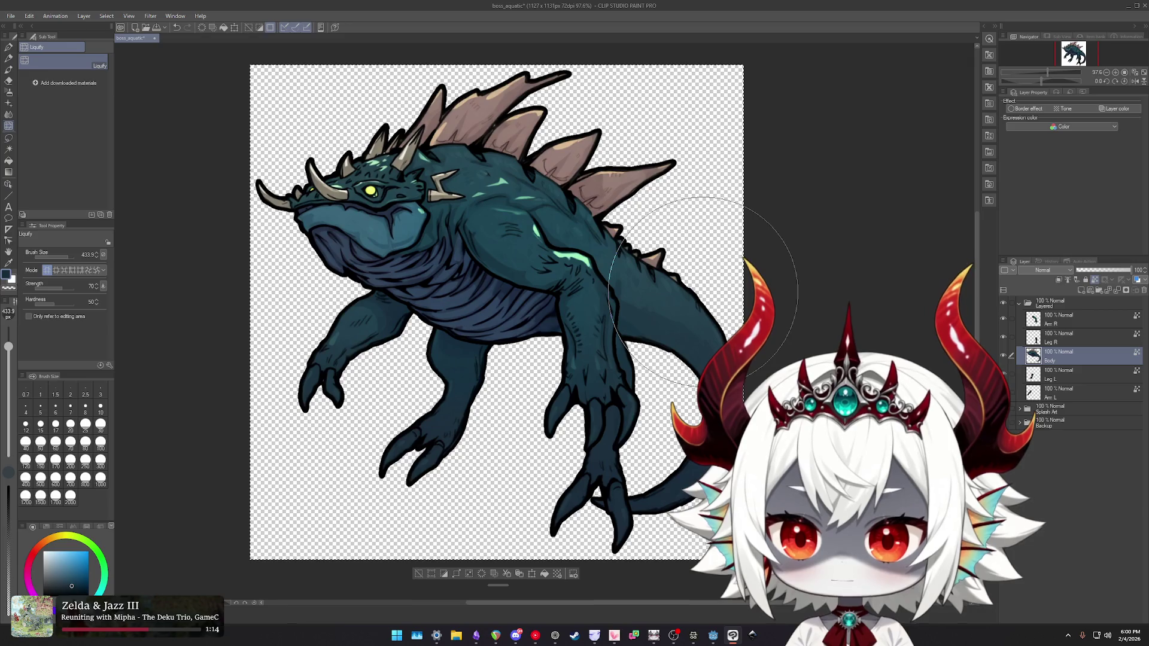
pyautogui.click(1057, 394)
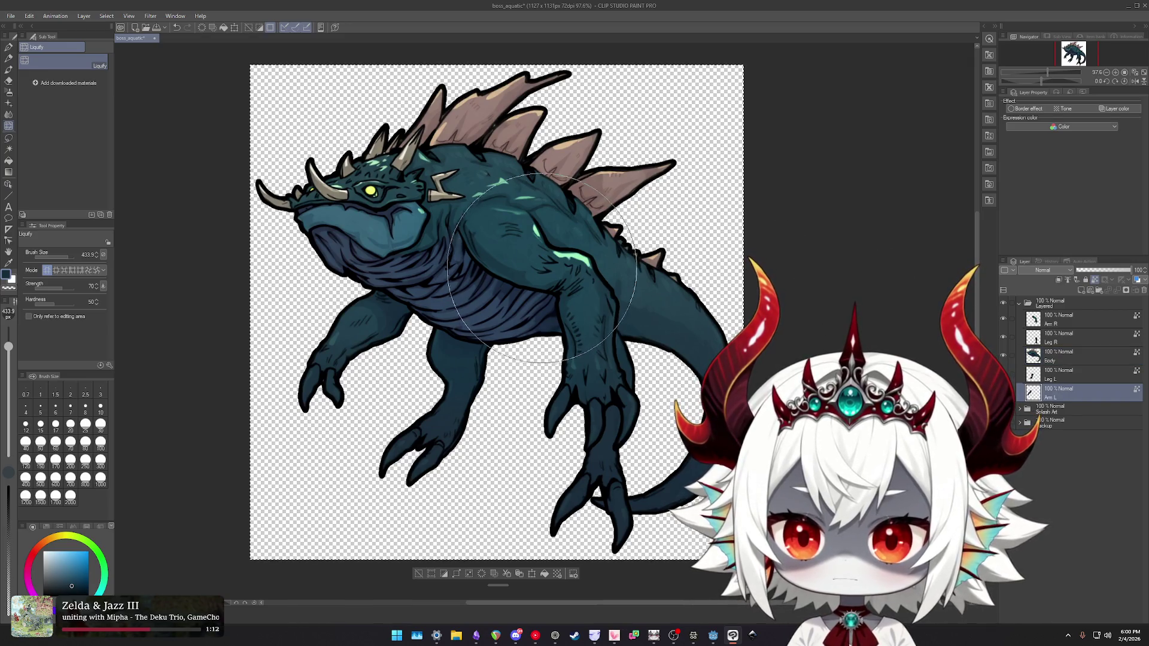
pyautogui.moveTo(526, 261)
pyautogui.mouseDown()
pyautogui.moveTo(613, 217)
pyautogui.moveTo(476, 288)
pyautogui.moveTo(451, 318)
pyautogui.moveTo(462, 311)
pyautogui.moveTo(450, 354)
pyautogui.mouseUp()
pyautogui.hotkey('ctrl', 'd')
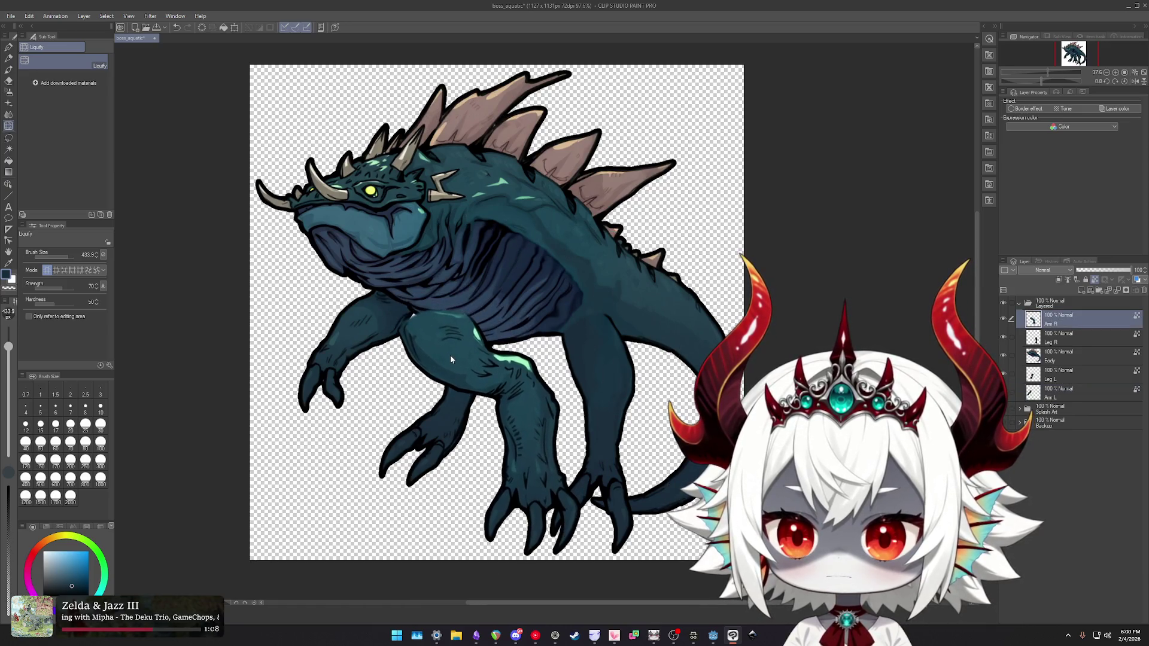
# - Rotate the Arm R piece about 90° so its claw points left, and straighten the view
pyautogui.keyDown('ctrl'); pyautogui.keyDown('shift'); pyautogui.click(450, 353); pyautogui.keyUp('shift'); pyautogui.keyUp('ctrl')
pyautogui.hotkey('ctrl', 't')
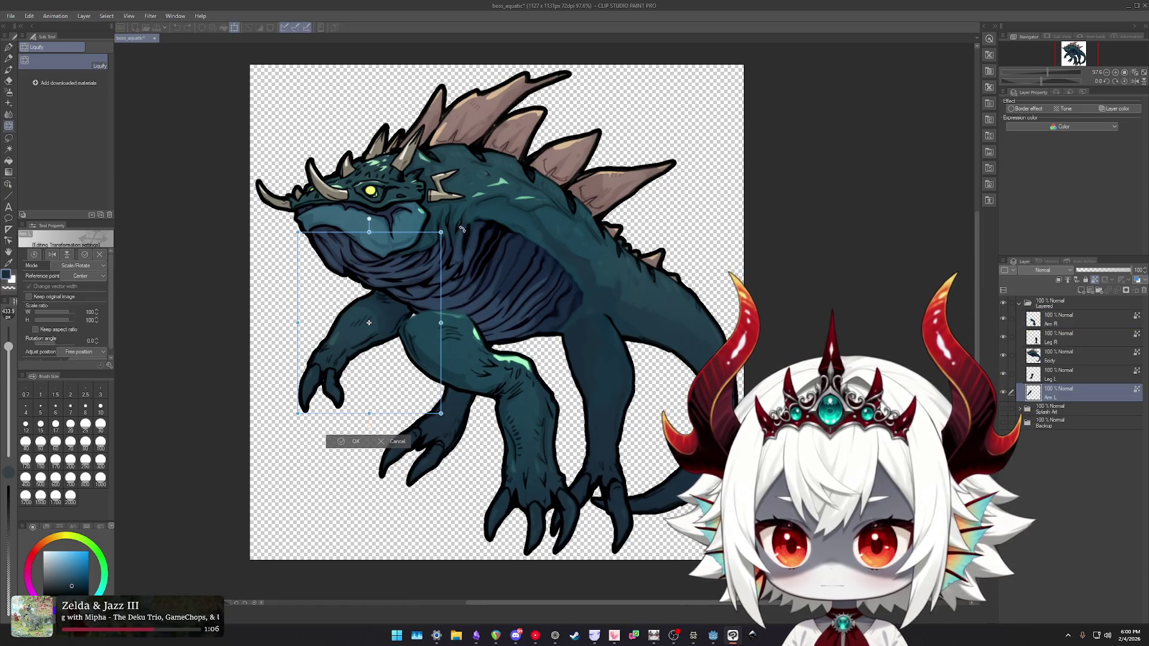
pyautogui.press('Return')
pyautogui.hotkey('ctrl', 't')
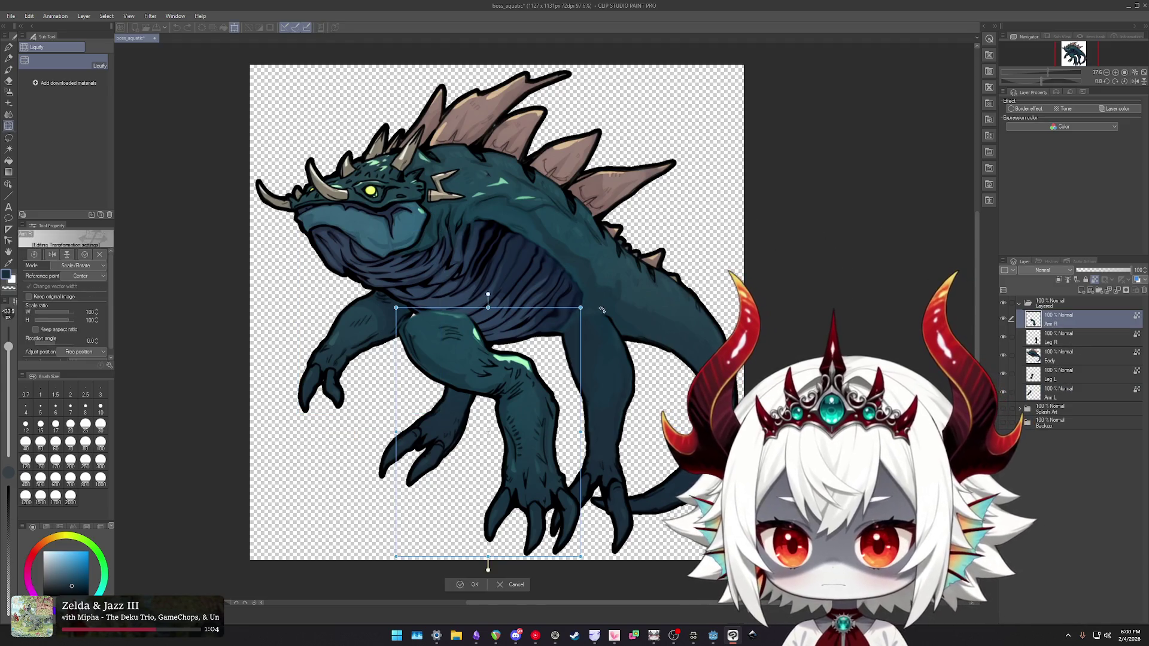
pyautogui.moveTo(592, 302)
pyautogui.mouseDown()
pyautogui.moveTo(634, 347)
pyautogui.moveTo(658, 413)
pyautogui.moveTo(642, 548)
pyautogui.moveTo(623, 574)
pyautogui.moveTo(598, 580)
pyautogui.mouseUp()
pyautogui.moveTo(426, 440)
pyautogui.mouseDown()
pyautogui.moveTo(505, 417)
pyautogui.moveTo(464, 425)
pyautogui.mouseUp()
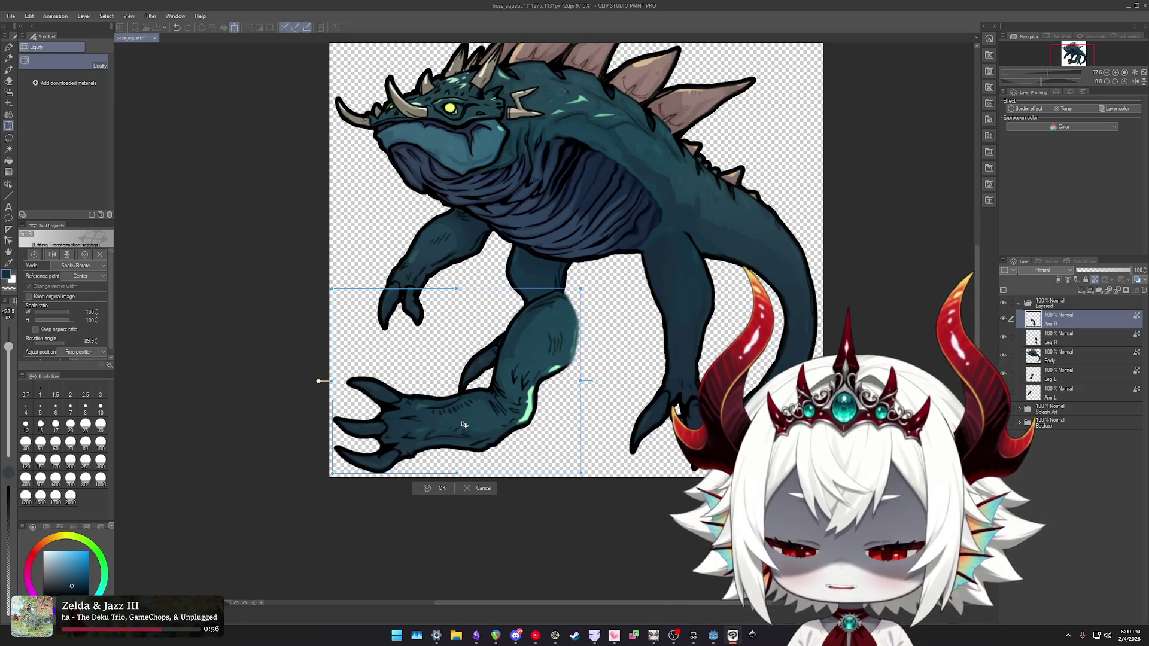
pyautogui.click(1062, 344)
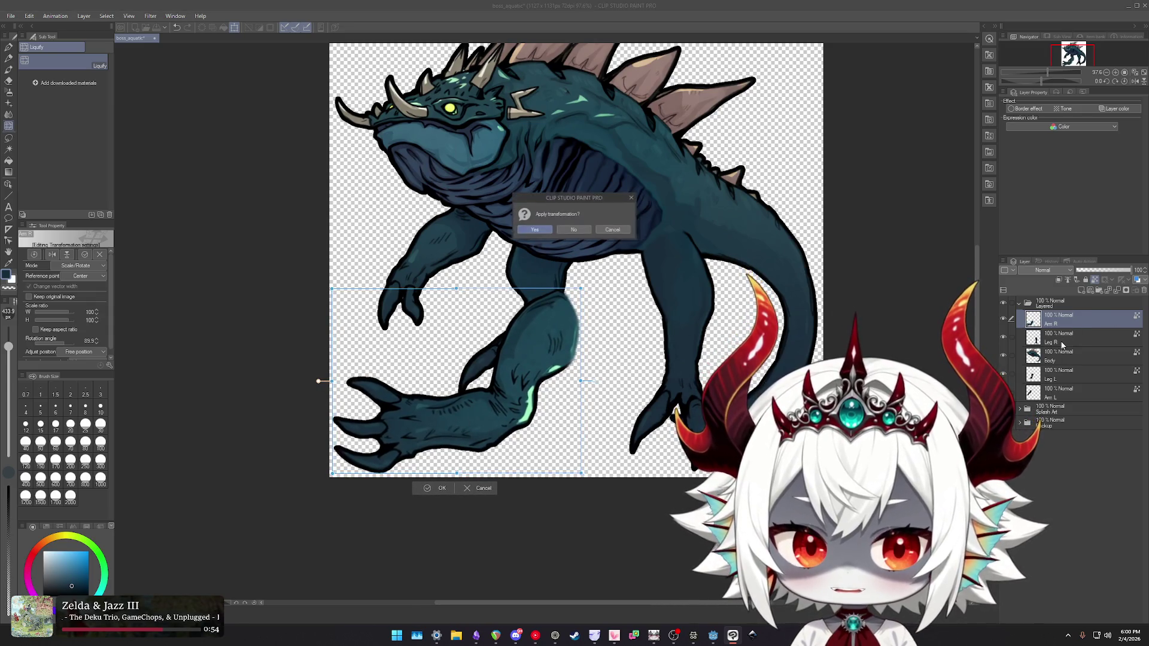
pyautogui.press('Return')
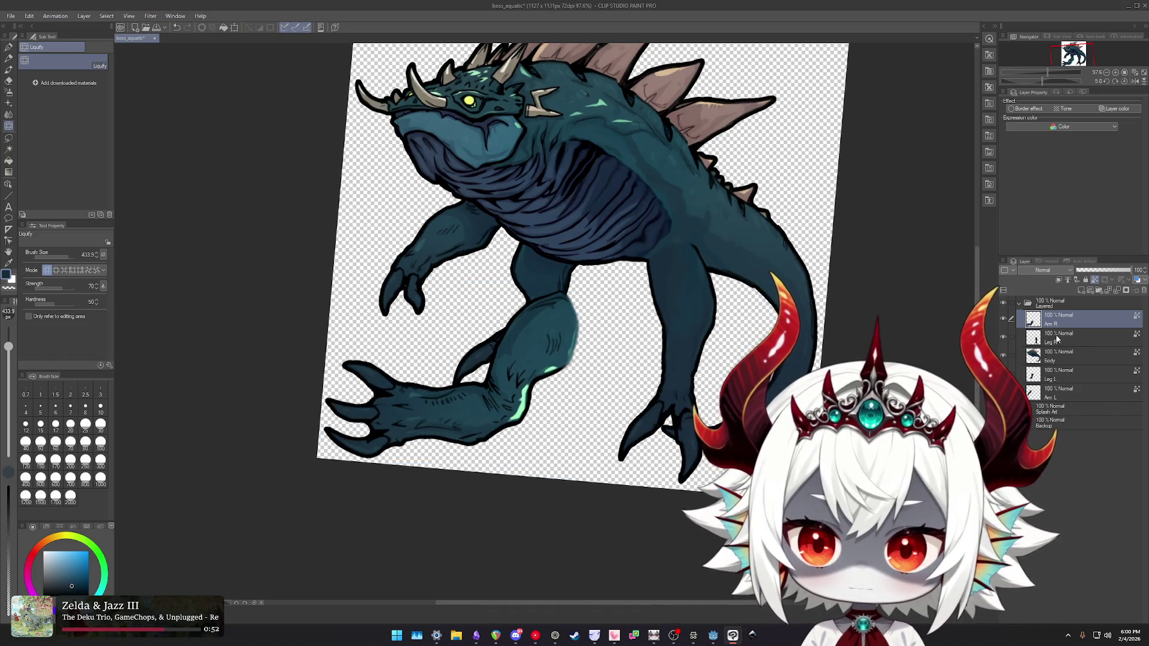
pyautogui.scroll(-1, 764, 301)
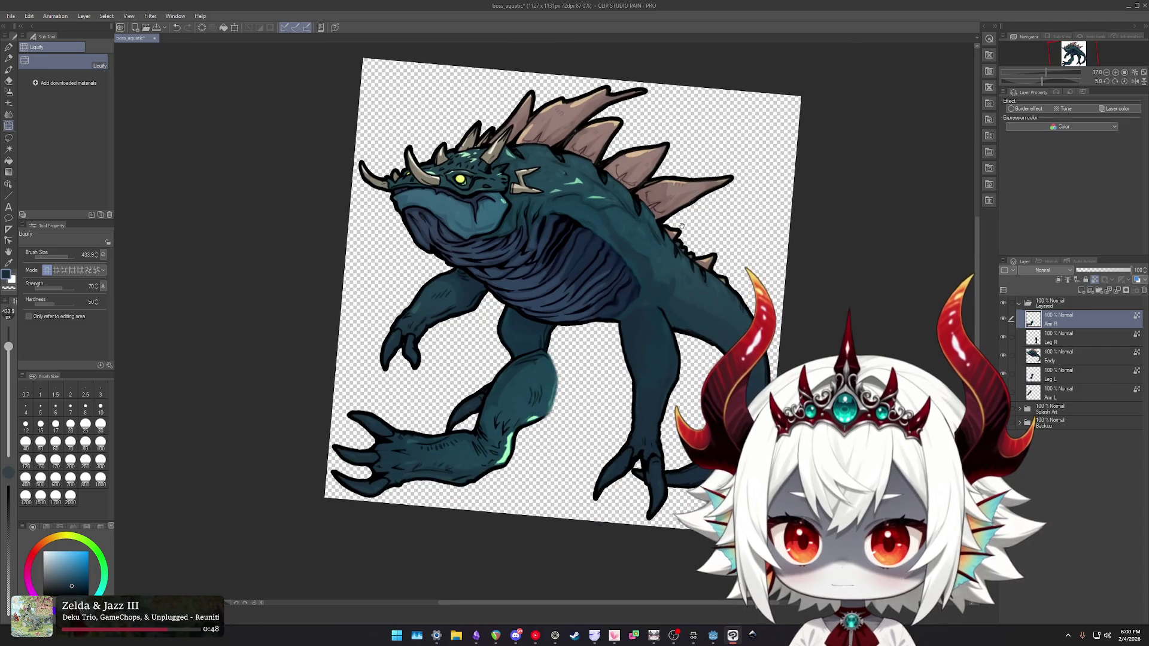
pyautogui.moveTo(672, 223); pyautogui.dragTo(655, 244)
pyautogui.hotkey('ctrl', '@')
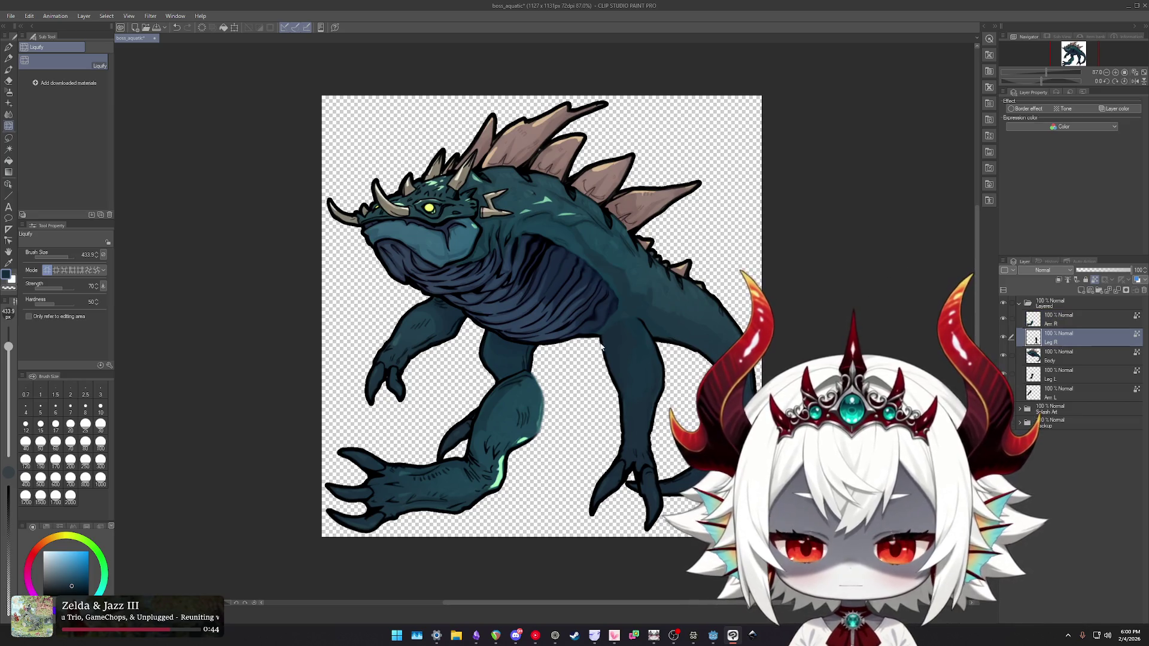
# - Rotate Leg R about 38° to horizontal and shift it down and left beside the arm
pyautogui.hotkey('ctrl', 't')
pyautogui.moveTo(508, 470); pyautogui.dragTo(509, 380)
pyautogui.moveTo(626, 429); pyautogui.dragTo(624, 474)
pyautogui.scroll(2, 624, 475)
pyautogui.scroll(3, 625, 475)
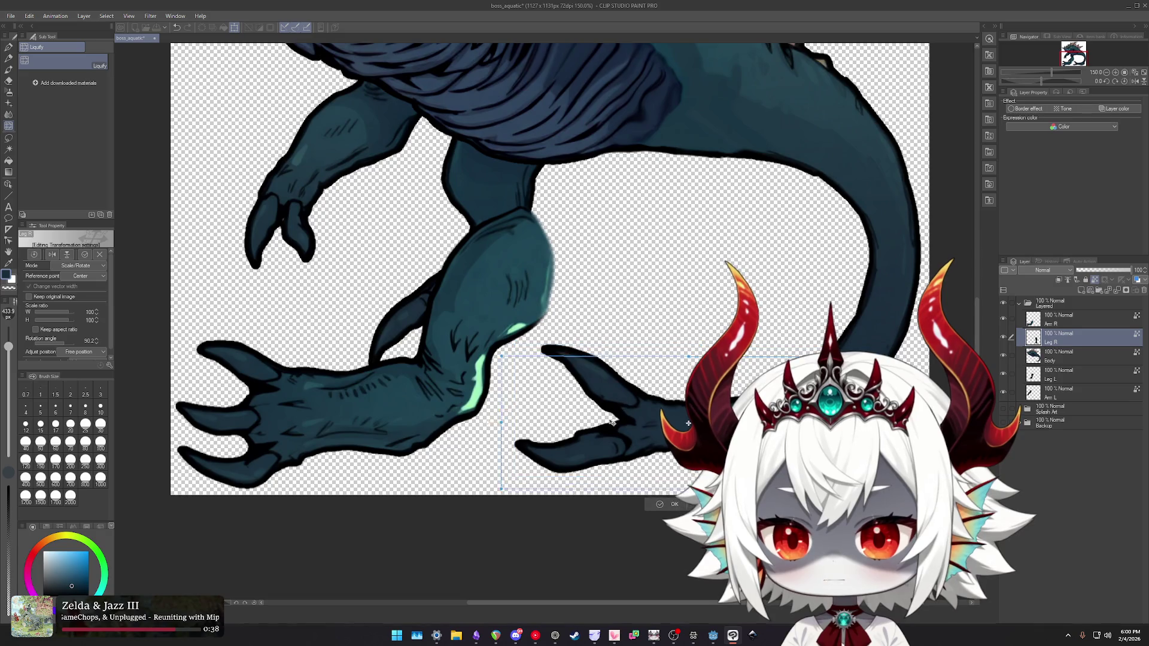
pyautogui.moveTo(611, 422); pyautogui.dragTo(588, 422)
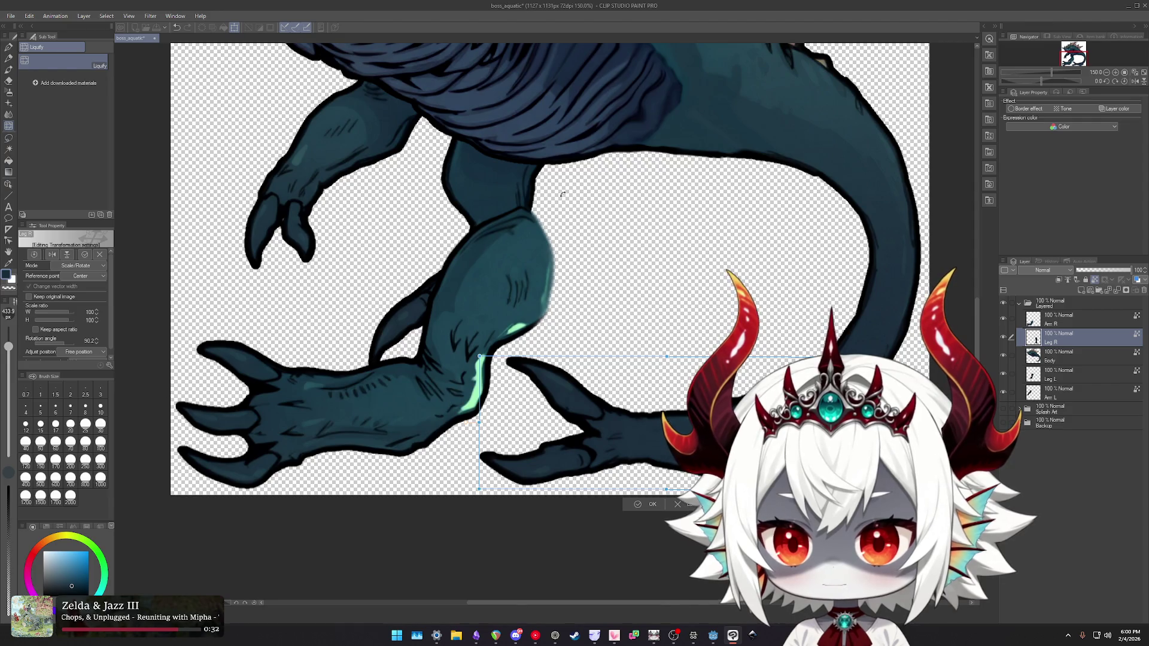
pyautogui.moveTo(596, 425); pyautogui.dragTo(599, 429)
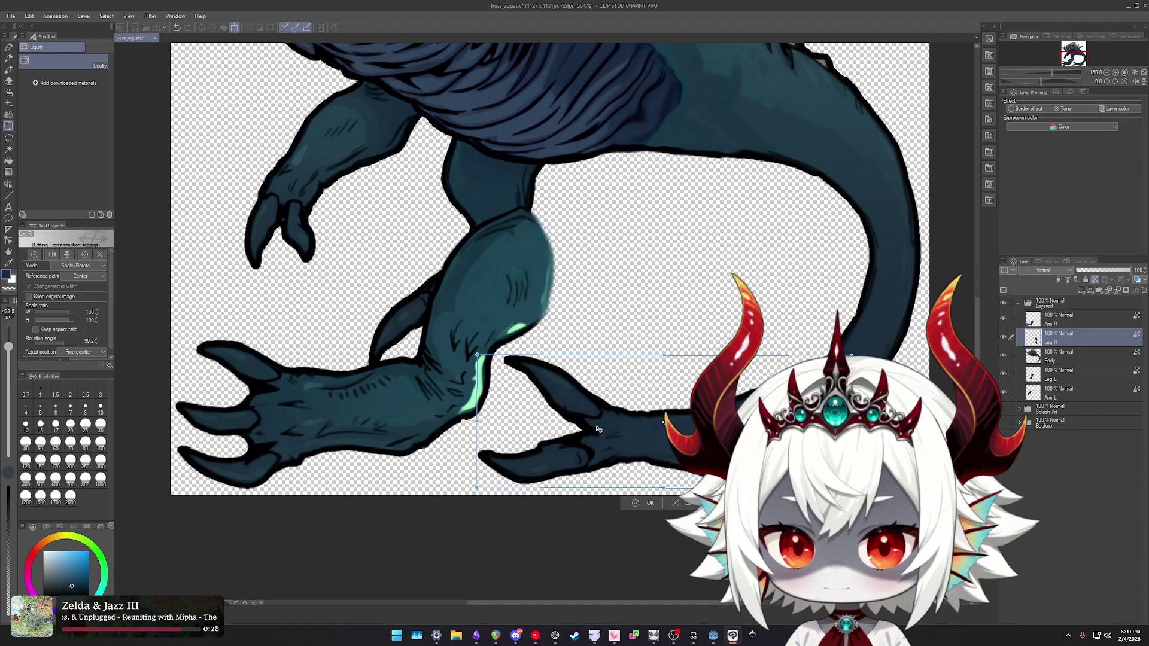
pyautogui.press('Return')
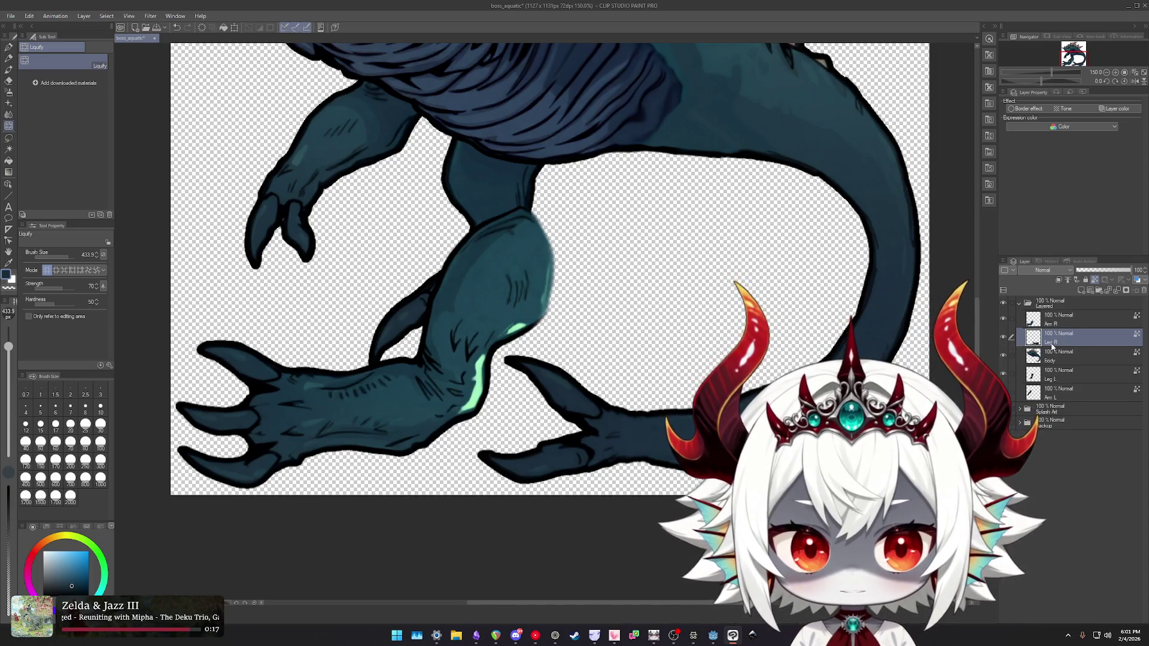
# - Rotate Leg L about 112° so it lies horizontally under the body toward the tail, and commit
pyautogui.hotkey('ctrl', 't')
pyautogui.moveTo(585, 88)
pyautogui.mouseDown()
pyautogui.moveTo(652, 202)
pyautogui.moveTo(661, 287)
pyautogui.mouseUp()
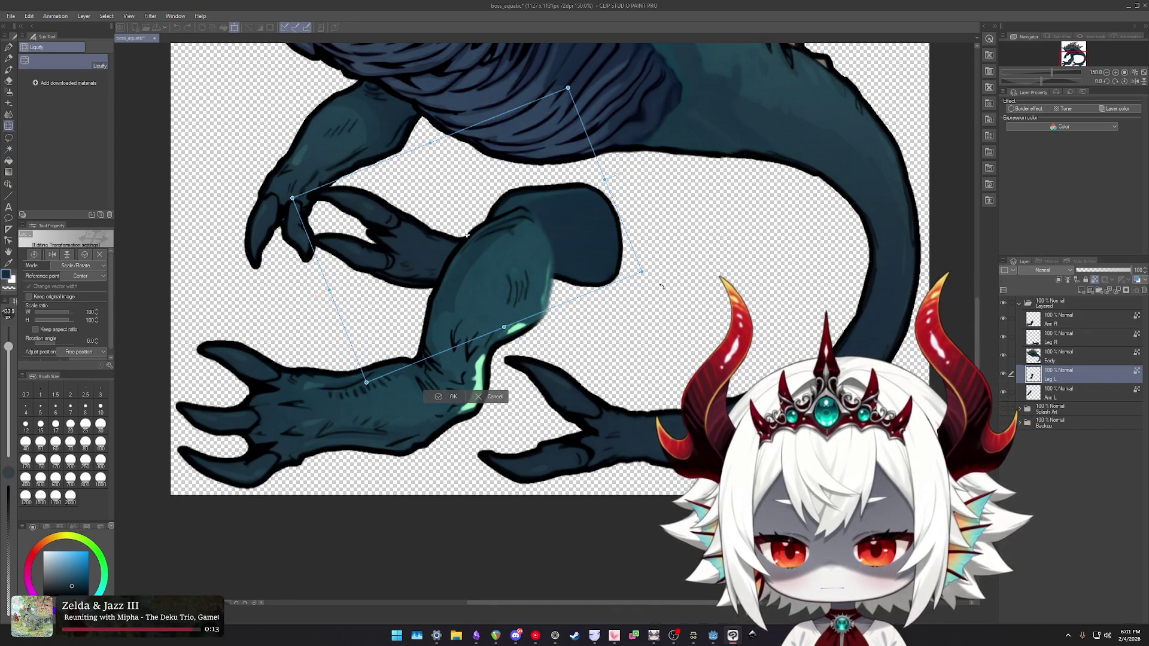
pyautogui.moveTo(586, 230)
pyautogui.mouseDown()
pyautogui.moveTo(904, 289)
pyautogui.moveTo(878, 301)
pyautogui.moveTo(814, 263)
pyautogui.moveTo(782, 215)
pyautogui.moveTo(787, 232)
pyautogui.mouseUp()
pyautogui.moveTo(366, 240)
pyautogui.mouseDown()
pyautogui.moveTo(449, 362)
pyautogui.moveTo(562, 395)
pyautogui.mouseUp()
pyautogui.moveTo(646, 228); pyautogui.dragTo(633, 226)
pyautogui.scroll(-3, 772, 335)
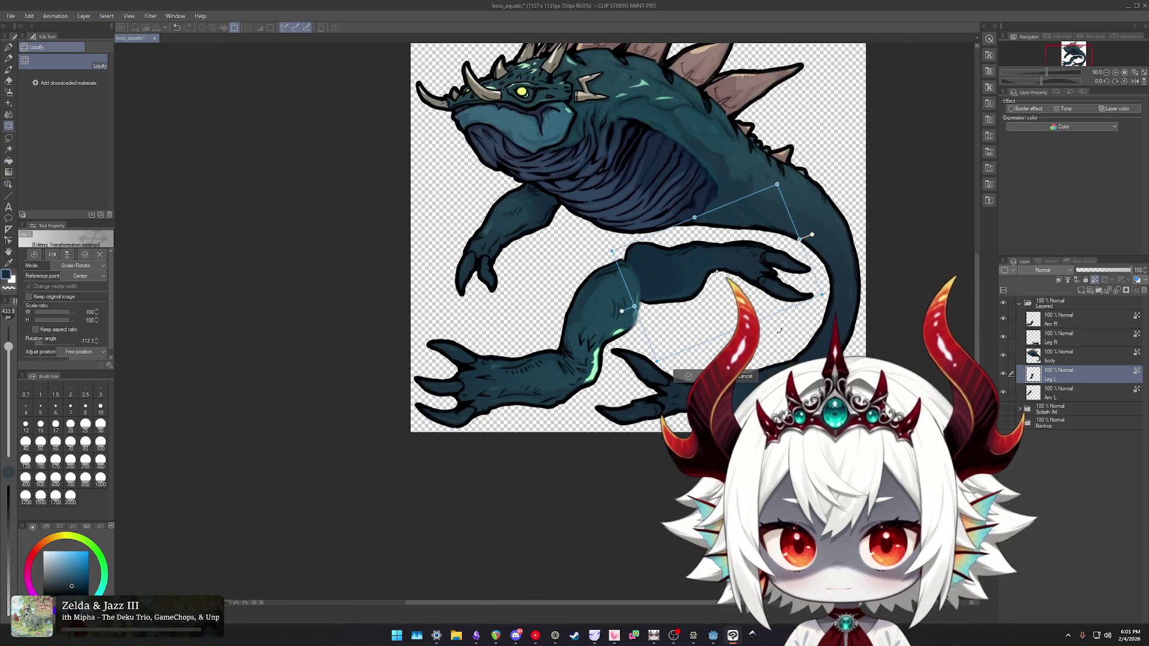
pyautogui.moveTo(807, 190); pyautogui.dragTo(759, 233)
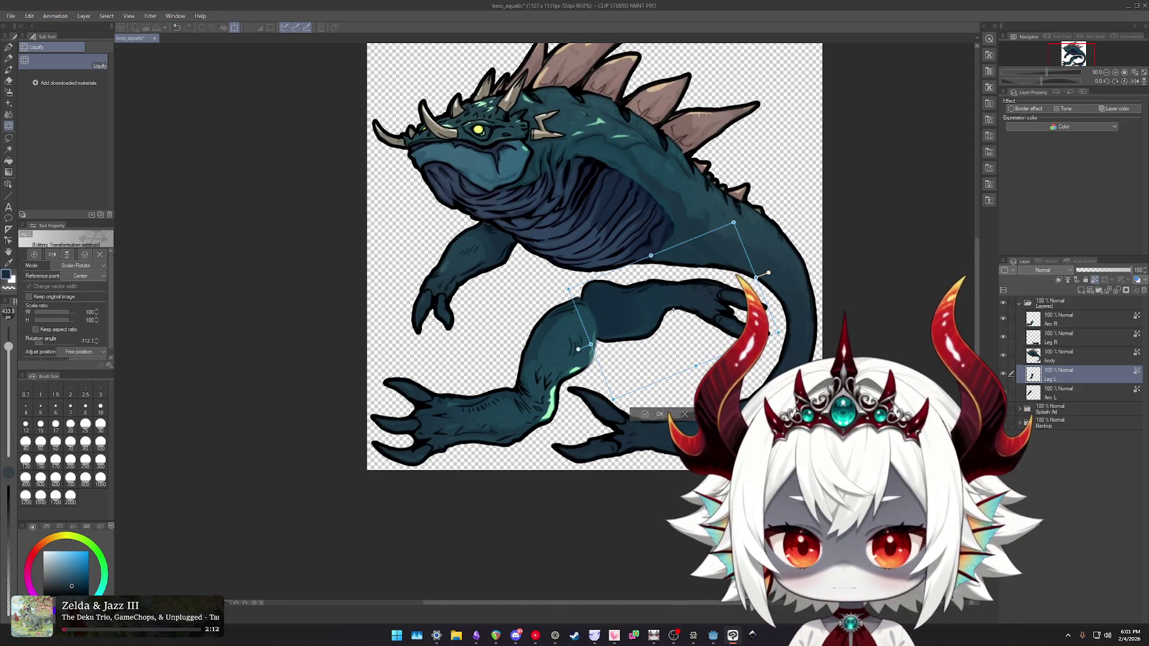
pyautogui.press('Return')
pyautogui.scroll(-2, 748, 257)
pyautogui.moveTo(746, 258); pyautogui.dragTo(684, 290)
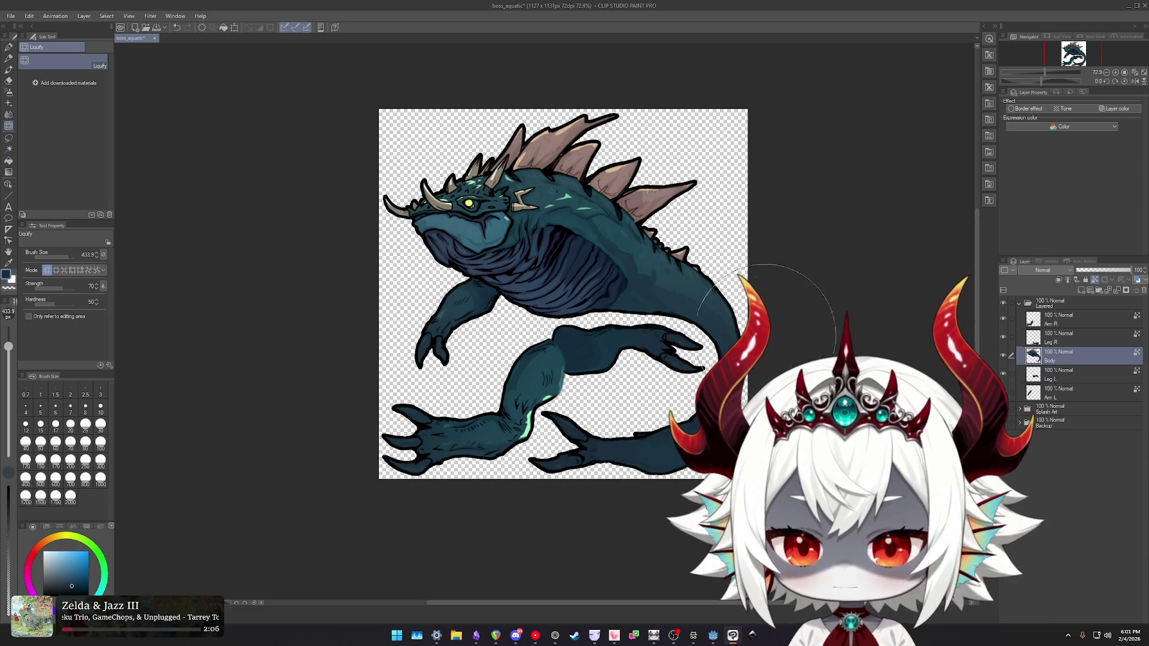
# - Rotate the Body layer about 26° clockwise, shift it slightly right, and commit
pyautogui.scroll(3, 670, 273)
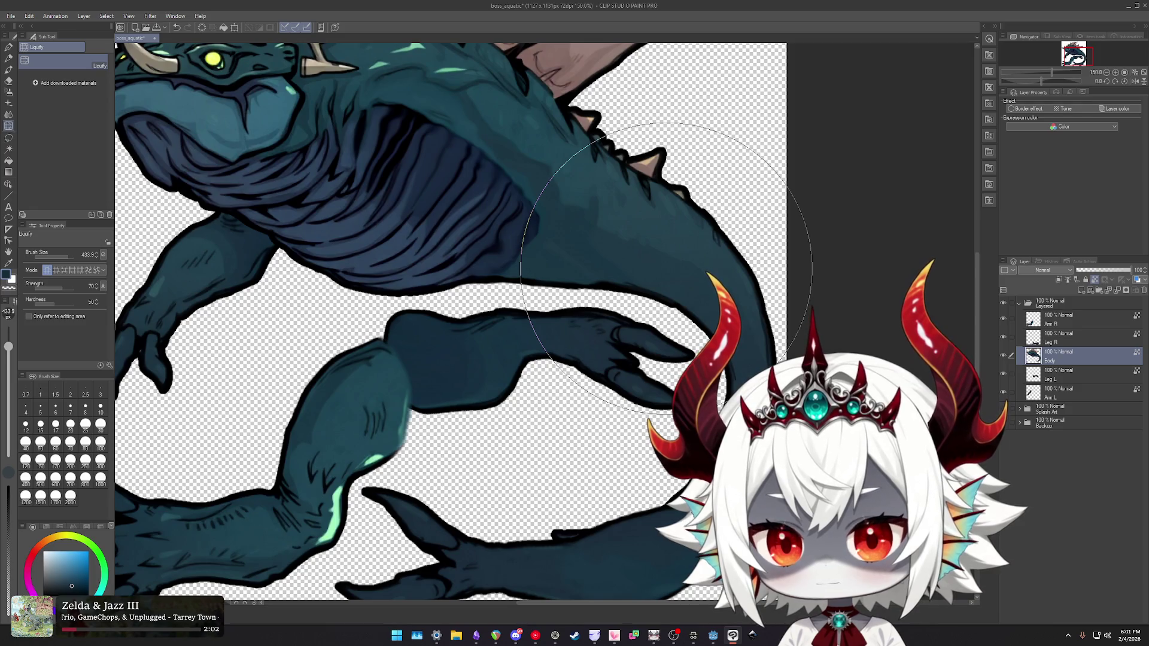
pyautogui.scroll(-2, 667, 269)
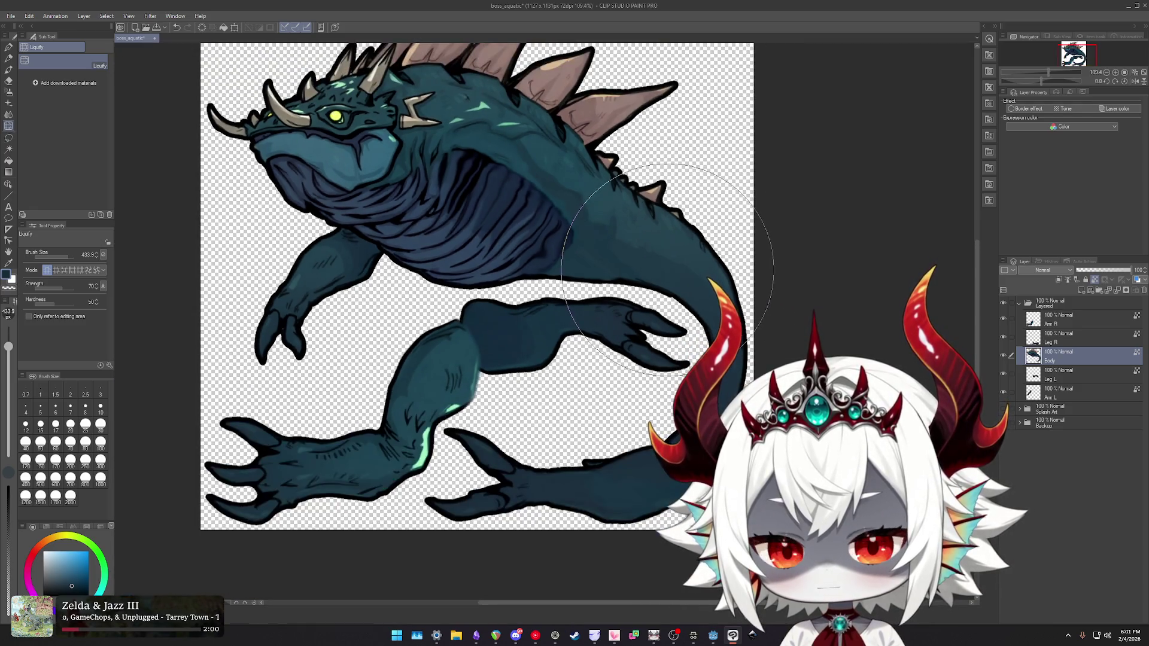
pyautogui.scroll(-2, 667, 270)
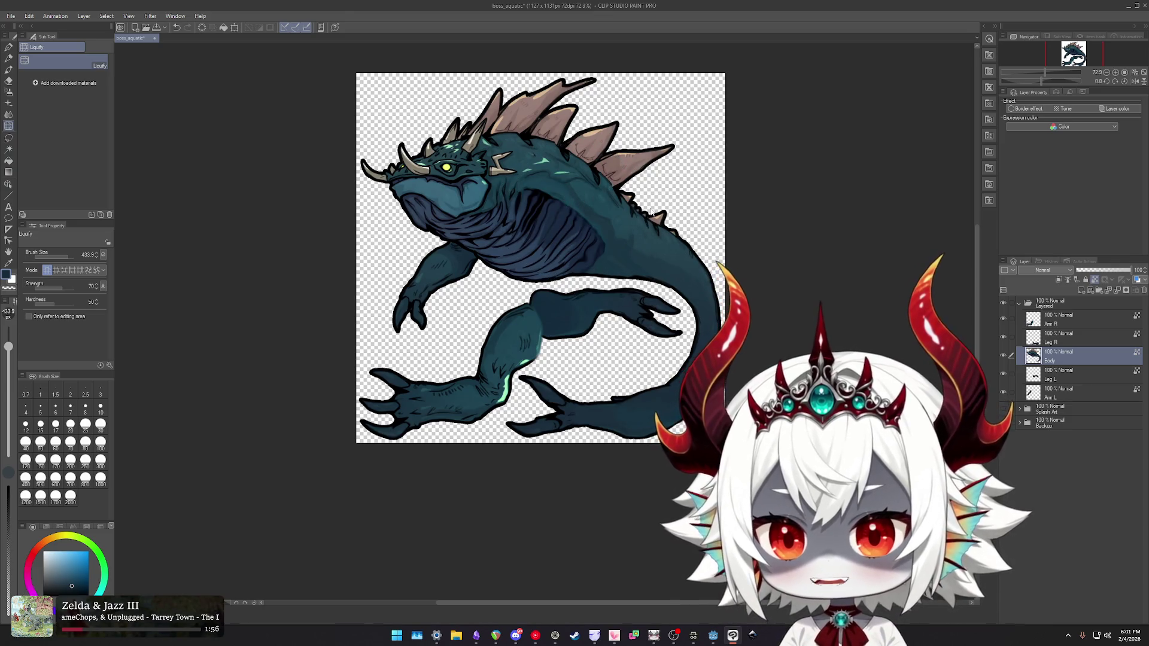
pyautogui.hotkey('ctrl', 't')
pyautogui.moveTo(738, 71); pyautogui.dragTo(775, 174)
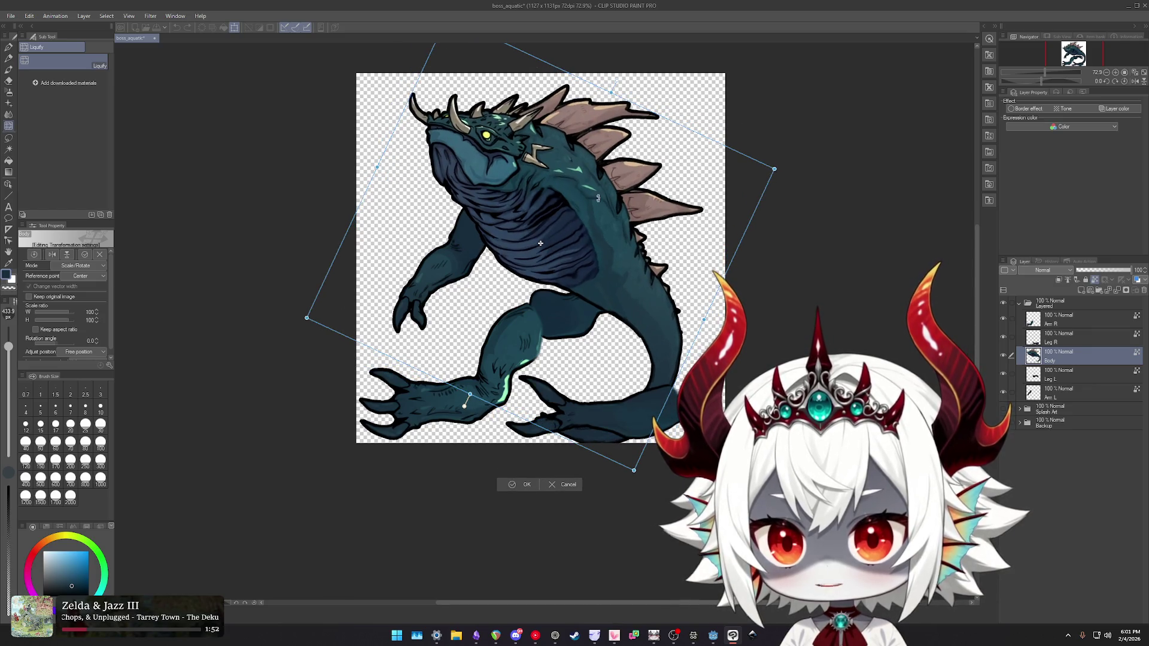
pyautogui.moveTo(563, 202)
pyautogui.mouseDown()
pyautogui.moveTo(602, 195)
pyautogui.moveTo(590, 192)
pyautogui.mouseUp()
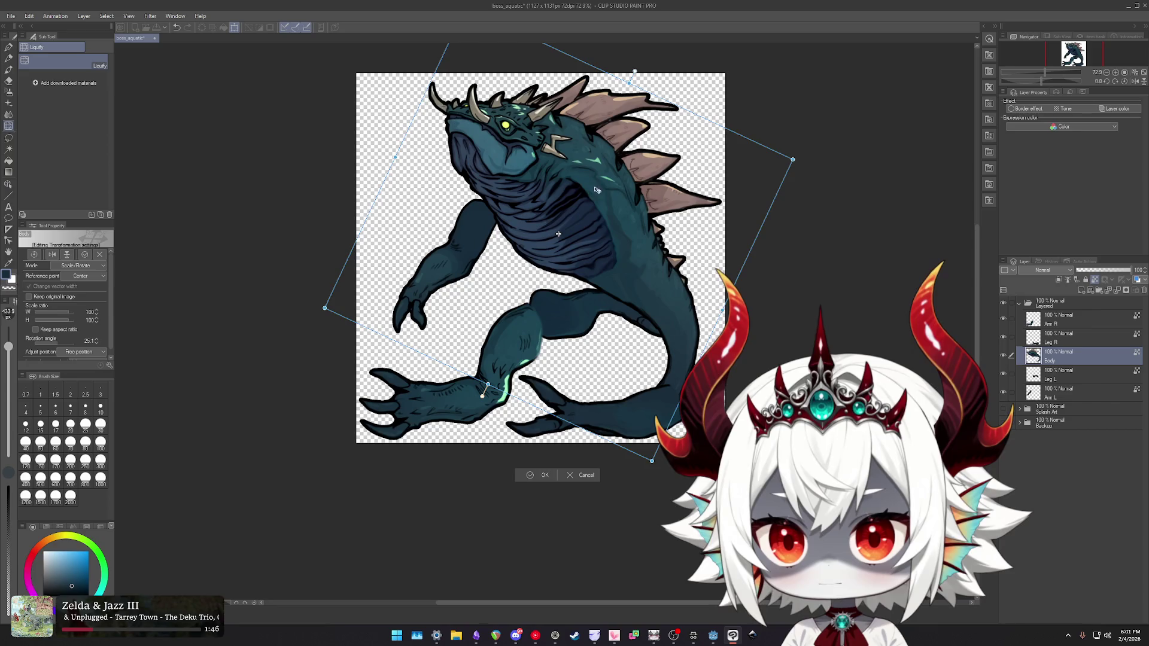
pyautogui.moveTo(803, 157); pyautogui.dragTo(805, 161)
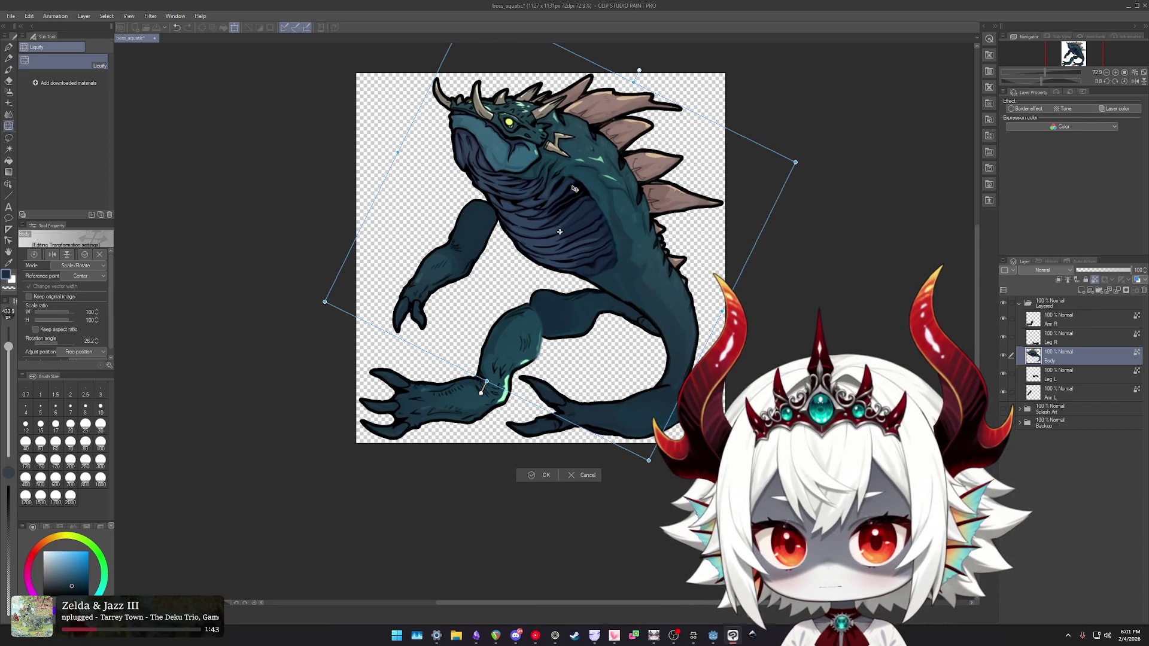
pyautogui.press('Return')
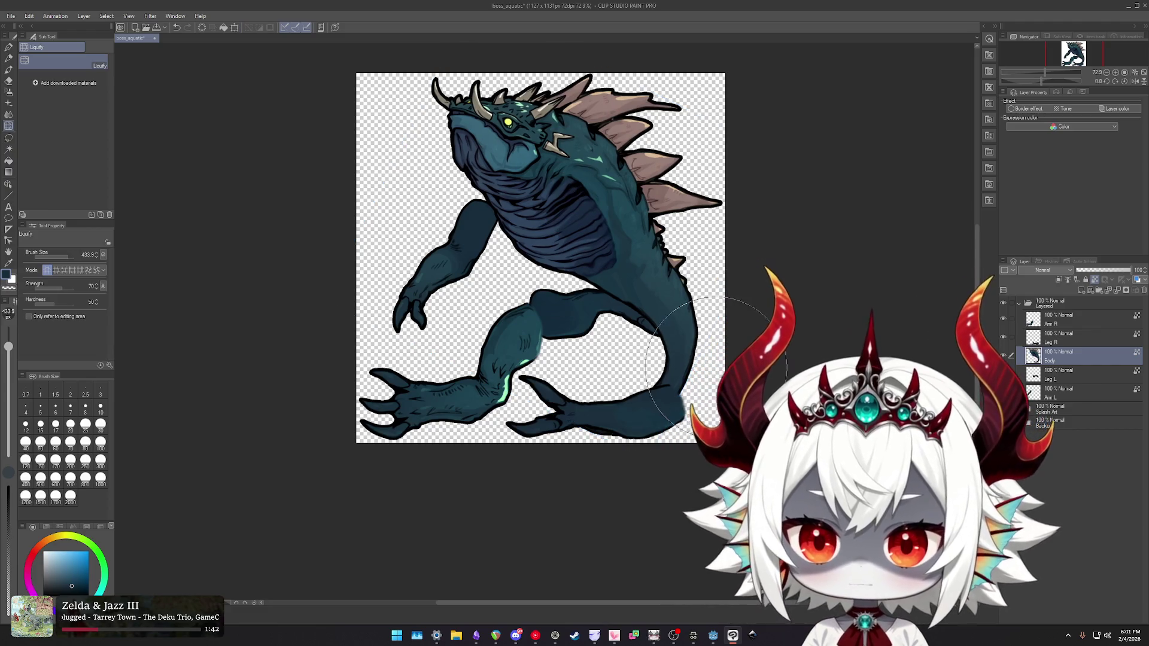
# - Undo five recent edits back to the pose with the legs separated
pyautogui.hotkey('ctrl', 'z')
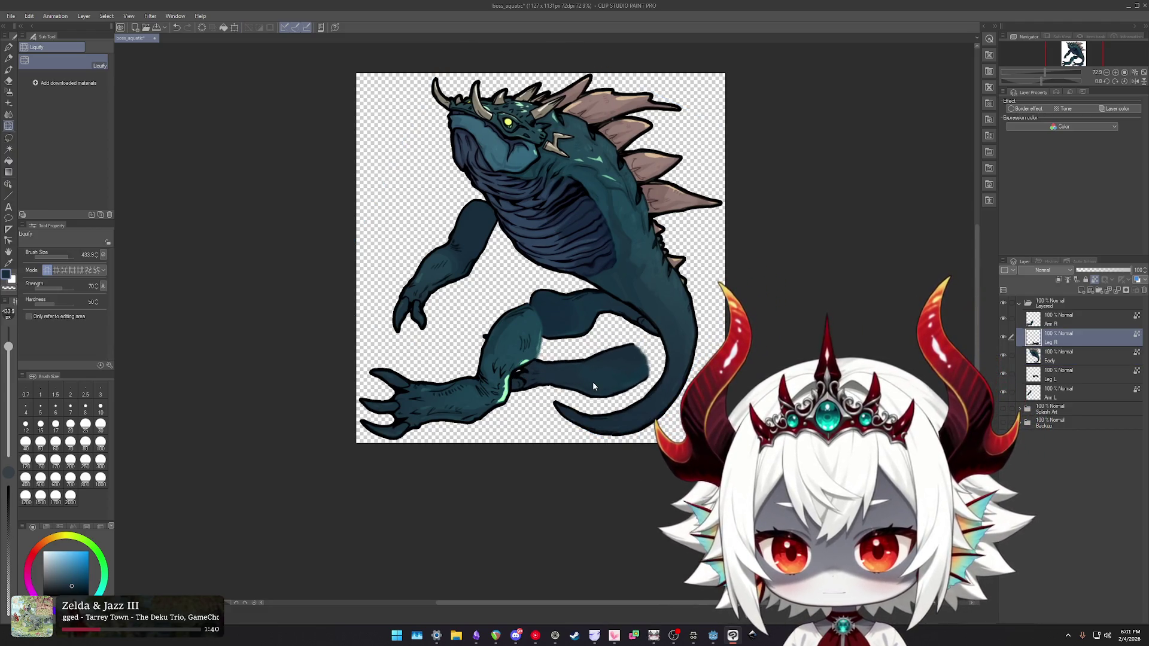
pyautogui.hotkey('ctrl', 'z')
pyautogui.hotkey('ctrl', 'z')
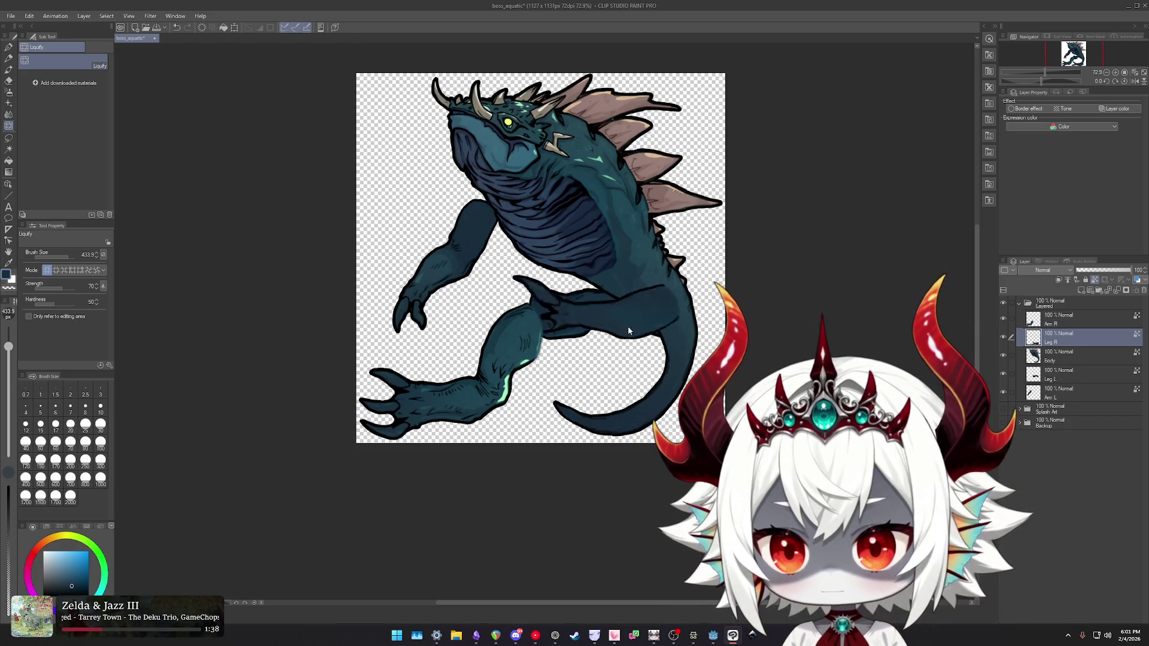
pyautogui.hotkey('ctrl', 'z')
pyautogui.hotkey('ctrl', 'z')
pyautogui.hotkey('ctrl', 'z')
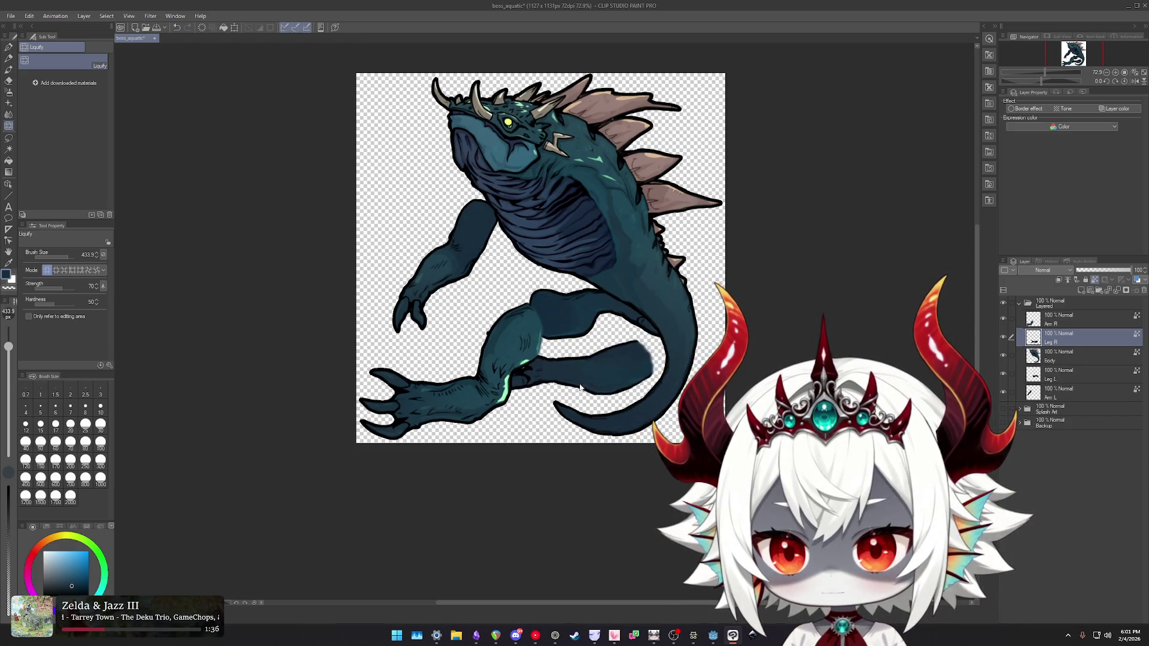
pyautogui.hotkey('ctrl', 'z')
pyautogui.hotkey('ctrl', 'z')
pyautogui.hotkey('ctrl', 'z')
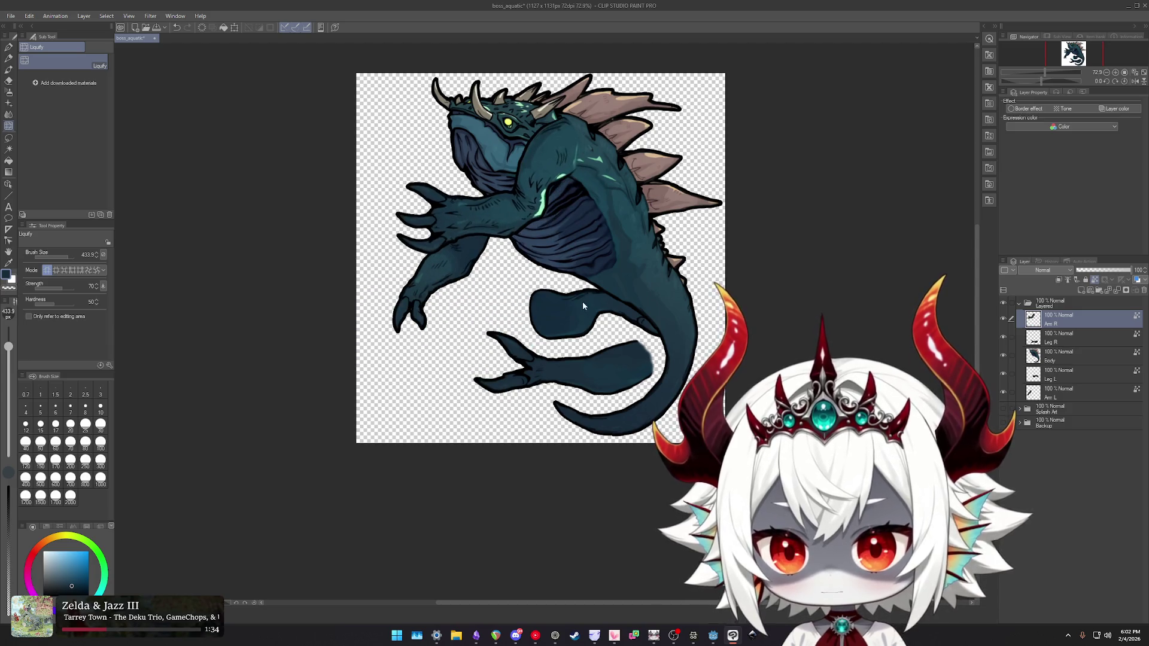
pyautogui.hotkey('ctrl', 'z')
pyautogui.hotkey('ctrl', 'z')
pyautogui.hotkey('ctrl', 'z')
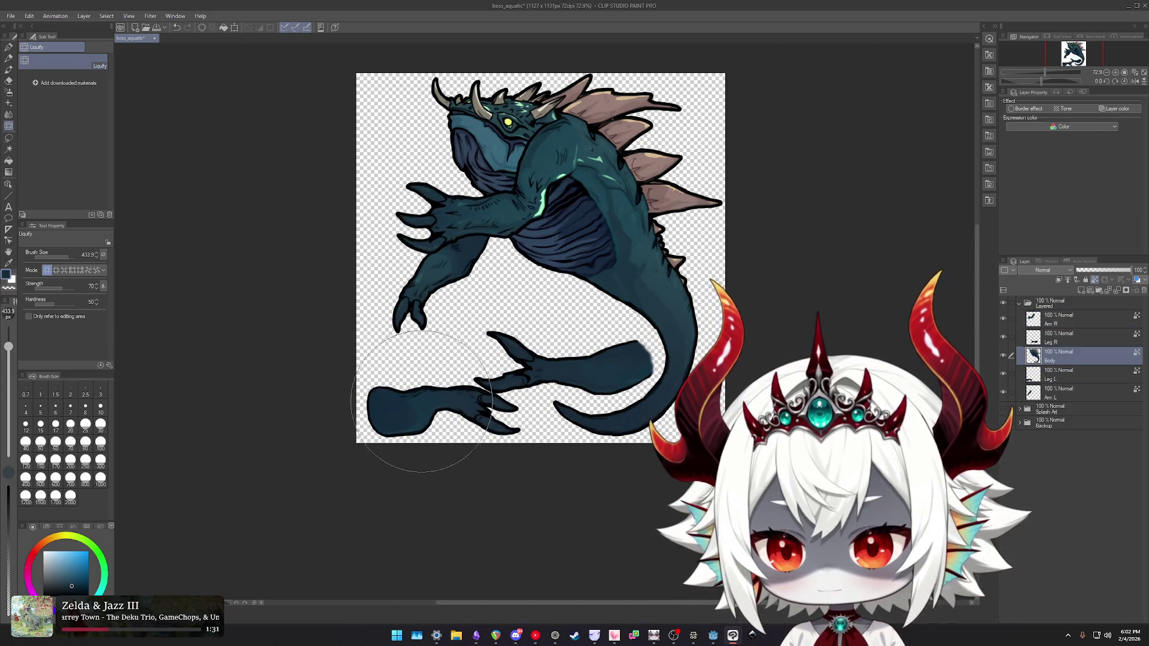
# - Open a free transform on Leg L and turn it around about 178°
pyautogui.hotkey('ctrl', 't')
pyautogui.press('Escape')
pyautogui.hotkey('ctrl', 'z')
pyautogui.hotkey('ctrl', 't')
pyautogui.press('Escape')
pyautogui.hotkey('ctrl', 'z')
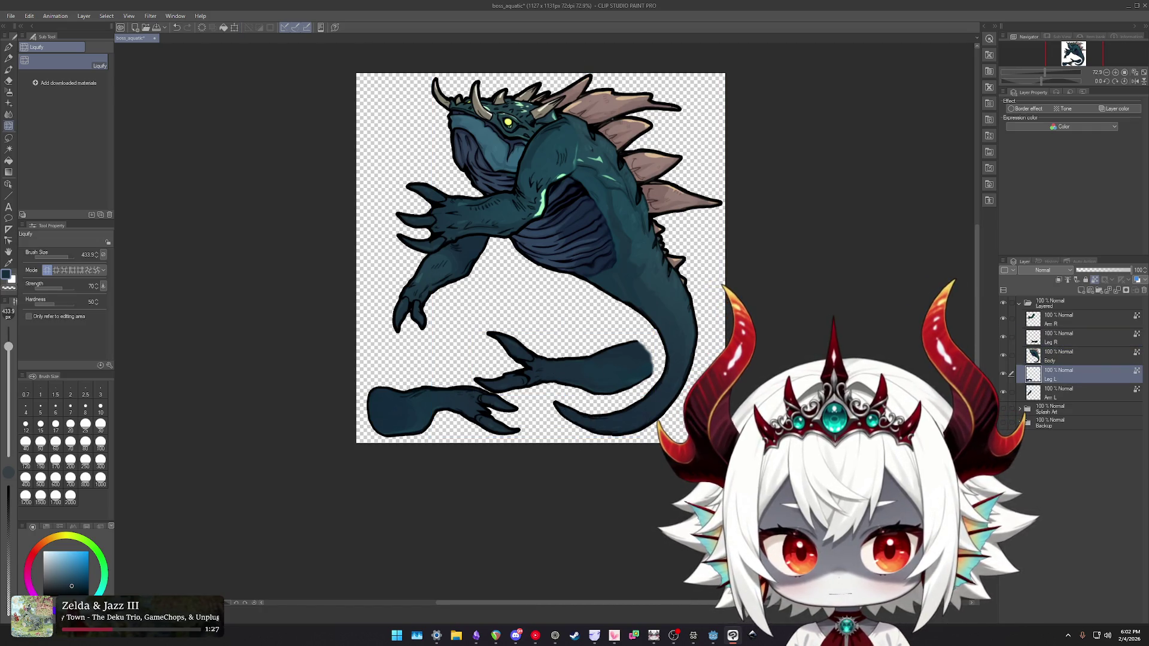
pyautogui.hotkey('ctrl', 't')
pyautogui.moveTo(540, 378)
pyautogui.mouseDown()
pyautogui.moveTo(419, 478)
pyautogui.moveTo(320, 465)
pyautogui.mouseUp()
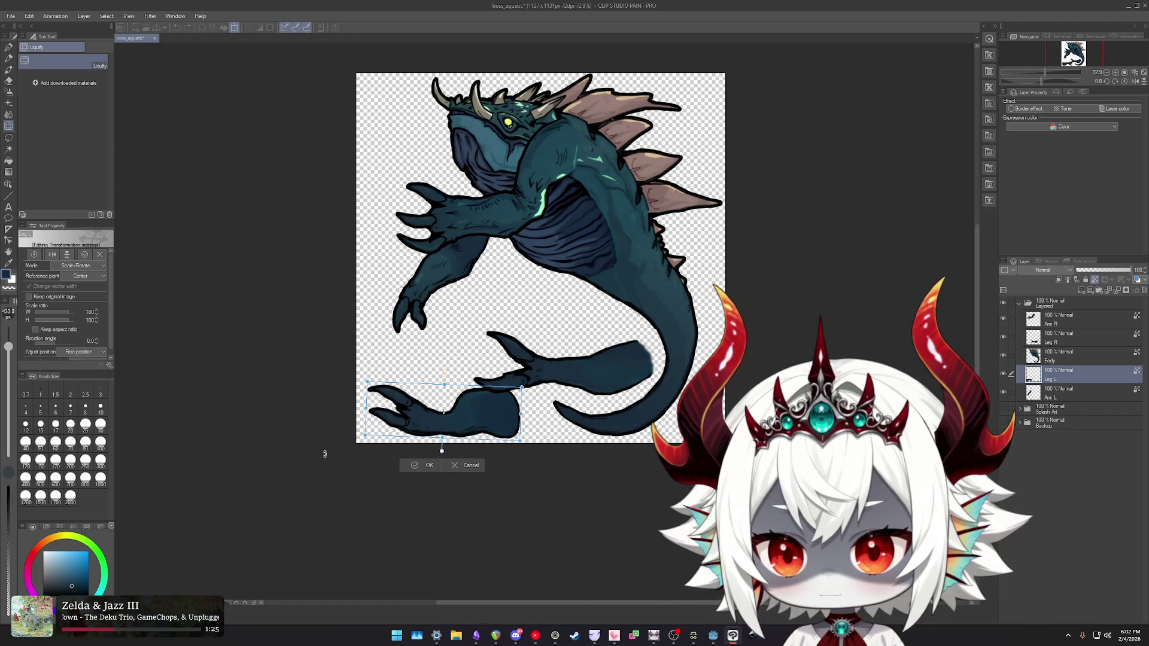
# - Shift the lower Leg L piece right and down, straighten its tilt, and commit it
pyautogui.moveTo(460, 393)
pyautogui.mouseDown()
pyautogui.moveTo(518, 417)
pyautogui.moveTo(470, 416)
pyautogui.mouseUp()
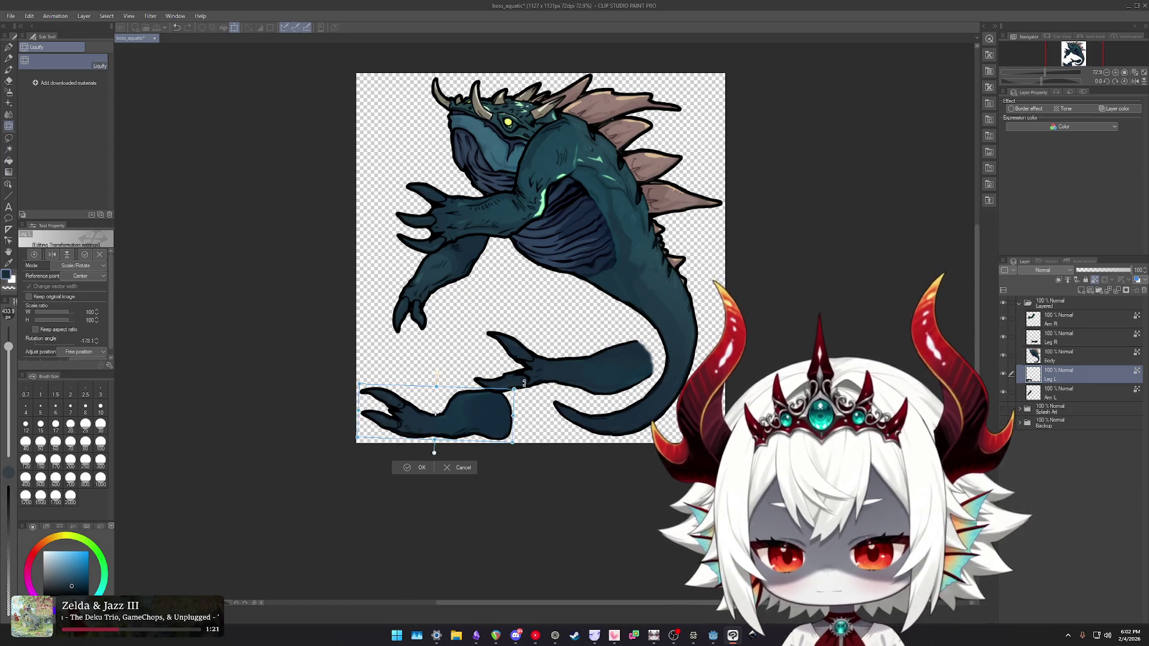
pyautogui.moveTo(524, 383)
pyautogui.mouseDown()
pyautogui.moveTo(388, 494)
pyautogui.moveTo(372, 435)
pyautogui.moveTo(526, 399)
pyautogui.moveTo(529, 383)
pyautogui.mouseUp()
pyautogui.moveTo(408, 414); pyautogui.dragTo(415, 407)
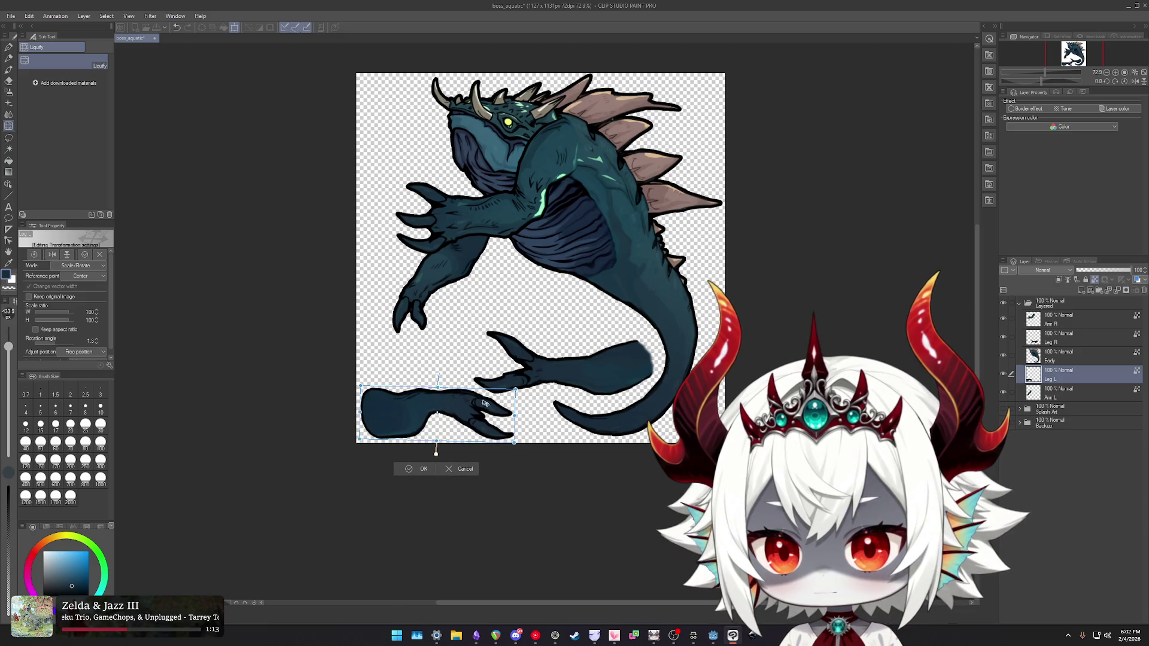
pyautogui.click(419, 470)
# - Nudge the Leg R piece slightly upward
pyautogui.keyDown('ctrl'); pyautogui.keyDown('shift'); pyautogui.click(595, 370); pyautogui.keyUp('shift'); pyautogui.keyUp('ctrl')
pyautogui.moveTo(595, 369); pyautogui.dragTo(597, 367)
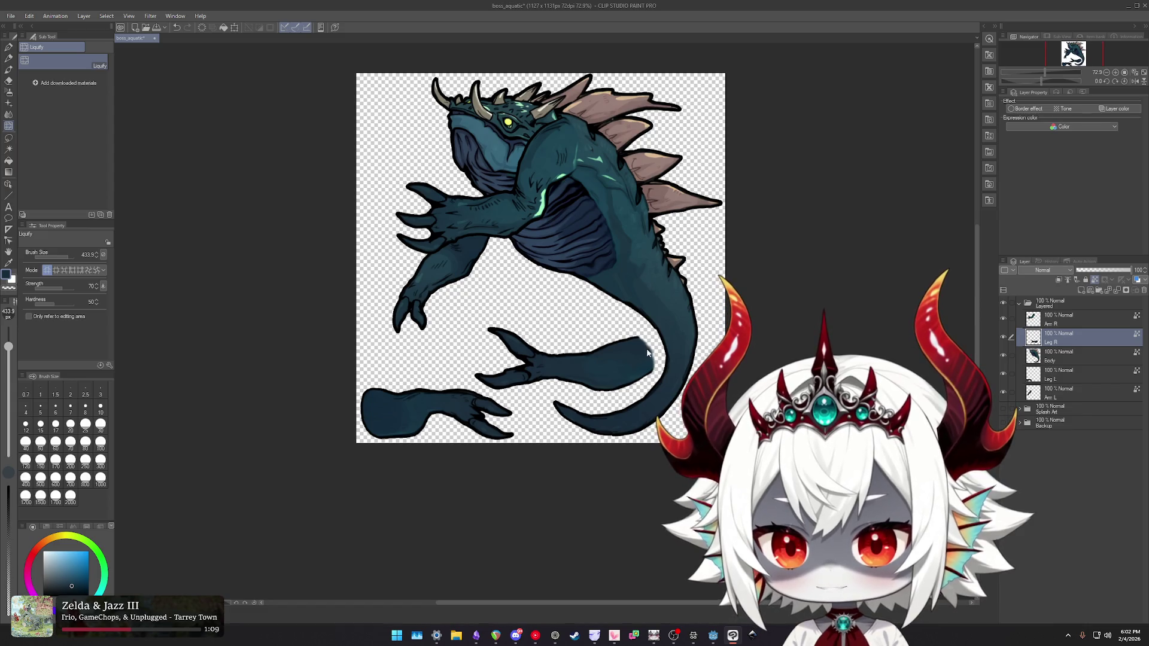
pyautogui.hotkey('alt', '[')
pyautogui.hotkey('alt', '[')
pyautogui.hotkey('ctrl', 't')
pyautogui.press('Return')
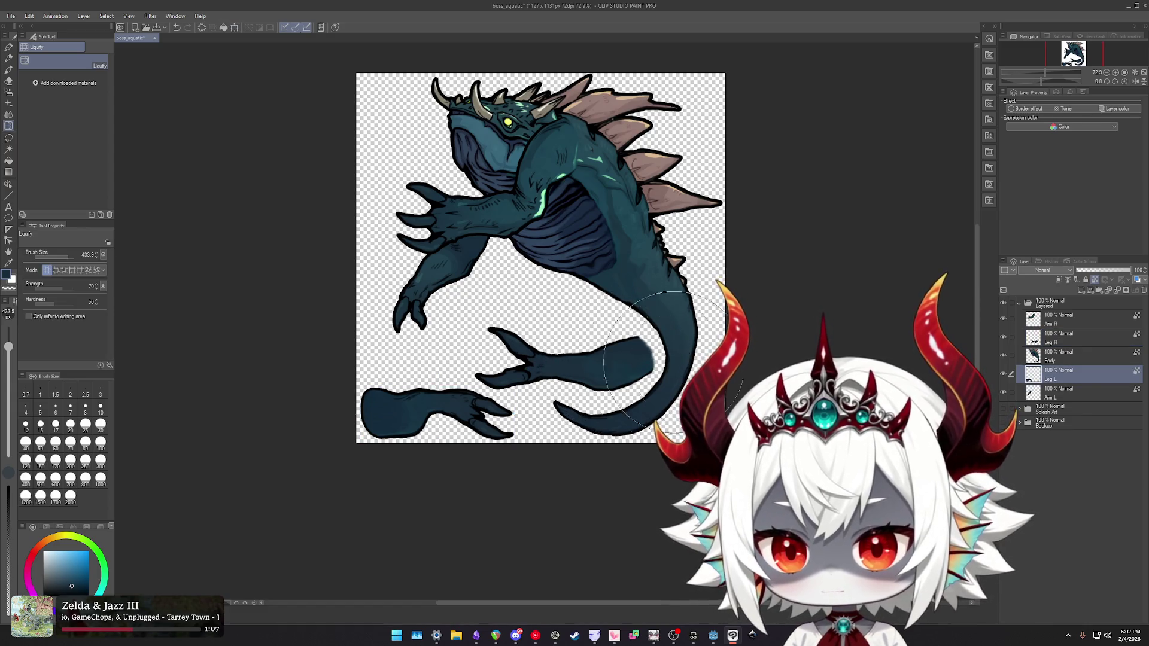
# - Rotate Leg R horizontal with claws pointing right, move it well left, and commit
pyautogui.hotkey('alt', ']')
pyautogui.hotkey('alt', ']')
pyautogui.hotkey('ctrl', 't')
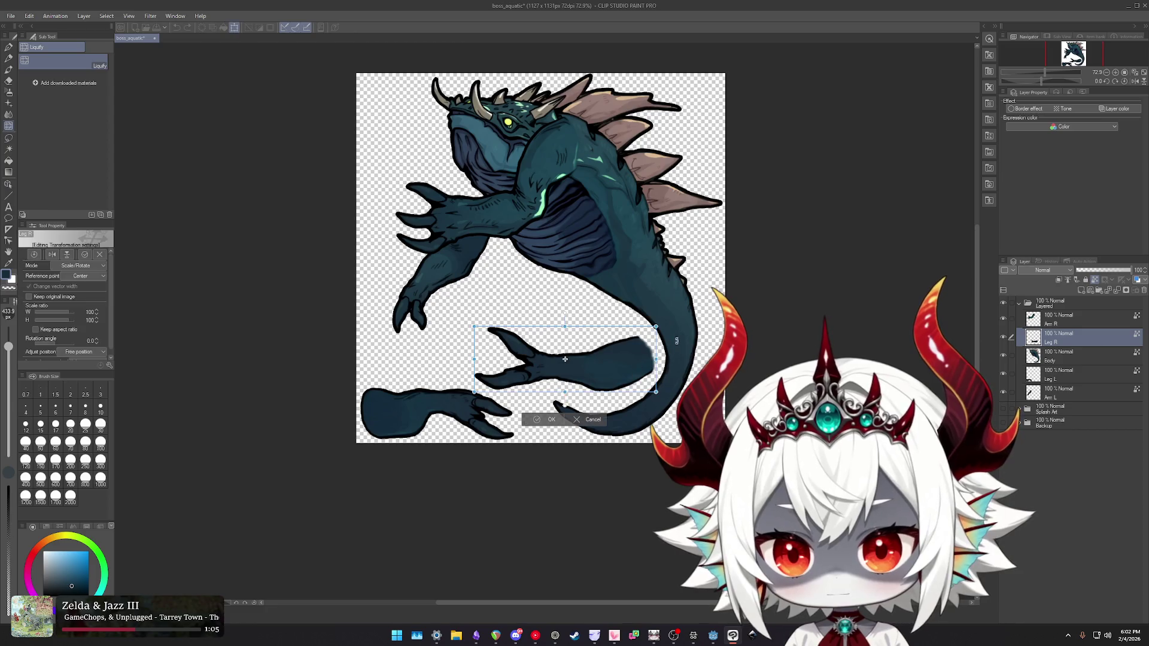
pyautogui.moveTo(373, 353); pyautogui.dragTo(414, 418)
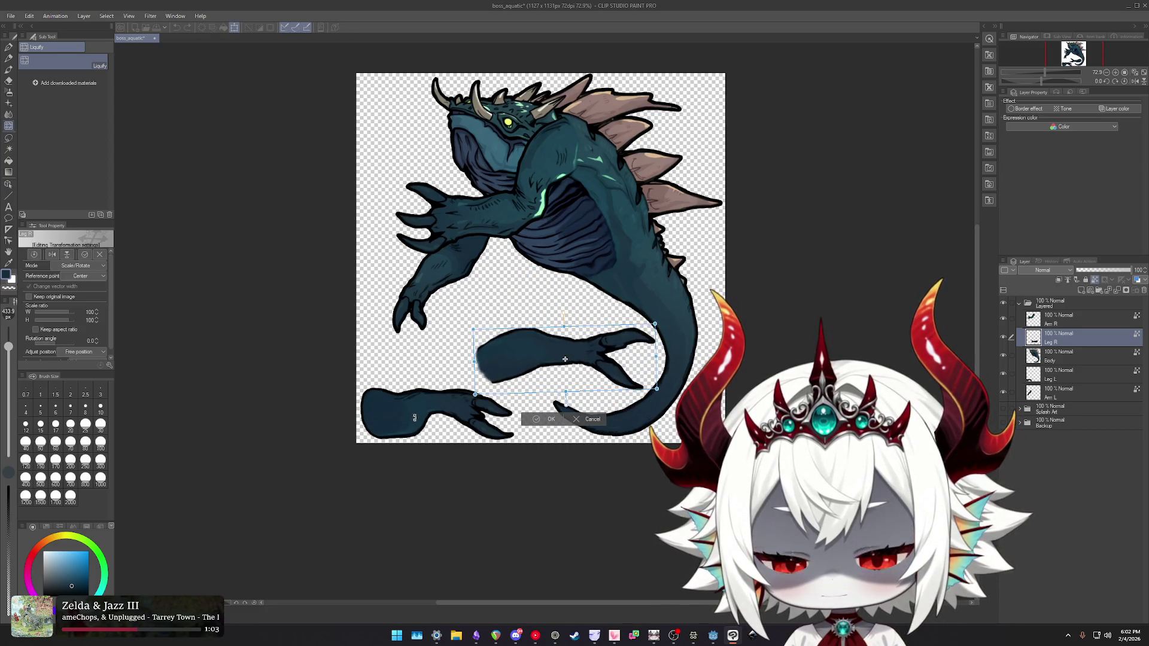
pyautogui.scroll(2, 607, 304)
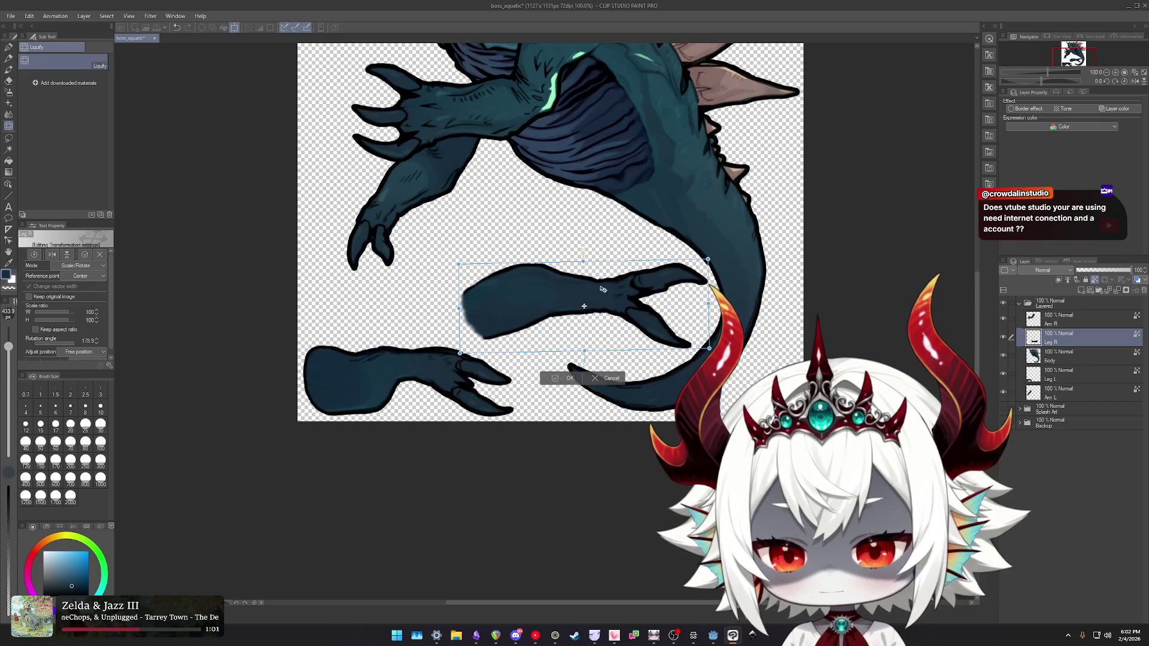
pyautogui.moveTo(607, 303); pyautogui.dragTo(604, 301)
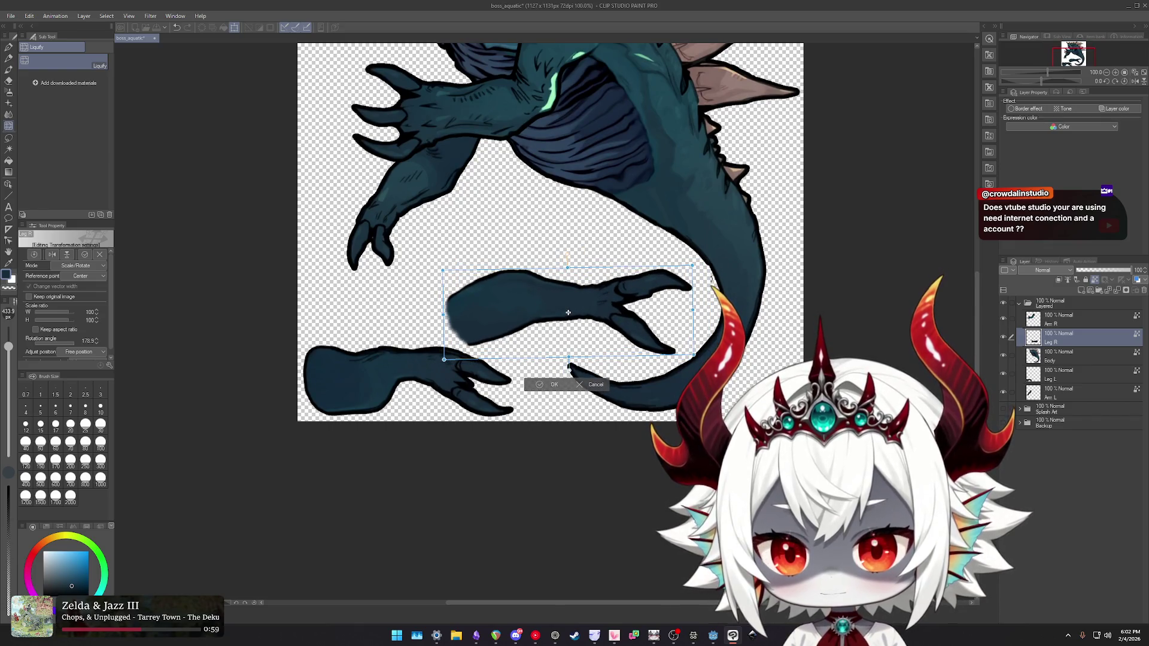
pyautogui.moveTo(523, 305)
pyautogui.mouseDown()
pyautogui.moveTo(456, 299)
pyautogui.moveTo(556, 306)
pyautogui.moveTo(513, 310)
pyautogui.mouseUp()
pyautogui.moveTo(684, 271); pyautogui.dragTo(691, 283)
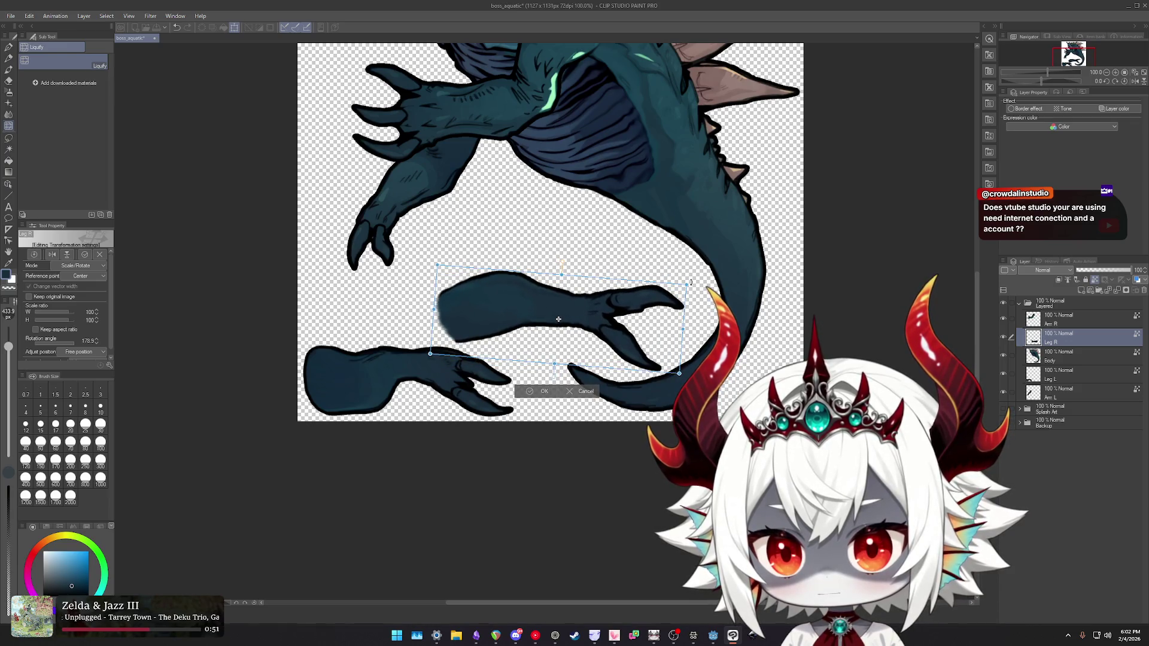
pyautogui.moveTo(519, 306); pyautogui.dragTo(496, 302)
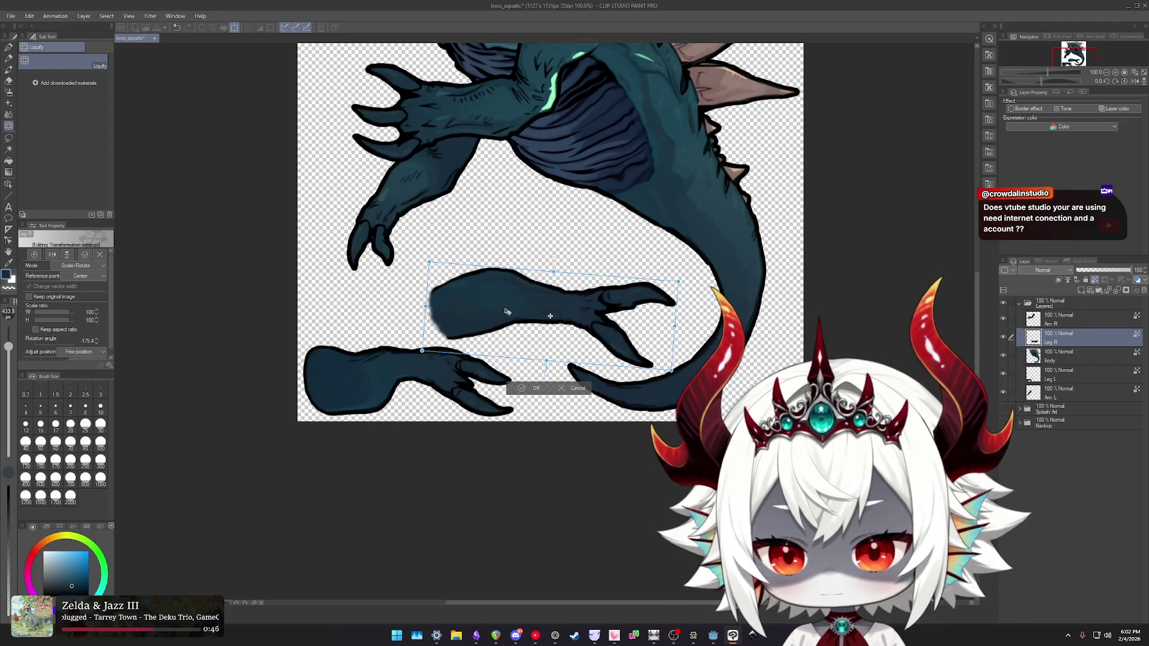
pyautogui.press('Return')
# - Flip Leg L horizontally, move it right and commit, then push the upper leg shape right
pyautogui.keyDown('ctrl'); pyautogui.click(375, 369); pyautogui.keyUp('ctrl')
pyautogui.hotkey('ctrl', 't')
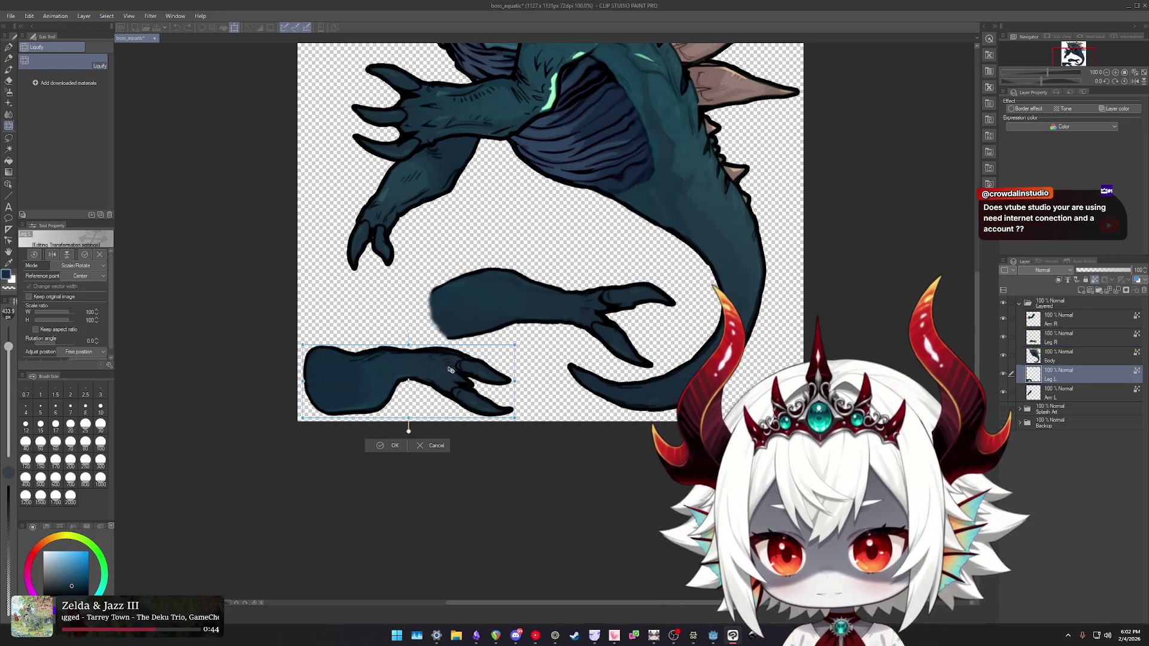
pyautogui.rightClick(323, 422)
pyautogui.click(407, 505)
pyautogui.moveTo(466, 386); pyautogui.dragTo(530, 378)
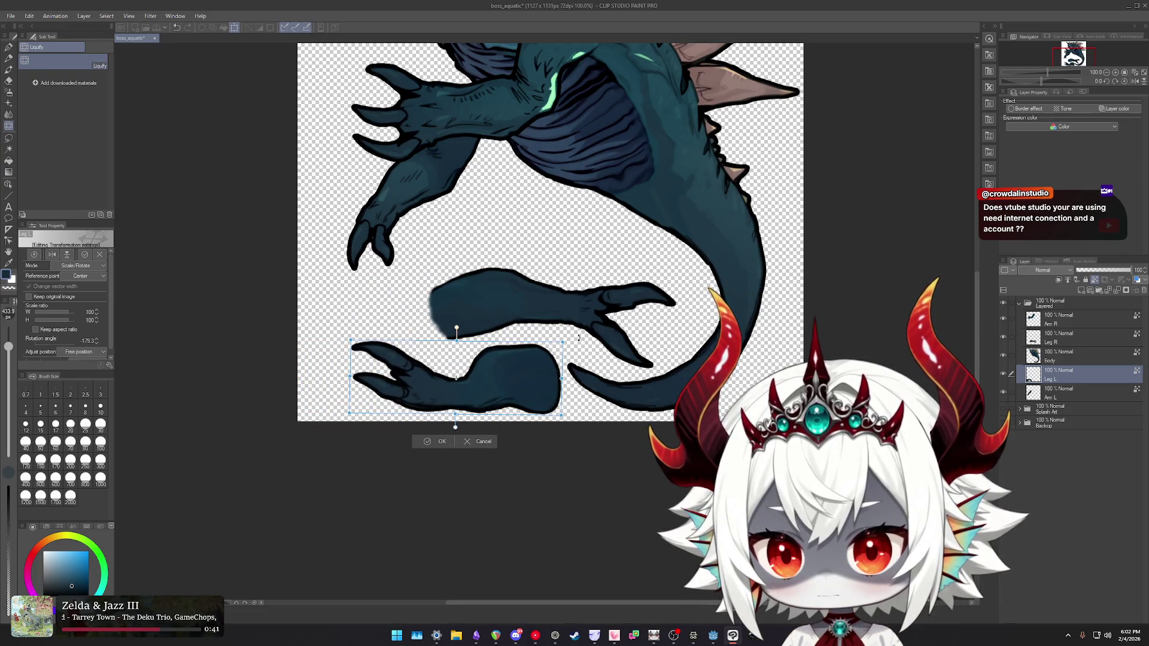
pyautogui.moveTo(579, 338); pyautogui.dragTo(577, 336)
pyautogui.moveTo(505, 380); pyautogui.dragTo(507, 380)
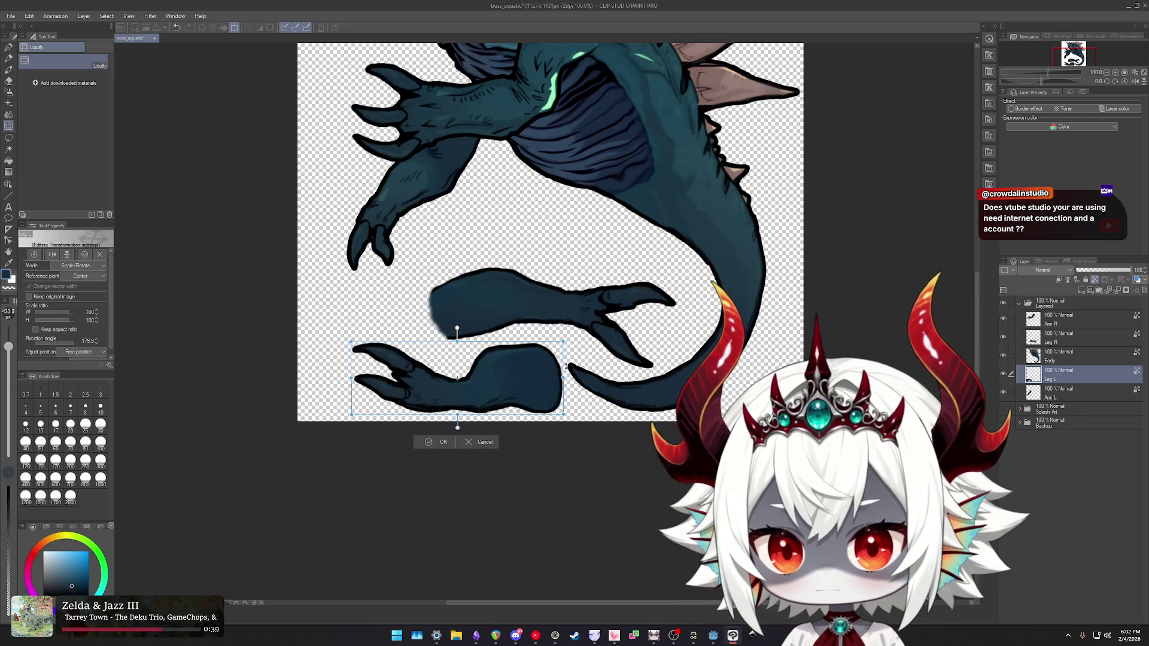
pyautogui.press('Return')
pyautogui.moveTo(538, 312)
pyautogui.mouseDown()
pyautogui.moveTo(589, 304)
pyautogui.moveTo(595, 289)
pyautogui.moveTo(585, 300)
pyautogui.mouseUp()
pyautogui.keyDown('ctrl'); pyautogui.keyDown('shift'); pyautogui.click(418, 200); pyautogui.keyUp('shift'); pyautogui.keyUp('ctrl')
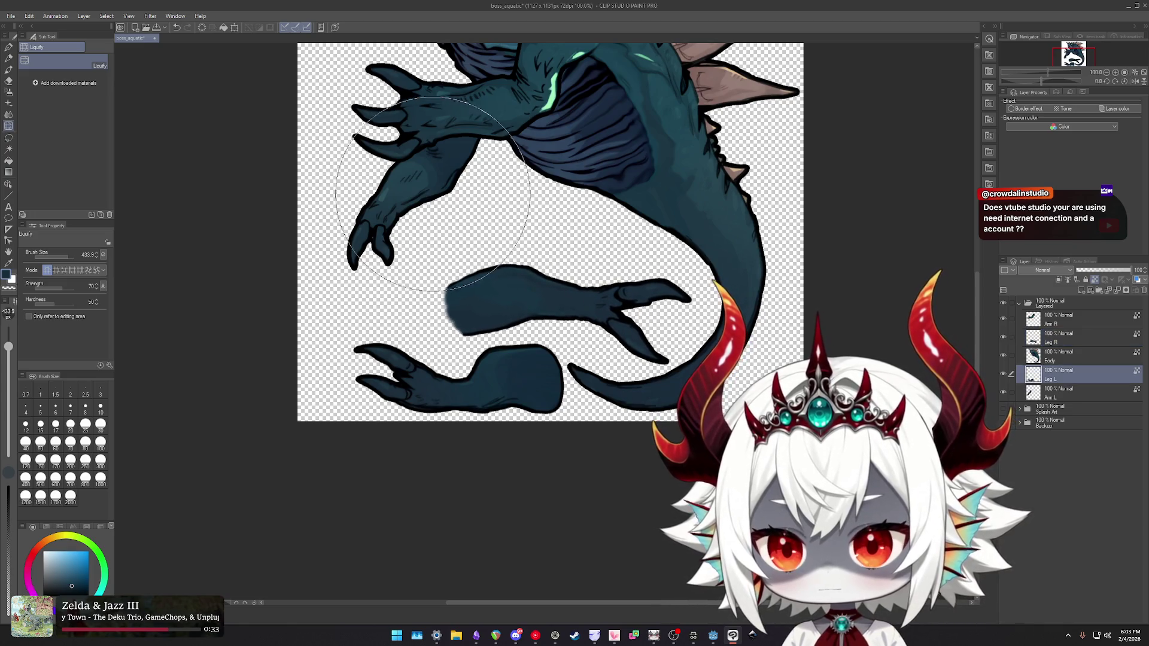
# - Push the Am L and Am R arm shapes lower and to the left
pyautogui.moveTo(418, 201)
pyautogui.mouseDown()
pyautogui.moveTo(375, 265)
pyautogui.moveTo(432, 246)
pyautogui.mouseUp()
pyautogui.keyDown('ctrl'); pyautogui.keyDown('shift'); pyautogui.click(515, 377); pyautogui.keyUp('shift'); pyautogui.keyUp('ctrl')
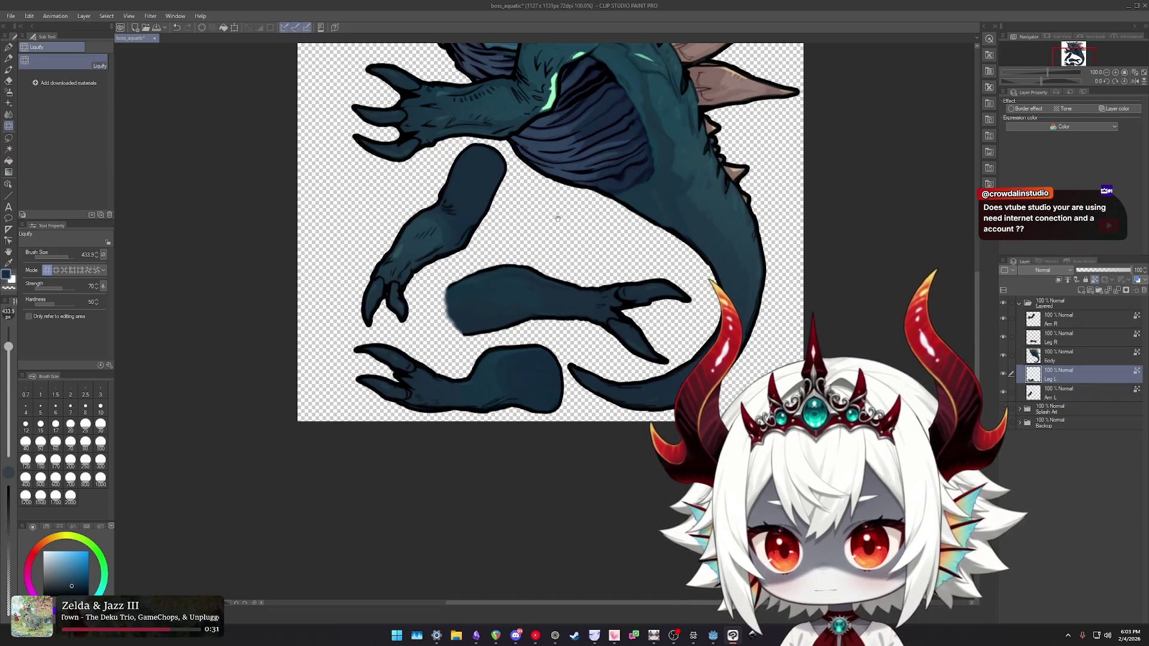
pyautogui.moveTo(557, 210); pyautogui.dragTo(616, 345)
pyautogui.keyDown('ctrl'); pyautogui.keyDown('shift'); pyautogui.click(505, 240); pyautogui.keyUp('shift'); pyautogui.keyUp('ctrl')
pyautogui.moveTo(505, 241)
pyautogui.mouseDown()
pyautogui.moveTo(560, 288)
pyautogui.moveTo(535, 341)
pyautogui.moveTo(507, 352)
pyautogui.moveTo(470, 448)
pyautogui.mouseUp()
# - Rotate the Am R arm about 54°, move it down and right, and commit
pyautogui.hotkey('ctrl', 't')
pyautogui.moveTo(572, 223)
pyautogui.mouseDown()
pyautogui.moveTo(596, 306)
pyautogui.moveTo(578, 390)
pyautogui.mouseUp()
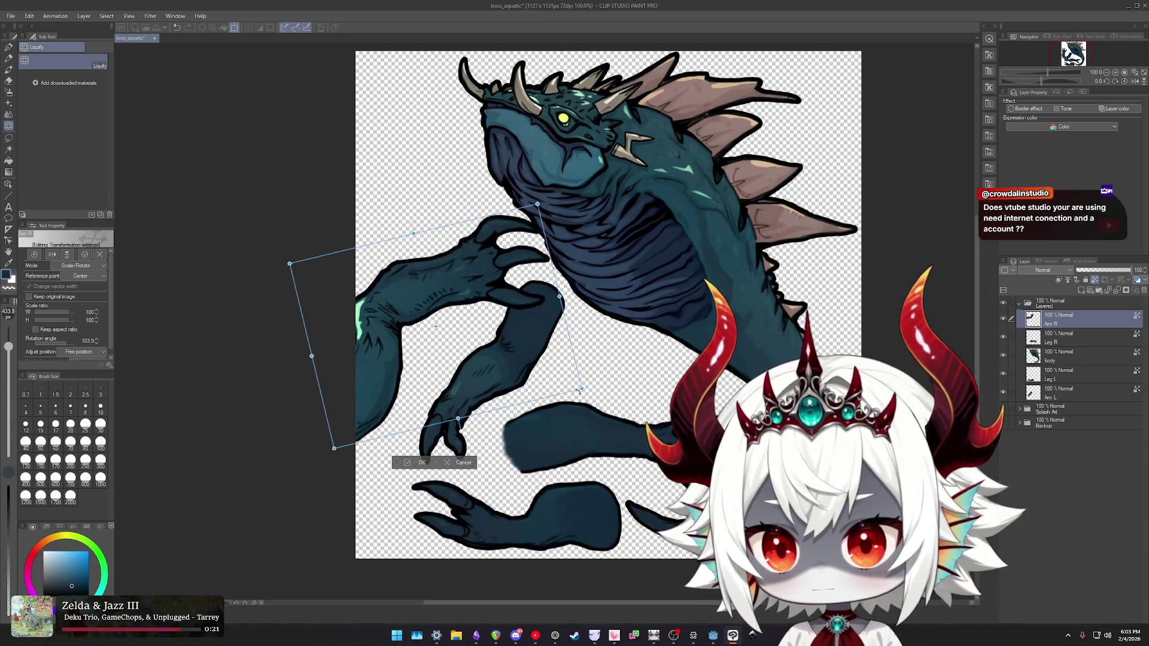
pyautogui.moveTo(473, 359); pyautogui.dragTo(542, 421)
pyautogui.moveTo(628, 287)
pyautogui.mouseDown()
pyautogui.moveTo(619, 261)
pyautogui.moveTo(660, 317)
pyautogui.mouseUp()
pyautogui.moveTo(535, 345)
pyautogui.mouseDown()
pyautogui.moveTo(493, 457)
pyautogui.moveTo(432, 448)
pyautogui.moveTo(406, 358)
pyautogui.moveTo(354, 335)
pyautogui.moveTo(455, 419)
pyautogui.moveTo(521, 353)
pyautogui.mouseUp()
pyautogui.moveTo(527, 123)
pyautogui.mouseDown()
pyautogui.moveTo(553, 158)
pyautogui.moveTo(623, 373)
pyautogui.moveTo(652, 284)
pyautogui.mouseUp()
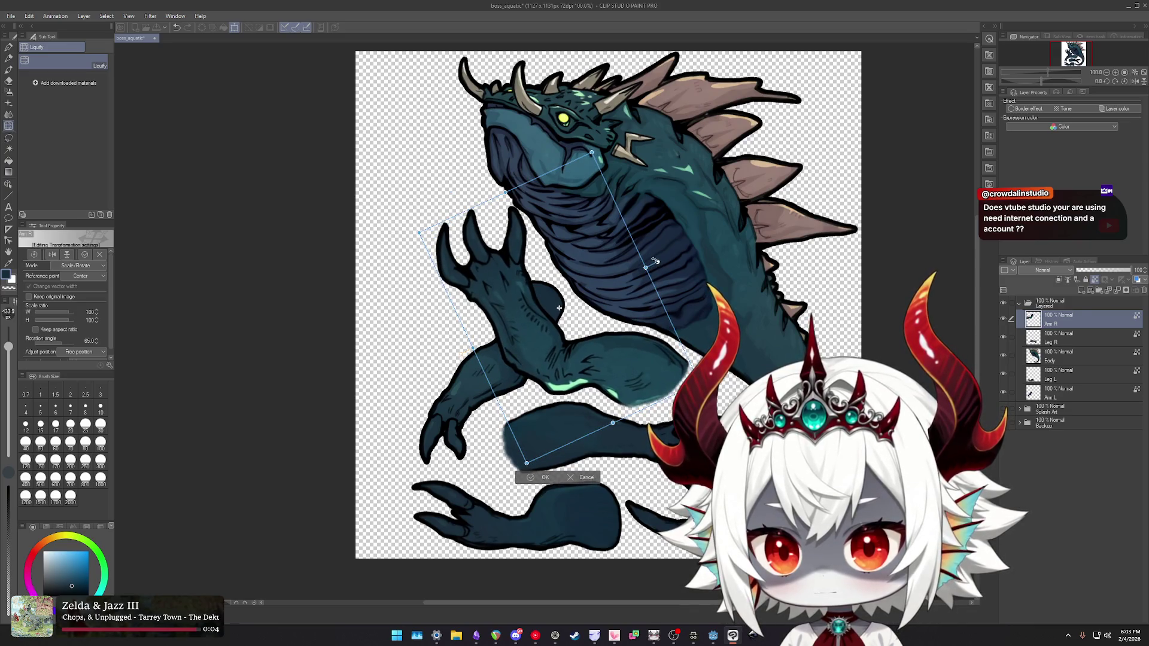
pyautogui.moveTo(603, 143); pyautogui.dragTo(605, 148)
pyautogui.moveTo(622, 354); pyautogui.dragTo(614, 354)
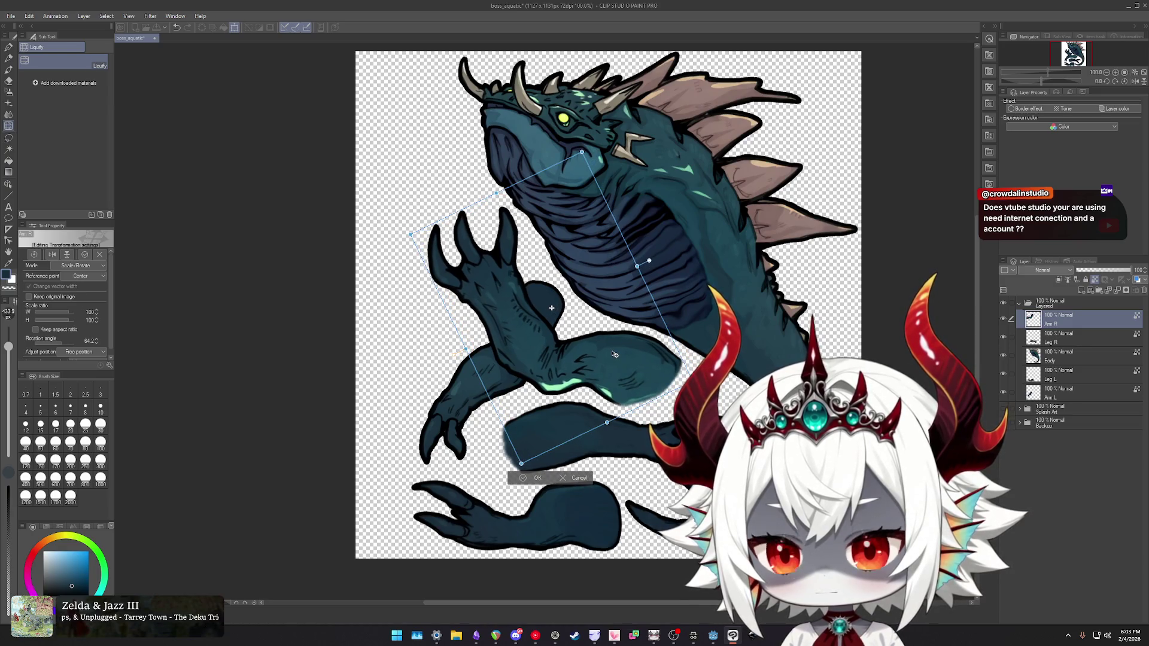
pyautogui.press('Return')
# - Rotate the Am L arm about 111° to stand upright at left, move it up, and commit
pyautogui.keyDown('ctrl'); pyautogui.keyDown('shift'); pyautogui.click(460, 383); pyautogui.keyUp('shift'); pyautogui.keyUp('ctrl')
pyautogui.moveTo(460, 383); pyautogui.dragTo(407, 410)
pyautogui.hotkey('ctrl', 't')
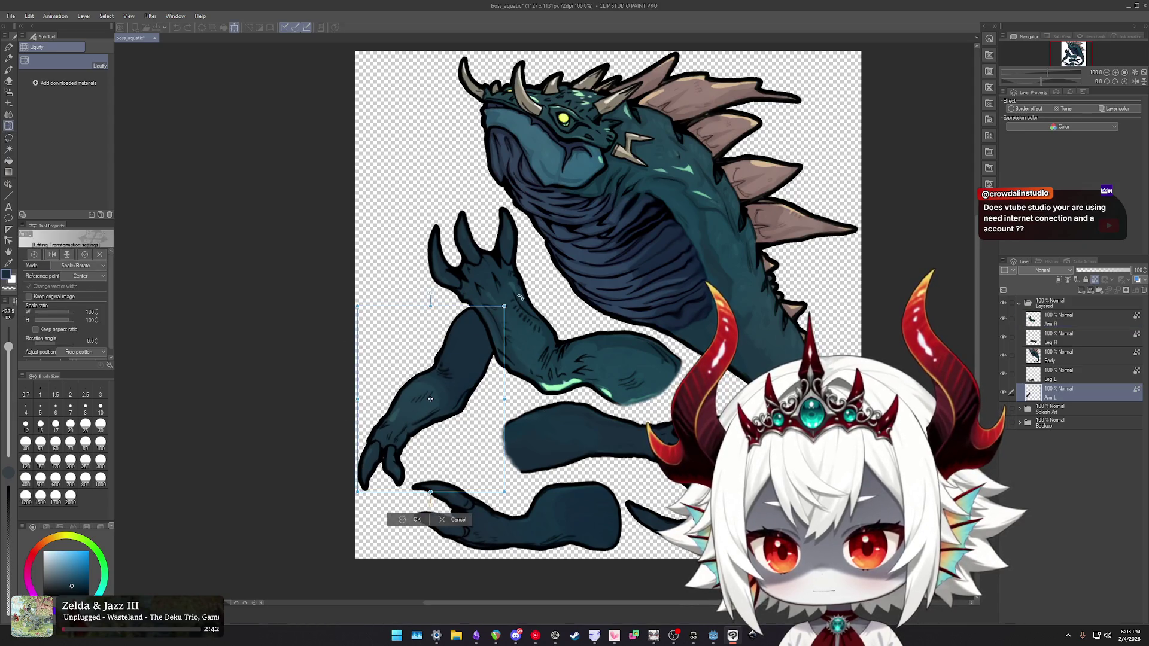
pyautogui.moveTo(519, 296); pyautogui.dragTo(455, 471)
pyautogui.moveTo(430, 425); pyautogui.dragTo(425, 393)
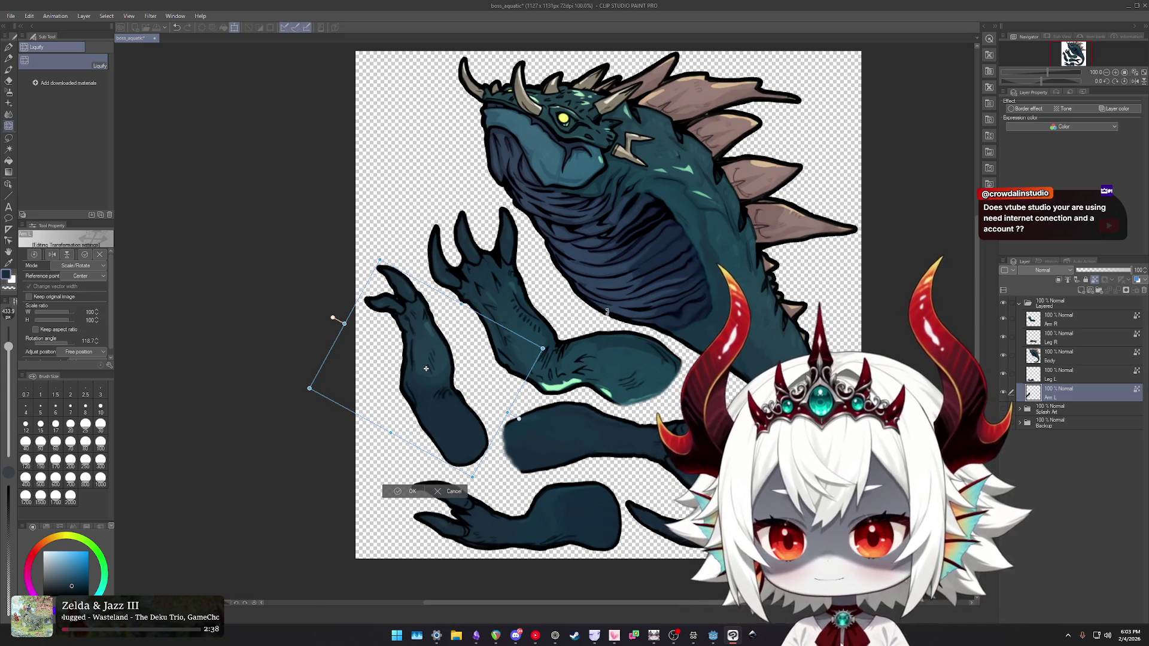
pyautogui.press('Return')
pyautogui.scroll(-5, 425, 369)
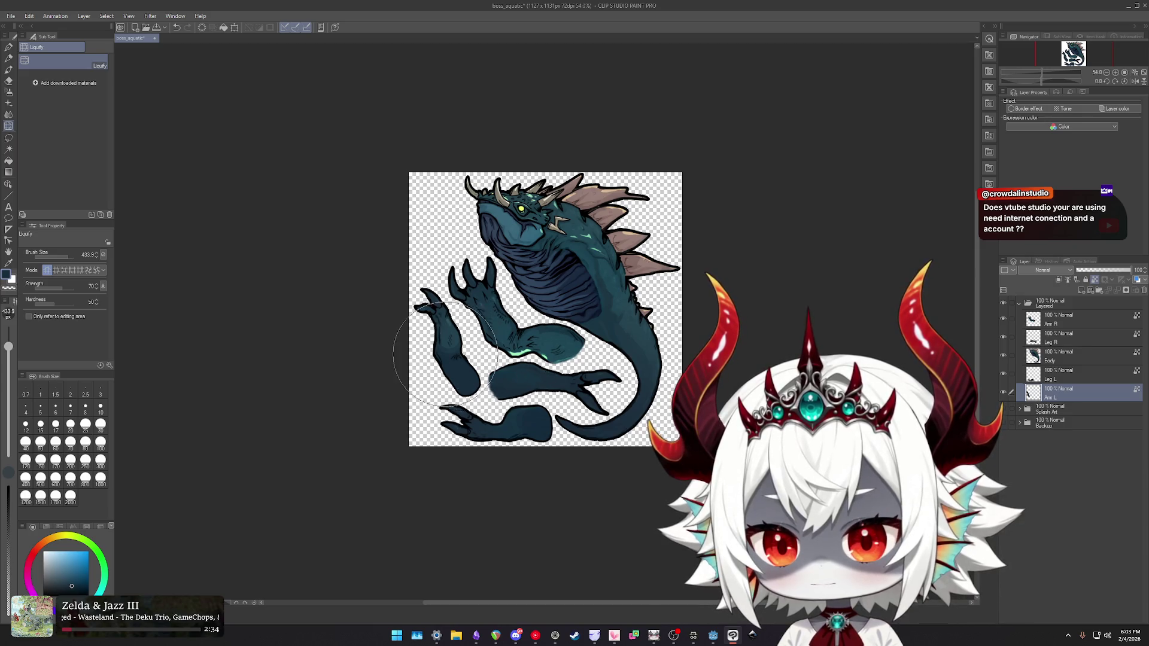
pyautogui.scroll(3, 446, 356)
pyautogui.moveTo(448, 344)
pyautogui.mouseDown()
pyautogui.moveTo(438, 188)
pyautogui.moveTo(451, 193)
pyautogui.moveTo(440, 335)
pyautogui.moveTo(450, 350)
pyautogui.mouseUp()
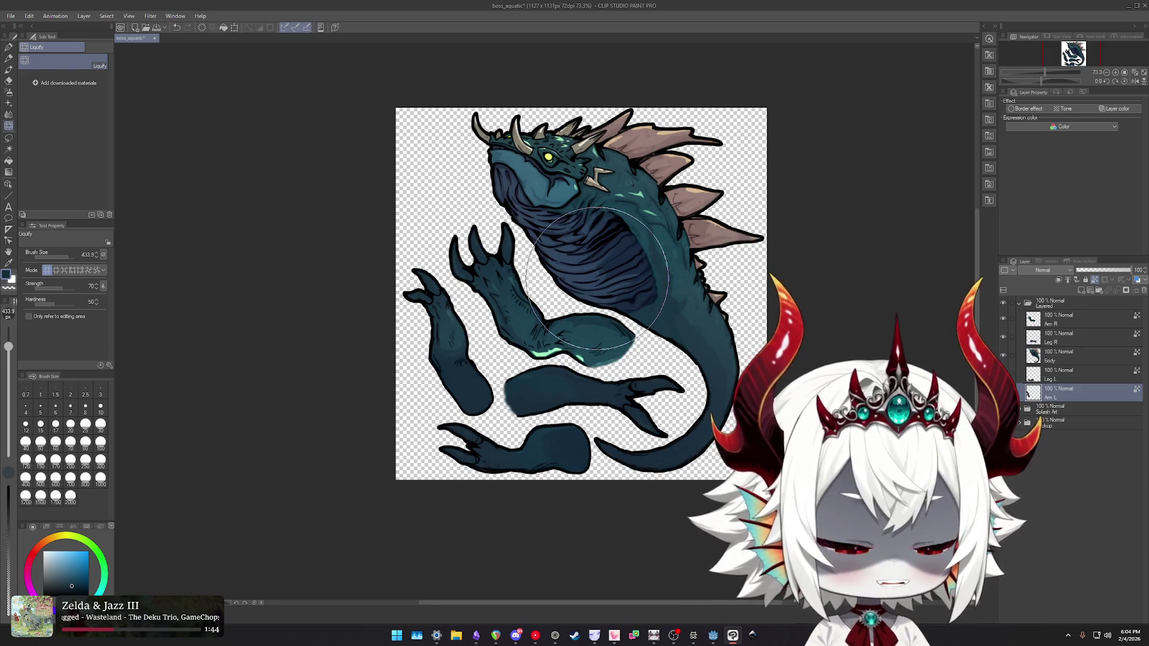
pyautogui.moveTo(446, 328)
pyautogui.mouseDown()
pyautogui.moveTo(450, 191)
pyautogui.moveTo(471, 181)
pyautogui.mouseUp()
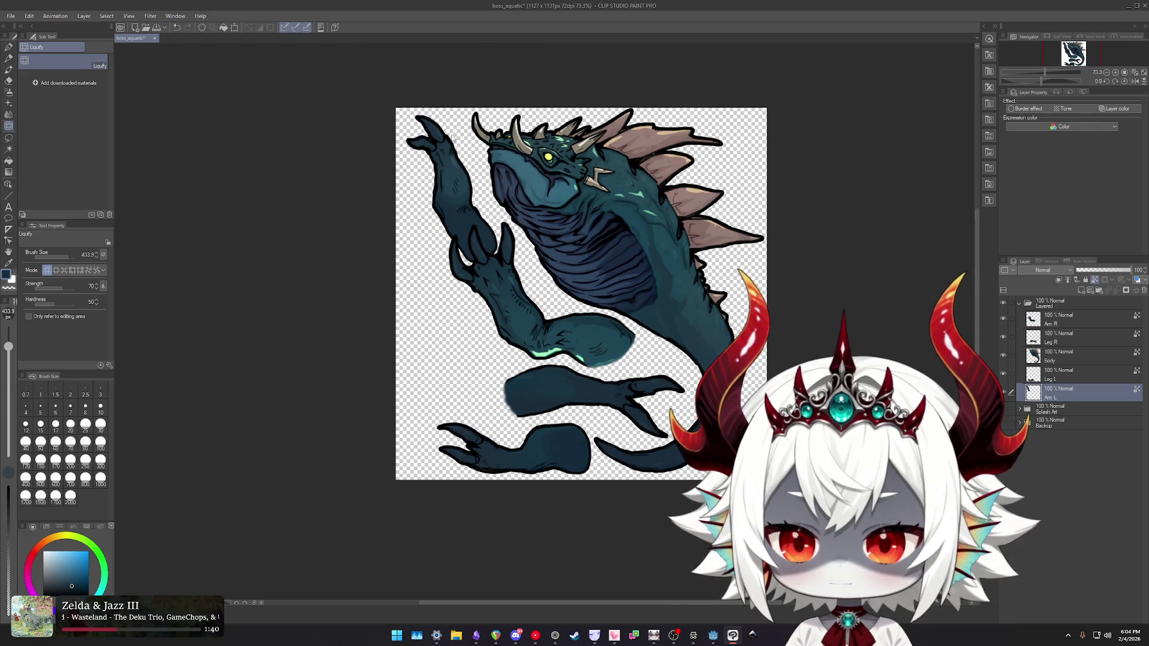
# - Turn the left arm roughly upside down, shift it further left, and commit
pyautogui.hotkey('ctrl', 't')
pyautogui.moveTo(506, 109); pyautogui.dragTo(529, 160)
pyautogui.moveTo(444, 221); pyautogui.dragTo(428, 224)
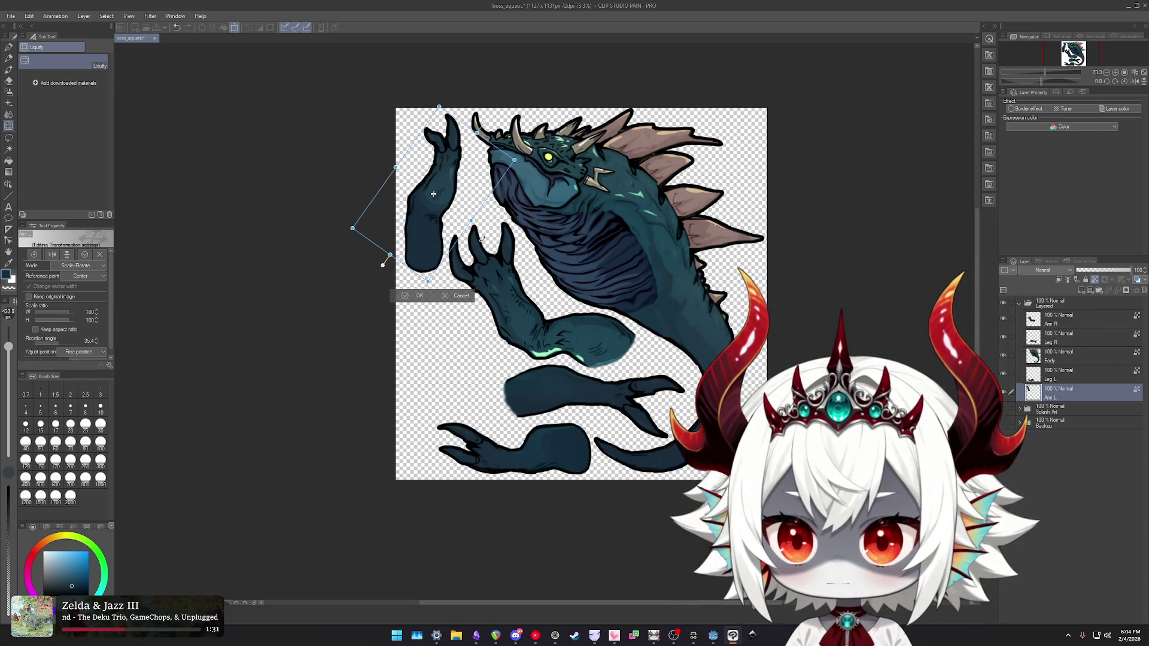
pyautogui.moveTo(447, 93)
pyautogui.mouseDown()
pyautogui.moveTo(338, 150)
pyautogui.moveTo(350, 287)
pyautogui.moveTo(430, 358)
pyautogui.mouseUp()
pyautogui.moveTo(419, 357); pyautogui.dragTo(419, 356)
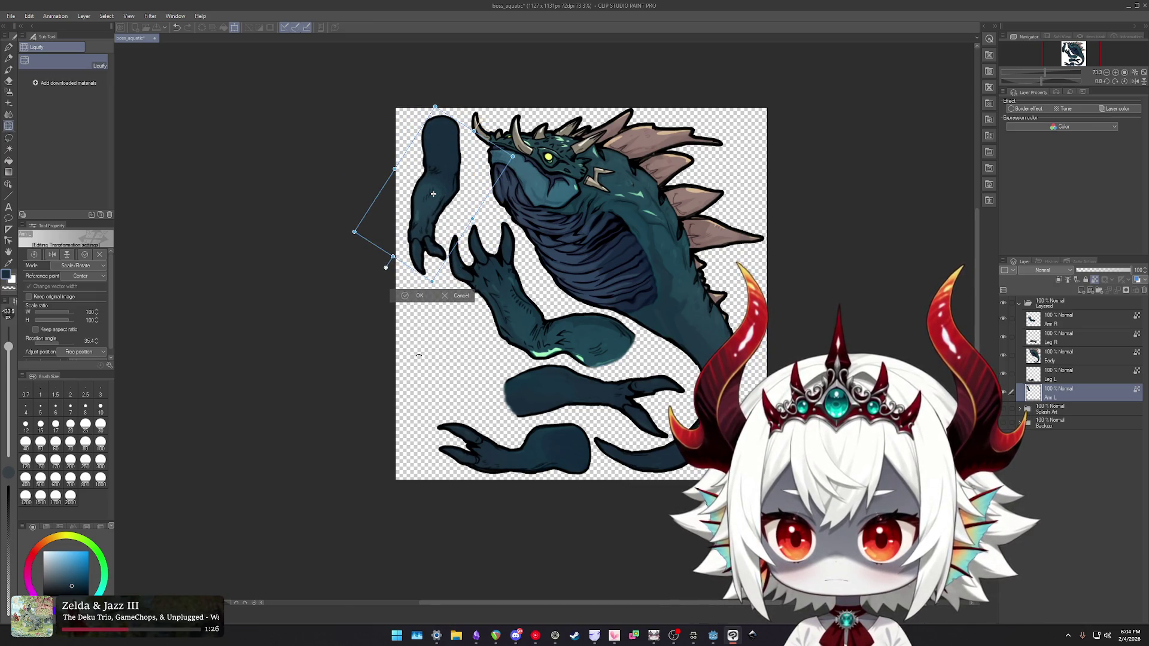
pyautogui.moveTo(446, 154); pyautogui.dragTo(442, 156)
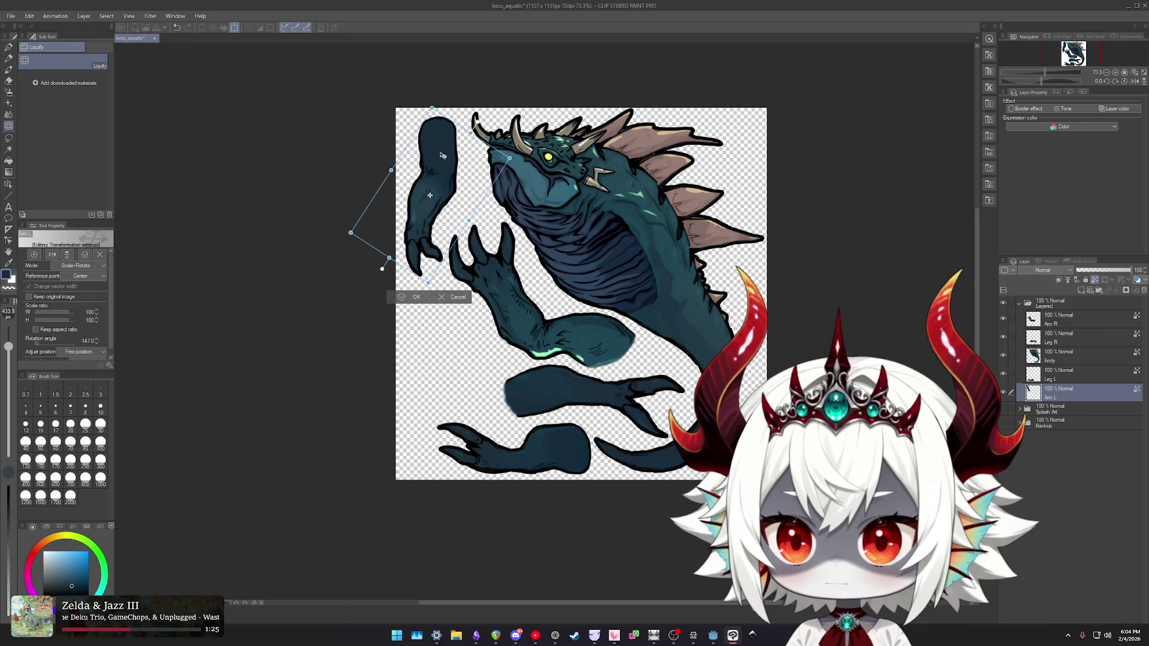
pyautogui.press('Return')
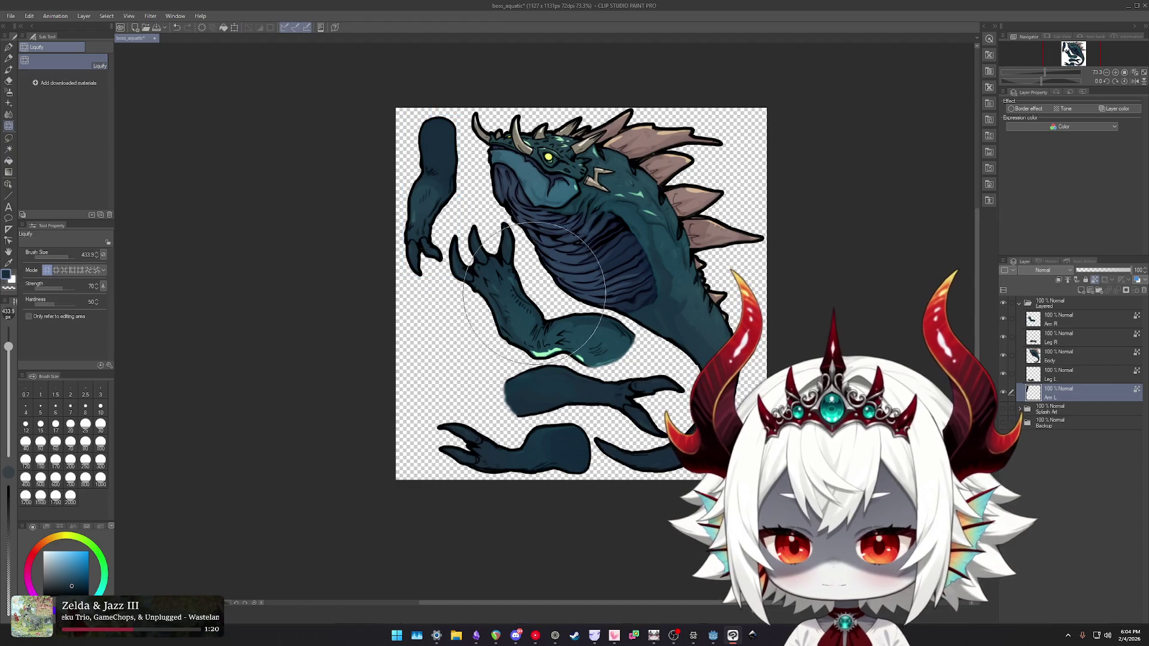
# - Stand Arm R upright, fine-tune its angle and position, commit, then push the forearm shape up
pyautogui.keyDown('ctrl'); pyautogui.keyDown('shift'); pyautogui.click(519, 303); pyautogui.keyUp('shift'); pyautogui.keyUp('ctrl')
pyautogui.hotkey('ctrl', 't')
pyautogui.moveTo(592, 243)
pyautogui.mouseDown()
pyautogui.moveTo(563, 281)
pyautogui.moveTo(498, 312)
pyautogui.mouseUp()
pyautogui.moveTo(496, 185); pyautogui.dragTo(503, 189)
pyautogui.moveTo(482, 310); pyautogui.dragTo(481, 310)
pyautogui.moveTo(511, 179); pyautogui.dragTo(509, 193)
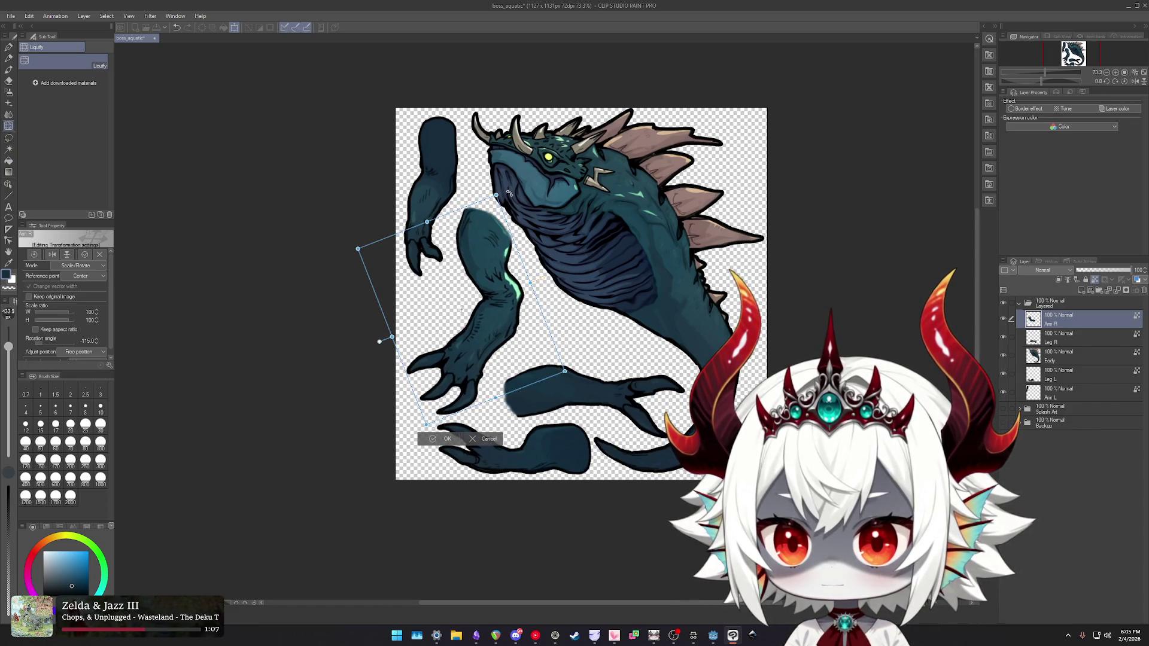
pyautogui.moveTo(484, 306); pyautogui.dragTo(481, 309)
pyautogui.press('Return')
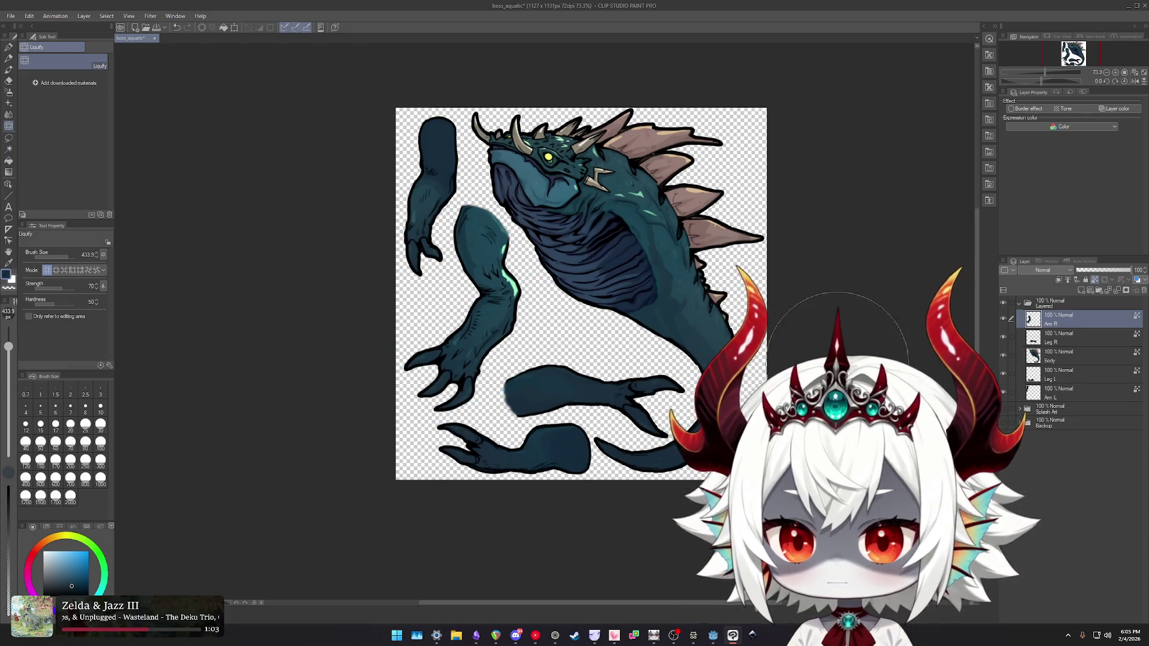
pyautogui.moveTo(586, 395)
pyautogui.mouseDown()
pyautogui.moveTo(590, 368)
pyautogui.moveTo(680, 333)
pyautogui.mouseUp()
pyautogui.hotkey('ctrl', 't')
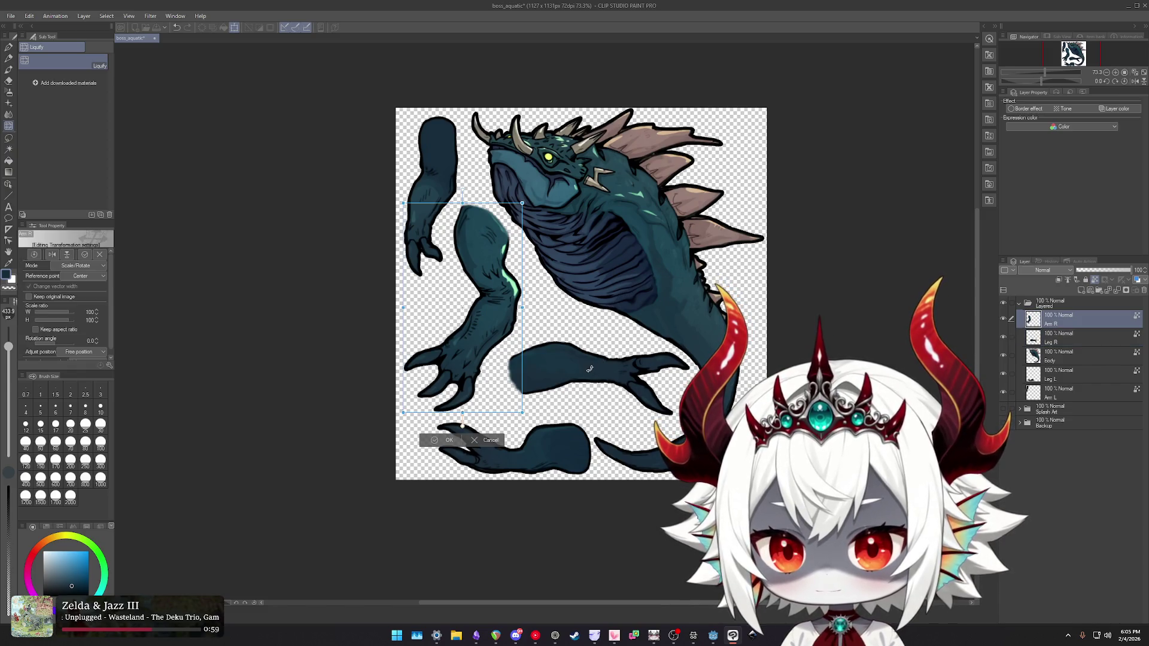
pyautogui.press('Escape')
# - Rotate Leg R about 164°, move it up and right, and commit
pyautogui.keyDown('ctrl'); pyautogui.keyDown('shift'); pyautogui.click(590, 370); pyautogui.keyUp('shift'); pyautogui.keyUp('ctrl')
pyautogui.hotkey('ctrl', 't')
pyautogui.moveTo(699, 336)
pyautogui.mouseDown()
pyautogui.moveTo(701, 350)
pyautogui.moveTo(652, 286)
pyautogui.moveTo(530, 281)
pyautogui.moveTo(451, 345)
pyautogui.moveTo(458, 437)
pyautogui.mouseUp()
pyautogui.moveTo(640, 408); pyautogui.dragTo(647, 392)
pyautogui.click(586, 438)
# - Push Leg L to the left, tilt it about 17°, and commit
pyautogui.keyDown('ctrl'); pyautogui.keyDown('shift'); pyautogui.click(540, 449); pyautogui.keyUp('shift'); pyautogui.keyUp('ctrl')
pyautogui.moveTo(539, 448)
pyautogui.mouseDown()
pyautogui.moveTo(553, 442)
pyautogui.moveTo(551, 423)
pyautogui.mouseUp()
pyautogui.hotkey('ctrl', 't')
pyautogui.press('Return')
pyautogui.scroll(-4, 633, 413)
pyautogui.scroll(3, 535, 320)
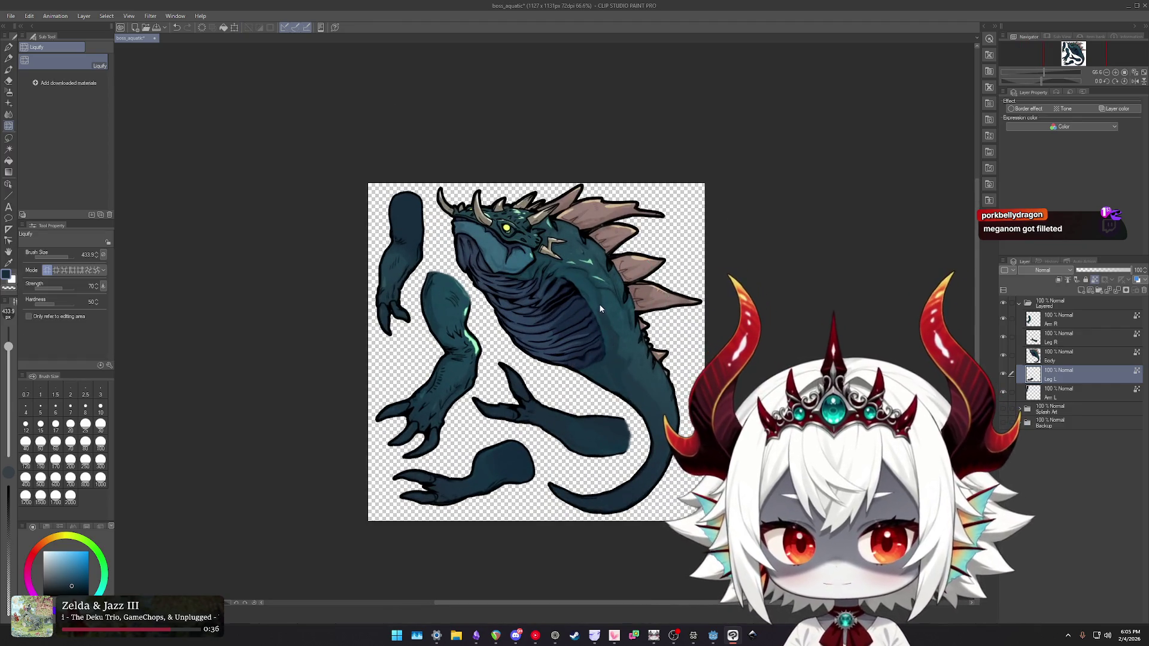
# - Lock the Am R through Am L layers and rename their folder to 'Texture Atlas'
pyautogui.click(1057, 321)
pyautogui.keyDown('shift'); pyautogui.click(1058, 398); pyautogui.keyUp('shift')
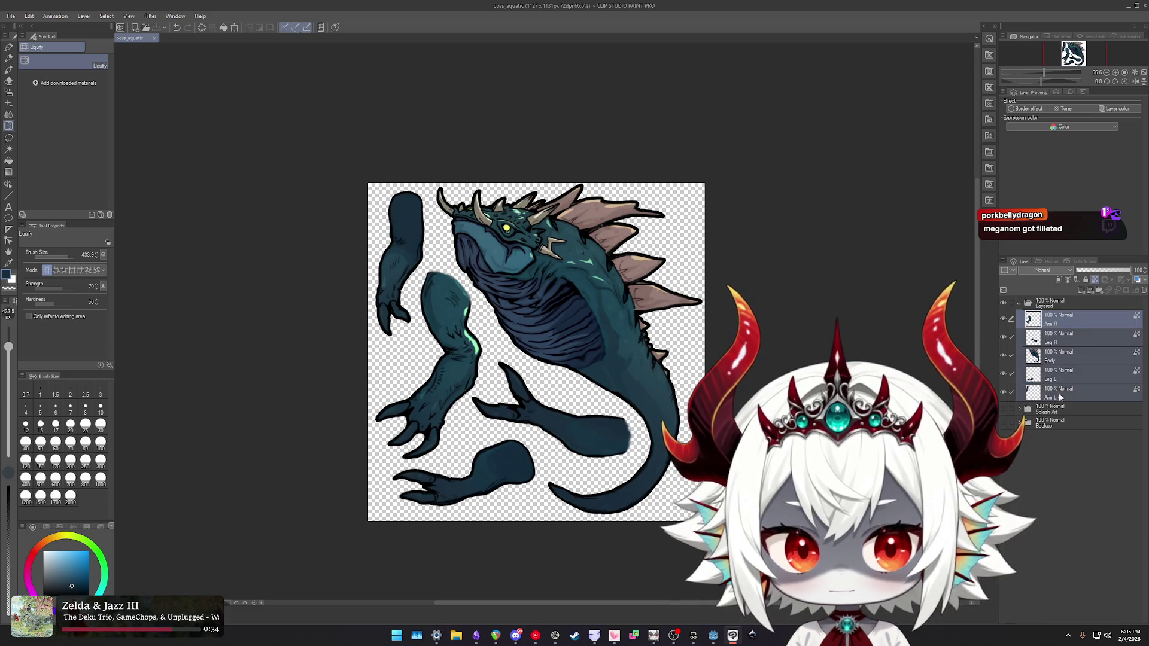
pyautogui.click(1087, 281)
pyautogui.doubleClick(1060, 303)
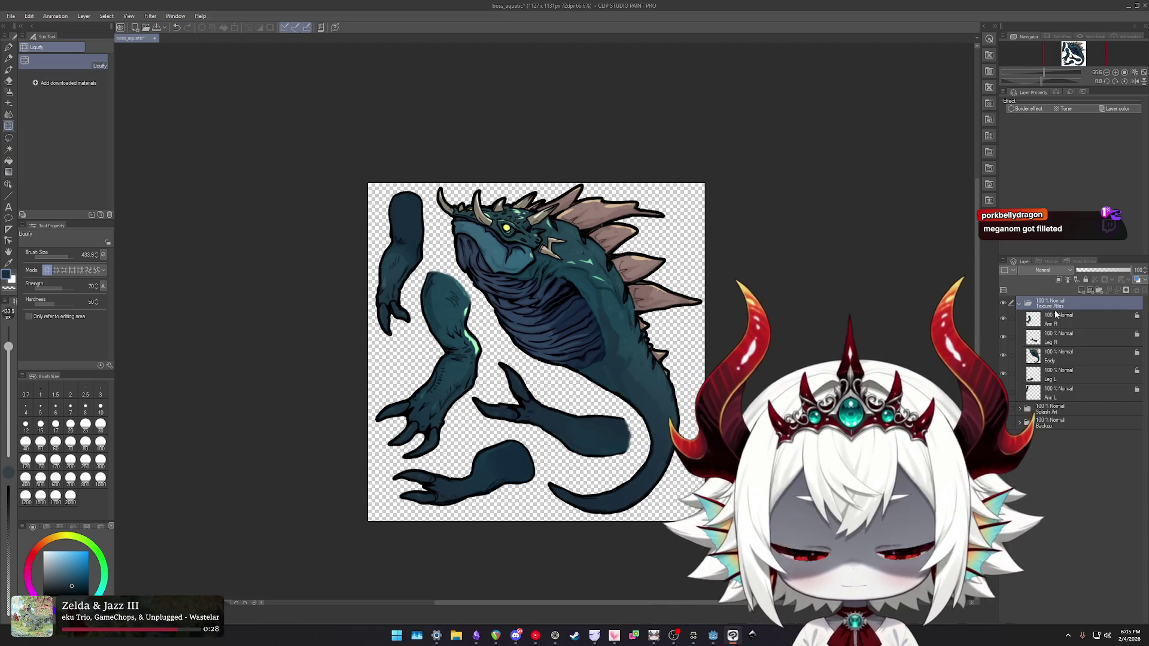
# - Start exporting the drawing as a single-layer image from the File menu
pyautogui.click(12, 18)
pyautogui.moveTo(96, 142)
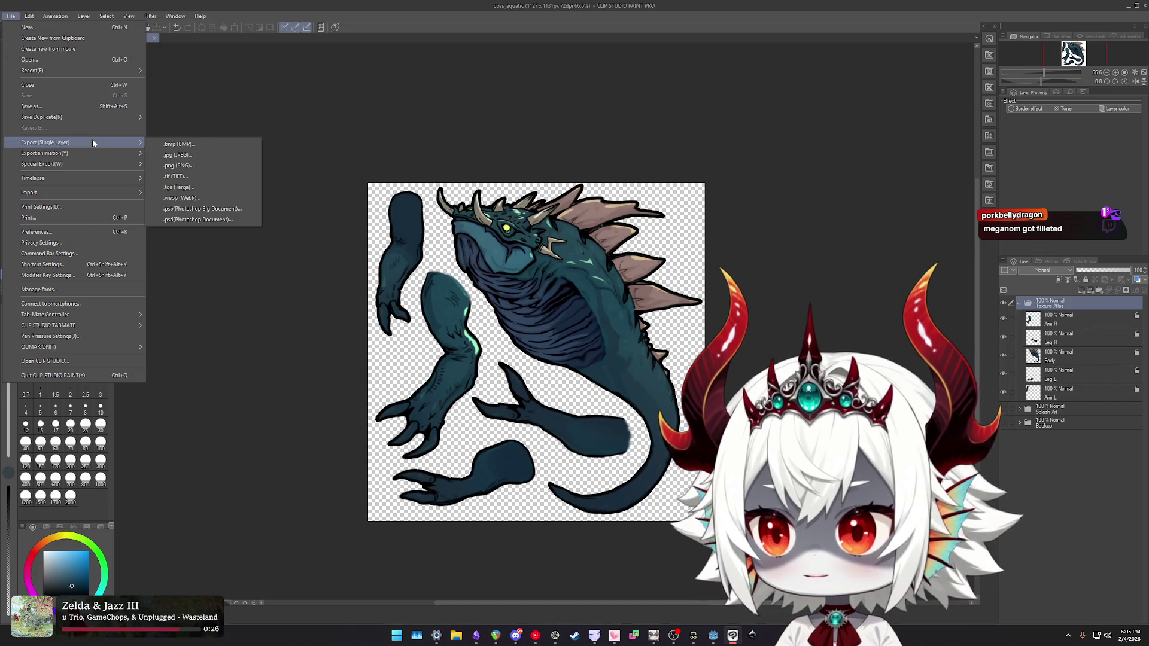
pyautogui.click(192, 167)
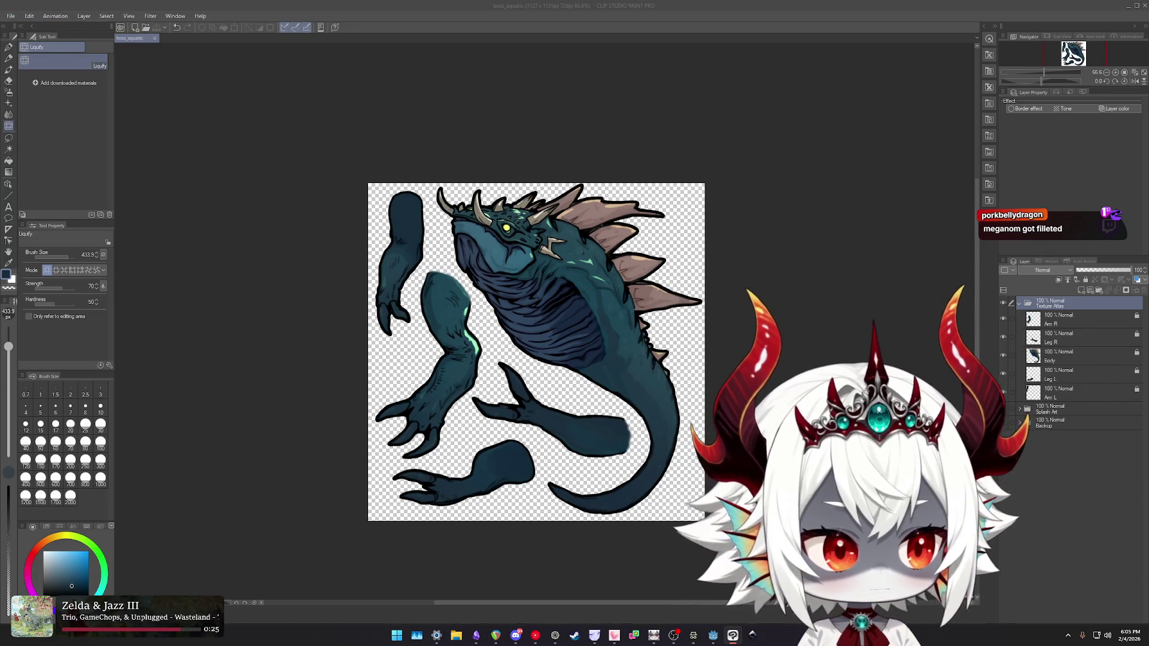
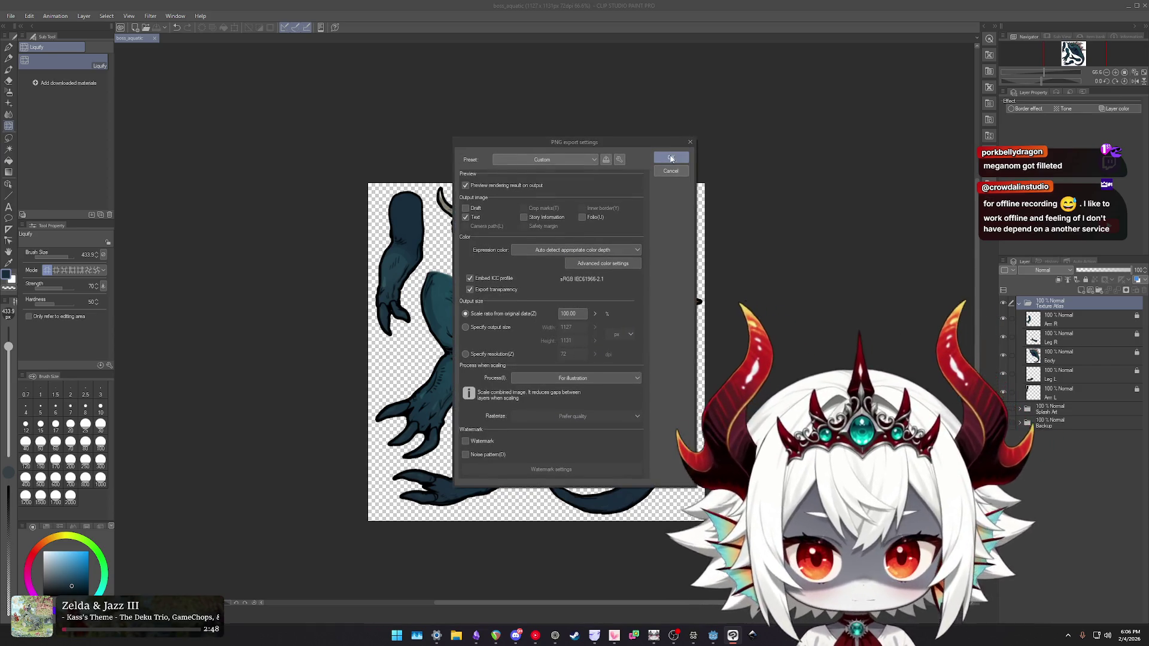
# - Confirm the PNG export of the Meganom atlas at 100% scale, save it, and return to Godot
pyautogui.click(671, 158)
pyautogui.click(687, 237)
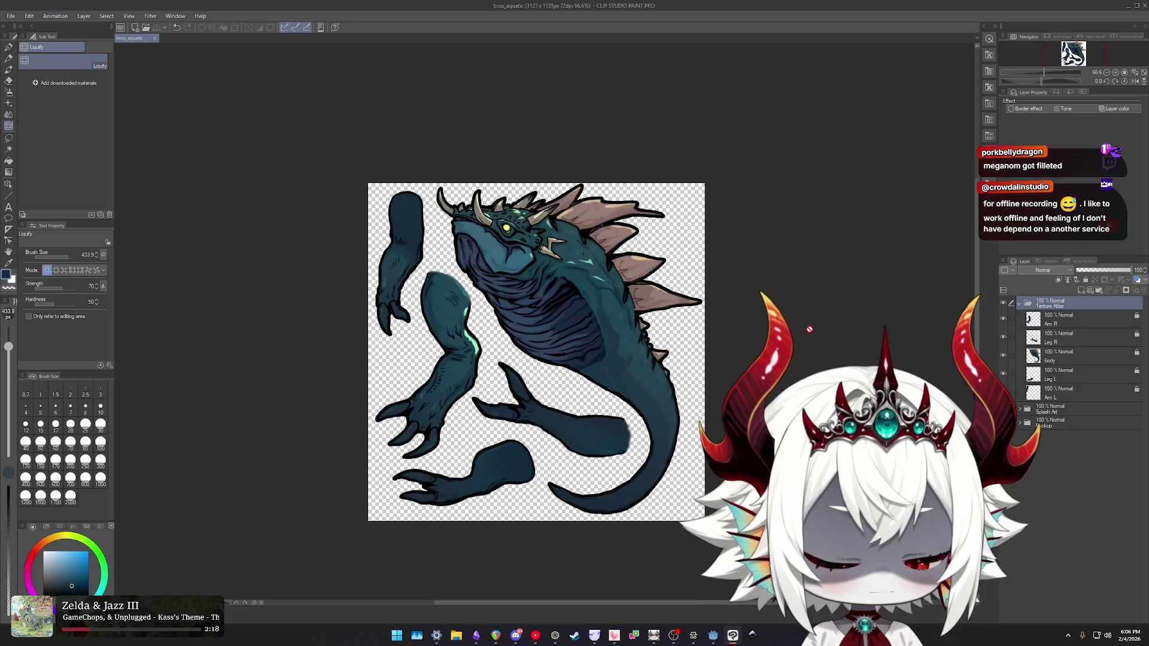
pyautogui.hscroll(-1, 821, 331)
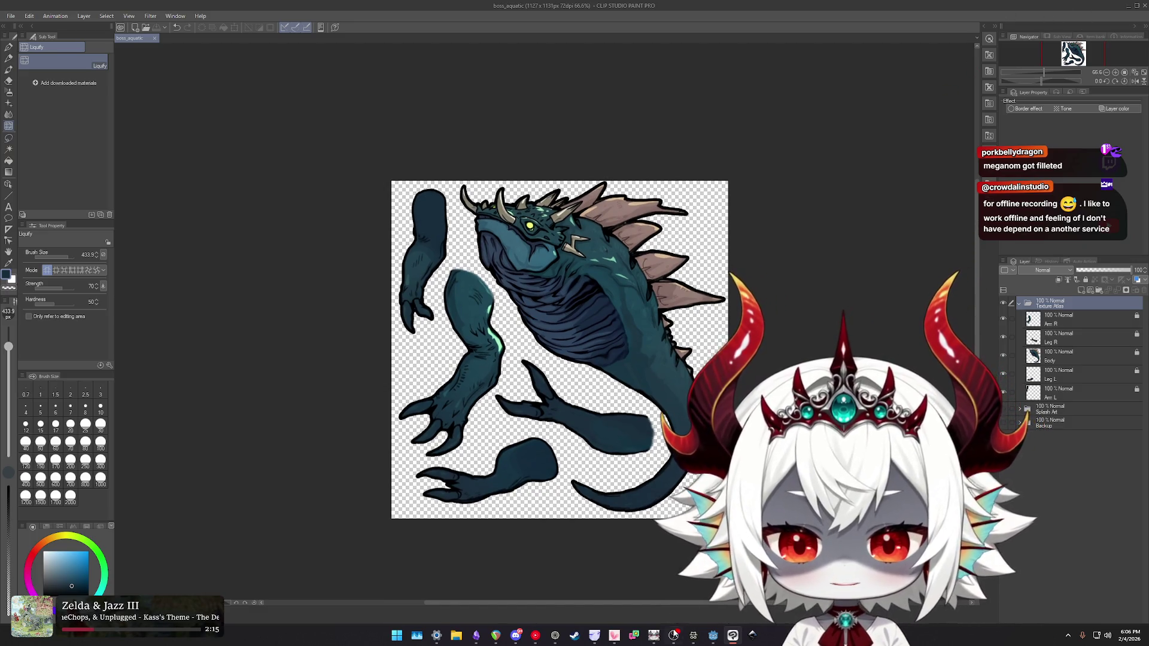
pyautogui.click(713, 635)
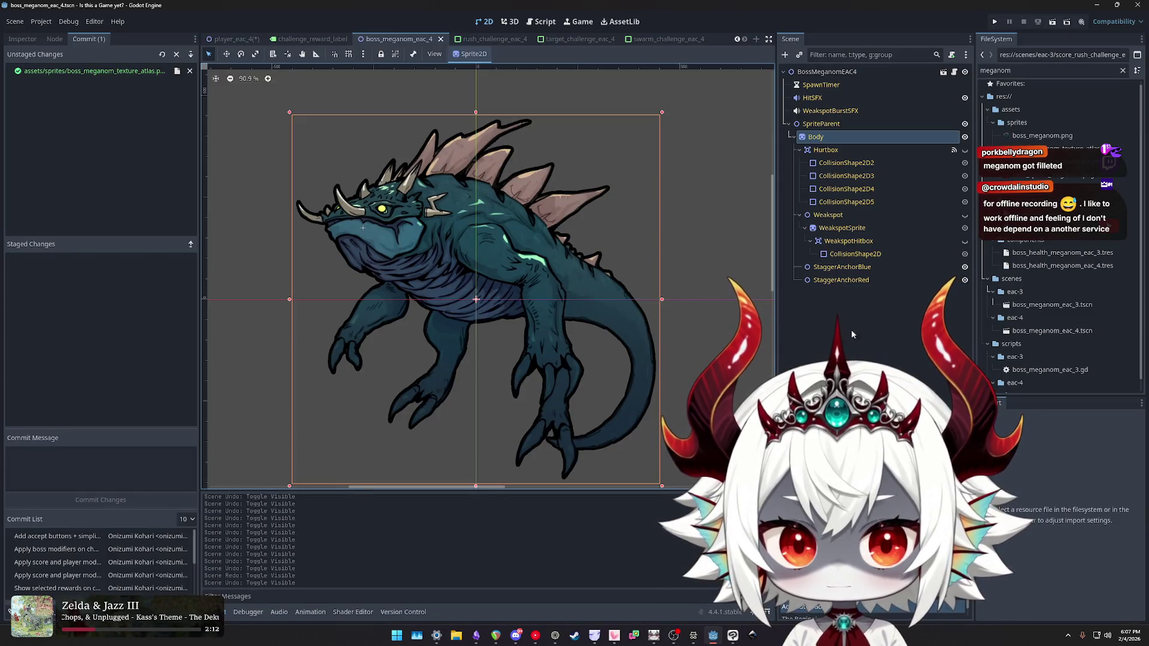
pyautogui.click(1024, 123)
pyautogui.click(1036, 148)
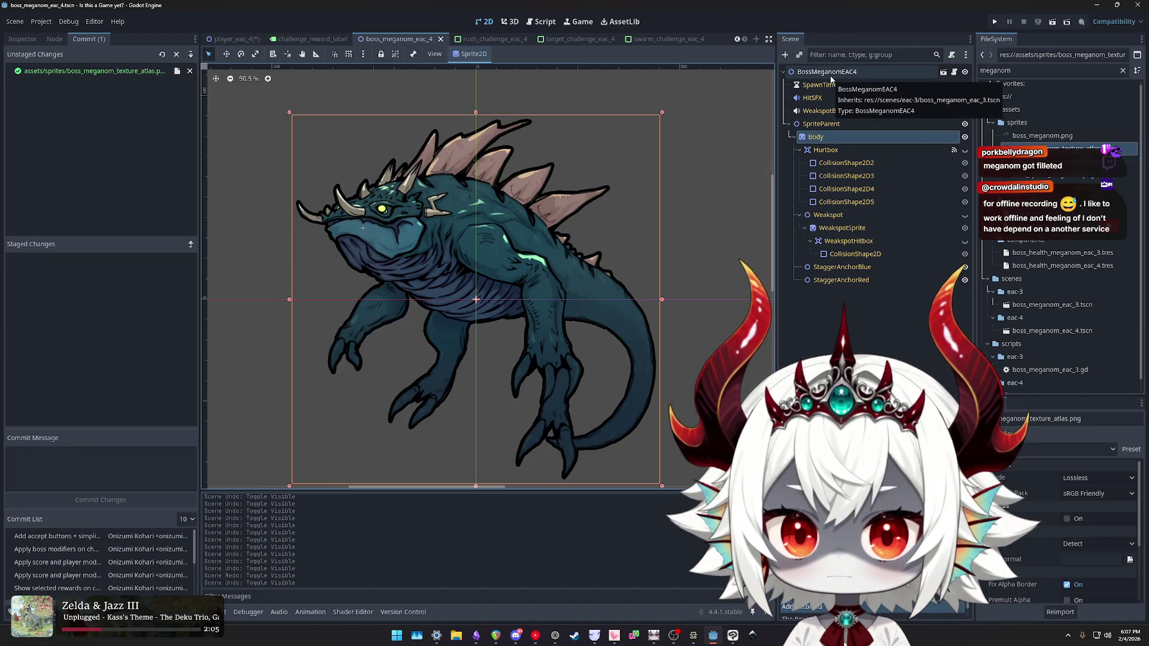
pyautogui.click(837, 125)
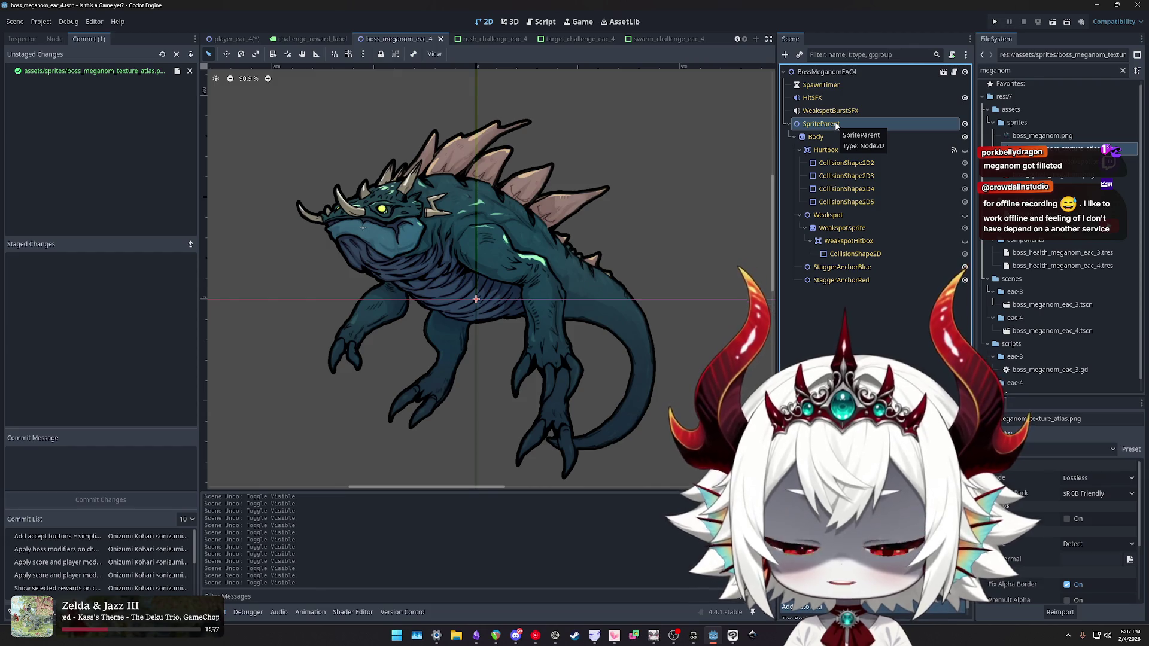
pyautogui.click(922, 71)
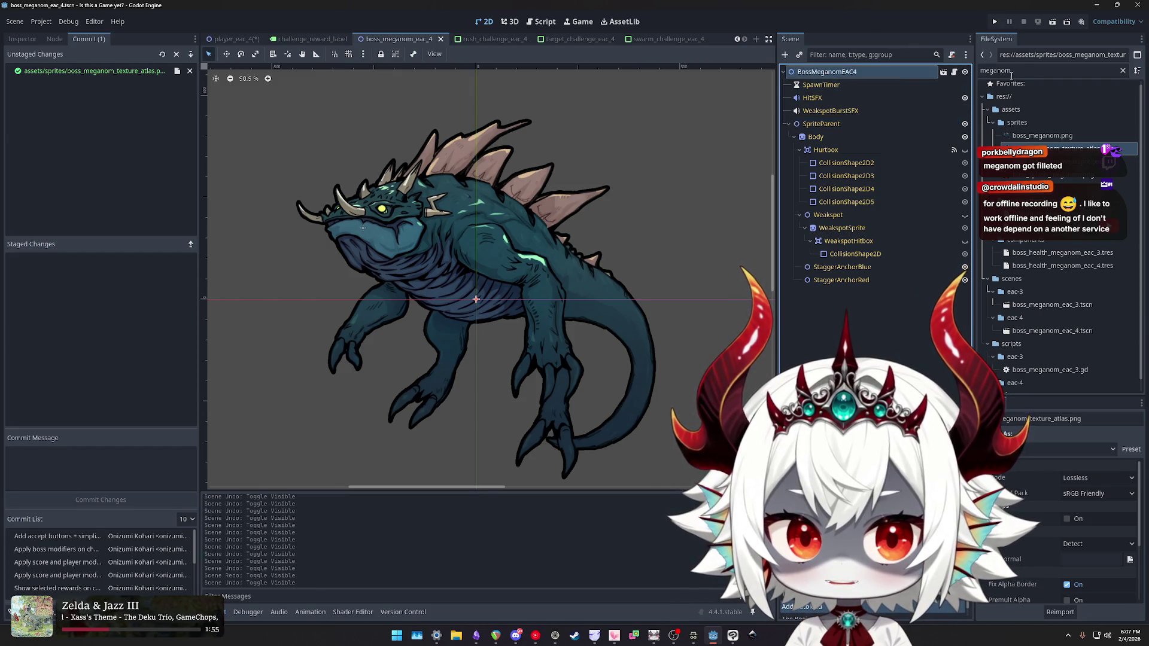
pyautogui.click(1023, 70)
pyautogui.click(868, 71)
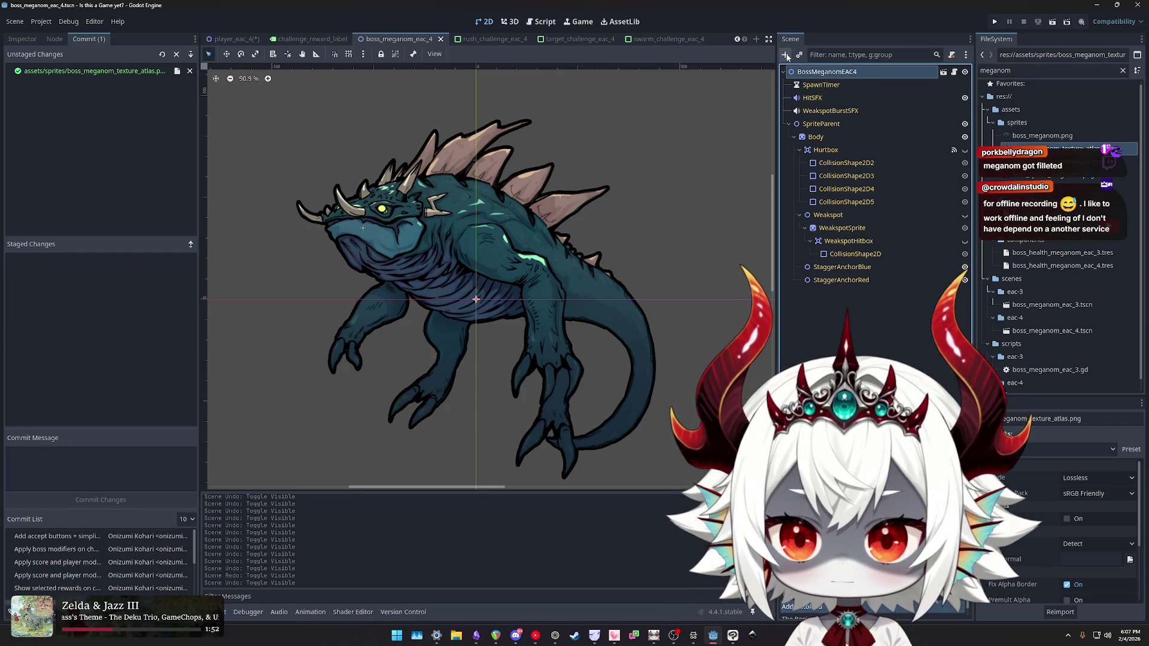
pyautogui.click(829, 150)
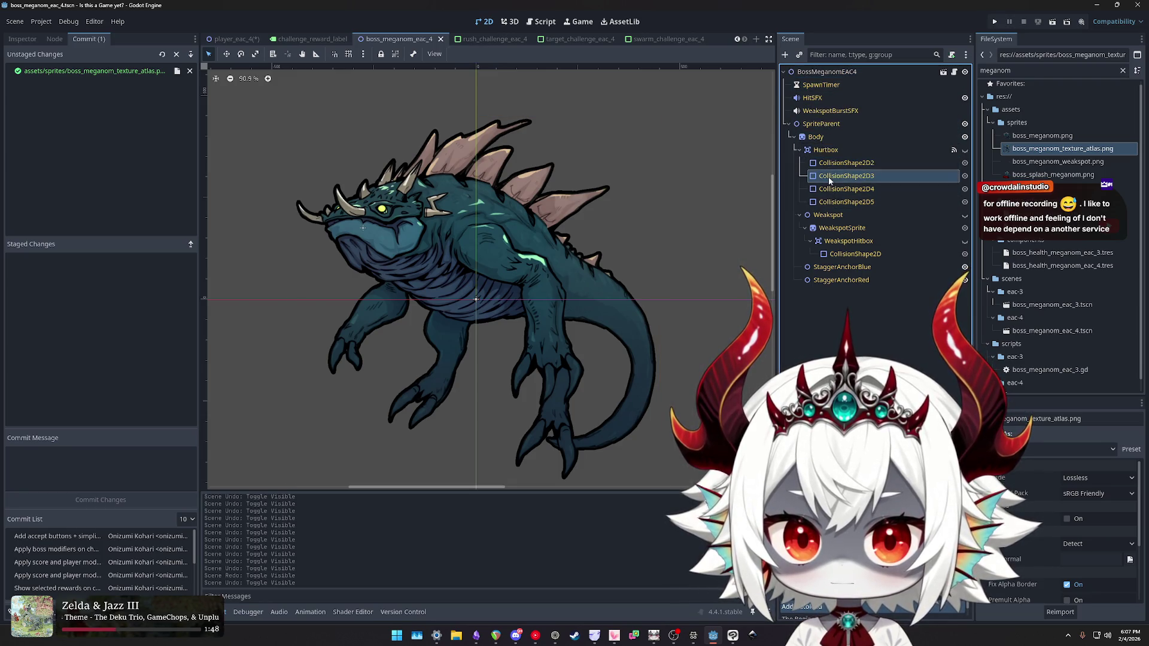
pyautogui.click(849, 254)
pyautogui.click(833, 281)
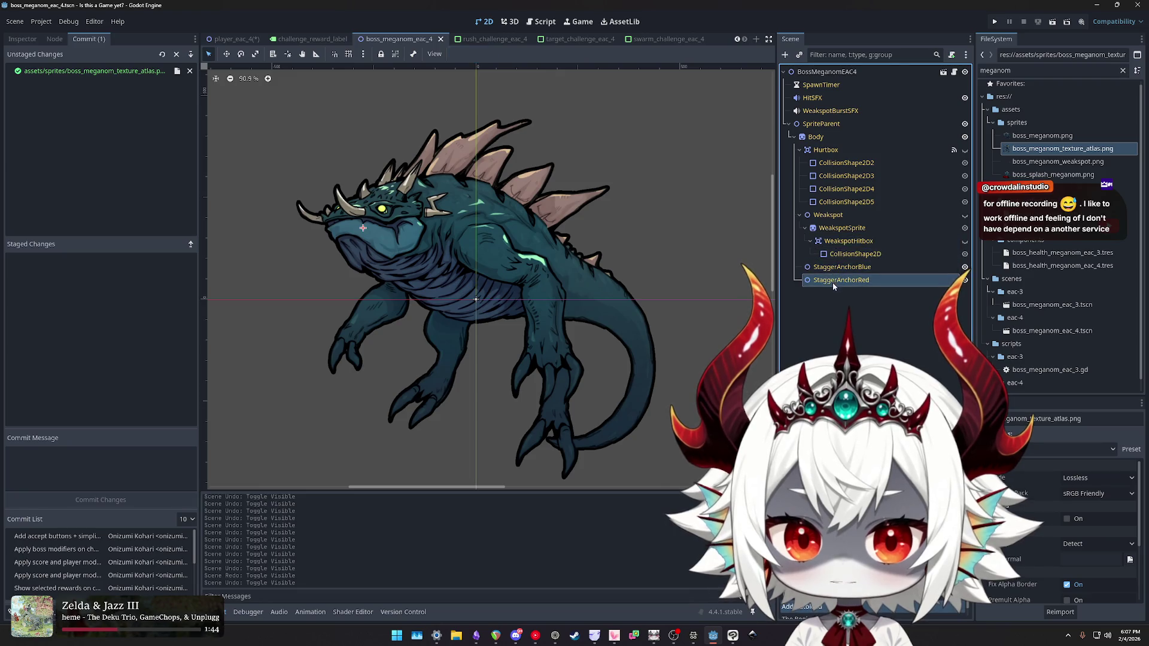
pyautogui.click(821, 124)
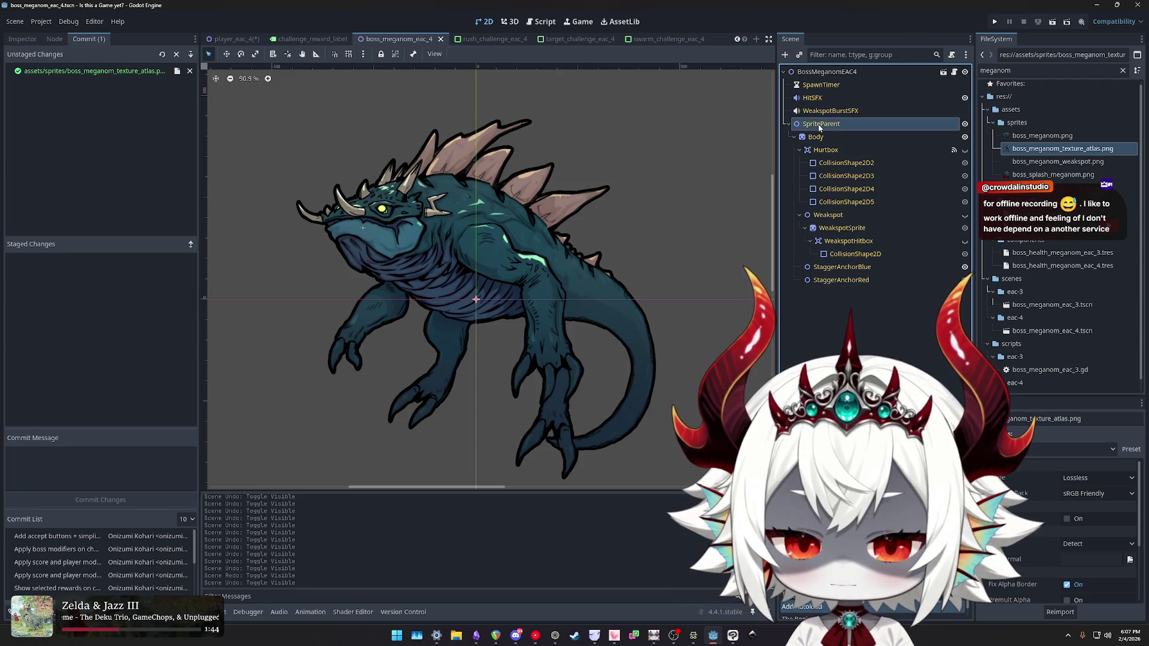
pyautogui.hotkey('ctrl', 'a')
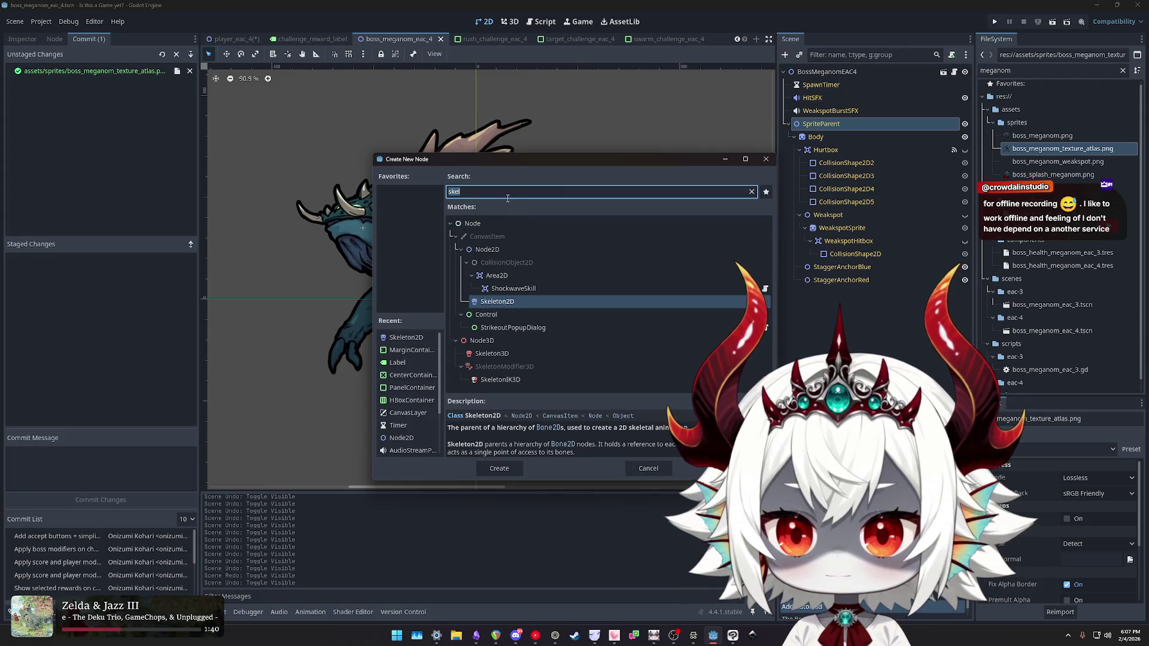
pyautogui.doubleClick(487, 250)
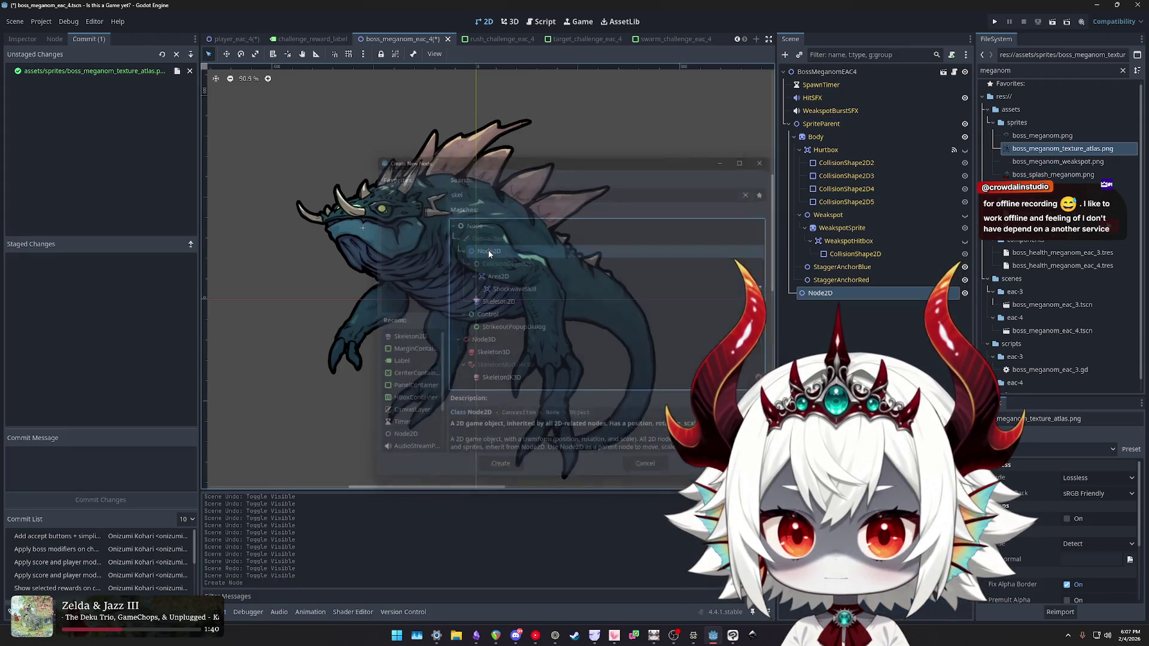
pyautogui.hotkey('ctrl', 'z')
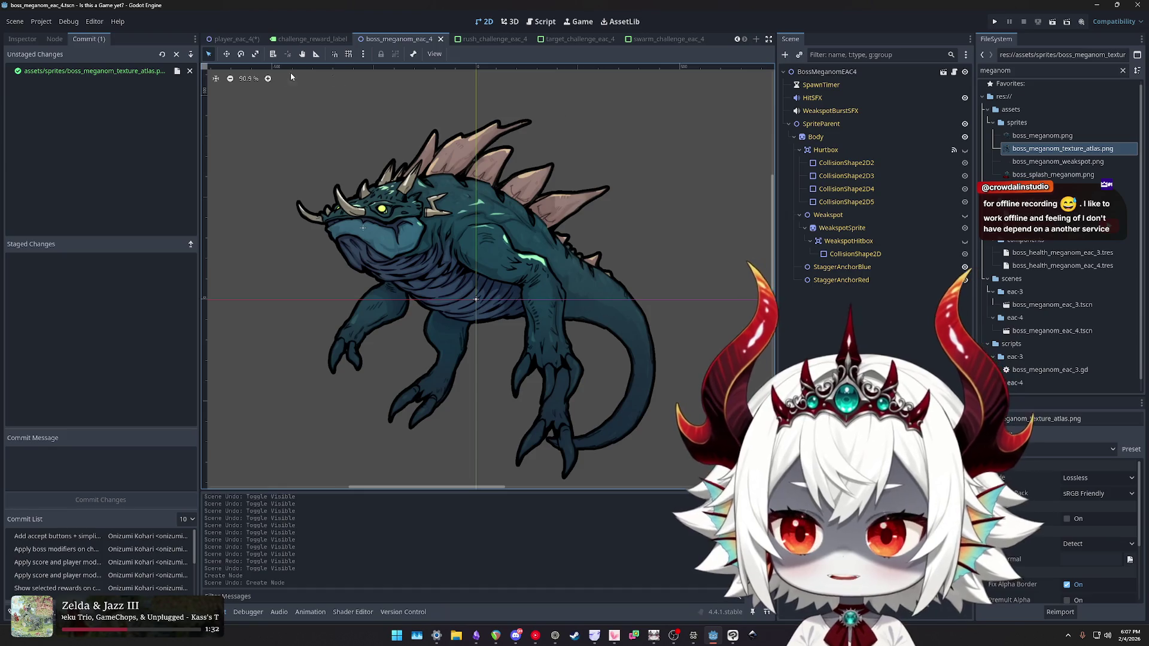
pyautogui.hotkey('ctrl', 'a')
pyautogui.press('Escape')
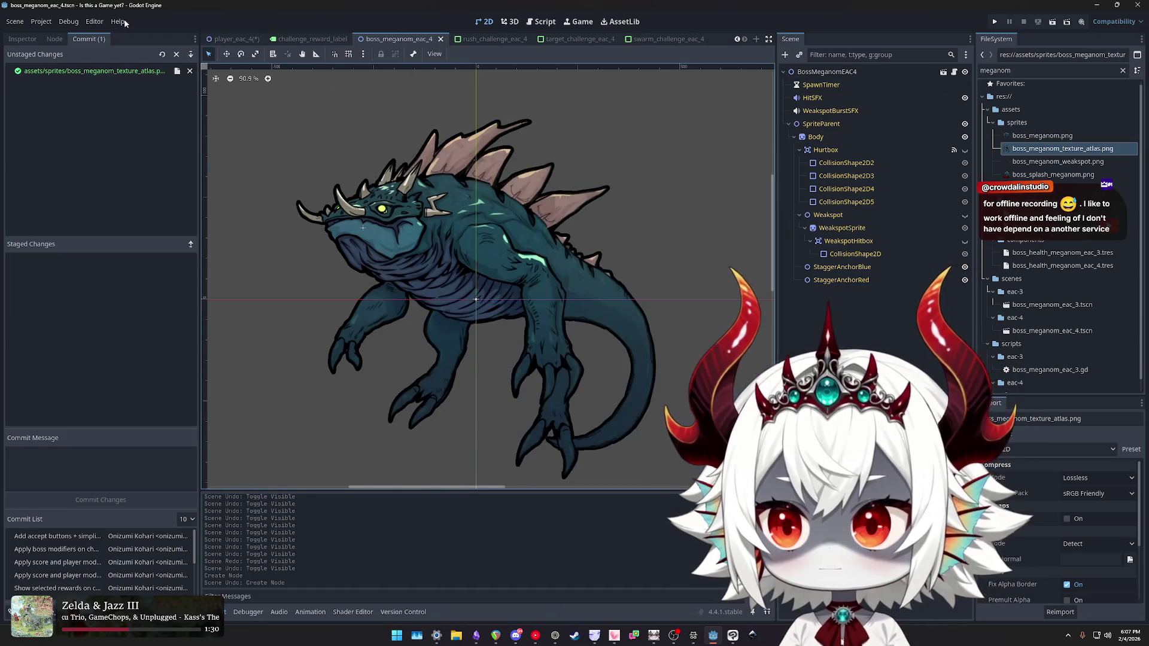
# - Create a new 2D scene and name its root node MeganomAnimatedEAC4
pyautogui.click(15, 22)
pyautogui.click(33, 33)
pyautogui.click(815, 84)
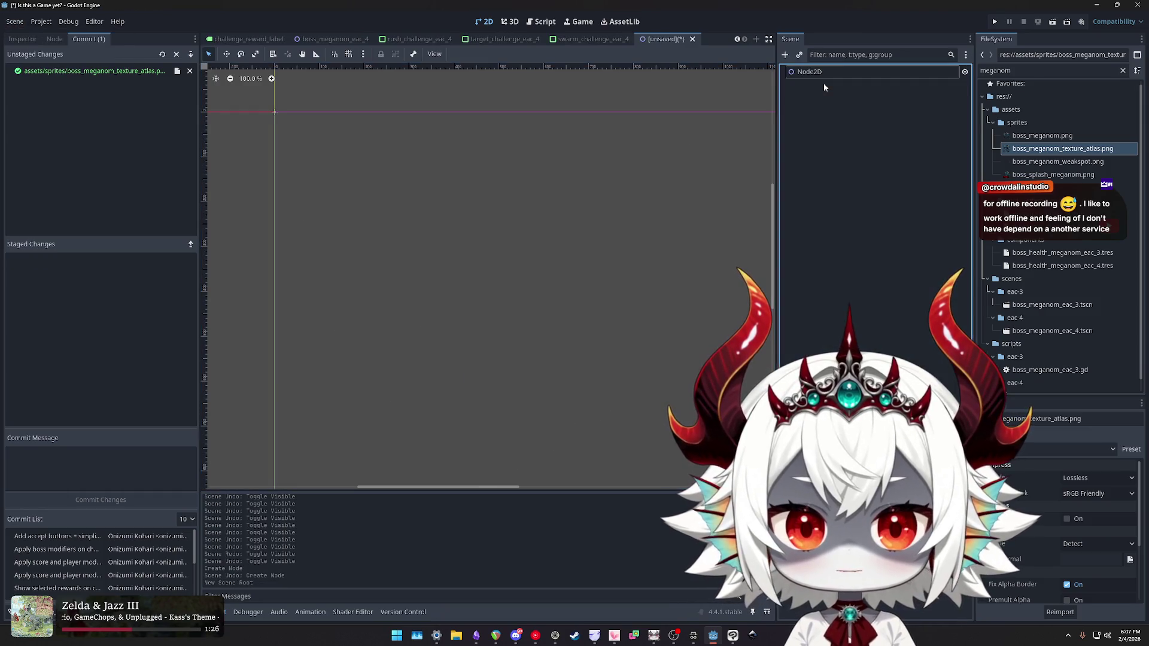
pyautogui.write('M')
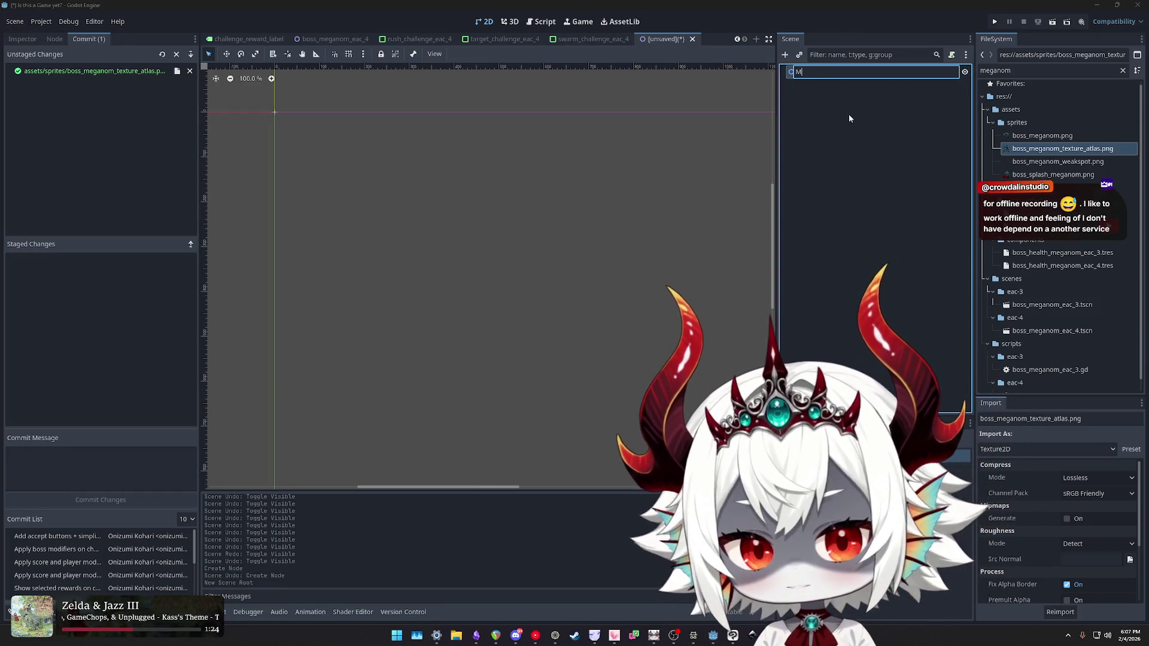
pyautogui.write('eganomAnimated')
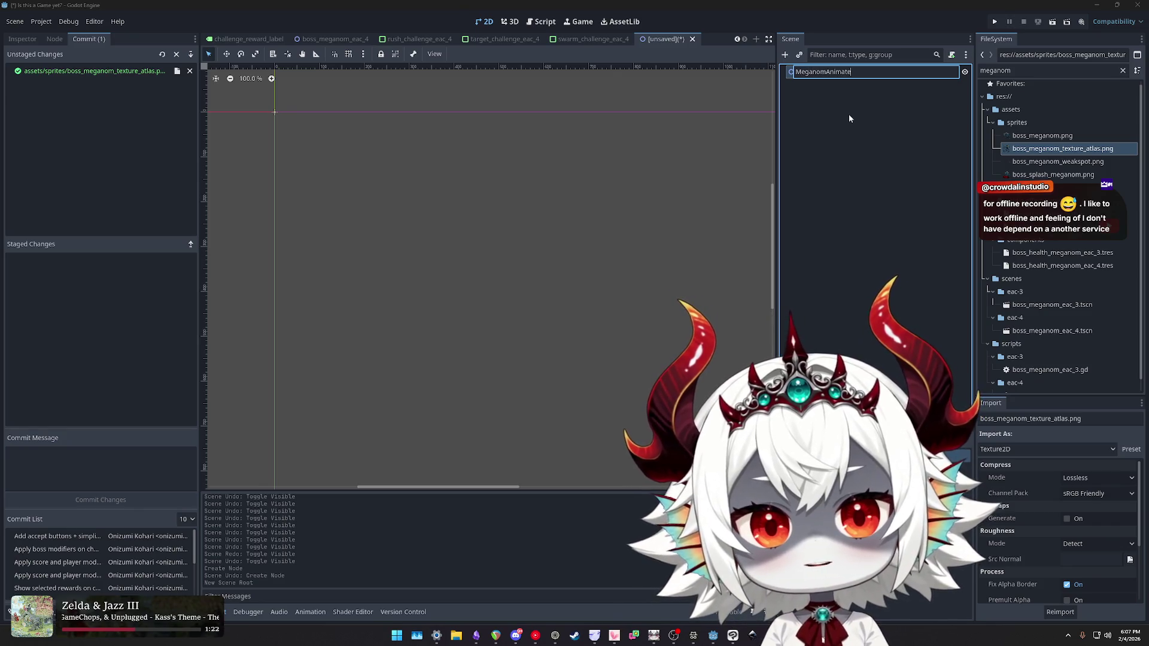
pyautogui.press('Return')
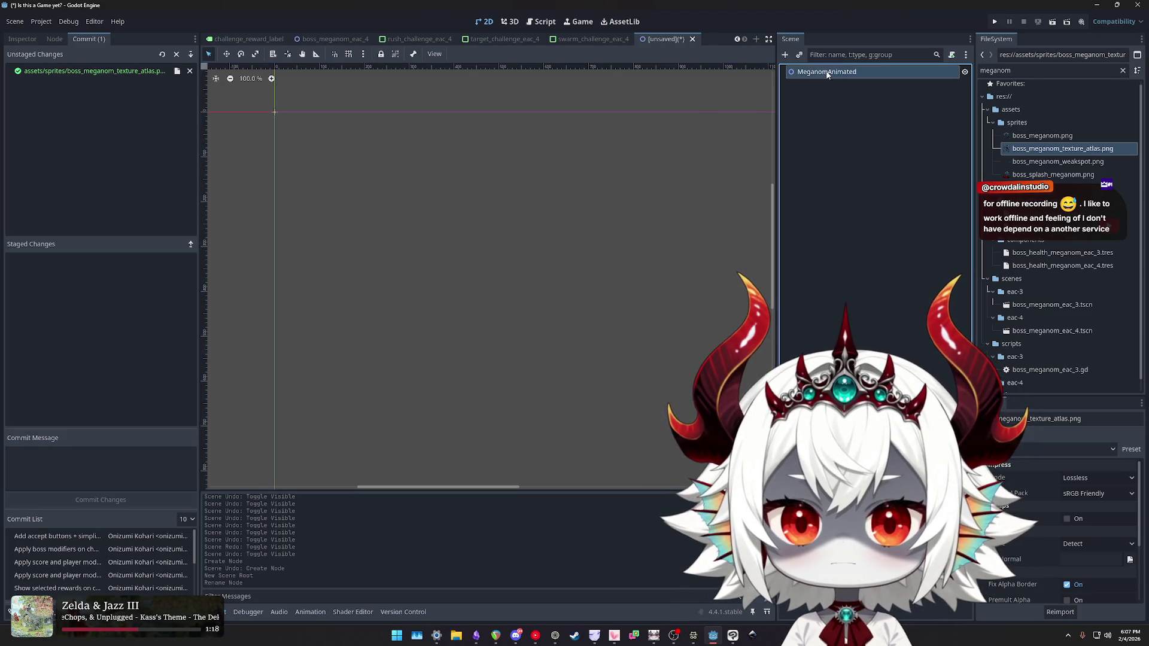
pyautogui.press('F2')
pyautogui.press('End')
pyautogui.write('EAC4')
pyautogui.press('Return')
# - Compare with the original boss scene and rename the new root to BossMeganomEAC4
pyautogui.click(335, 40)
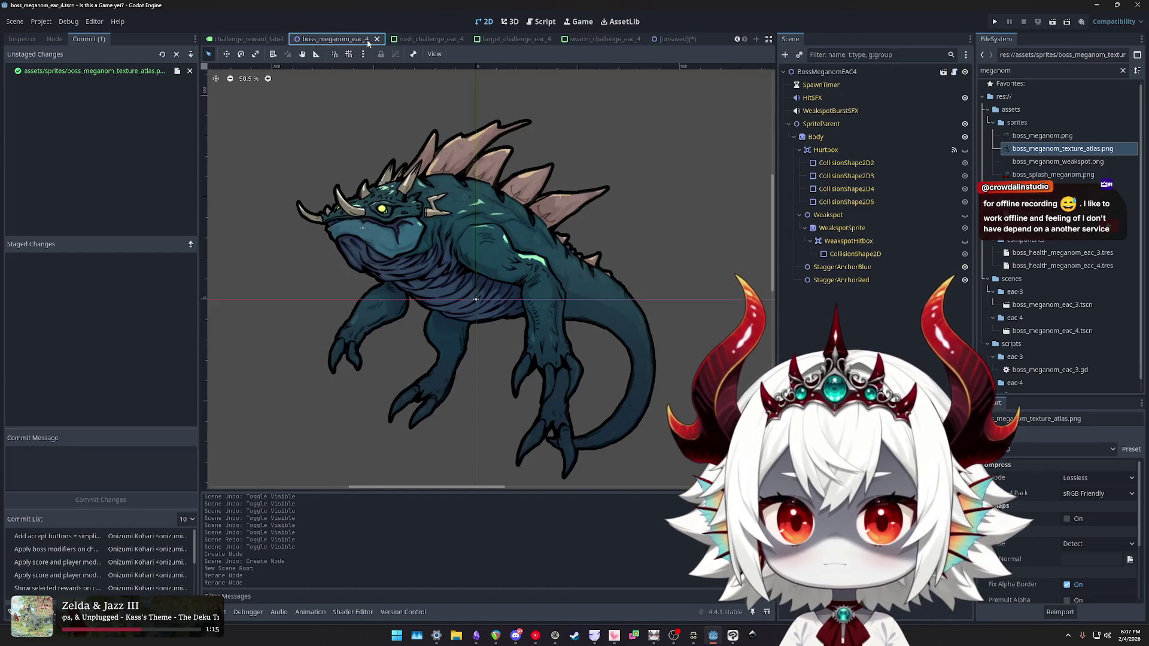
pyautogui.click(661, 39)
pyautogui.click(335, 40)
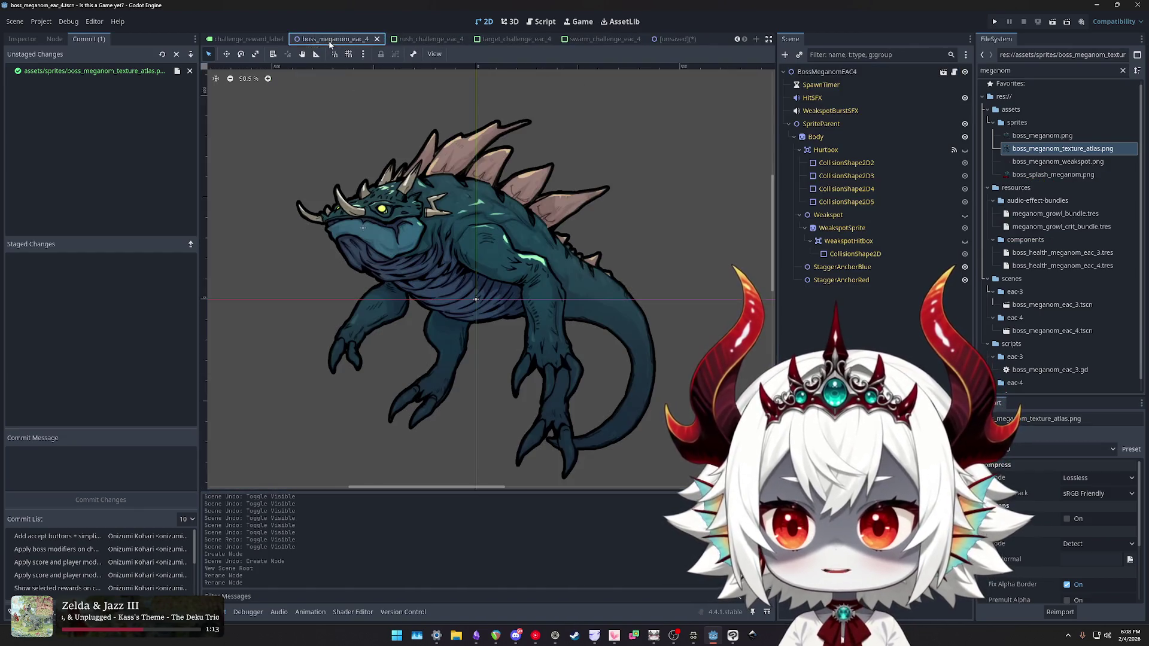
pyautogui.click(661, 39)
pyautogui.doubleClick(834, 72)
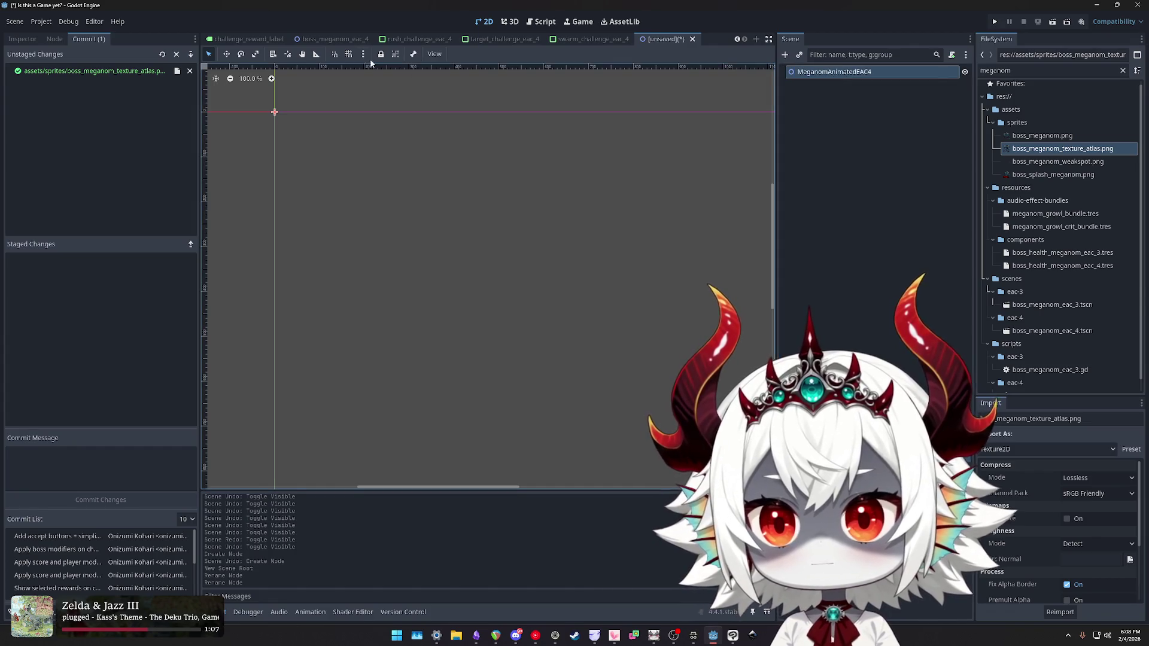
pyautogui.click(335, 39)
pyautogui.click(664, 39)
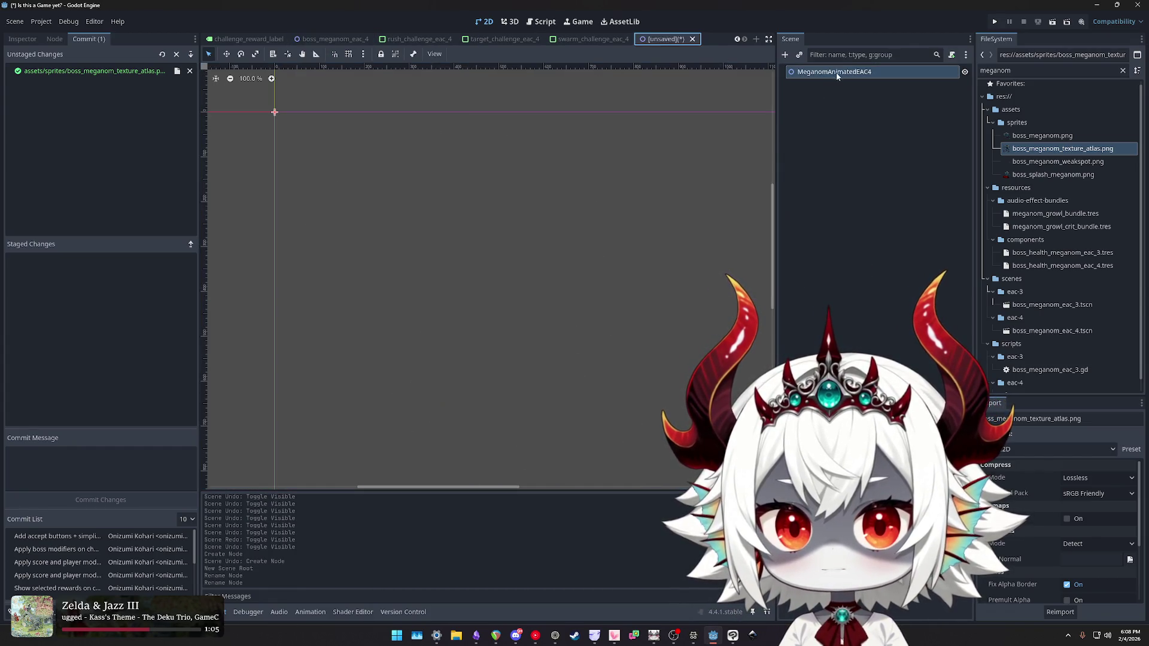
pyautogui.doubleClick(832, 72)
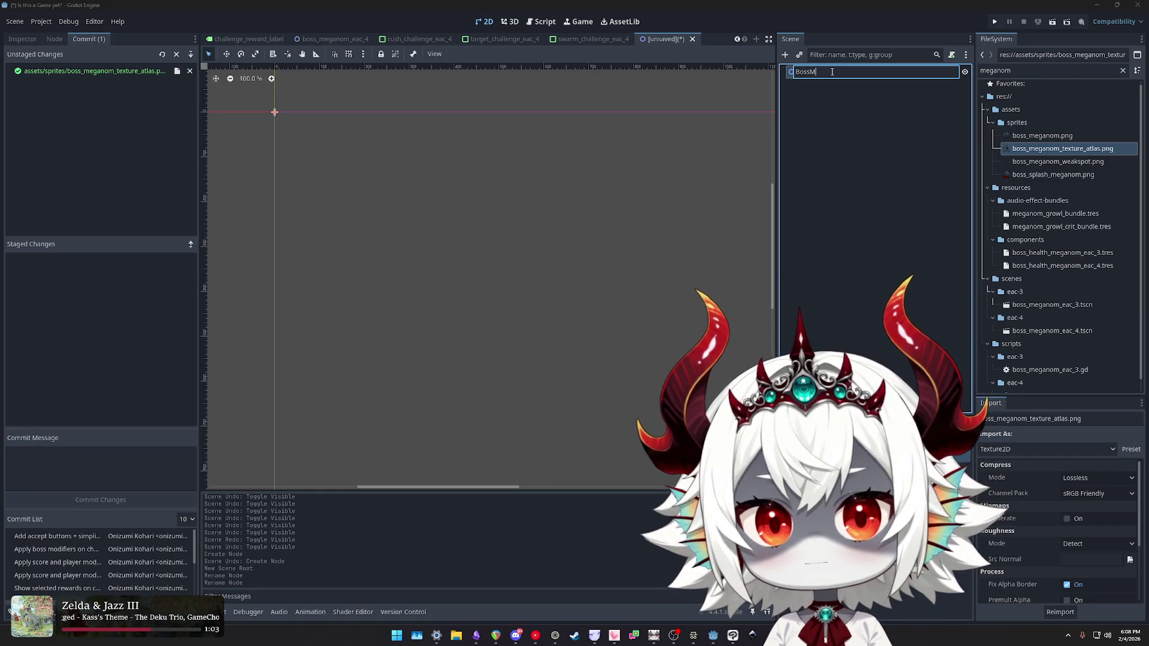
pyautogui.write('4')
pyautogui.press('Return')
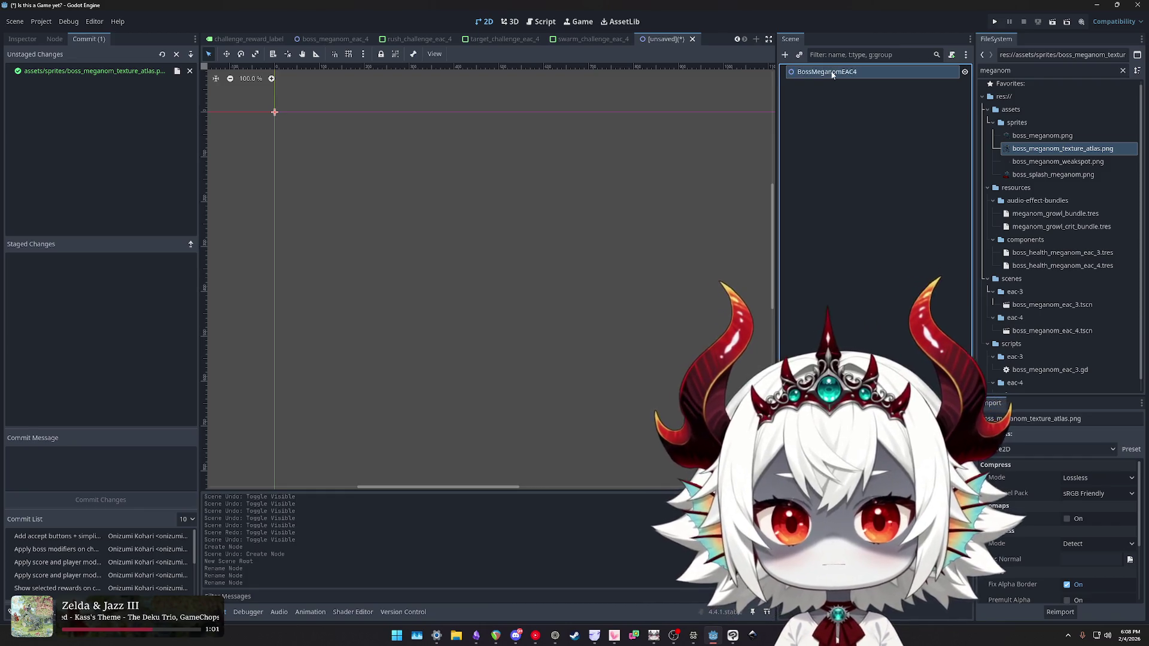
# - Begin adding a Polygon2D child node, then cancel the dialog
pyautogui.click(785, 55)
pyautogui.write('pol')
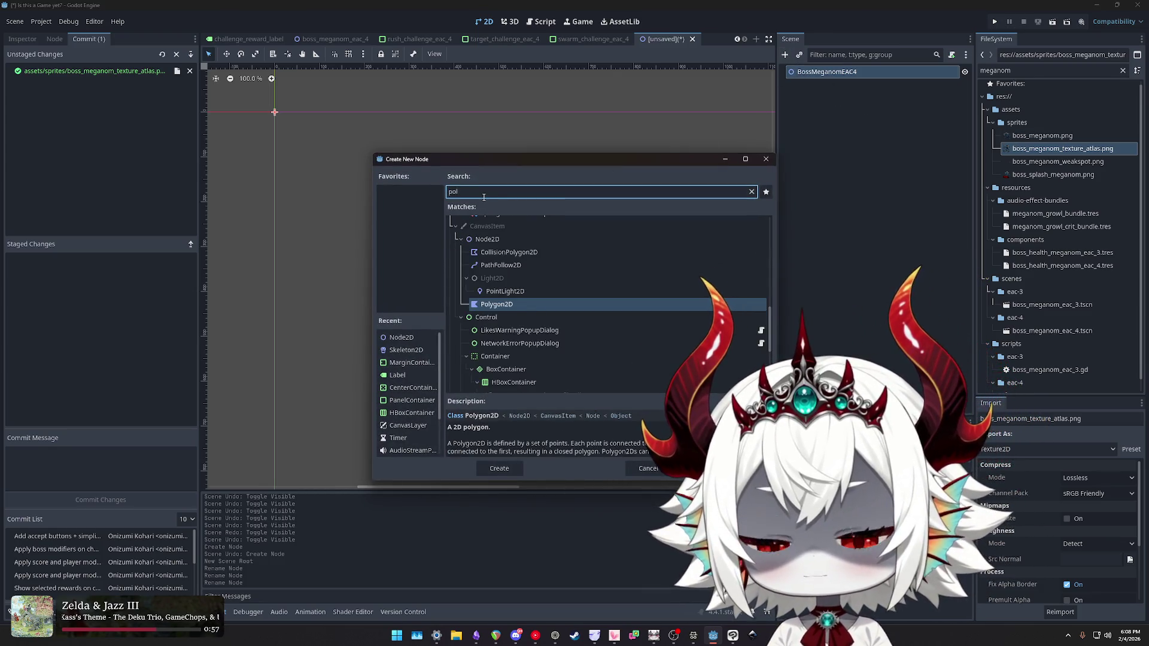
pyautogui.press('Escape')
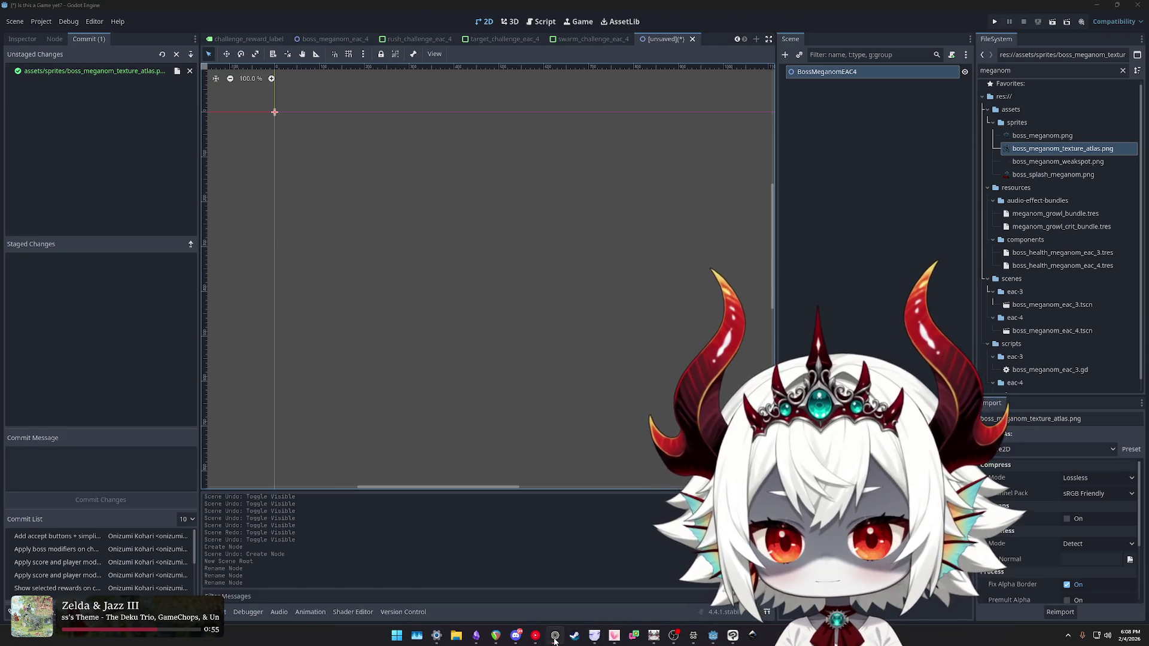
# - Reread the 2D skeletons docs paragraph on duplicating polygon nodes, then return to Godot
pyautogui.click(695, 636)
pyautogui.scroll(15, 688, 228)
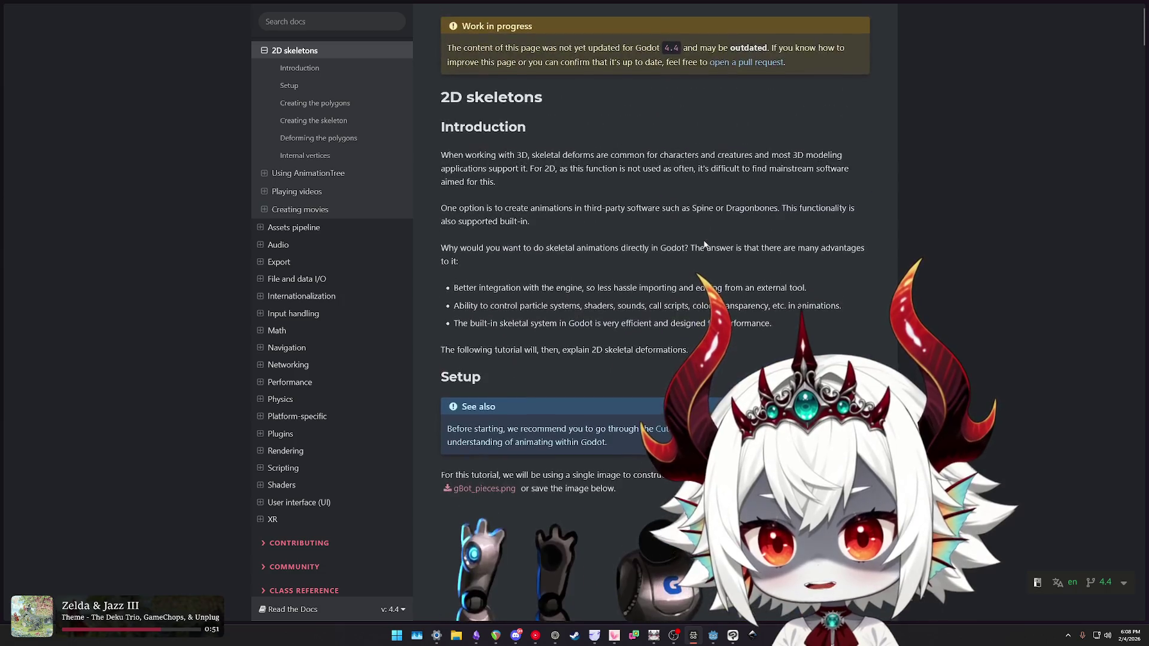
pyautogui.scroll(-15, 704, 244)
pyautogui.scroll(-15, 690, 243)
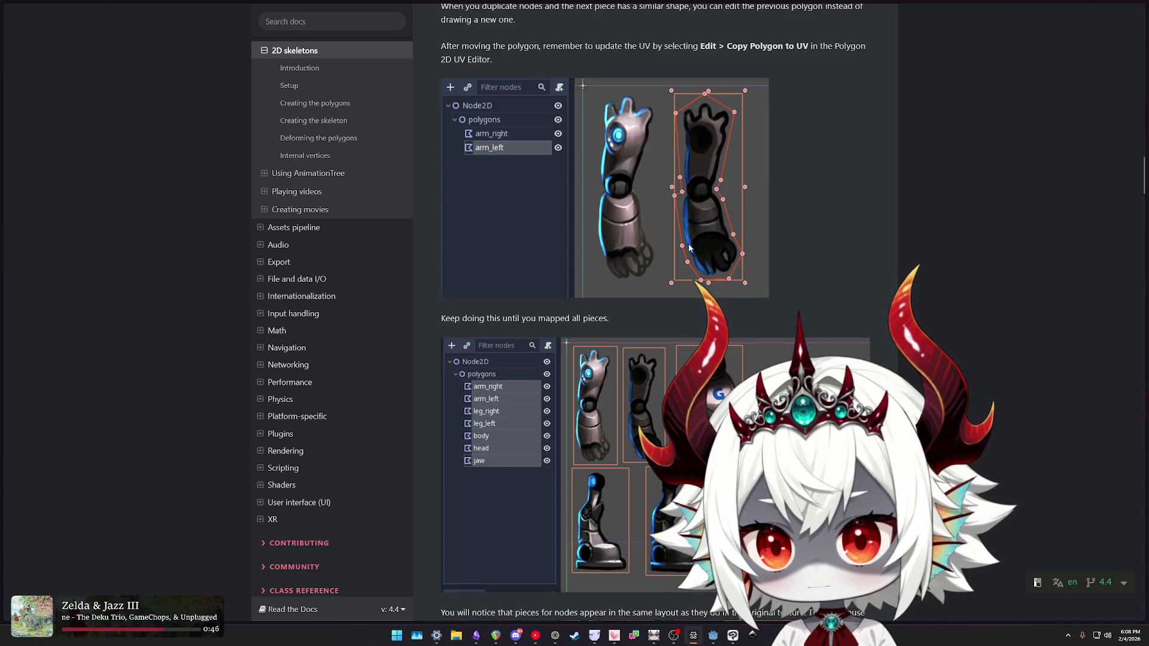
pyautogui.scroll(4, 688, 243)
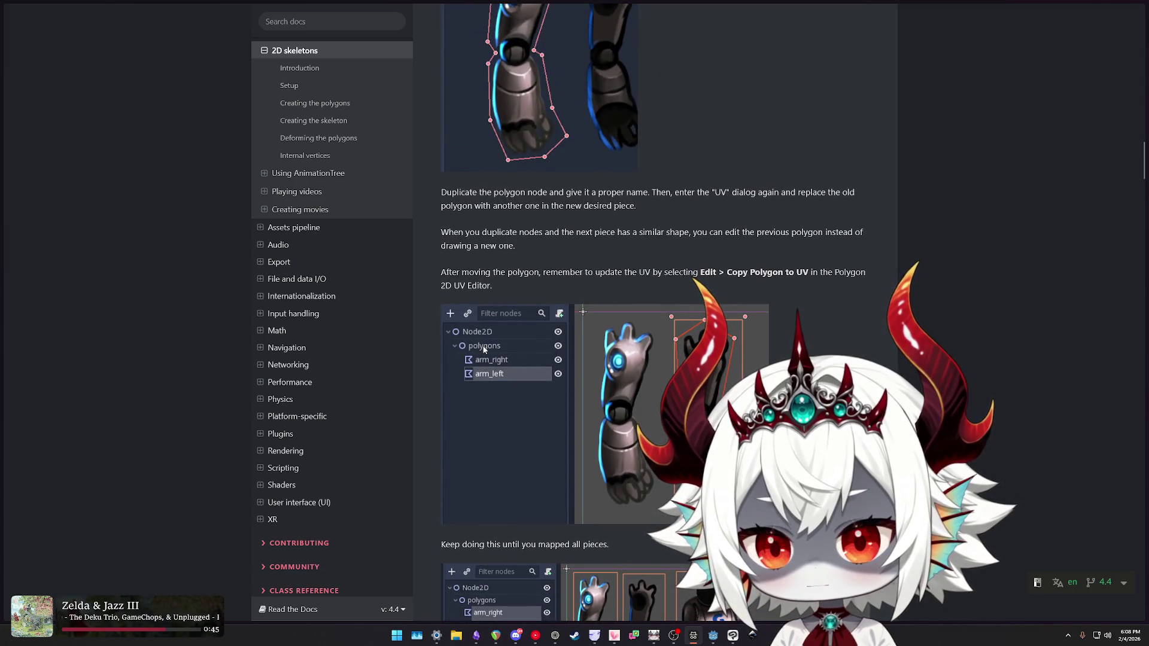
pyautogui.scroll(-5, 484, 349)
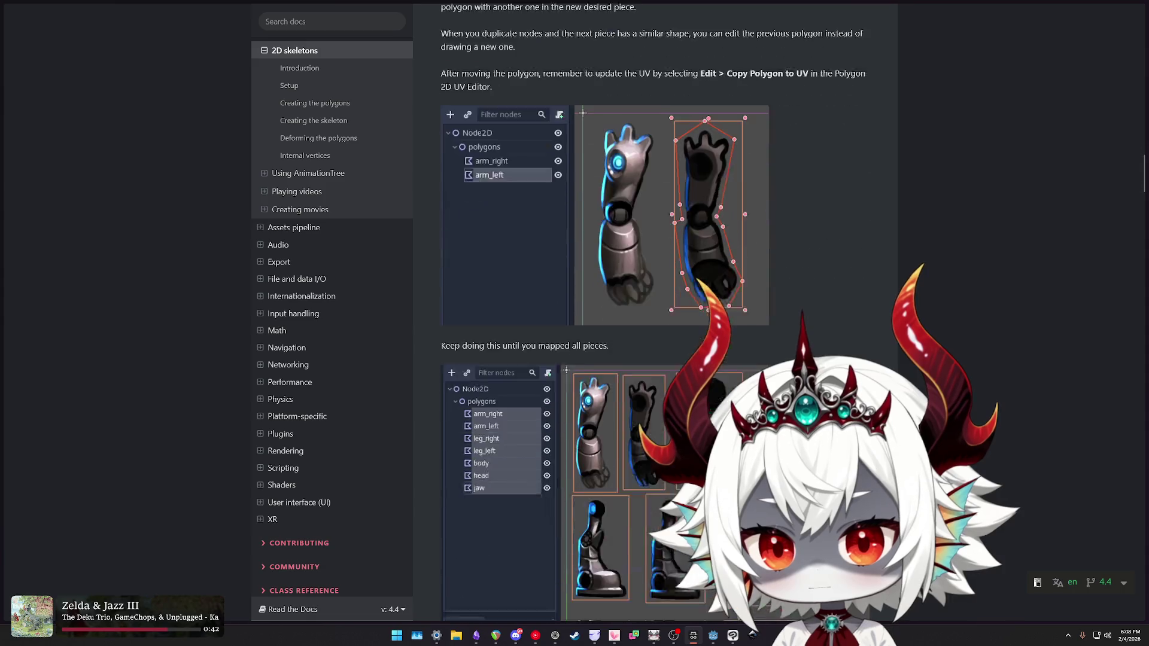
pyautogui.scroll(6, 697, 336)
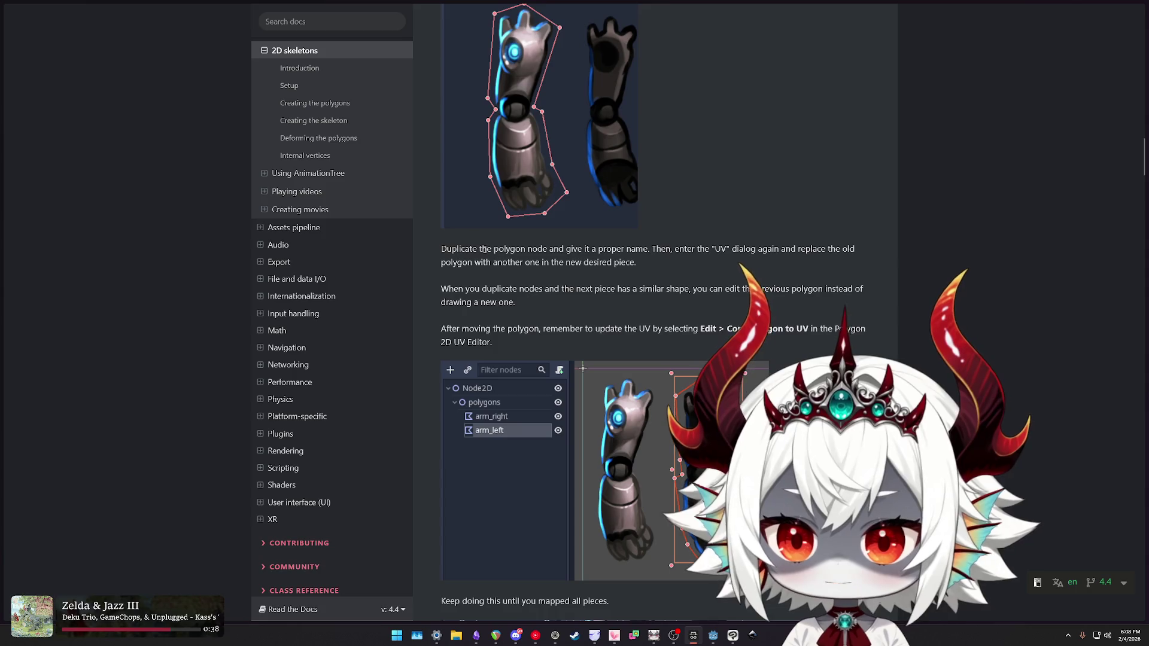
pyautogui.tripleClick(478, 249)
pyautogui.scroll(9, 673, 275)
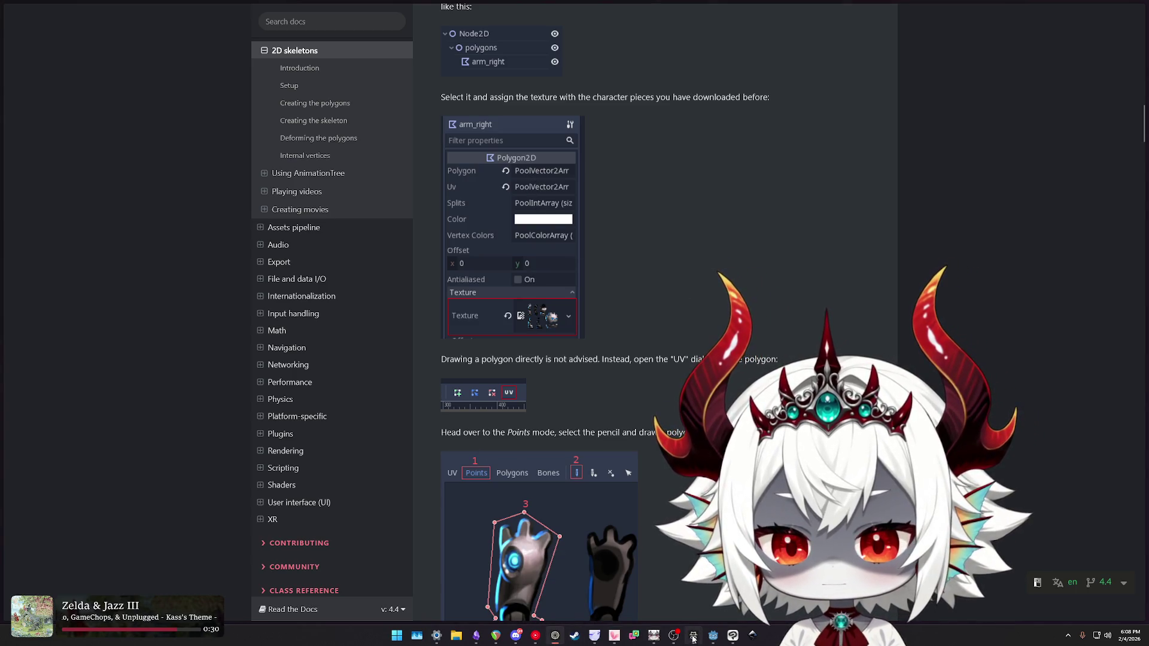
pyautogui.click(715, 636)
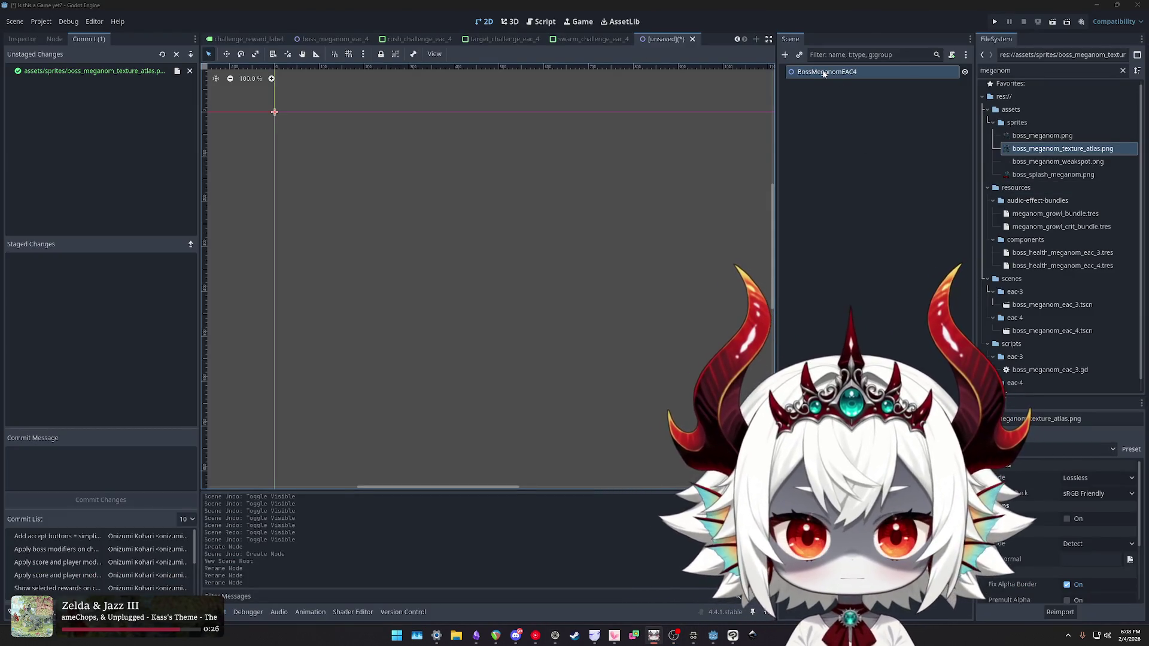
# - Add a Polygon2D under BossMeganomEAC4 and name it Polygons
pyautogui.click(785, 55)
pyautogui.write('pol')
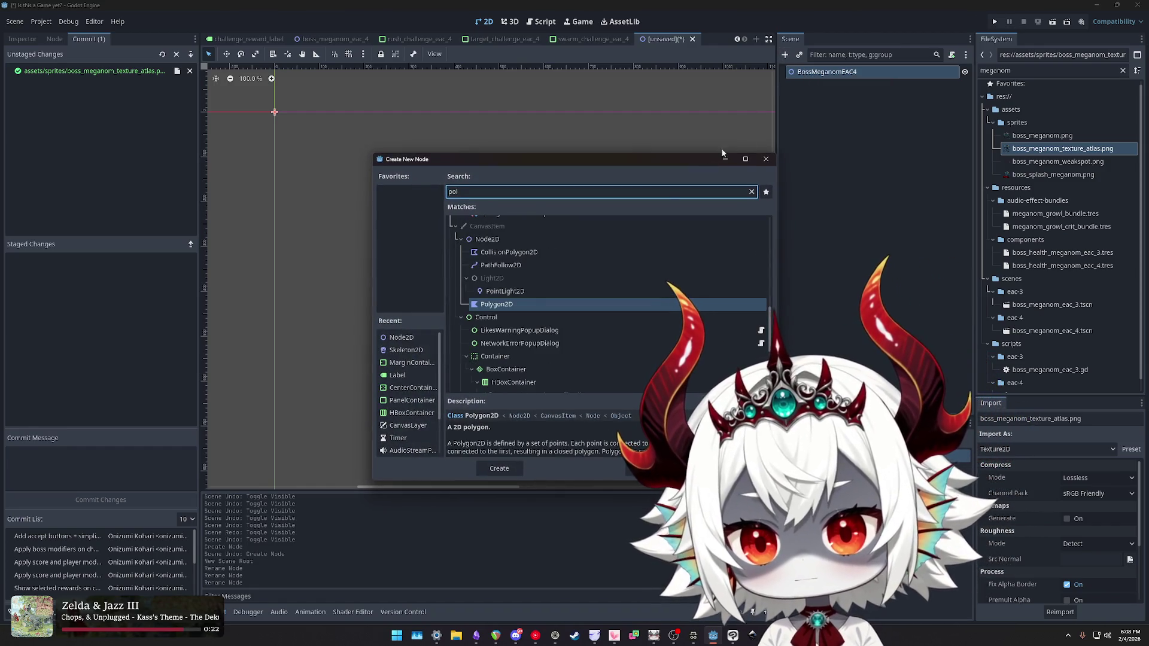
pyautogui.doubleClick(501, 306)
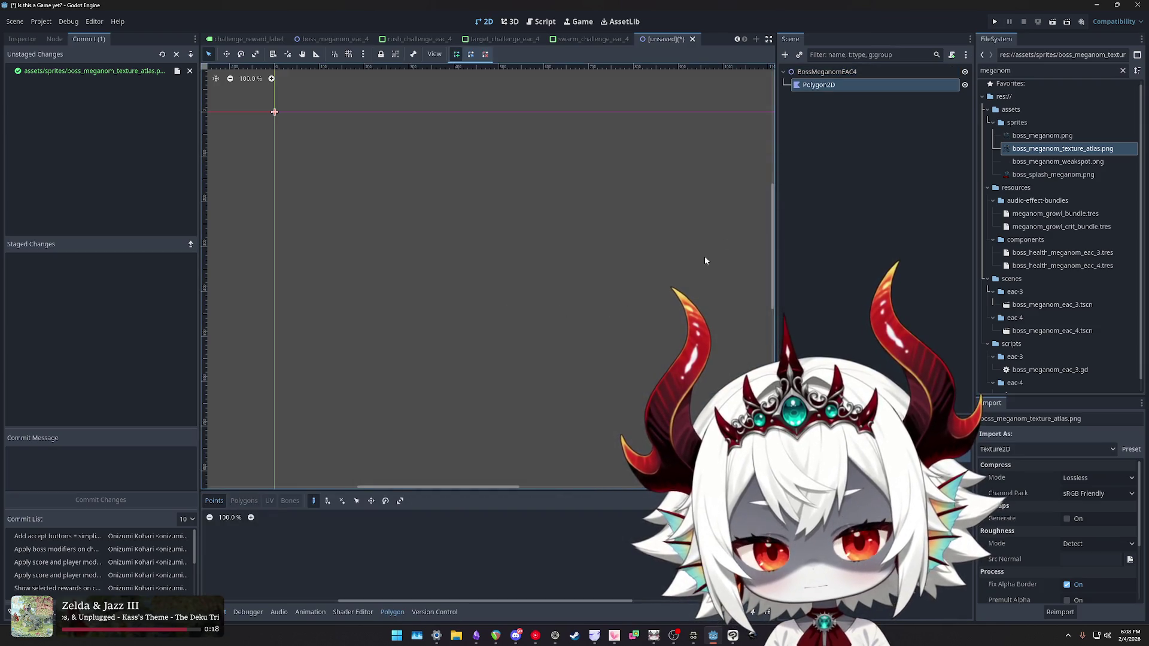
pyautogui.doubleClick(847, 86)
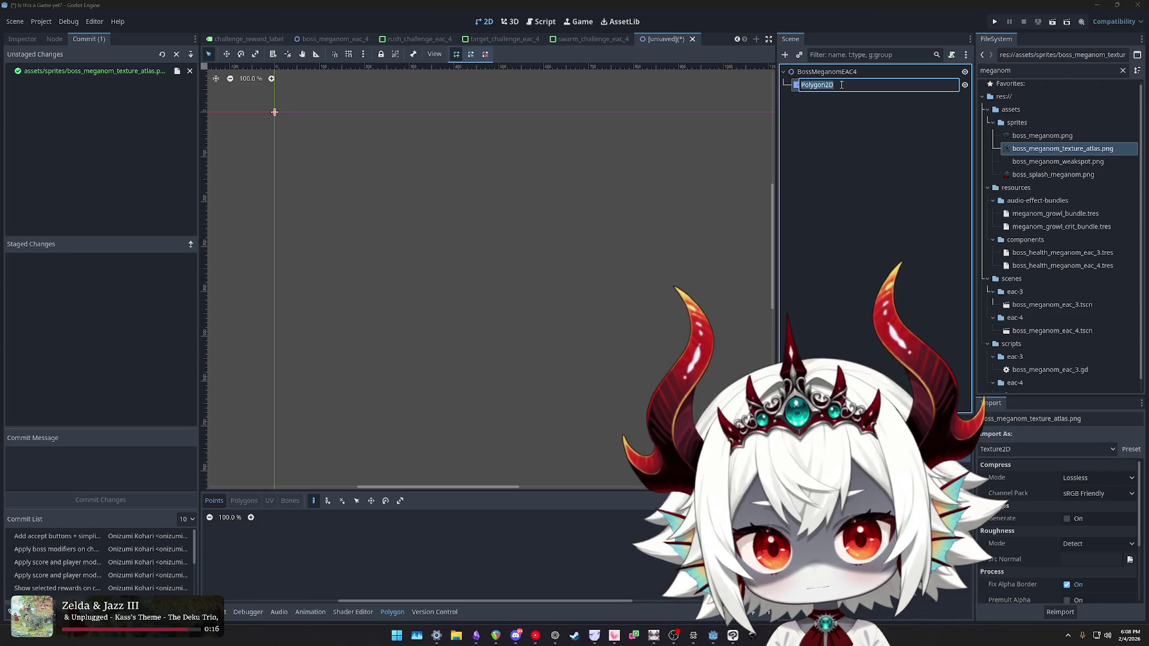
pyautogui.write('Polygons')
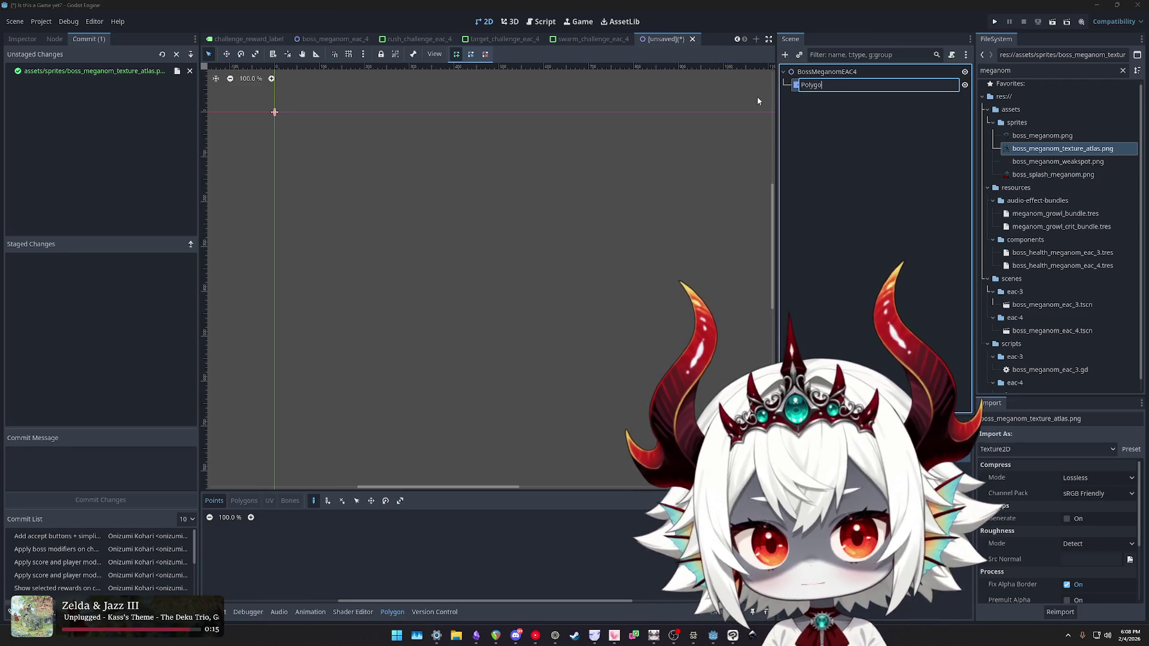
pyautogui.press('Return')
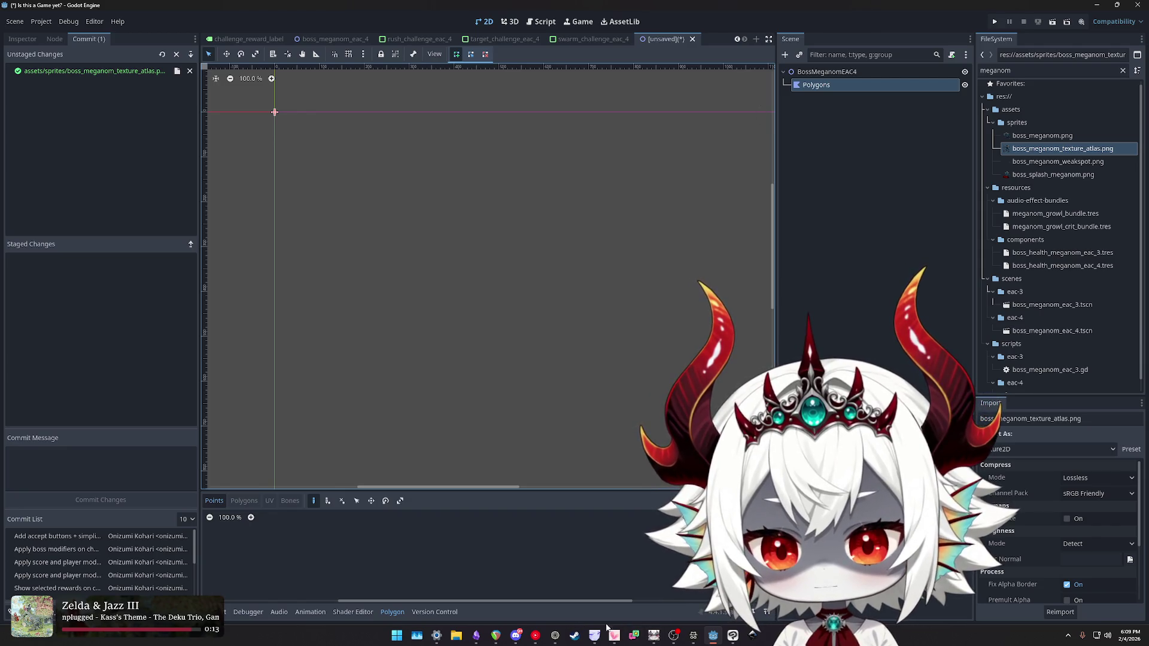
# - After checking the docs, delete the Polygons node and compare with the boss scene
pyautogui.click(694, 637)
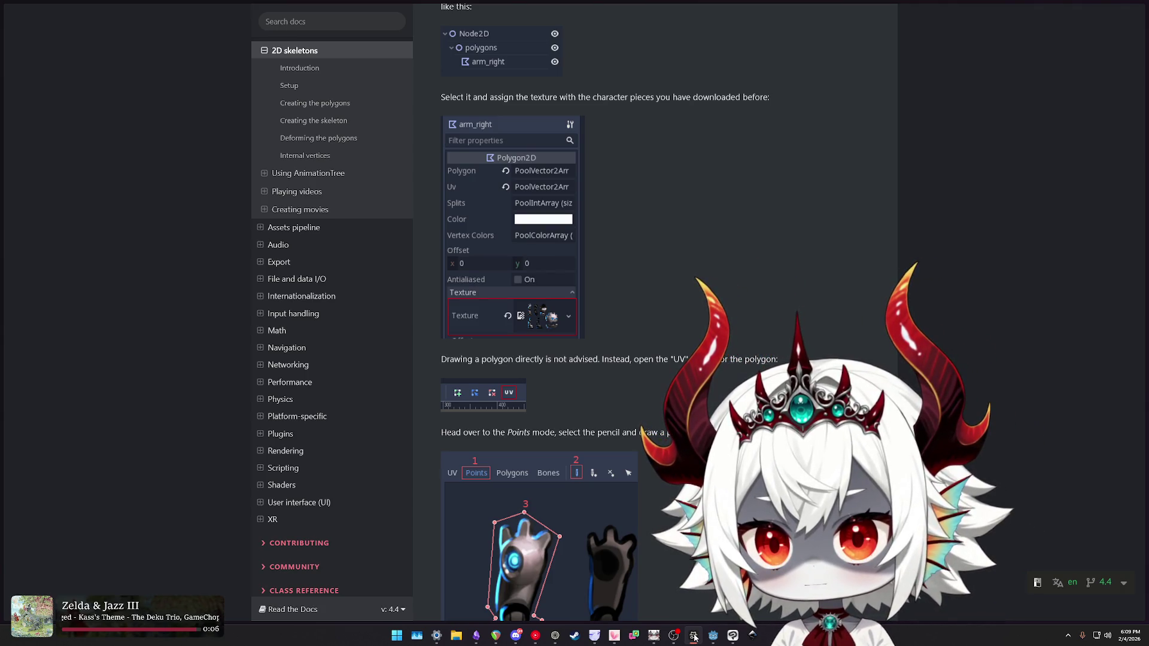
pyautogui.click(713, 636)
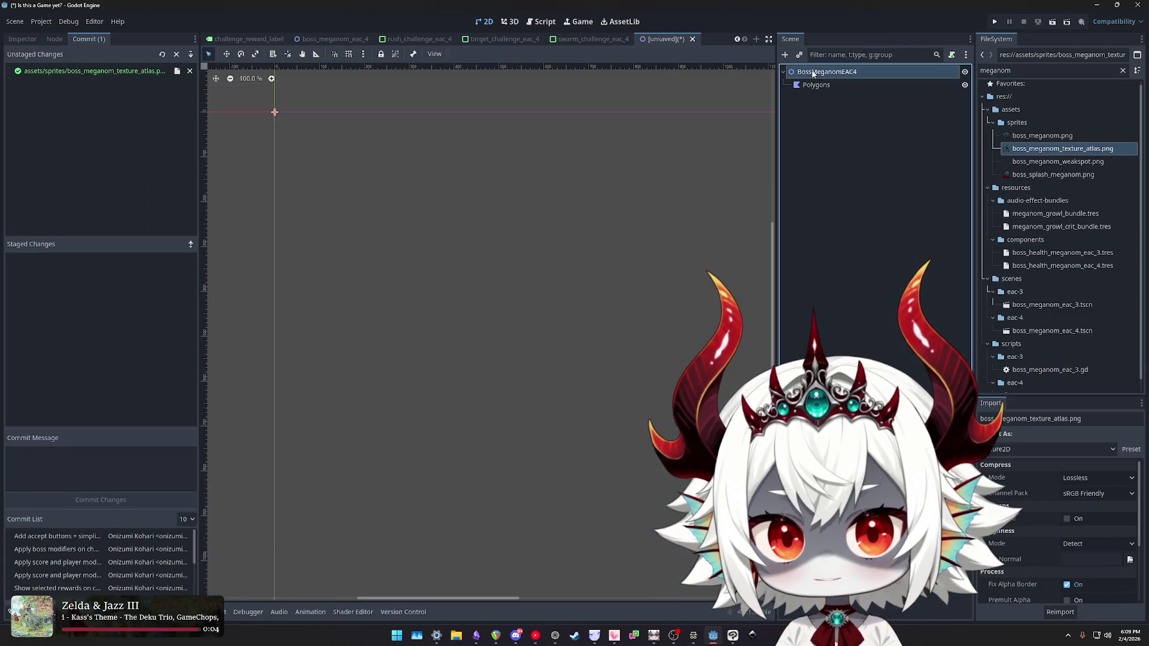
pyautogui.click(807, 86)
pyautogui.press('Delete')
pyautogui.press('Return')
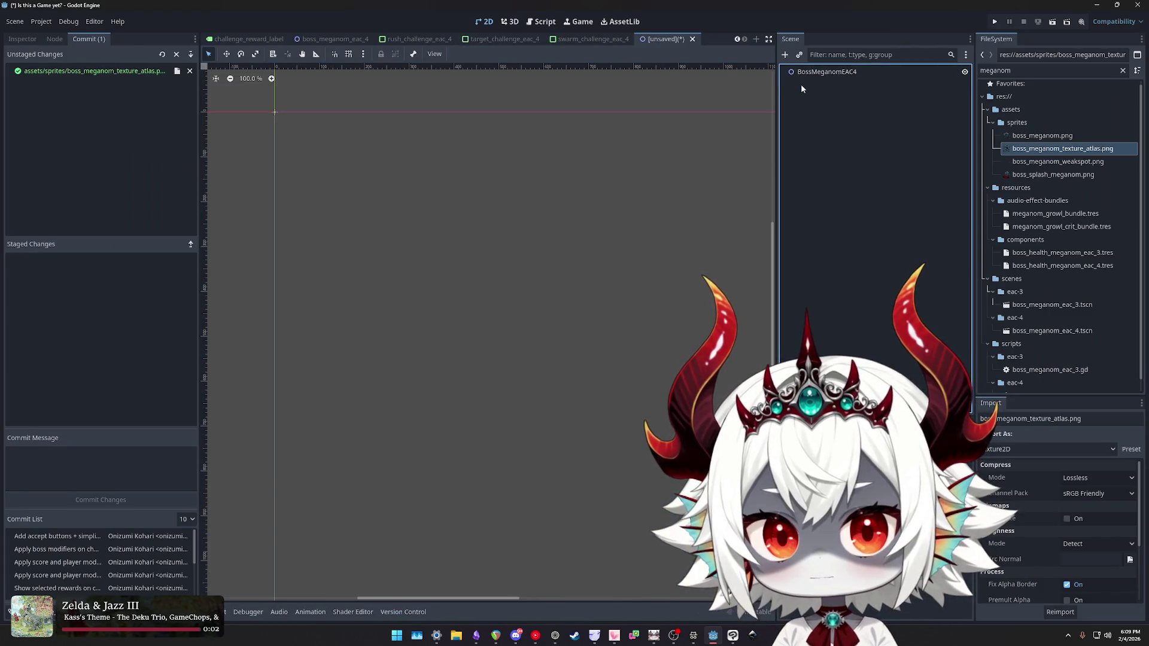
pyautogui.click(334, 39)
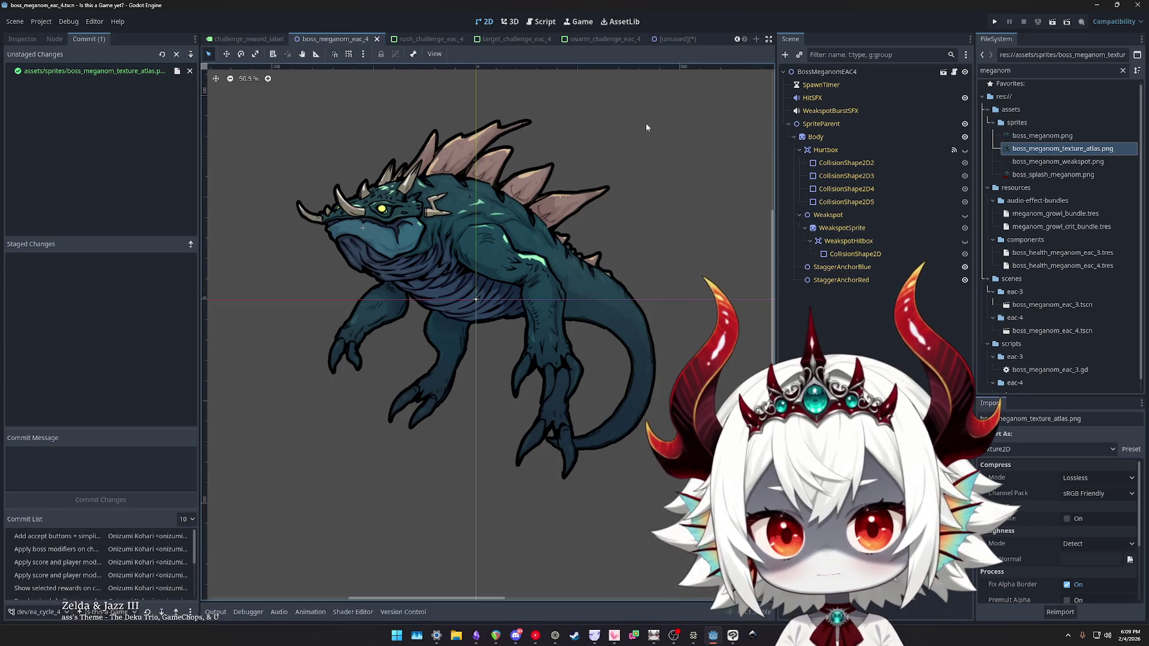
pyautogui.click(673, 39)
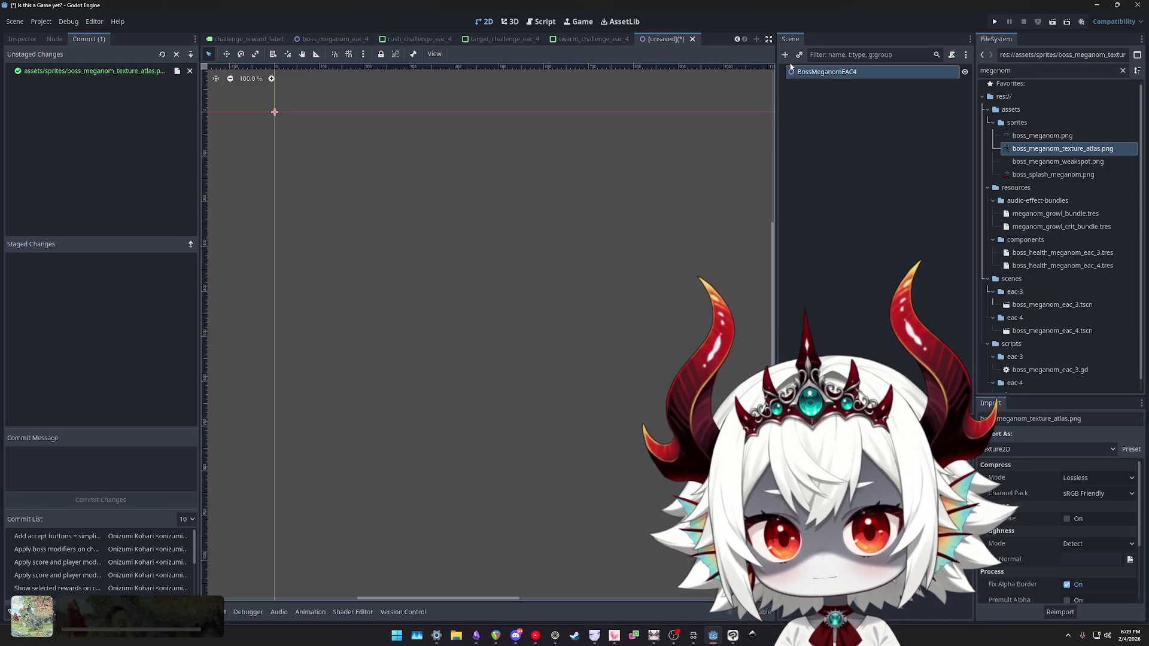
# - Add a Node2D named SpriteParent with a Polygon2D child, then open the docs
pyautogui.click(785, 55)
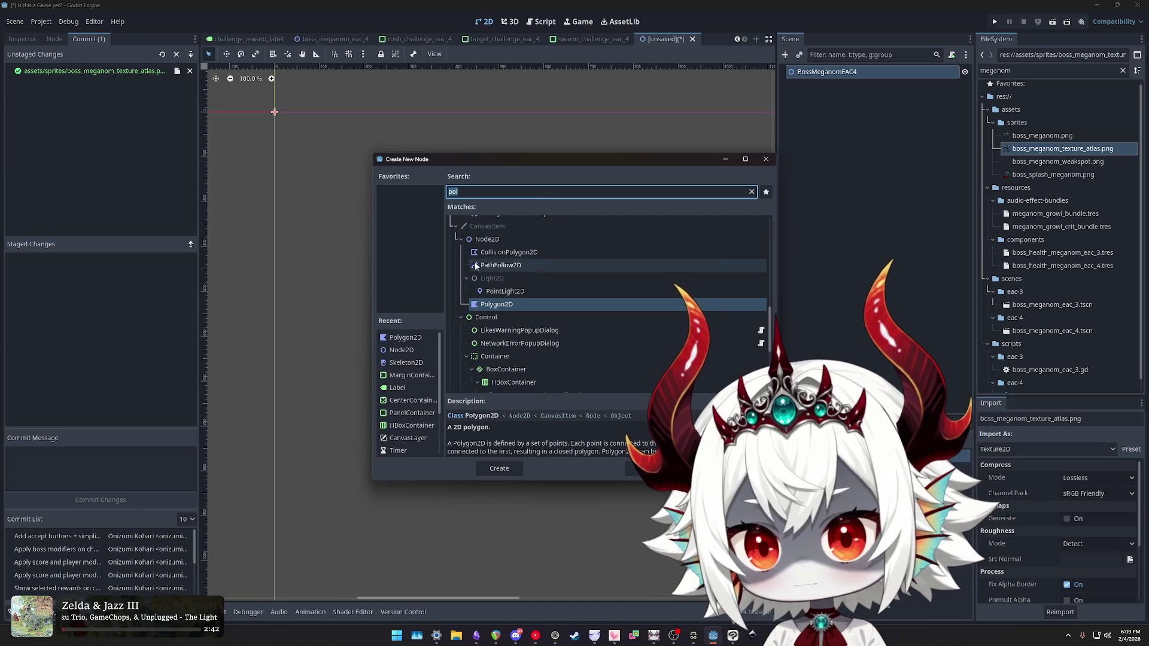
pyautogui.doubleClick(498, 240)
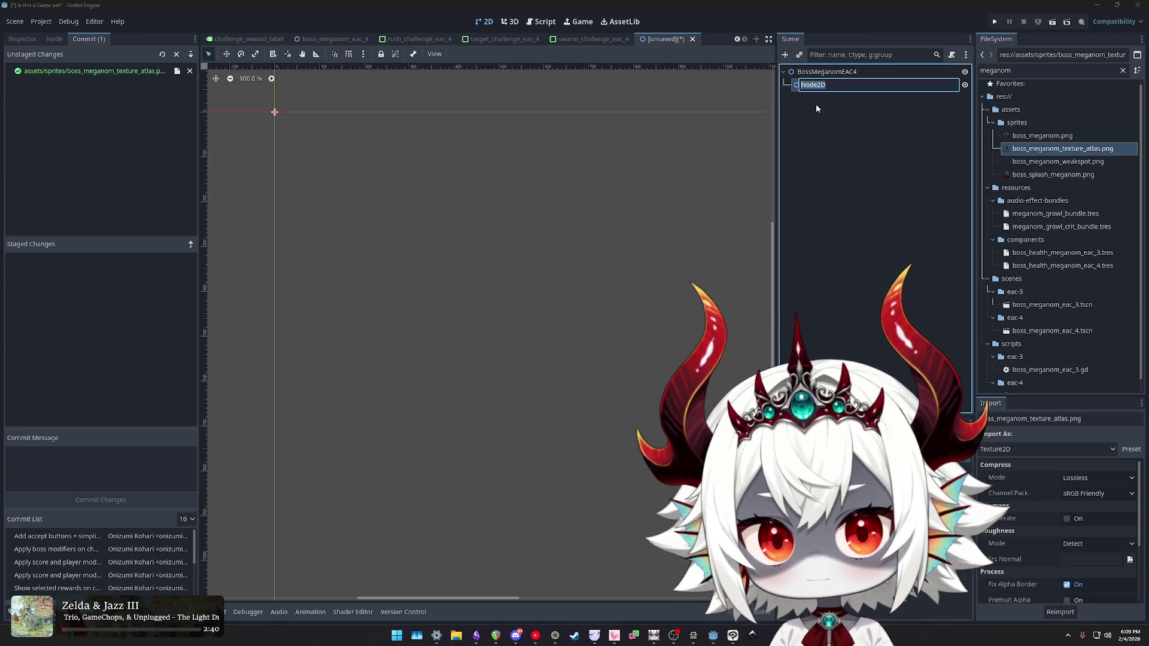
pyautogui.write('arent')
pyautogui.press('Return')
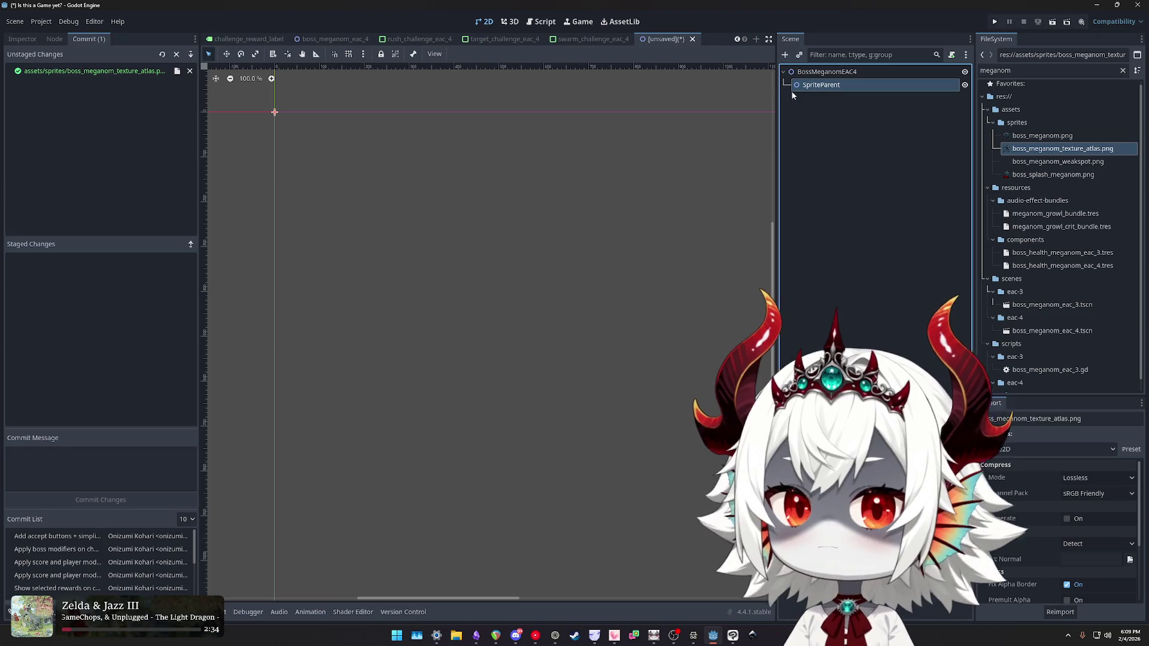
pyautogui.hotkey('ctrl', 'a')
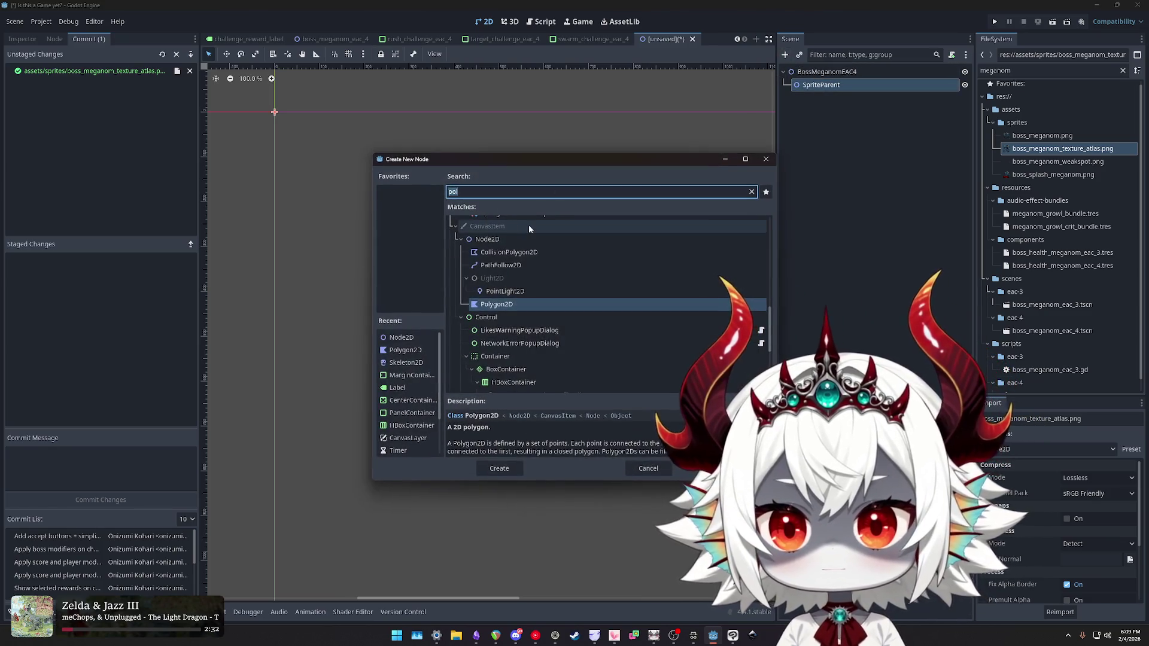
pyautogui.doubleClick(497, 304)
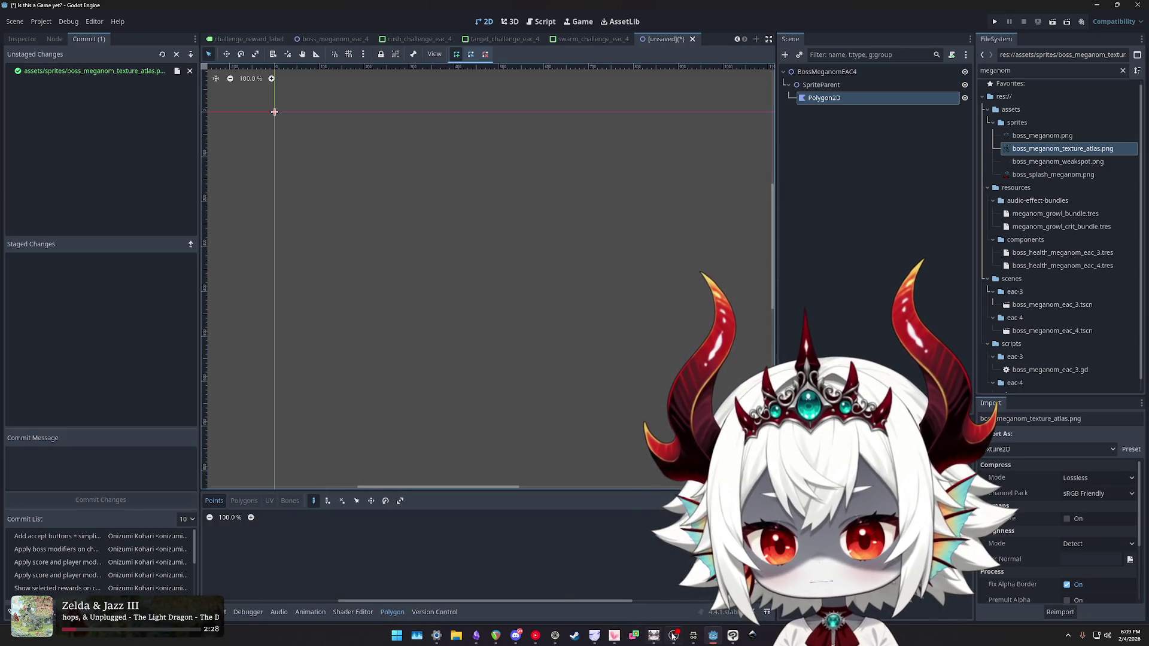
pyautogui.click(695, 641)
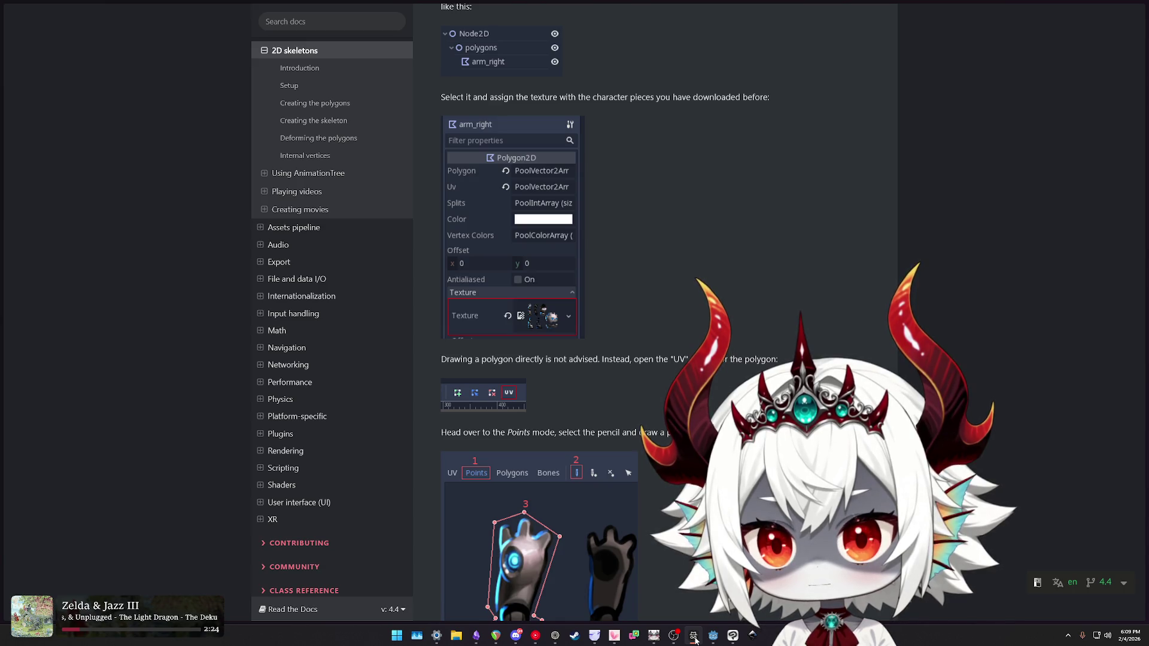
# - Review the 'Creating the polygons' docs section, then select the Polygon2D node in Godot
pyautogui.scroll(5, 659, 323)
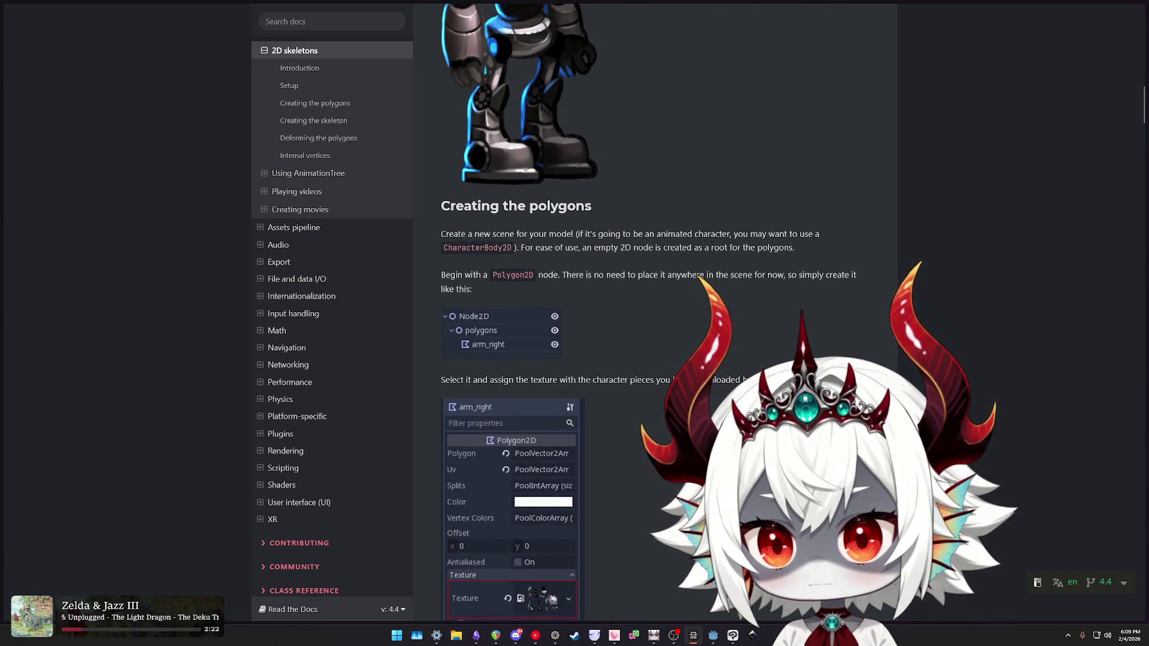
pyautogui.scroll(-4, 659, 323)
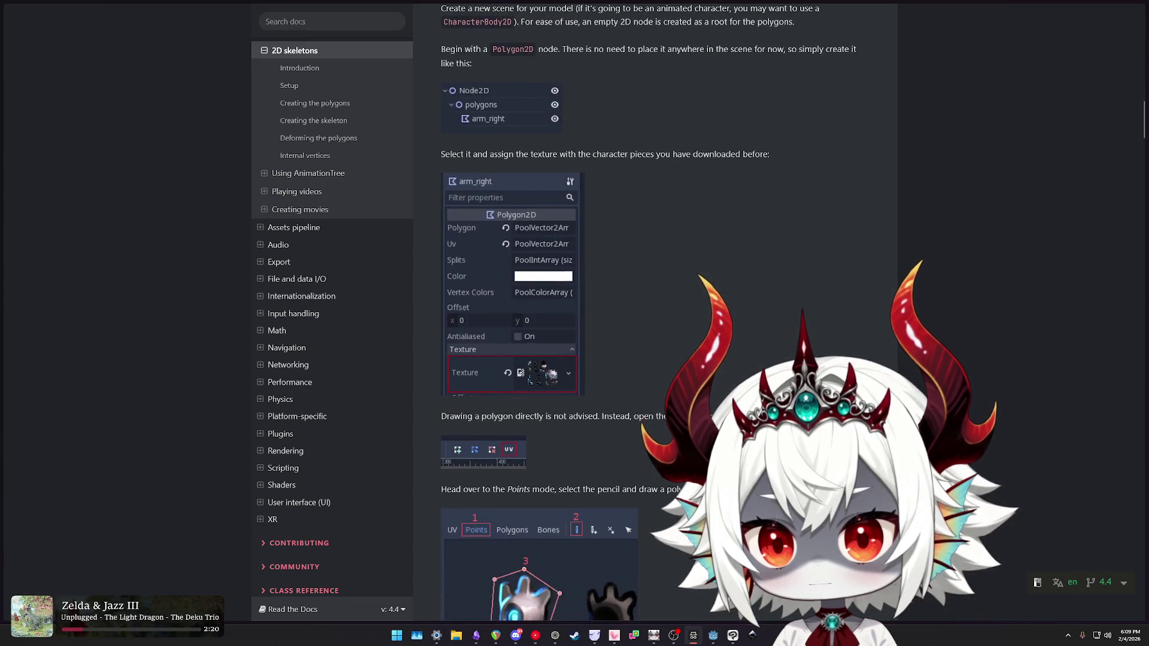
pyautogui.hotkey('alt', 'Tab')
pyautogui.click(860, 71)
pyautogui.click(824, 97)
pyautogui.rightClick(823, 99)
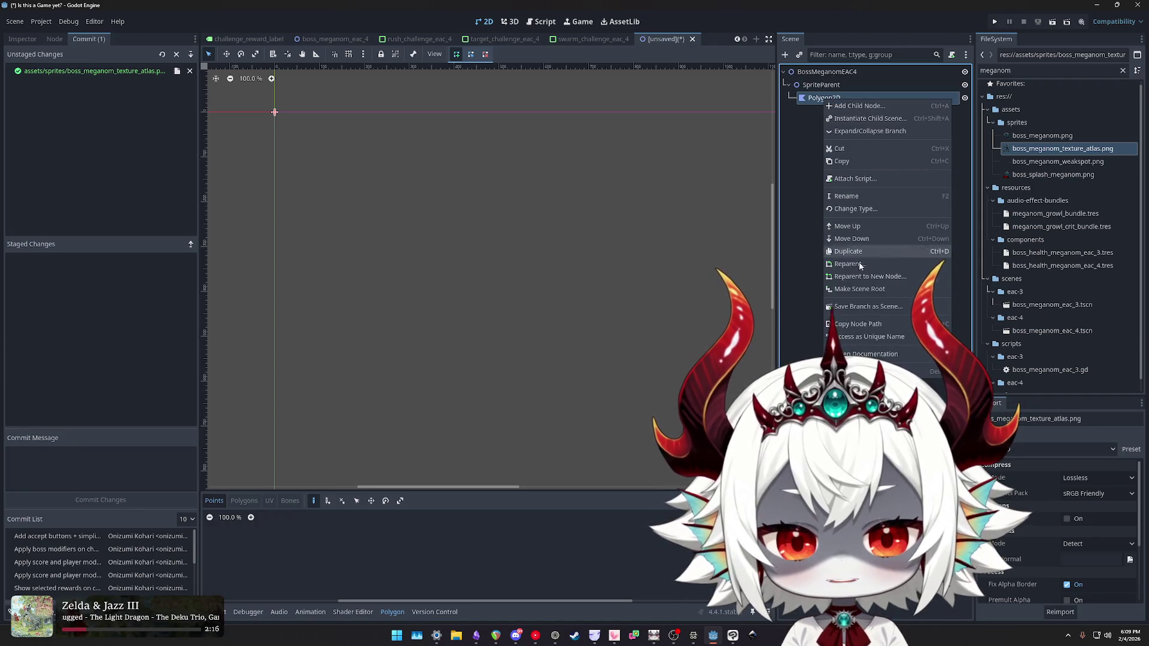
# - Assign boss_meganom_texture_atlas.png as the Polygon2D's texture in the Inspector
pyautogui.press('F2')
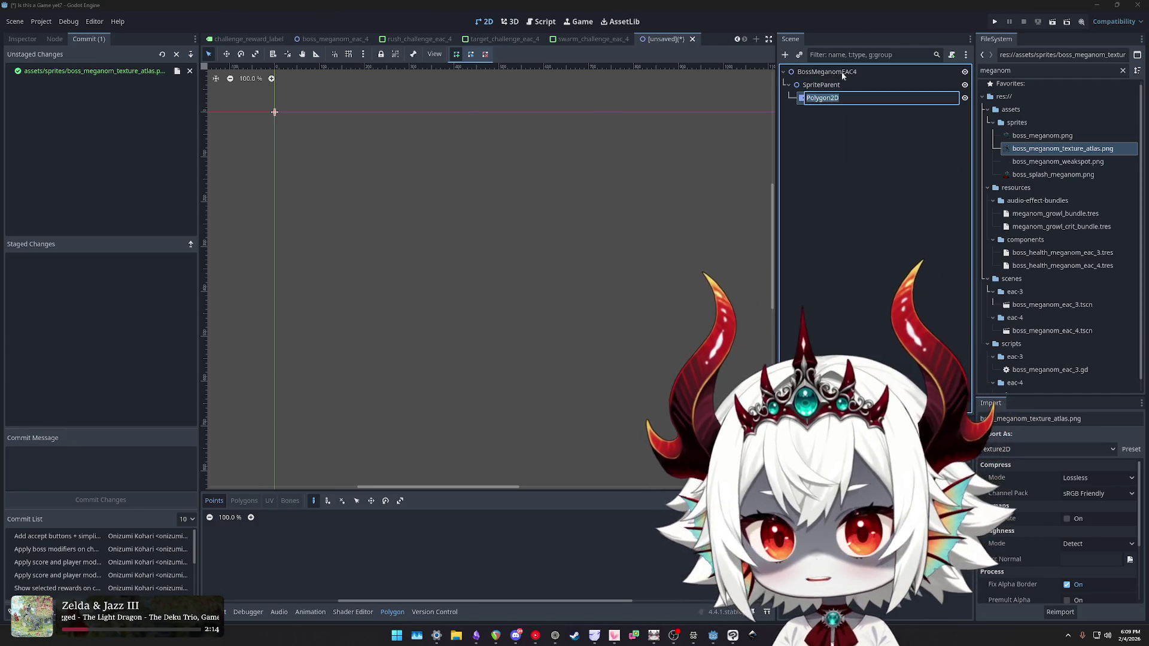
pyautogui.press('Return')
pyautogui.click(25, 39)
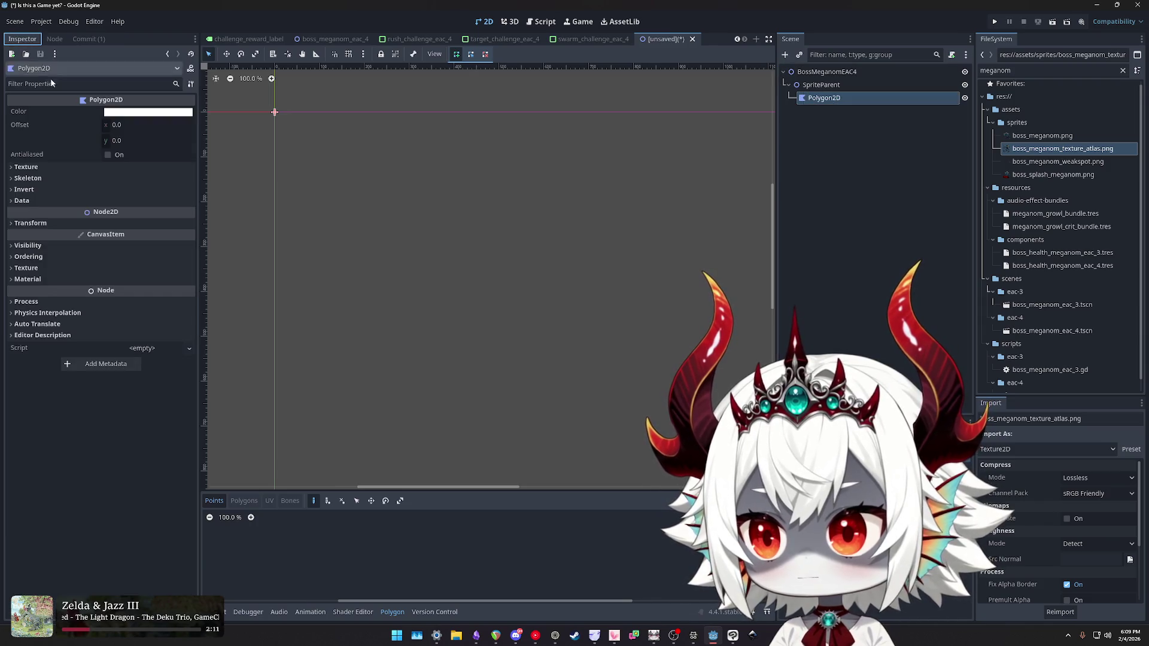
pyautogui.click(106, 168)
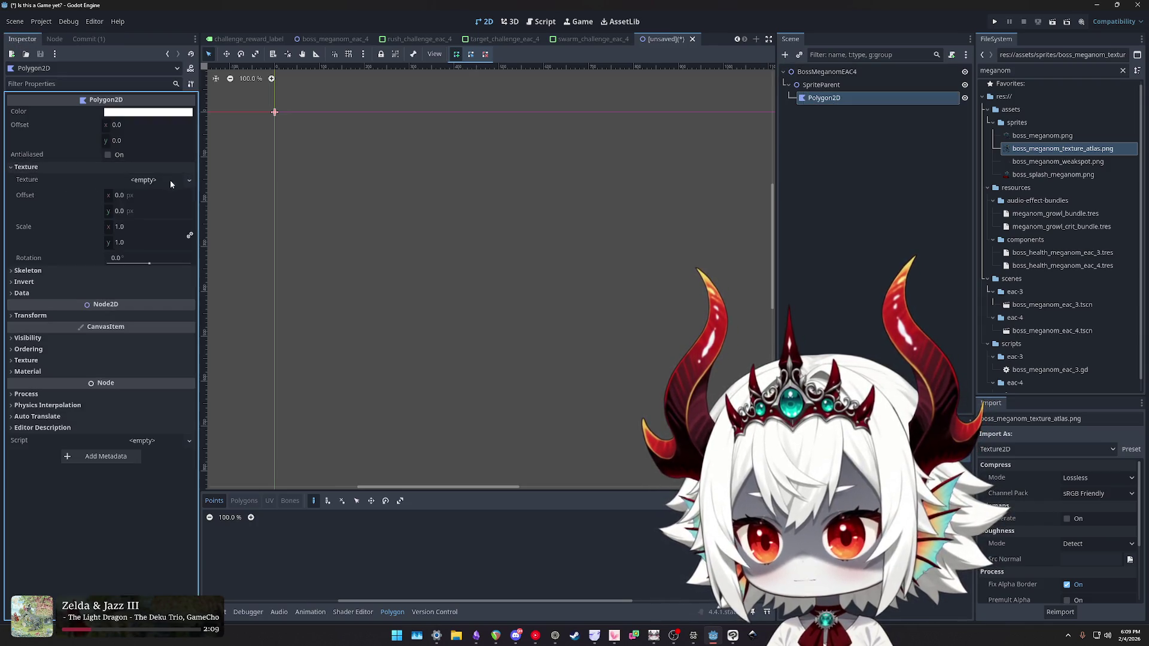
pyautogui.moveTo(1042, 150)
pyautogui.mouseDown()
pyautogui.moveTo(229, 194)
pyautogui.moveTo(136, 182)
pyautogui.mouseUp()
# - Enlarge the polygon editor, test-place a point, undo it, and clear the texture again
pyautogui.scroll(-3, 511, 352)
pyautogui.scroll(-7, 574, 548)
pyautogui.moveTo(559, 541)
pyautogui.mouseDown()
pyautogui.moveTo(545, 526)
pyautogui.moveTo(513, 584)
pyautogui.moveTo(534, 548)
pyautogui.mouseUp()
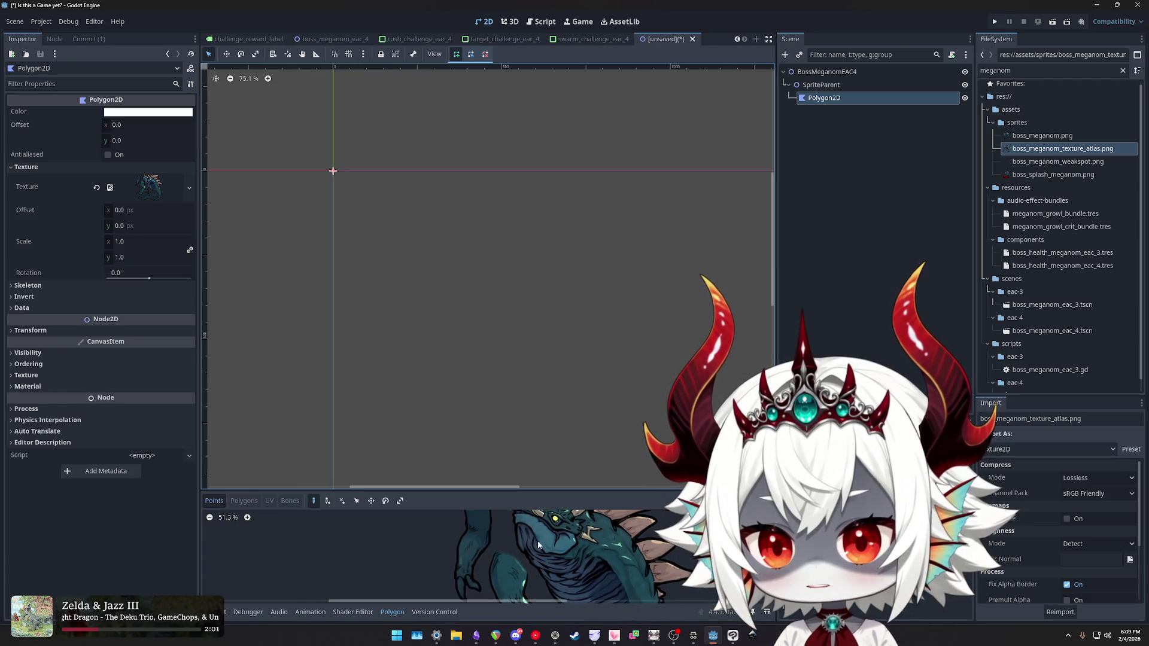
pyautogui.moveTo(557, 491); pyautogui.dragTo(554, 179)
pyautogui.click(569, 255)
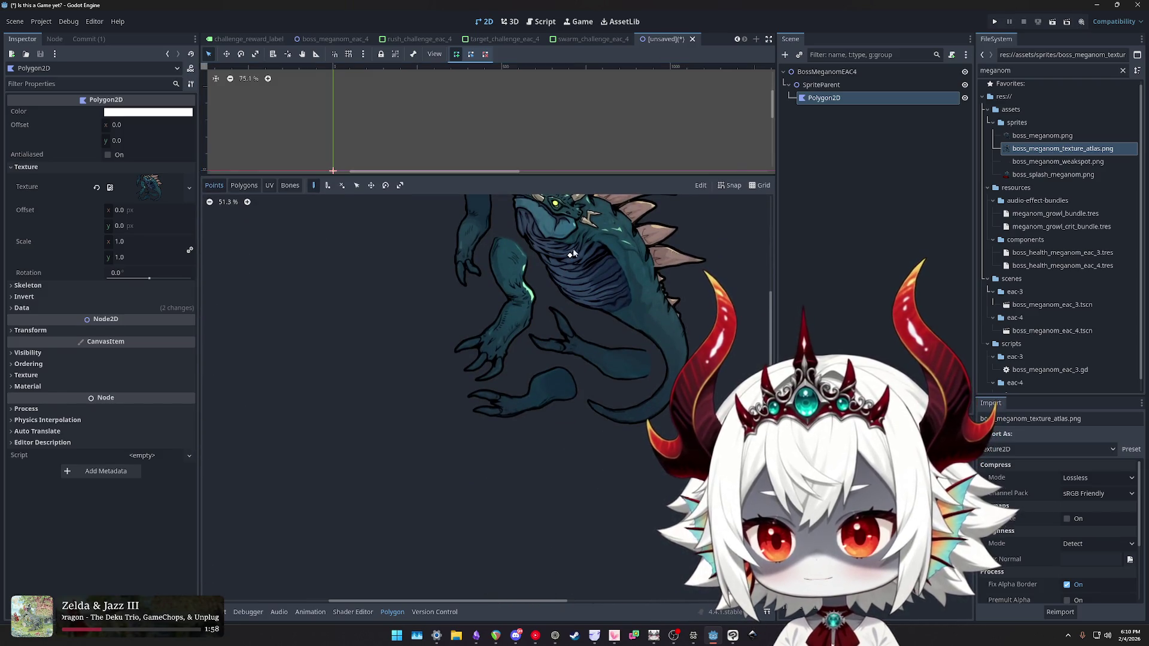
pyautogui.hotkey('ctrl', 'z')
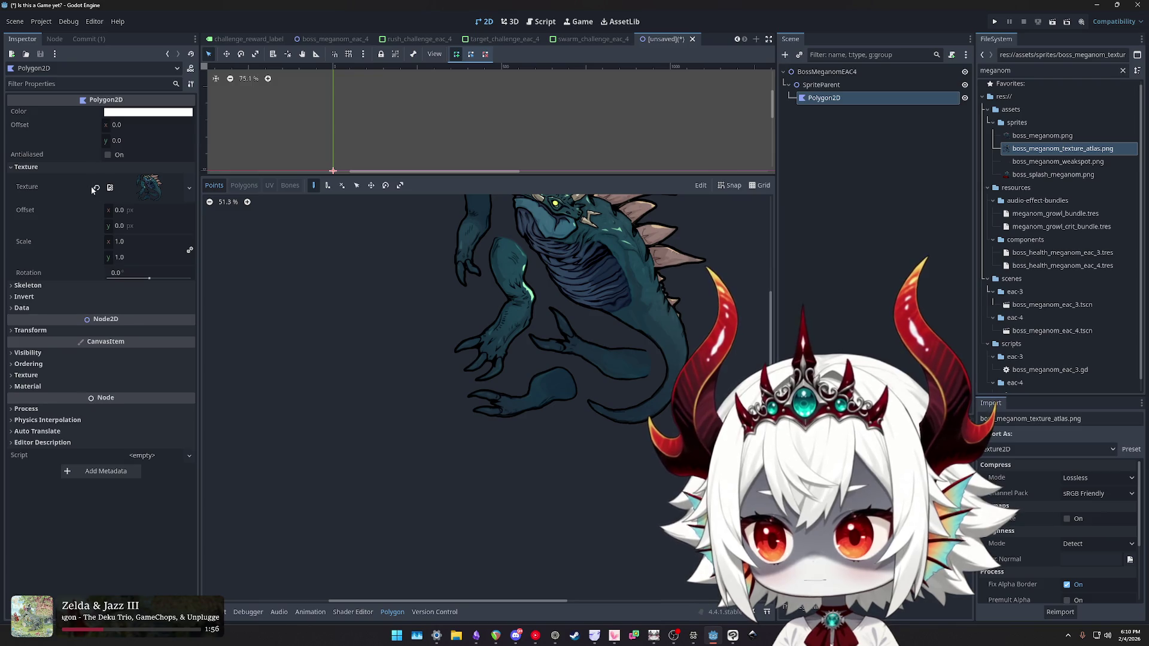
pyautogui.click(96, 188)
pyautogui.moveTo(478, 175); pyautogui.dragTo(479, 471)
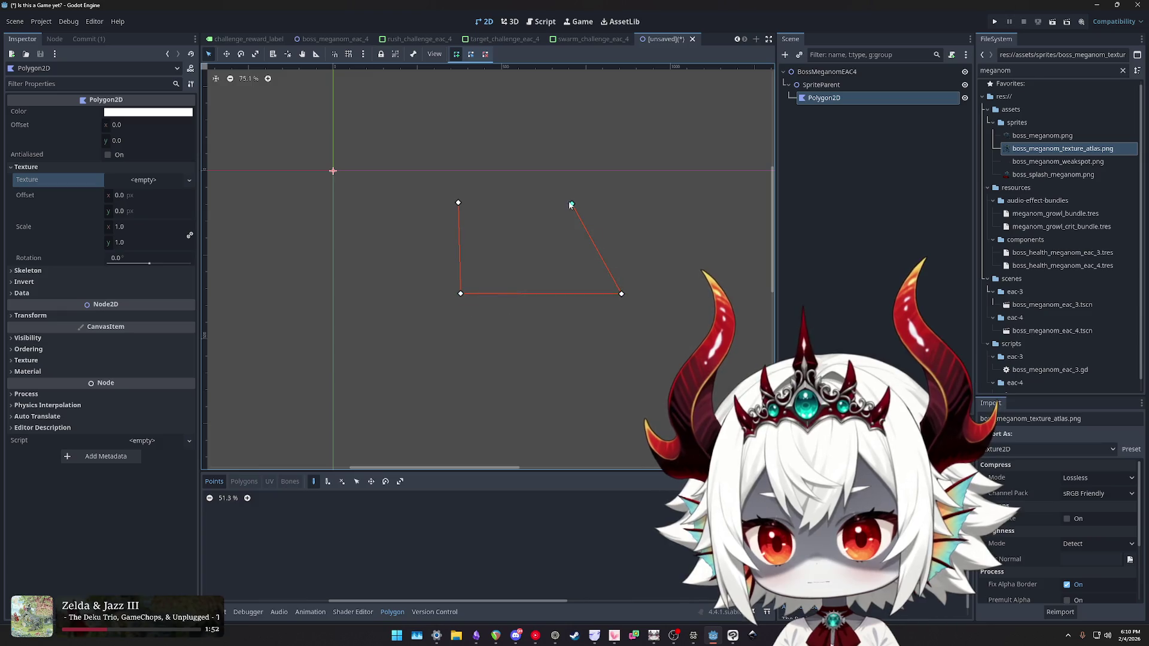
# - Close the white polygon shape, adjust the polygon editor, and switch to the boss_meganom_eac_4 scene
pyautogui.click(458, 204)
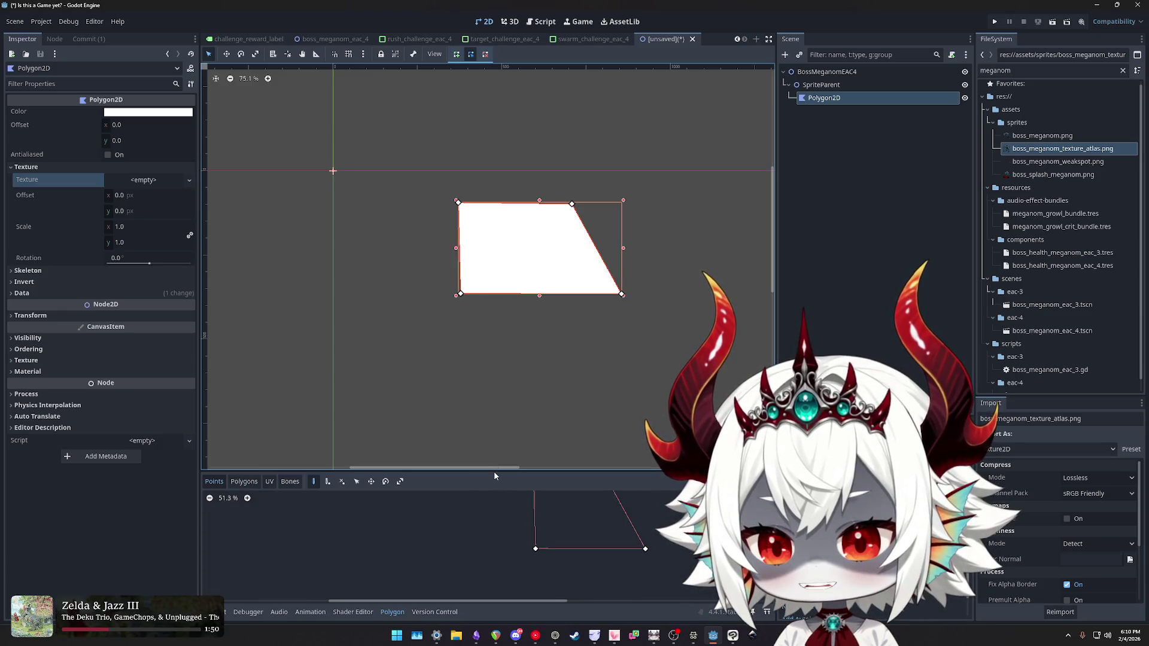
pyautogui.moveTo(494, 473)
pyautogui.mouseDown()
pyautogui.moveTo(516, 130)
pyautogui.moveTo(516, 158)
pyautogui.mouseUp()
pyautogui.click(243, 169)
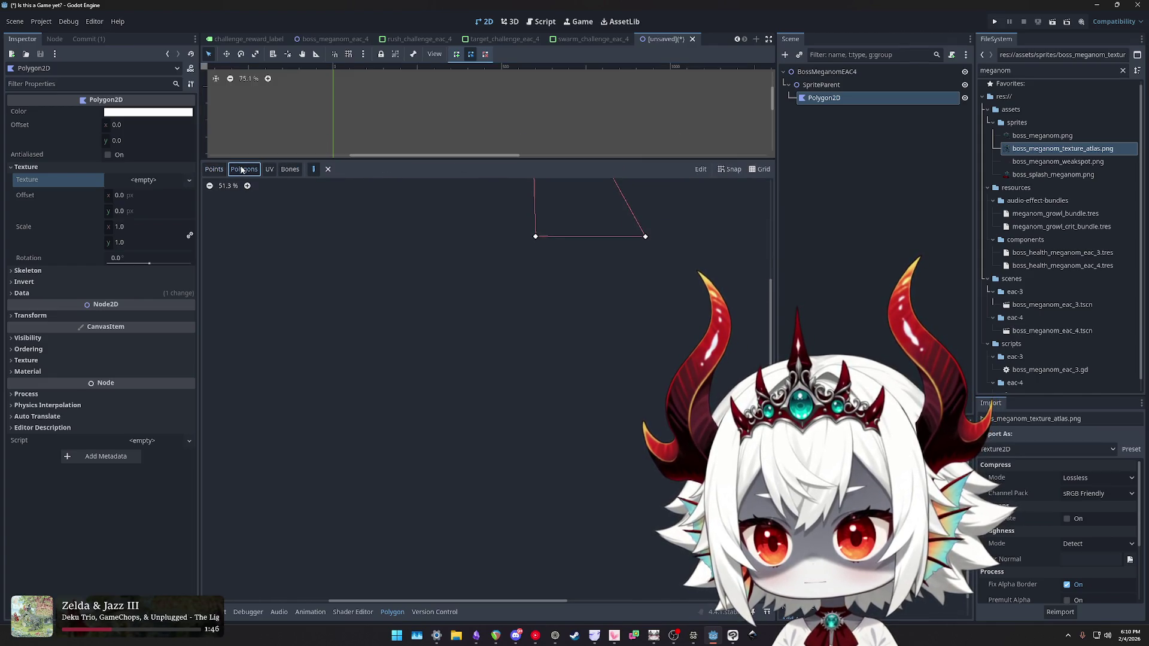
pyautogui.click(290, 169)
pyautogui.click(213, 170)
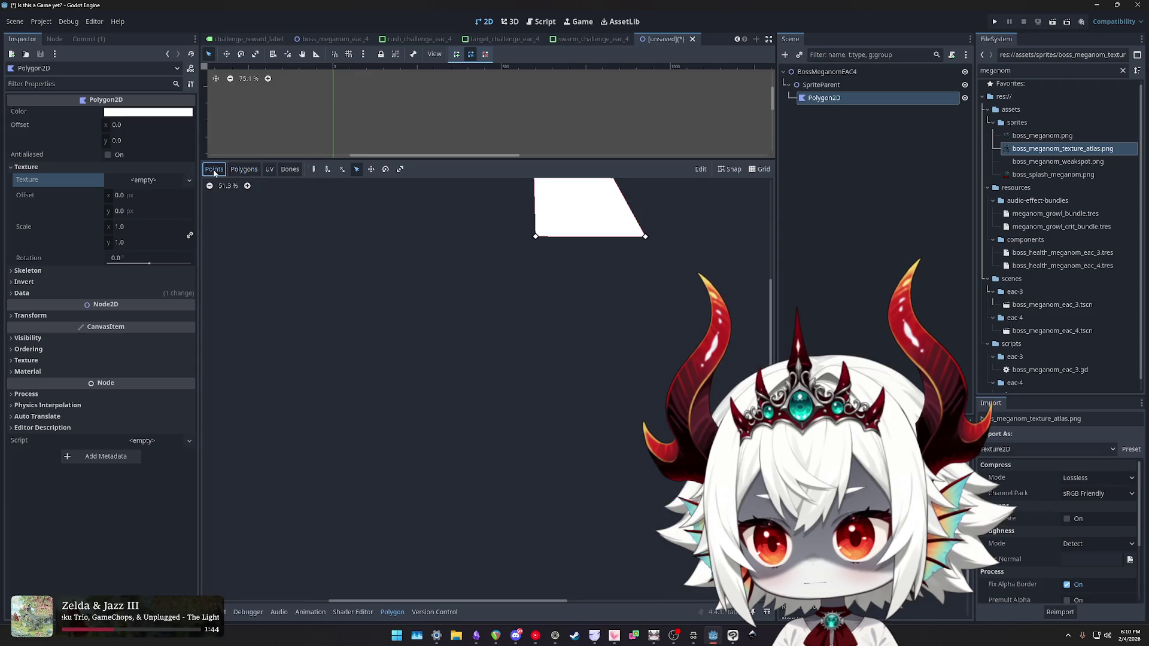
pyautogui.moveTo(469, 159); pyautogui.dragTo(473, 339)
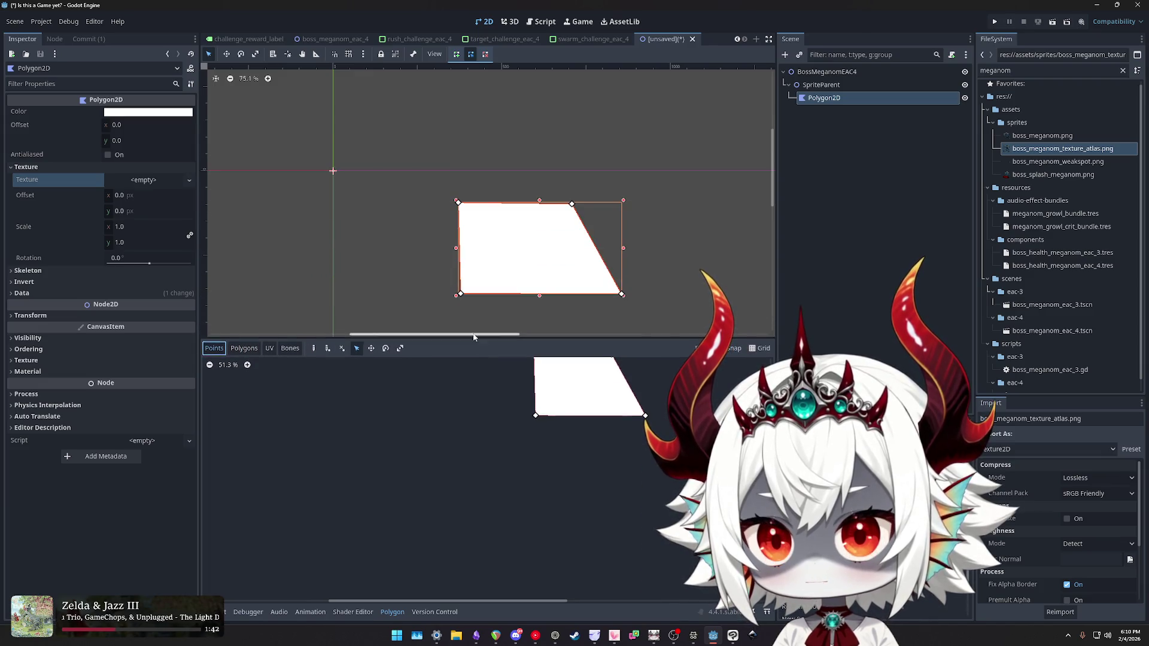
pyautogui.click(333, 39)
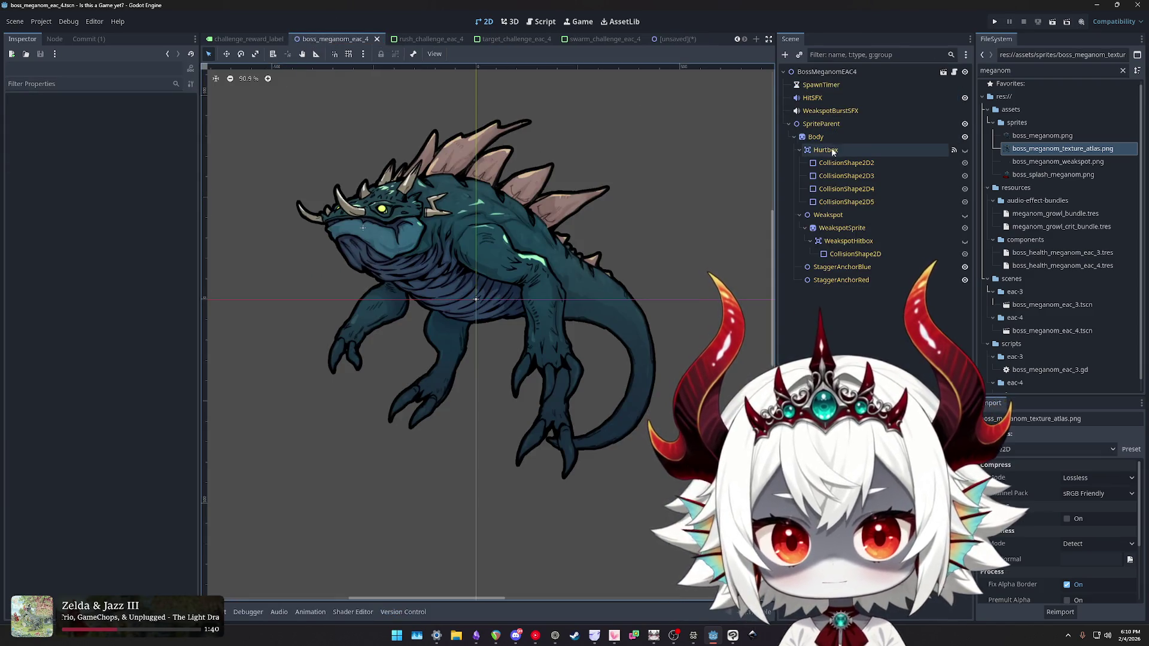
# - Inspect the boss scene's SpriteParent and Hurtbox nodes, then return to the unsaved scene
pyautogui.click(856, 124)
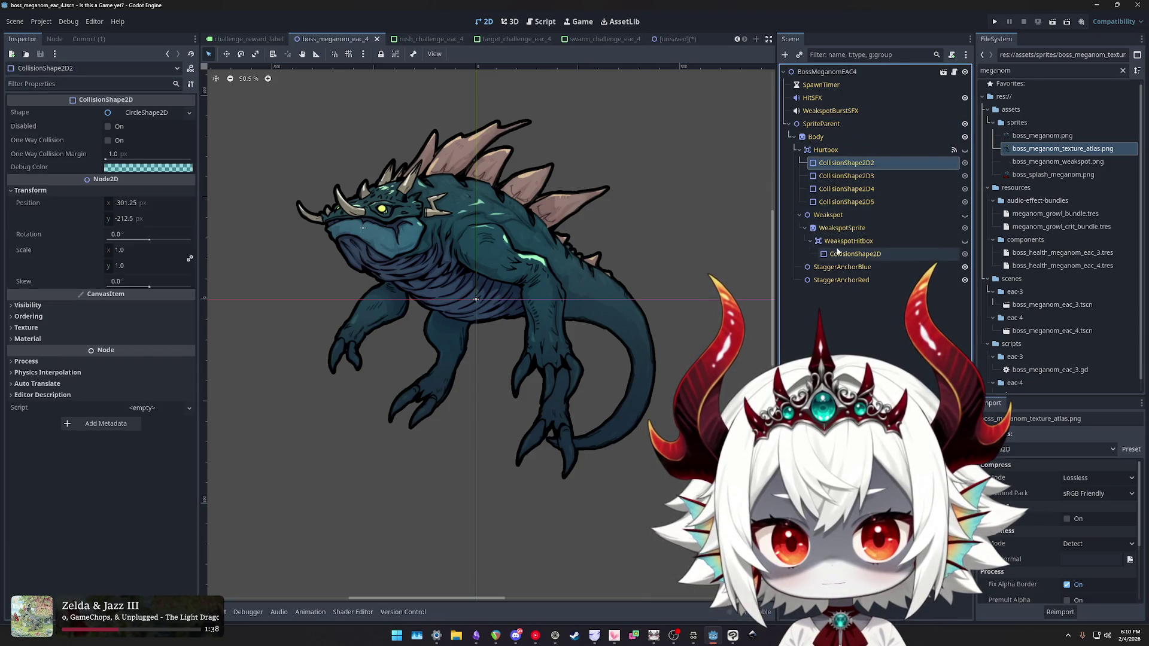
pyautogui.moveTo(826, 150); pyautogui.dragTo(816, 139)
pyautogui.click(821, 124)
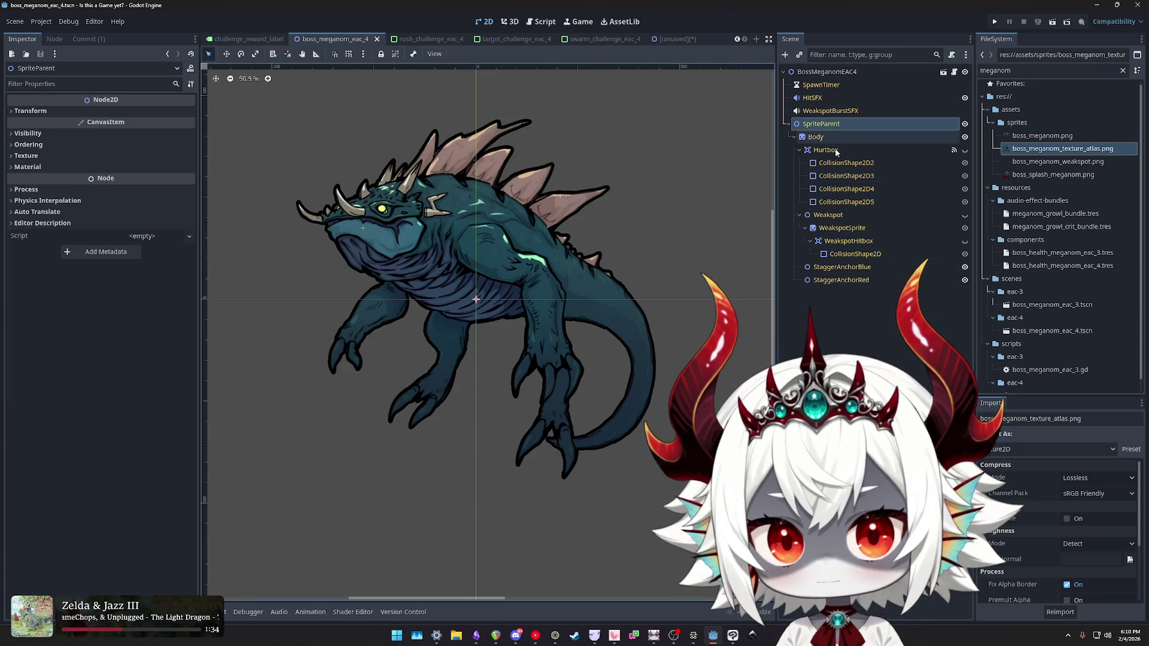
pyautogui.click(676, 39)
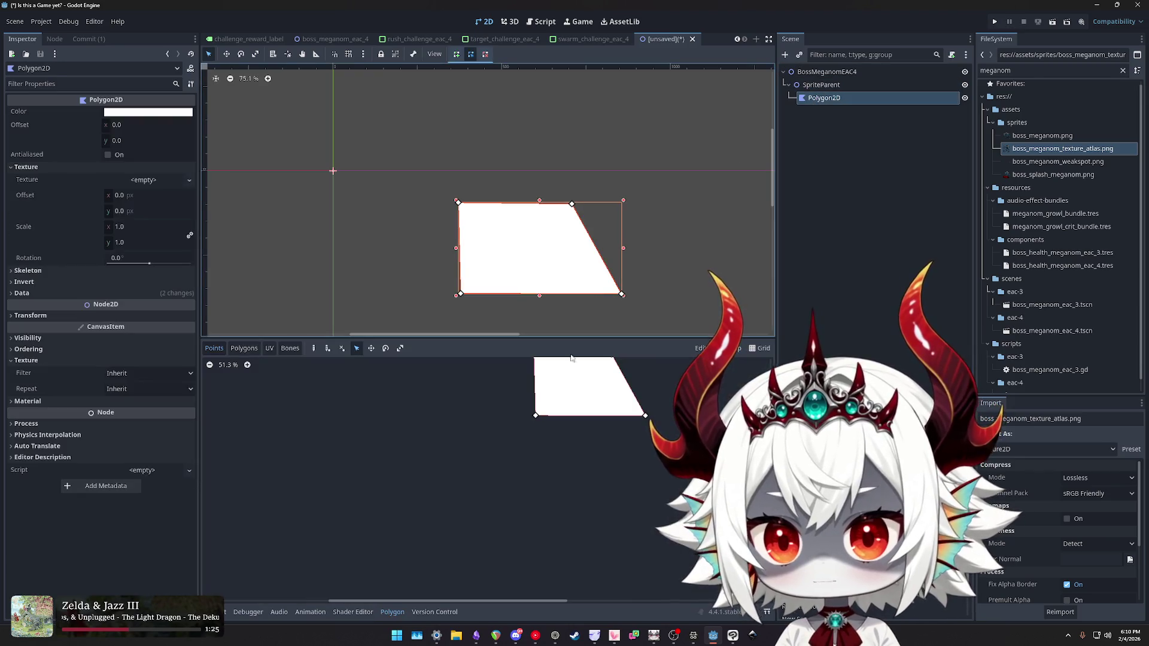
# - Drag a polygon corner outward, toggle the grid on and off, and undo the change
pyautogui.moveTo(535, 419); pyautogui.dragTo(502, 428)
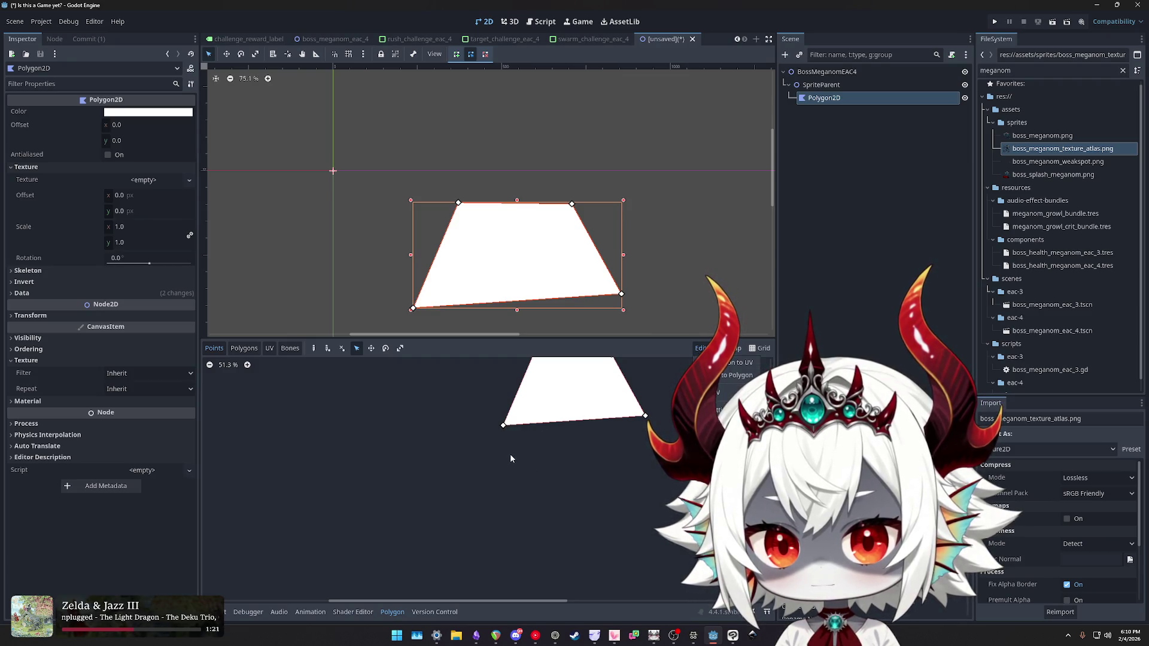
pyautogui.click(645, 415)
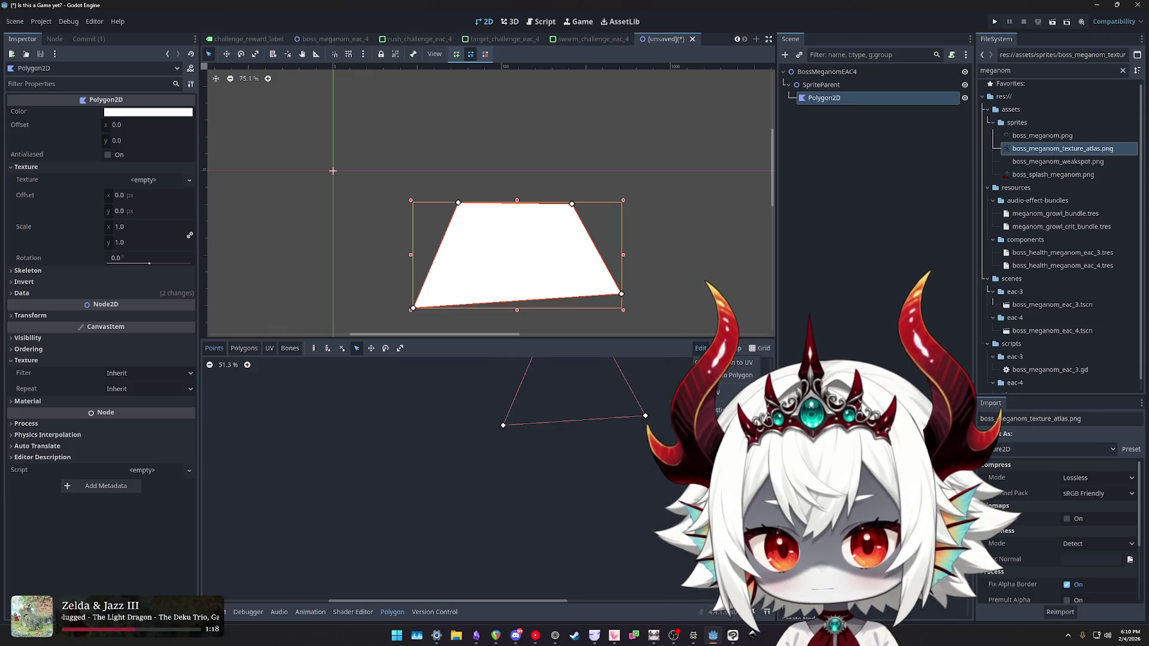
pyautogui.click(756, 349)
pyautogui.click(757, 347)
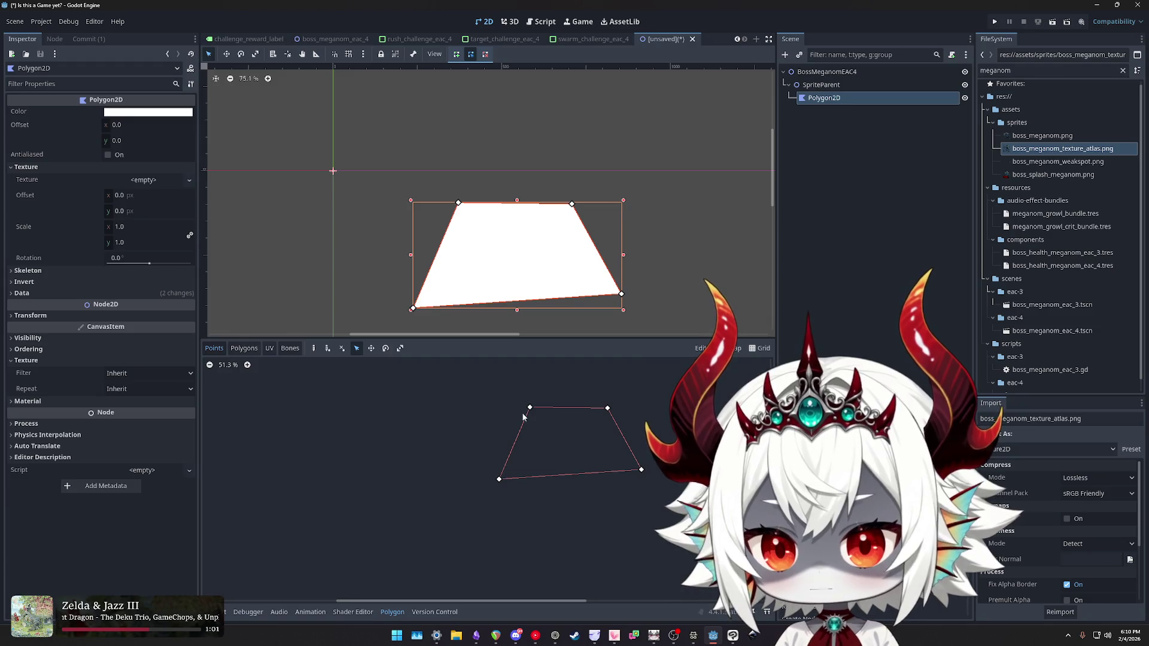
pyautogui.hotkey('ctrl', 'a')
pyautogui.press('Escape')
pyautogui.hotkey('ctrl', 'z')
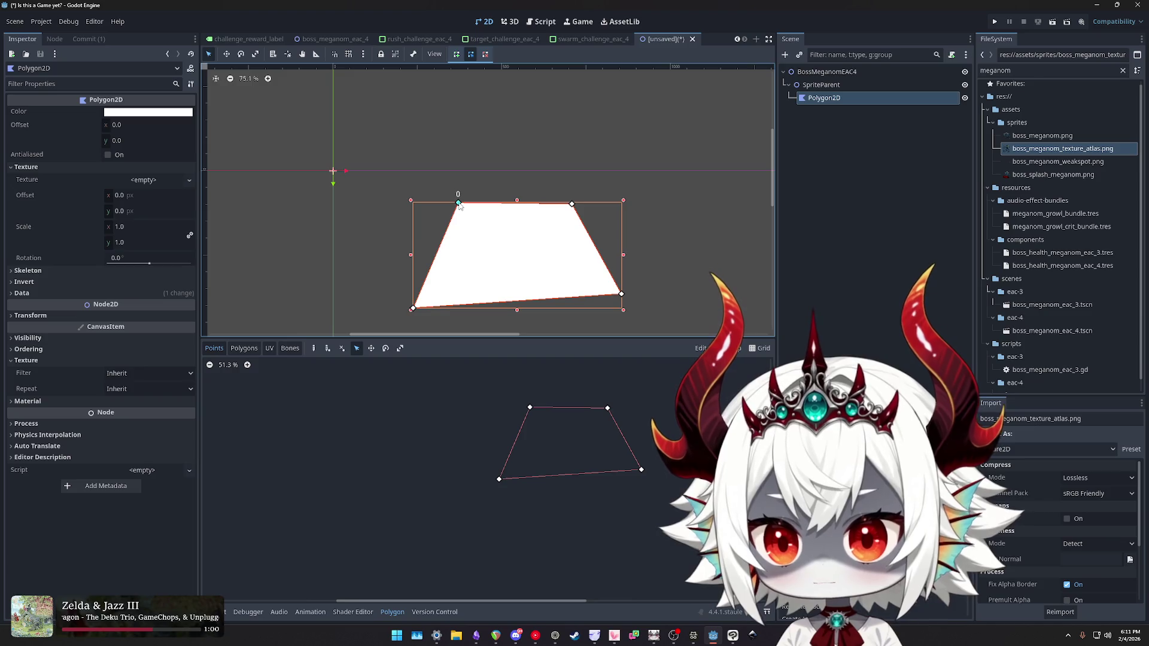
# - Delete the white polygon's points and place the first point of a new outline
pyautogui.rightClick(458, 203)
pyautogui.rightClick(572, 205)
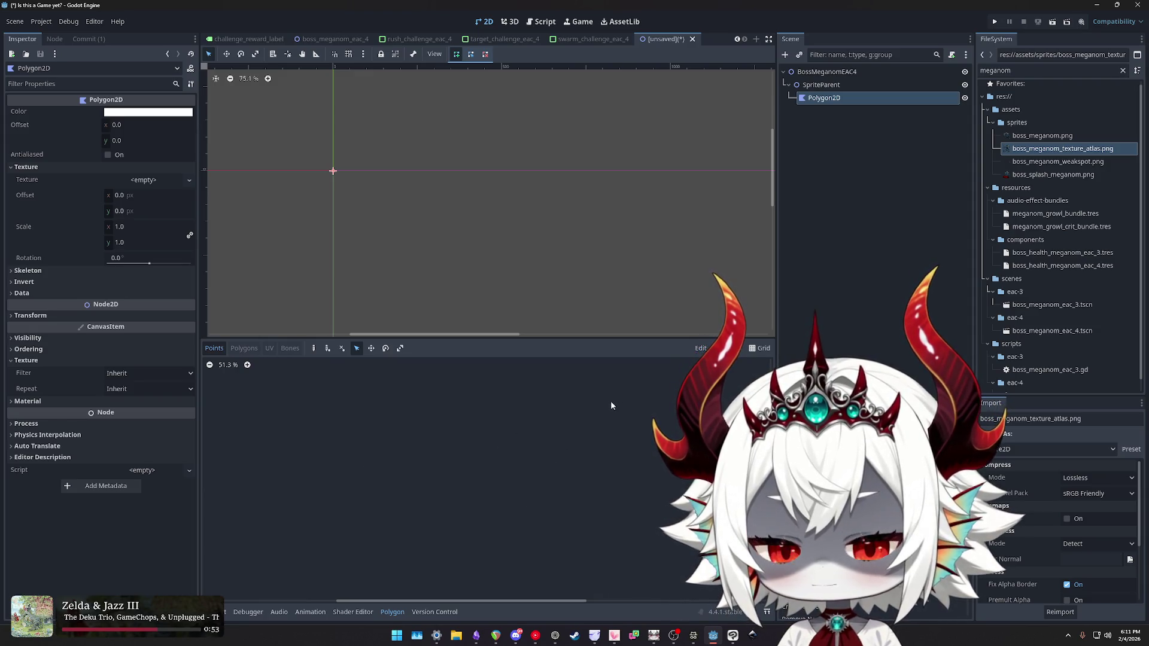
pyautogui.click(487, 222)
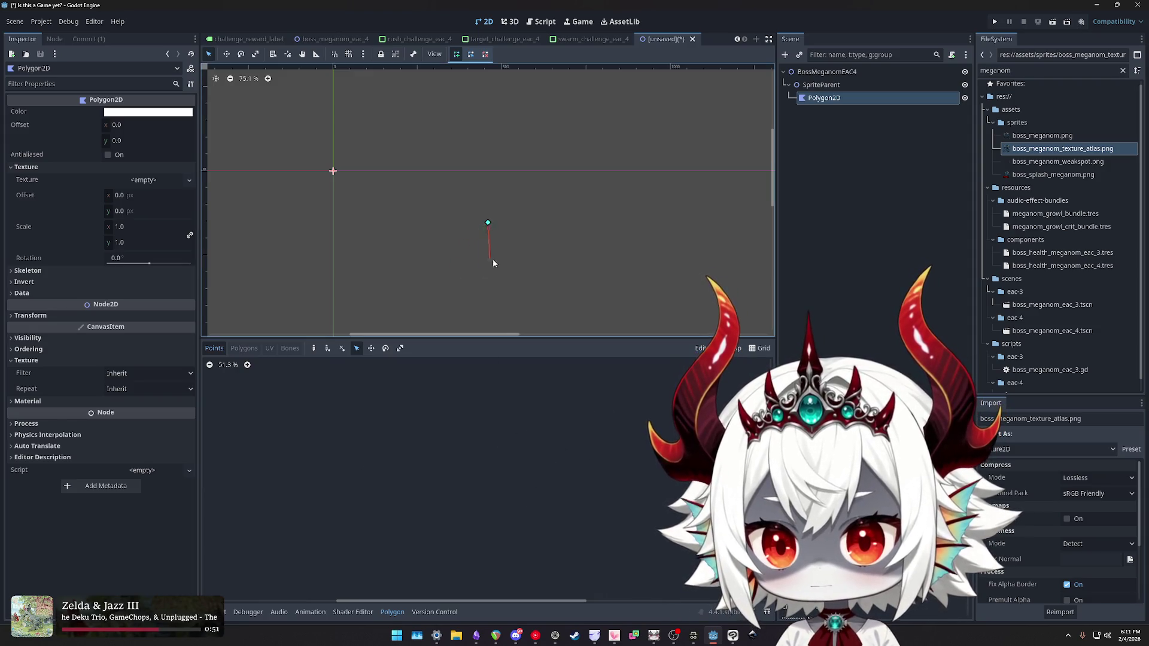
# - Assign boss_meganom_texture_atlas.png to the Polygon2D and test a triangle, then undo it
pyautogui.rightClick(513, 250)
pyautogui.click(1052, 150)
pyautogui.moveTo(1052, 149)
pyautogui.mouseDown()
pyautogui.moveTo(551, 186)
pyautogui.moveTo(150, 183)
pyautogui.mouseUp()
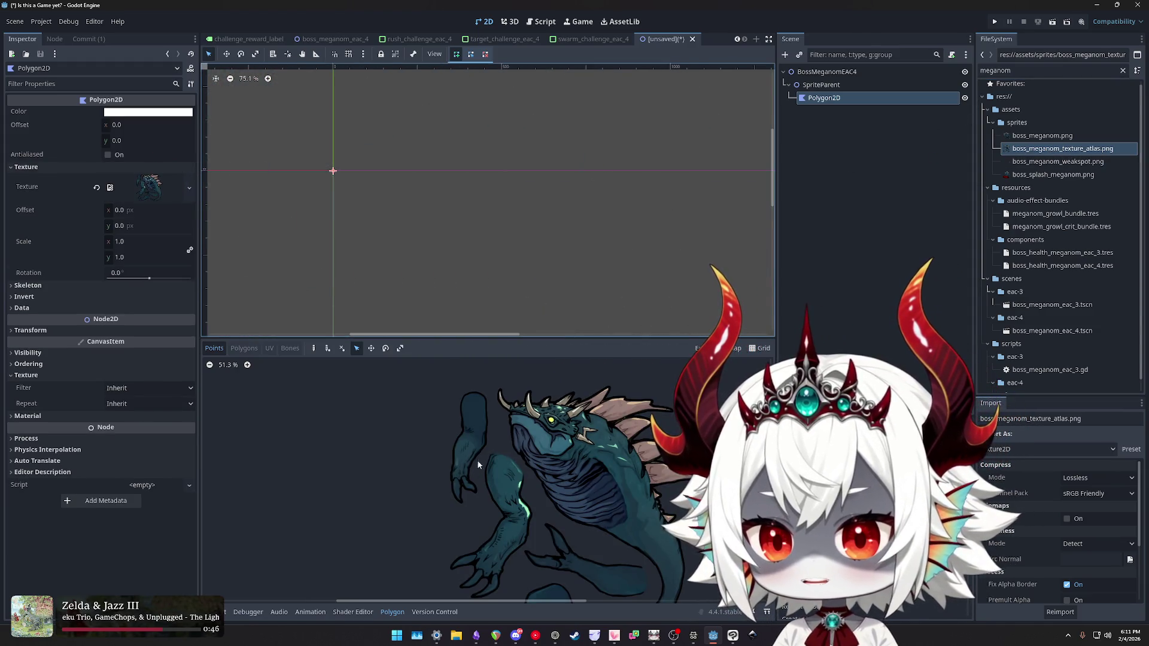
pyautogui.click(442, 227)
pyautogui.click(449, 298)
pyautogui.click(560, 252)
pyautogui.click(442, 227)
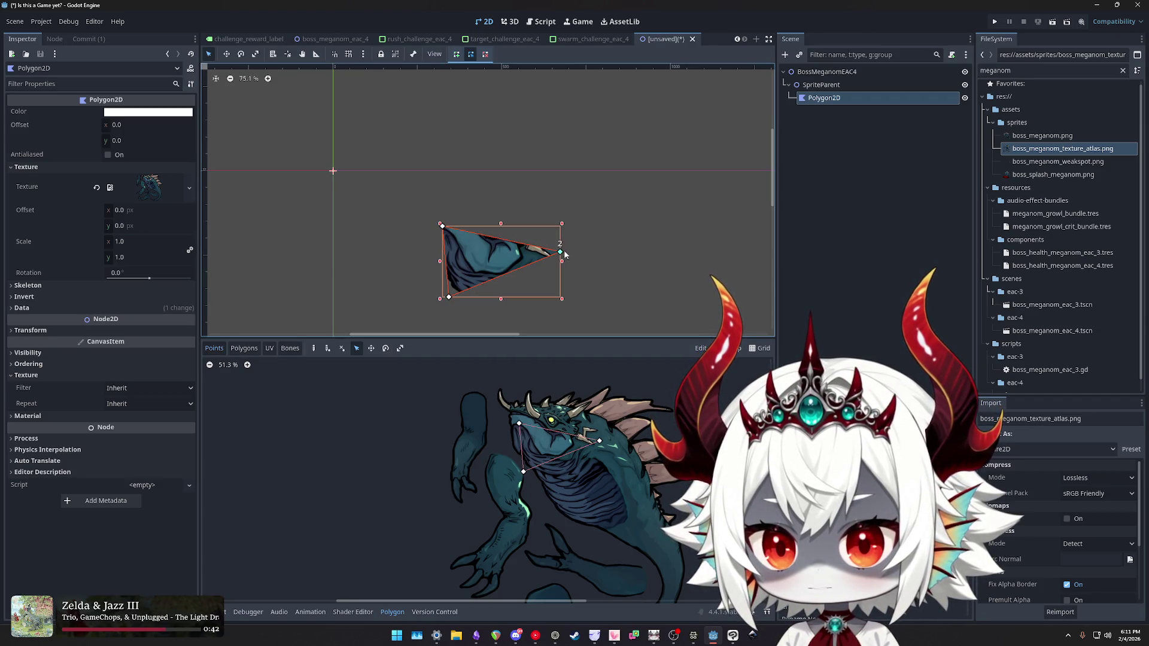
pyautogui.hotkey('ctrl', 'z')
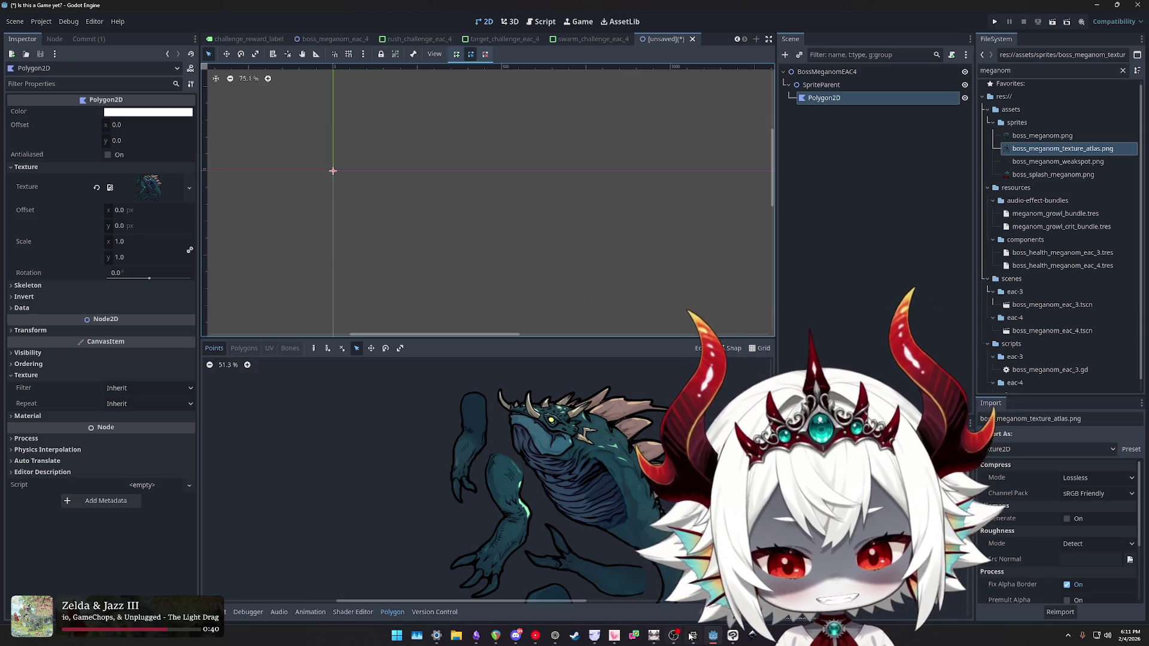
# - Check the 2D skeletons guide in the docs and return to Godot
pyautogui.click(693, 636)
pyautogui.scroll(-2, 666, 289)
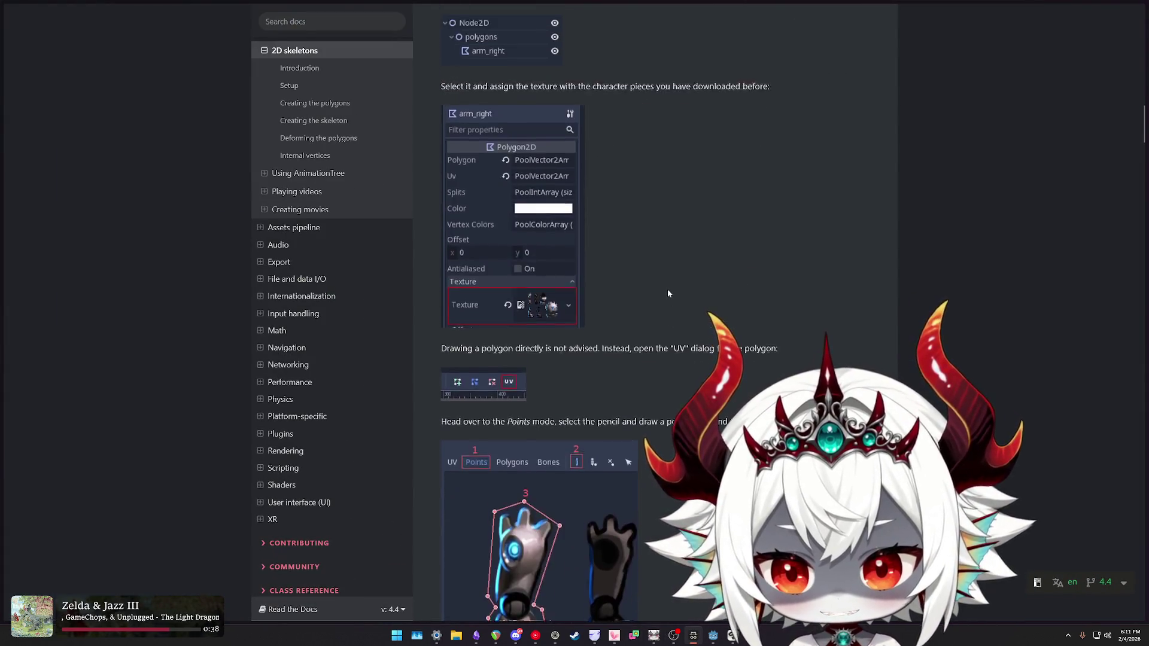
pyautogui.scroll(5, 667, 289)
pyautogui.scroll(-4, 668, 290)
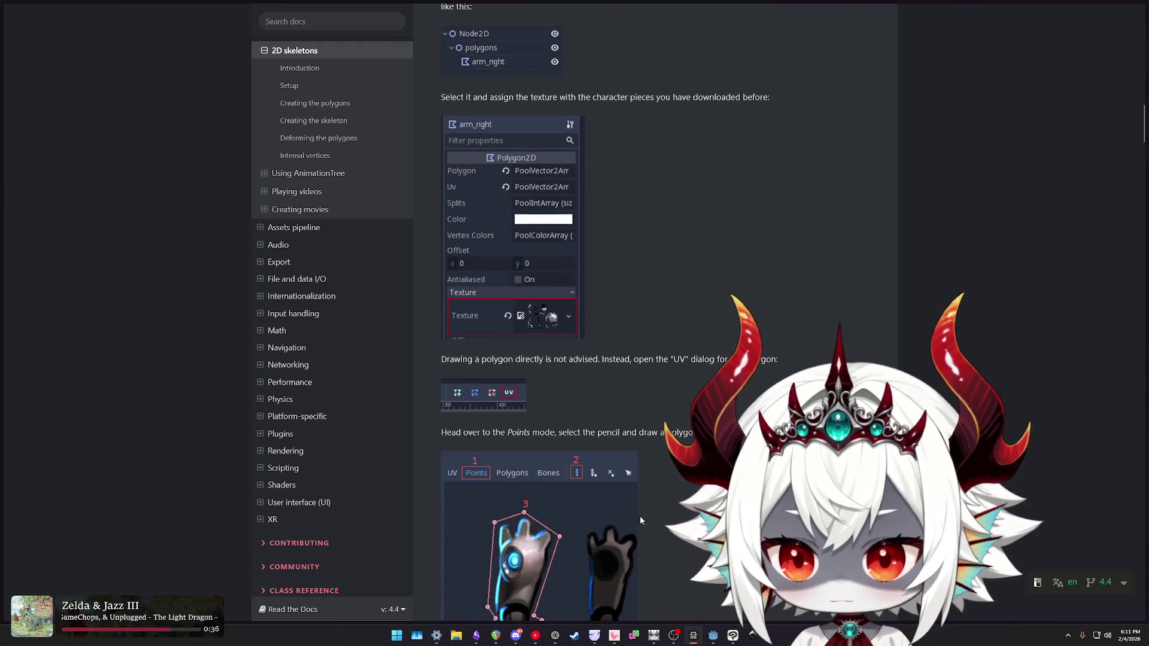
pyautogui.click(713, 636)
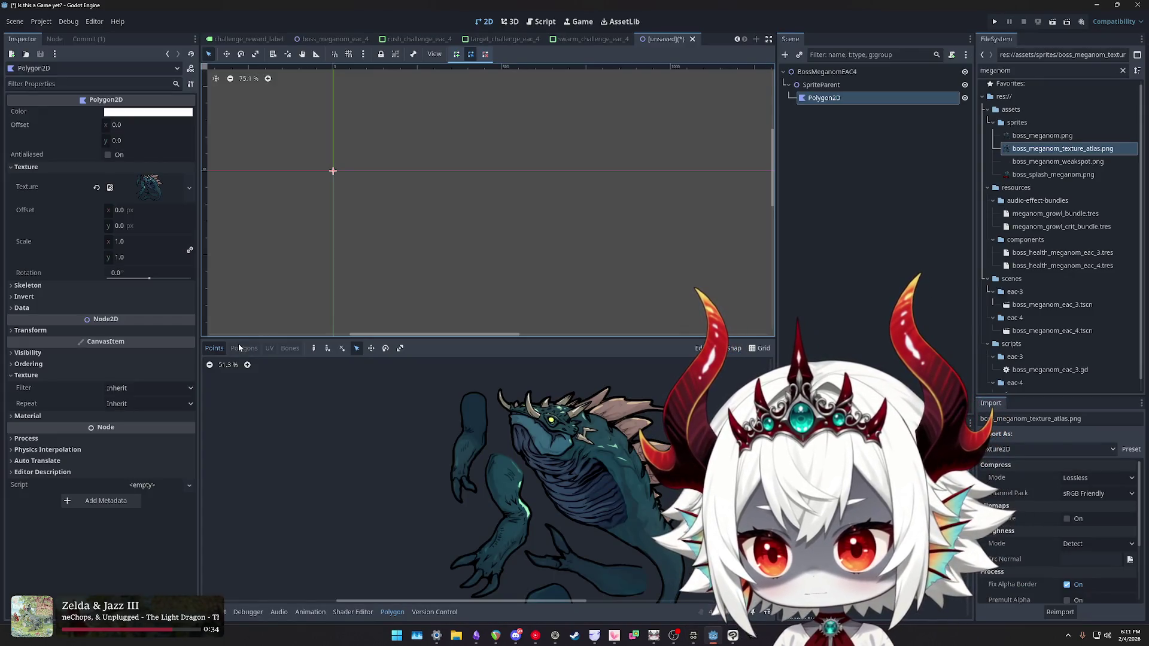
# - Switch to point creation and frame the boss's arm in an enlarged polygon editor
pyautogui.click(218, 350)
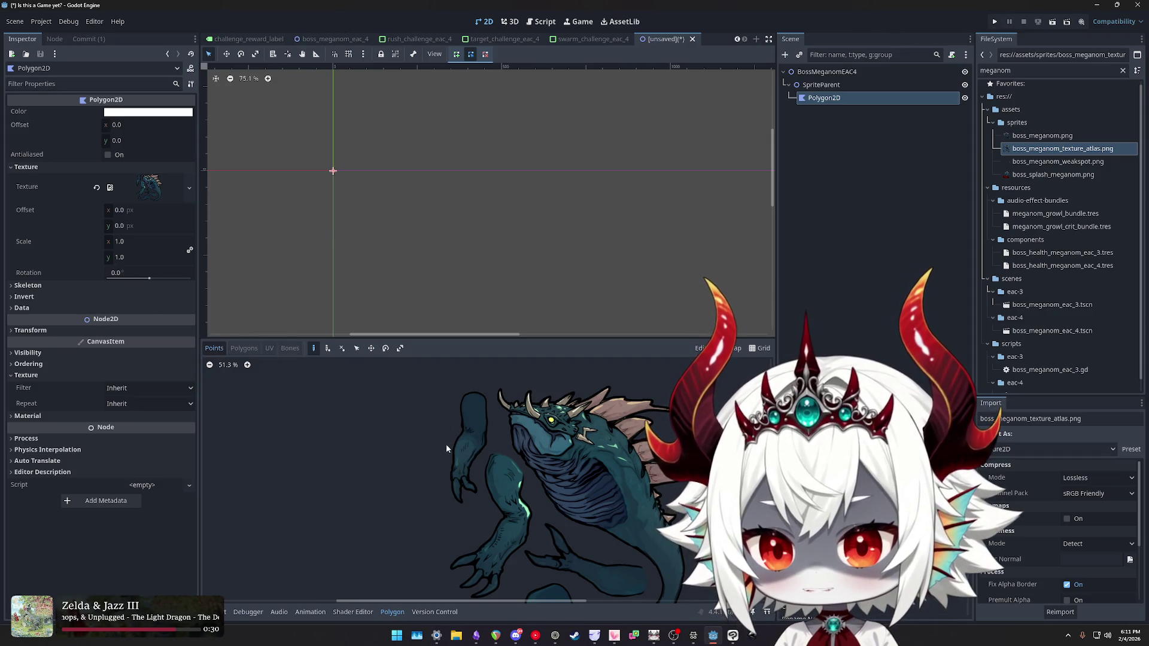
pyautogui.scroll(2, 480, 472)
pyautogui.scroll(3, 481, 475)
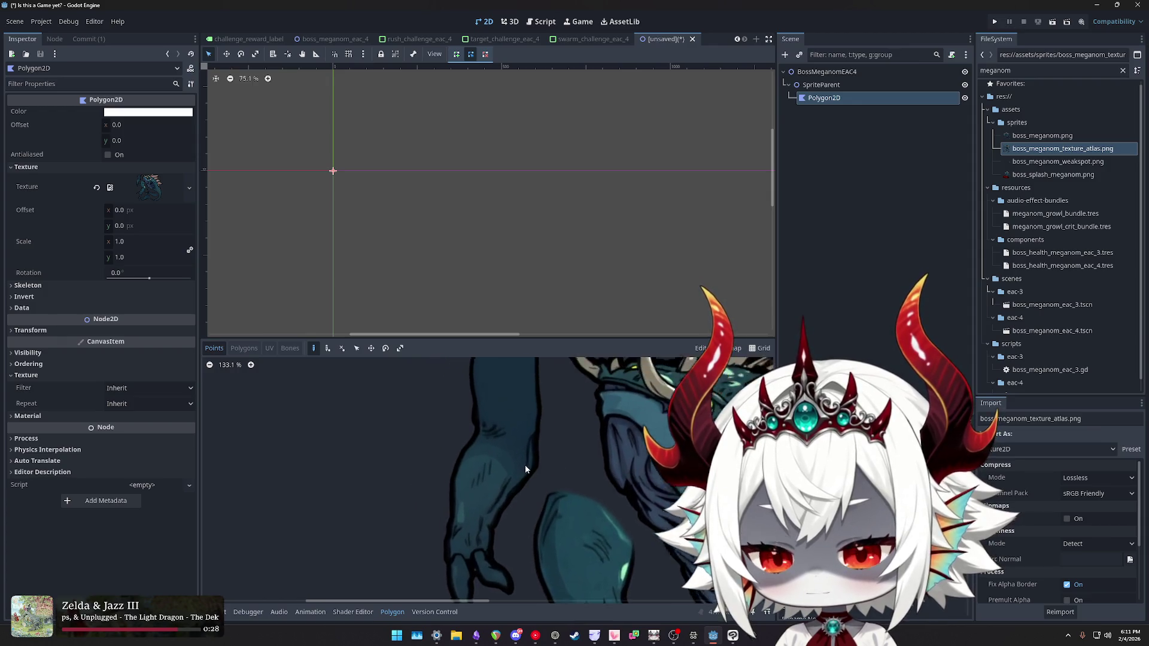
pyautogui.moveTo(516, 435)
pyautogui.mouseDown()
pyautogui.moveTo(494, 386)
pyautogui.moveTo(497, 407)
pyautogui.mouseUp()
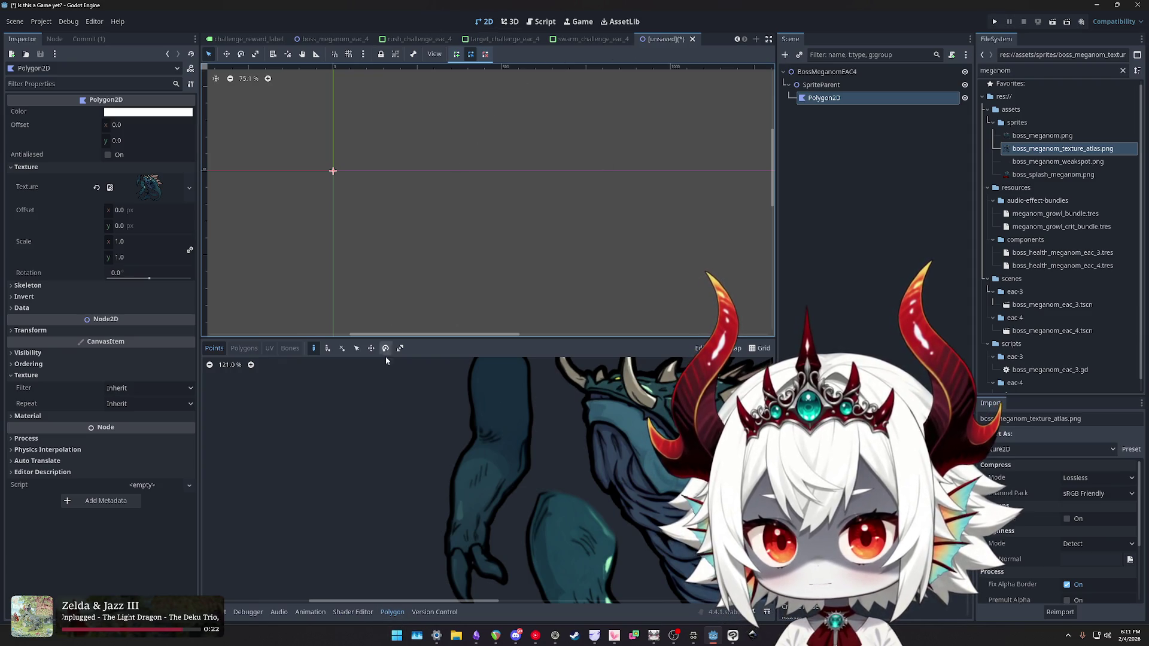
pyautogui.moveTo(454, 343); pyautogui.dragTo(469, 76)
pyautogui.scroll(-5, 579, 280)
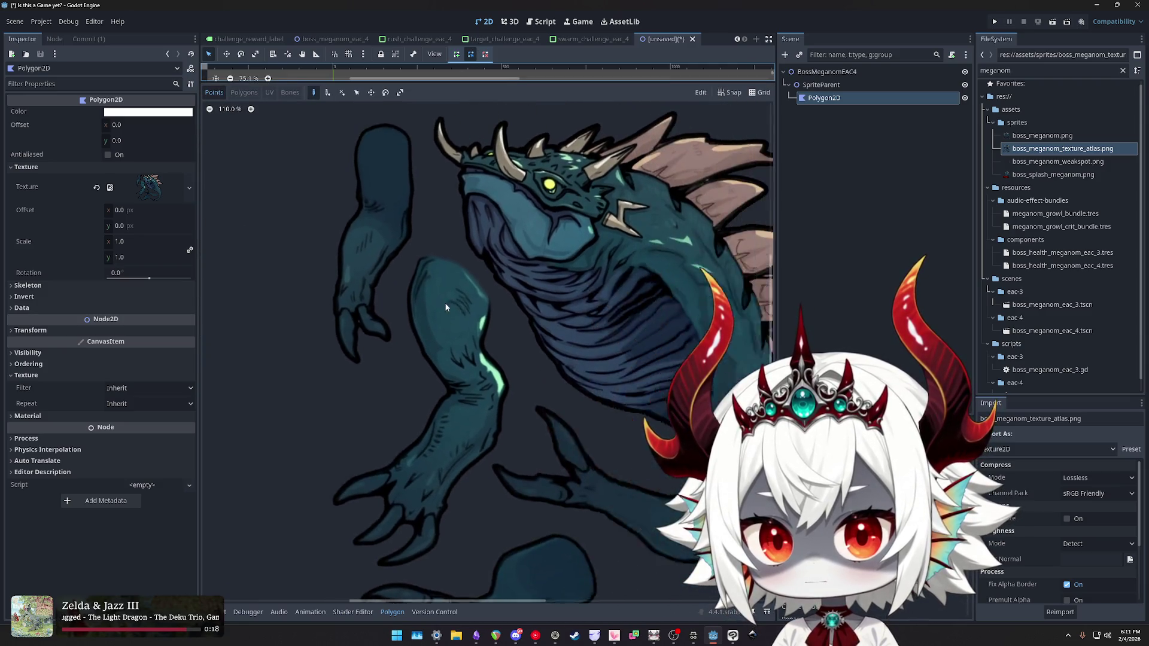
pyautogui.moveTo(461, 300); pyautogui.dragTo(457, 408)
pyautogui.scroll(8, 457, 408)
pyautogui.moveTo(483, 366); pyautogui.dragTo(474, 359)
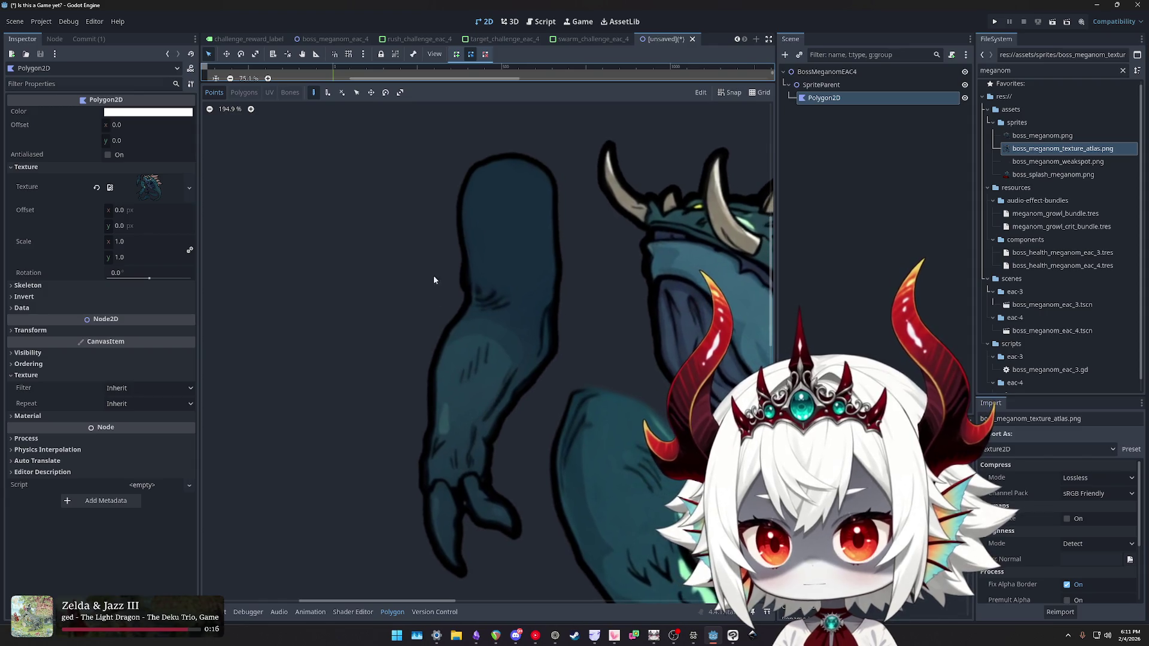
# - Start an outline at the arm's top and down its left edge, then discard it
pyautogui.click(468, 161)
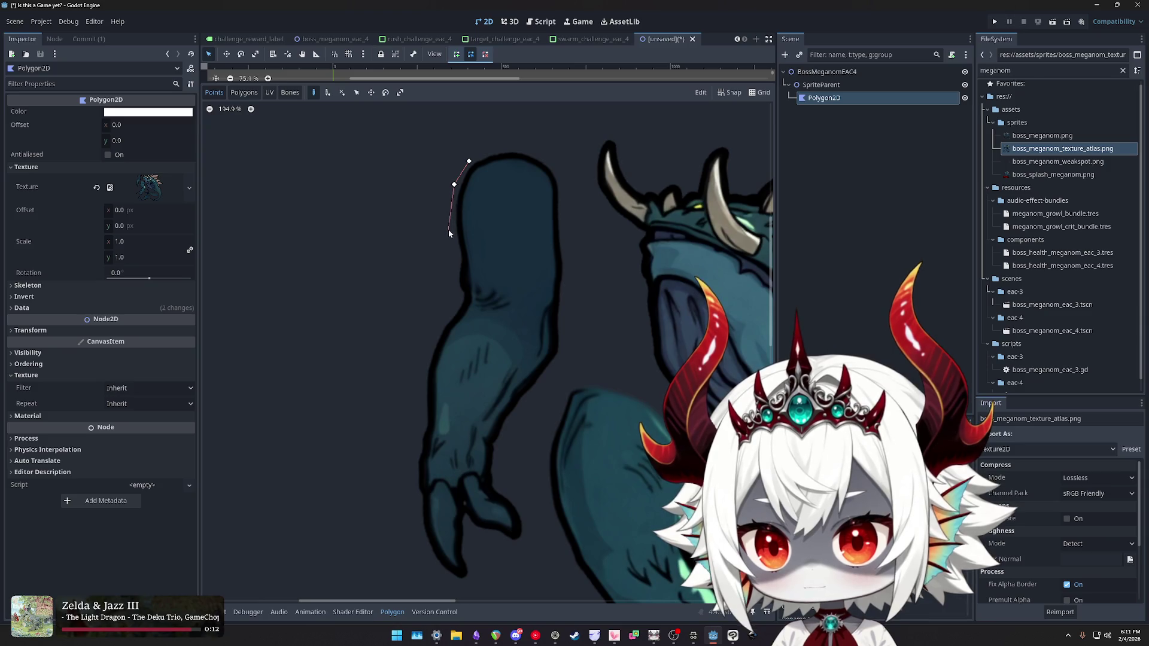
pyautogui.click(457, 296)
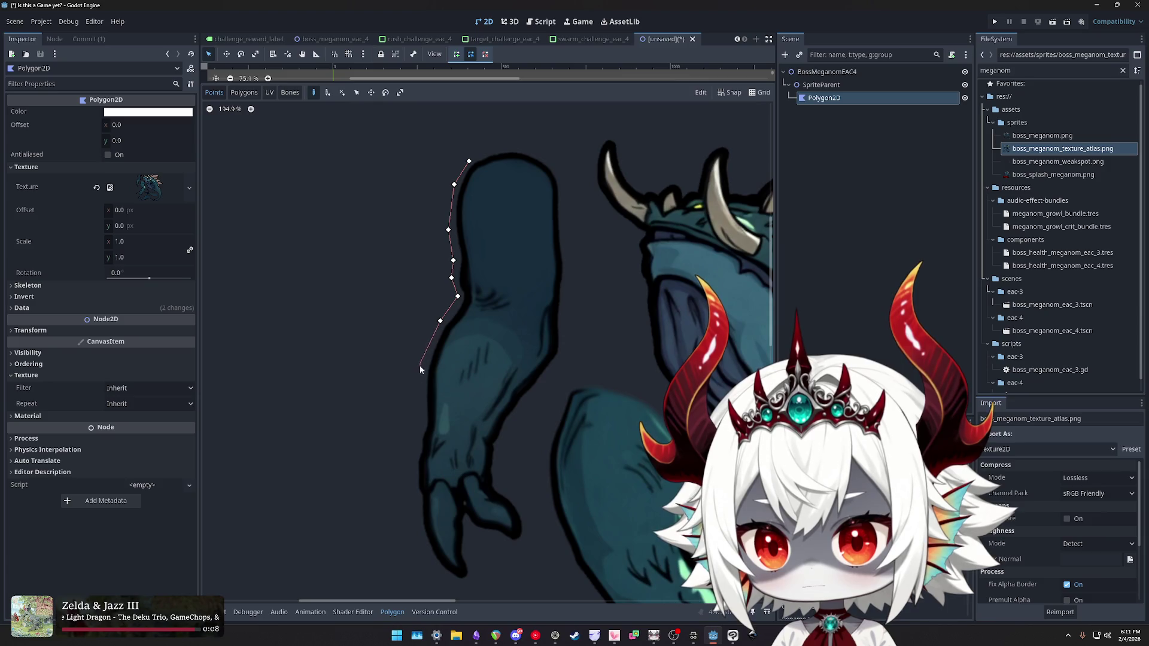
pyautogui.click(420, 417)
pyautogui.click(414, 439)
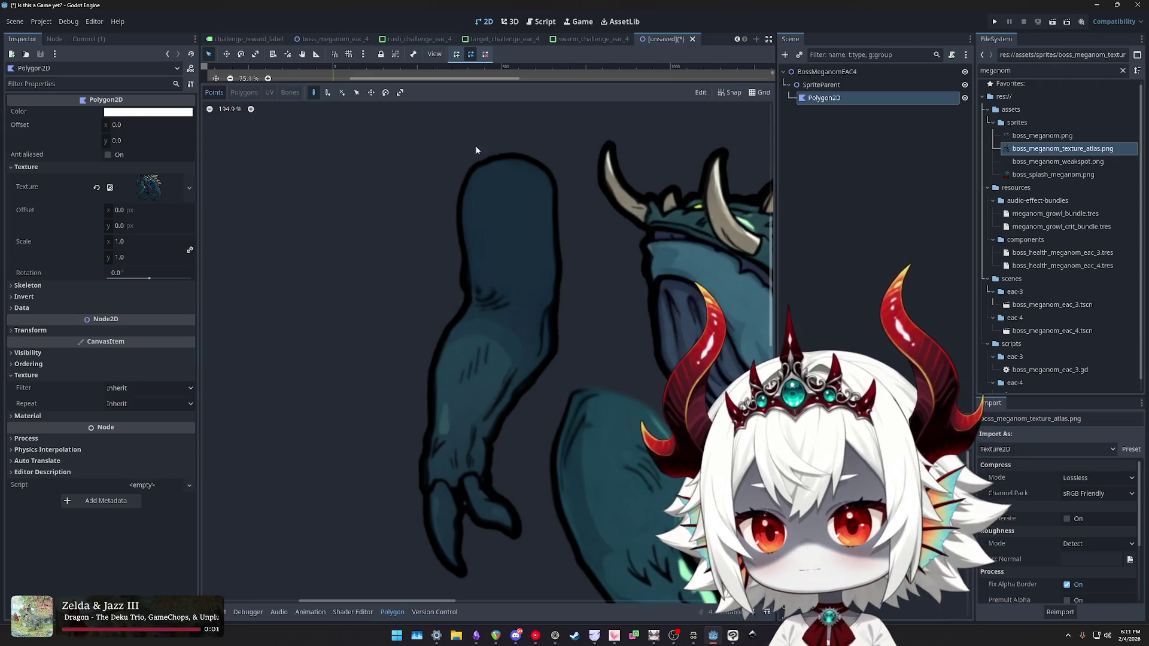
pyautogui.click(466, 159)
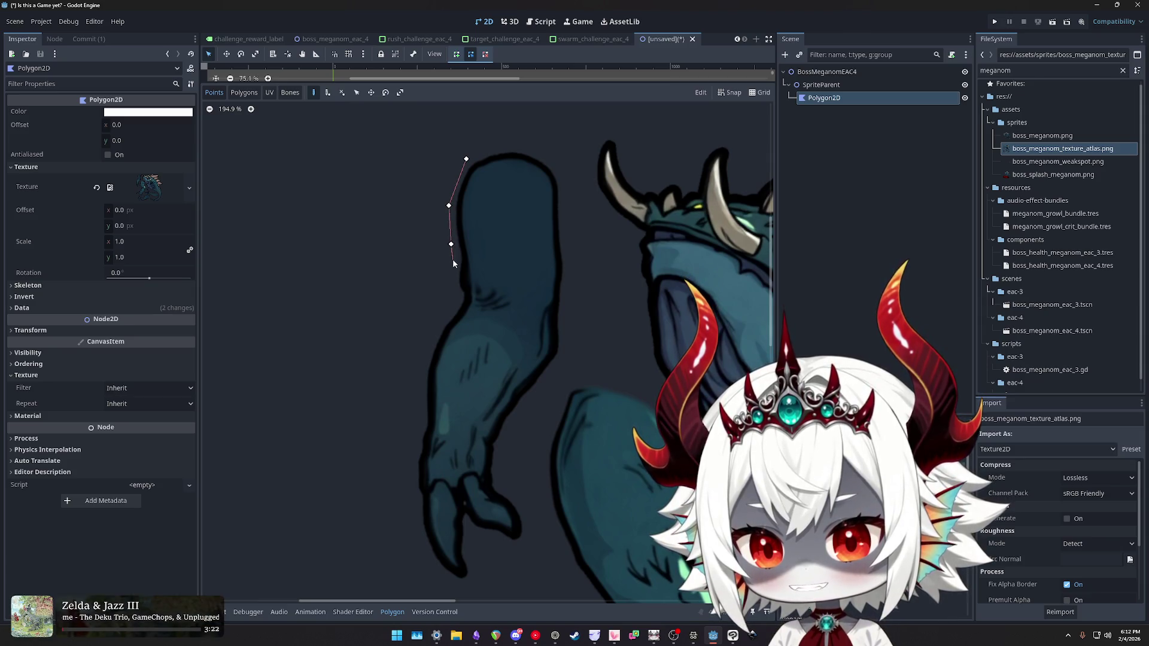
pyautogui.press('Escape')
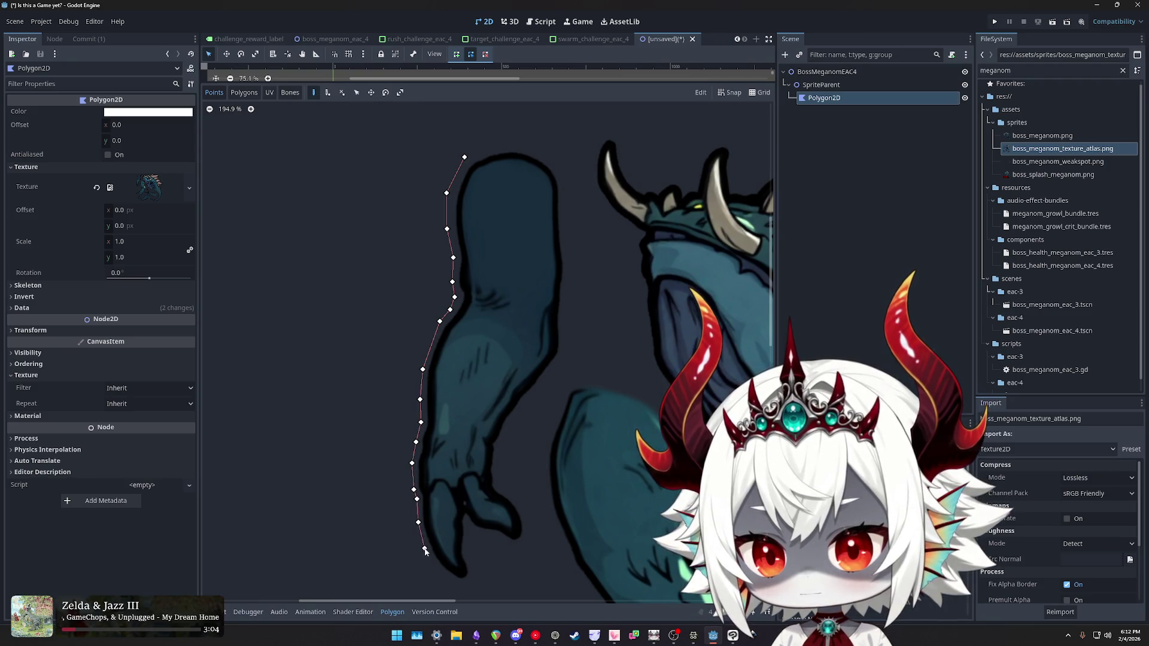
# - Trace the hand's underside and the arm's right edge, closing the polygon at the top point
pyautogui.click(442, 575)
pyautogui.click(460, 587)
pyautogui.click(472, 584)
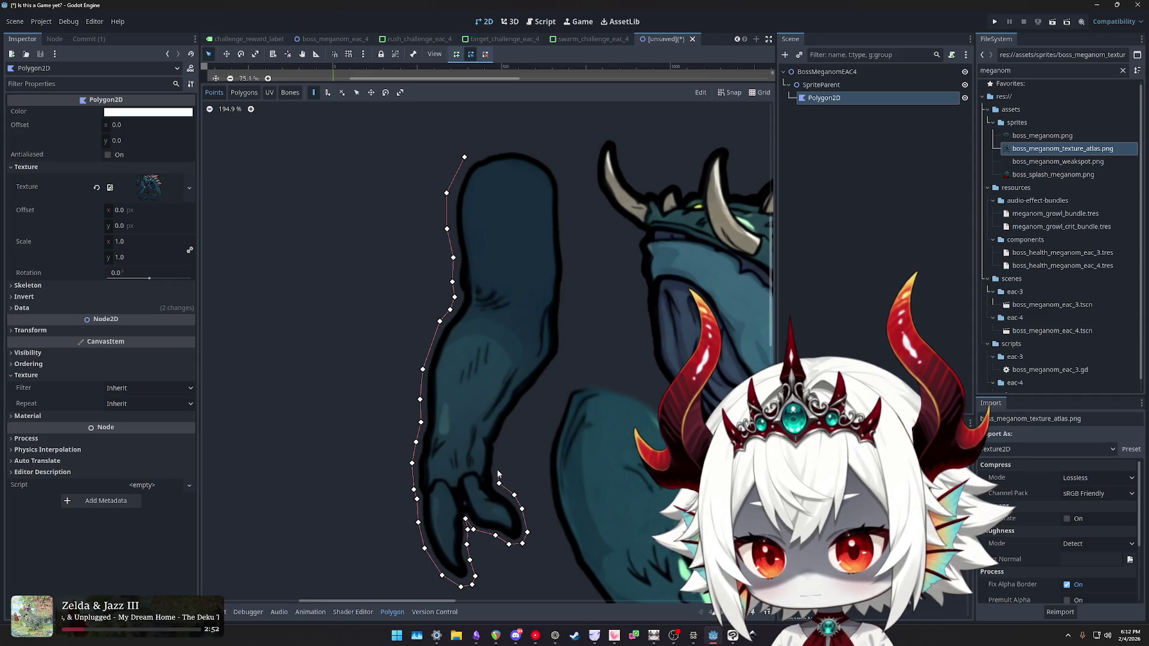
pyautogui.click(529, 398)
pyautogui.click(548, 375)
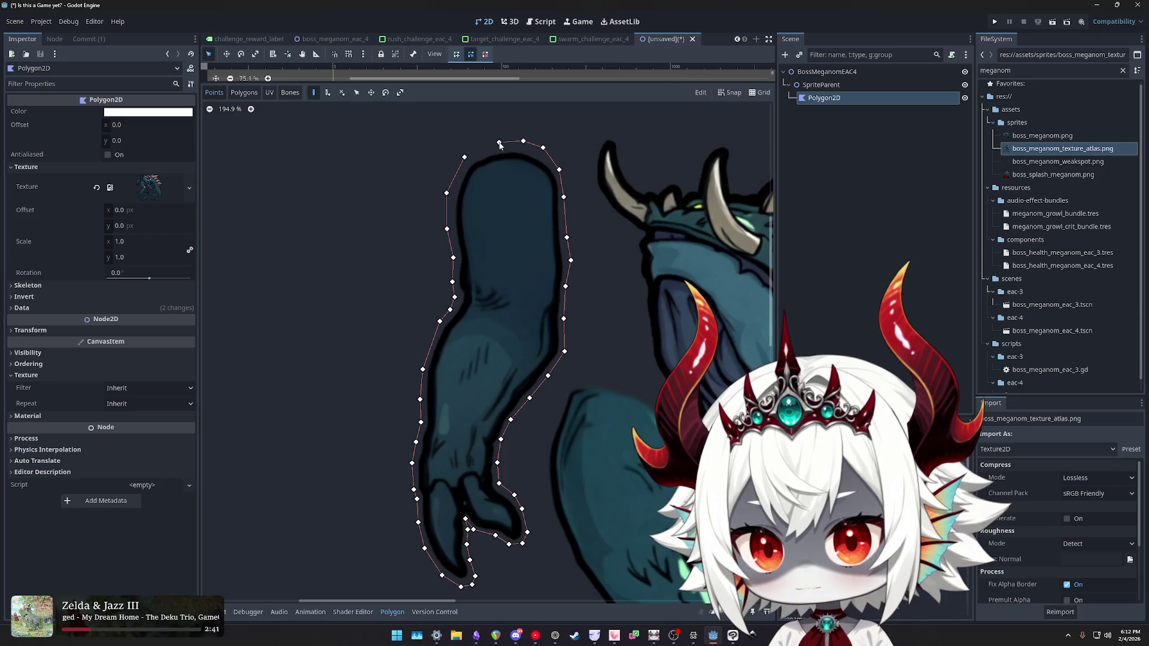
pyautogui.click(465, 157)
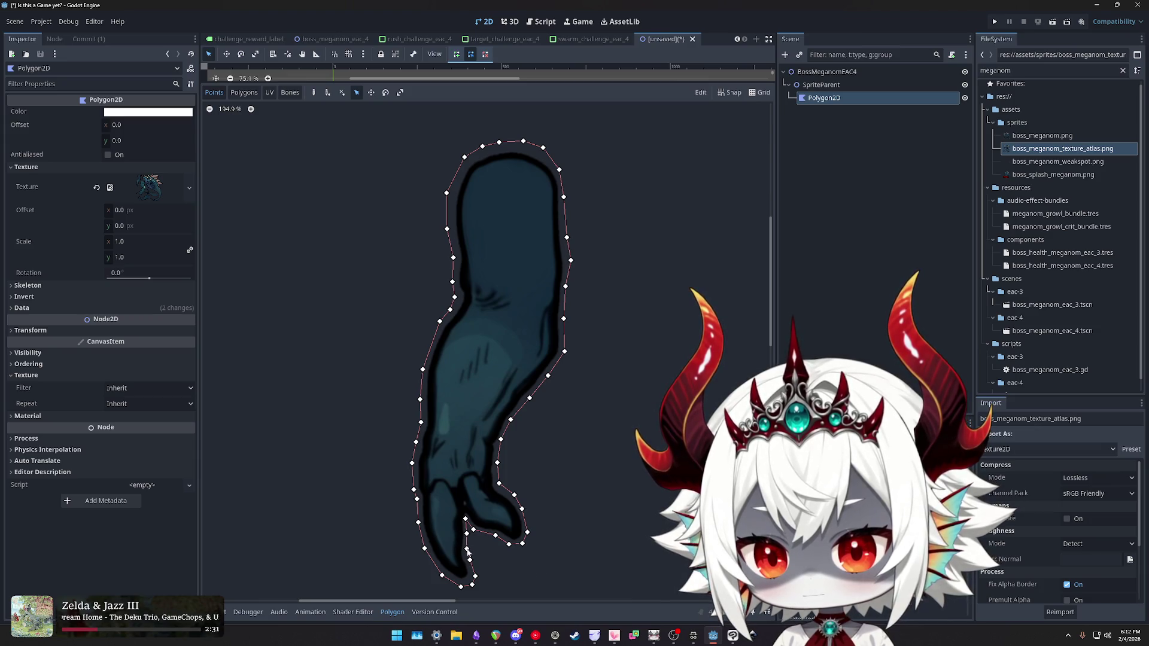
# - Try moving three arm vertices, undo each change, and return to the 2D skeletons docs
pyautogui.moveTo(467, 533); pyautogui.dragTo(451, 531)
pyautogui.hotkey('ctrl', 'z')
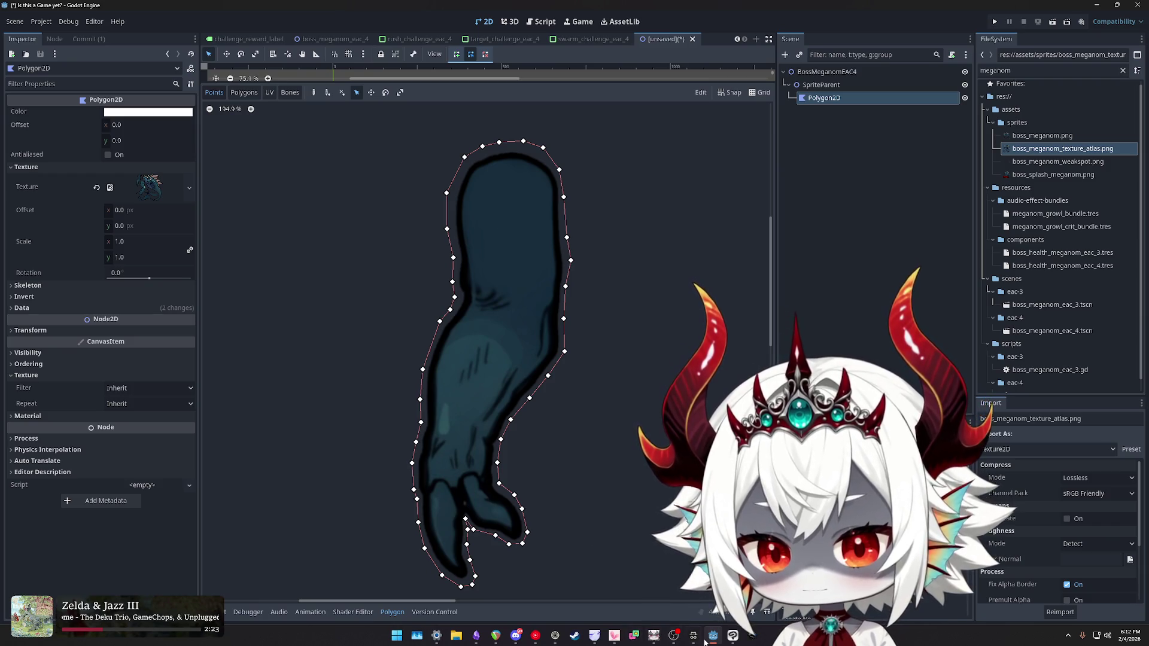
pyautogui.moveTo(564, 351); pyautogui.dragTo(588, 359)
pyautogui.hotkey('ctrl', 'z')
pyautogui.moveTo(564, 319); pyautogui.dragTo(591, 323)
pyautogui.hotkey('ctrl', 'z')
pyautogui.hotkey('ctrl', 'z')
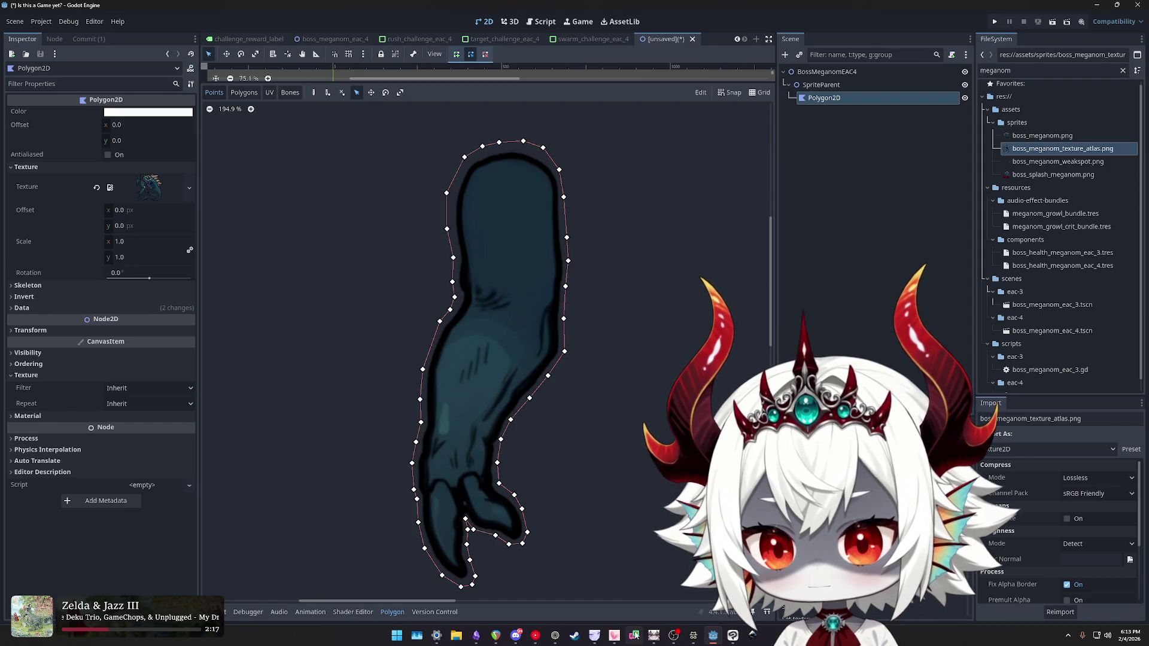
pyautogui.hotkey('alt', 'Tab')
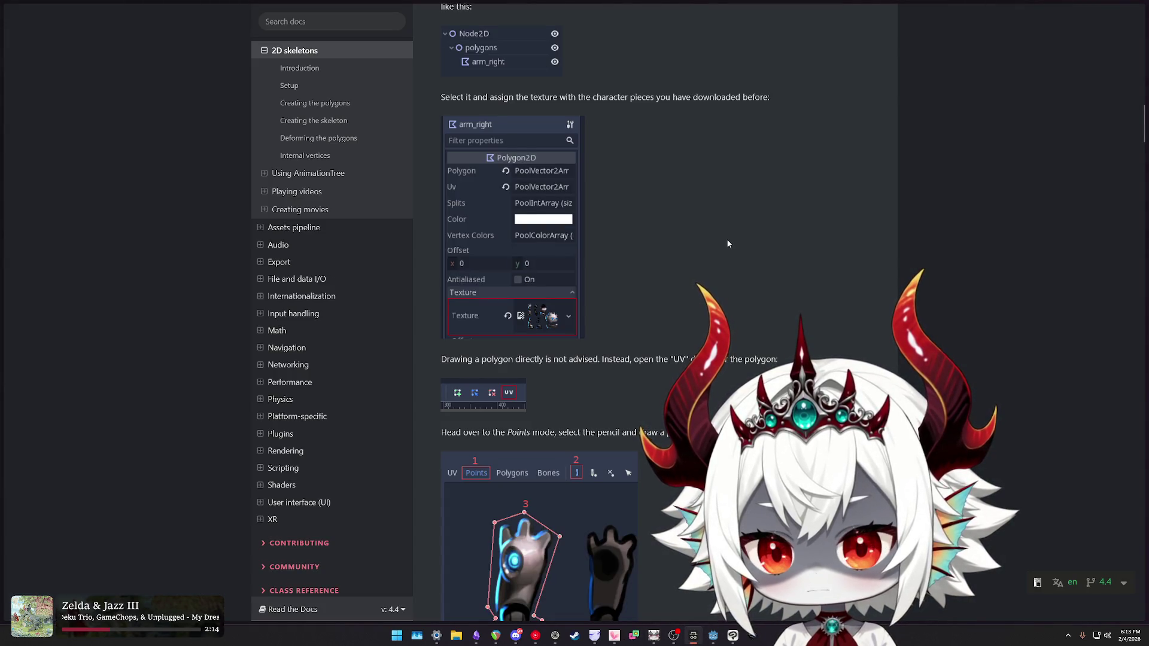
pyautogui.scroll(-10, 728, 237)
pyautogui.scroll(-5, 729, 249)
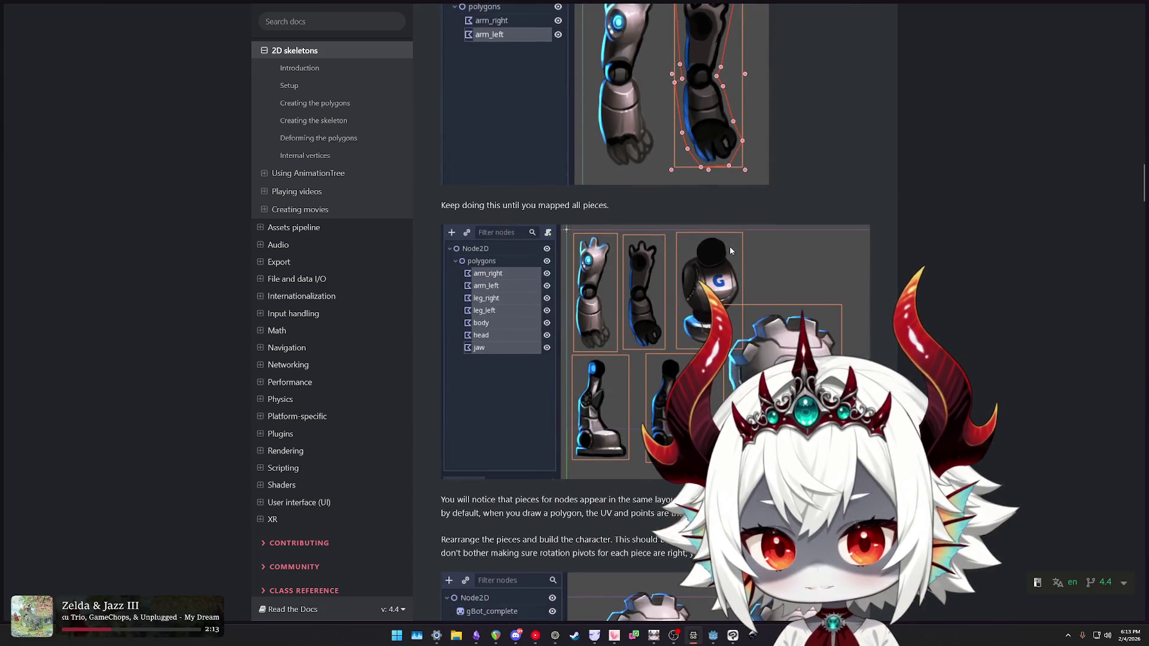
pyautogui.scroll(4, 740, 254)
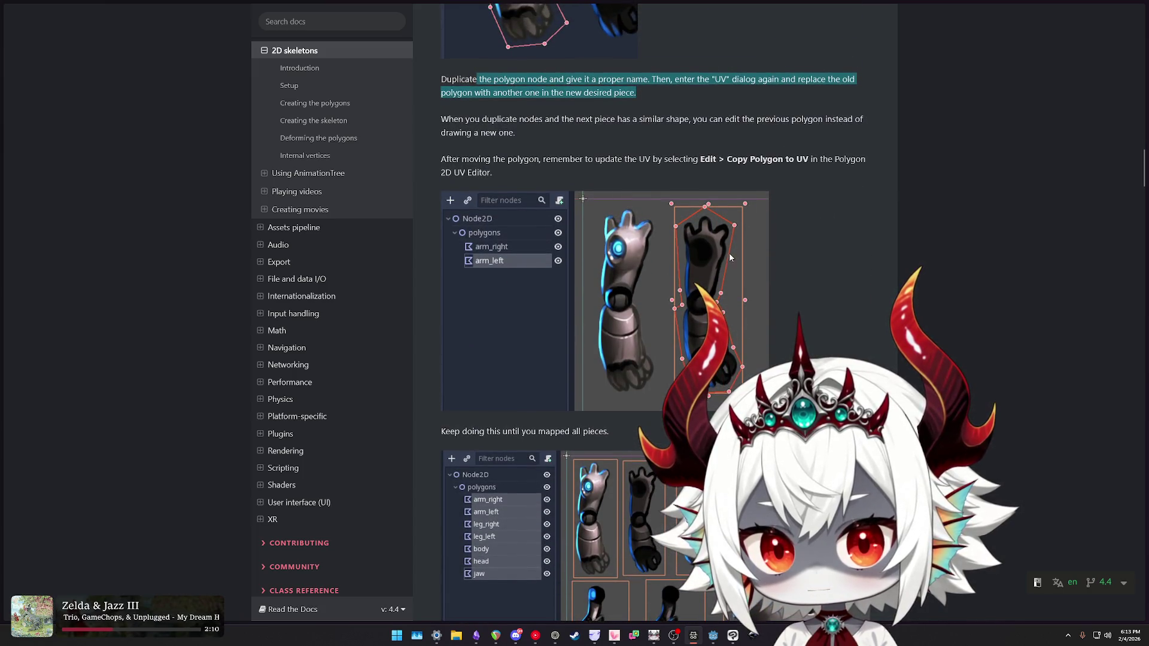
pyautogui.scroll(-15, 730, 253)
pyautogui.scroll(-6, 722, 284)
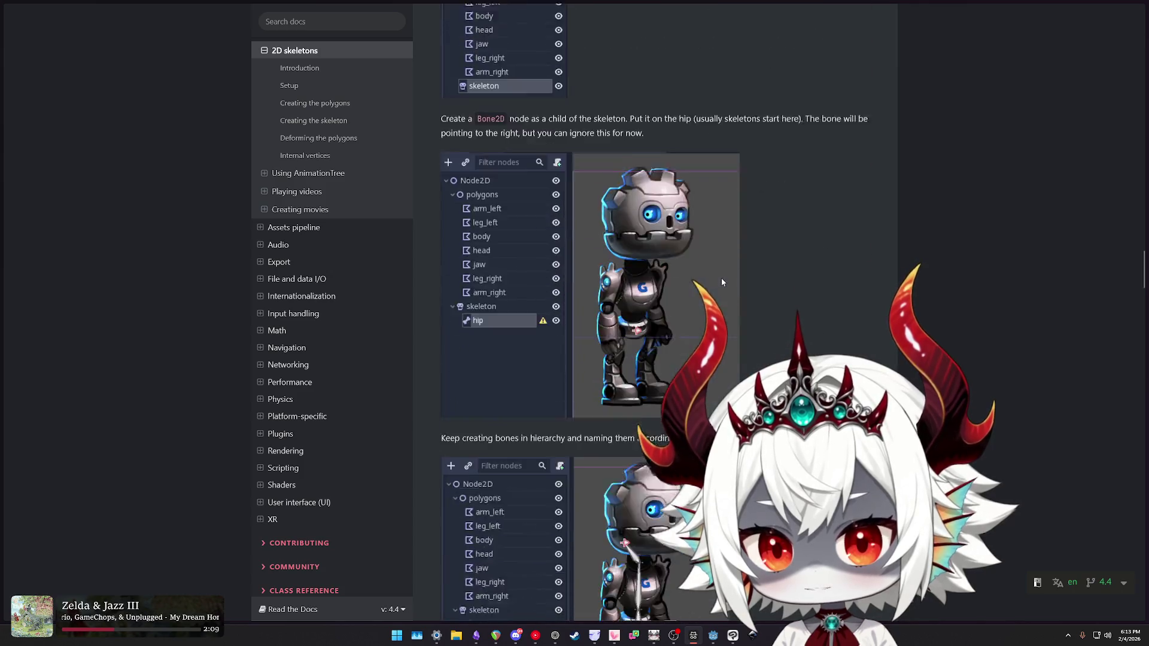
pyautogui.scroll(20, 773, 248)
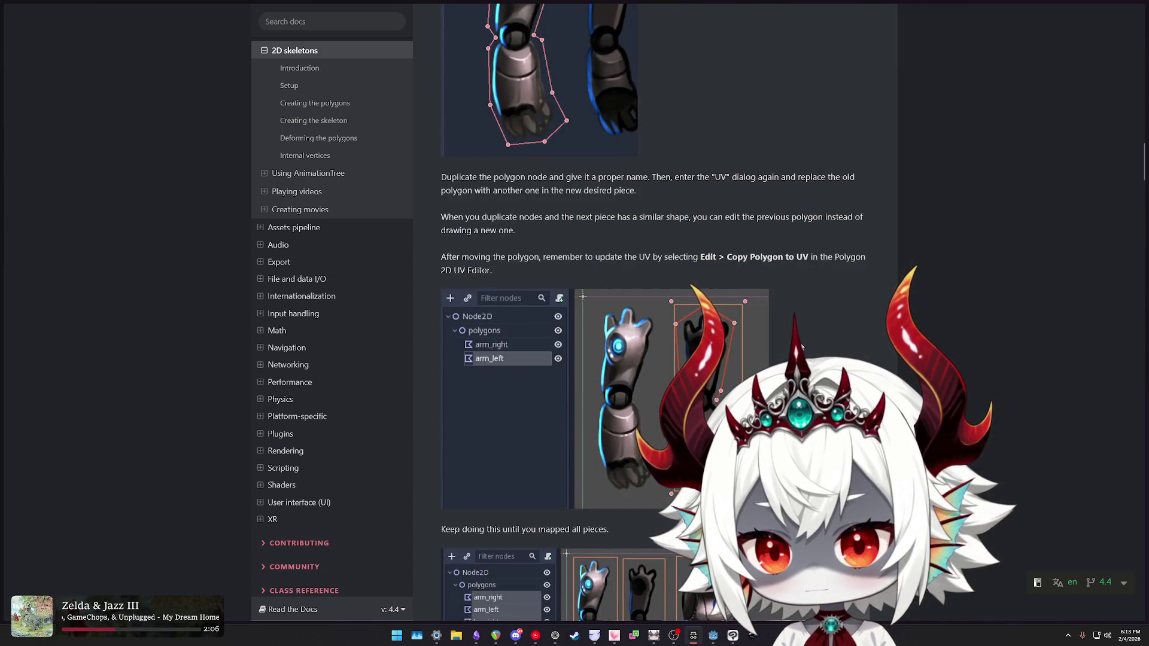
pyautogui.scroll(12, 780, 328)
pyautogui.scroll(10, 779, 328)
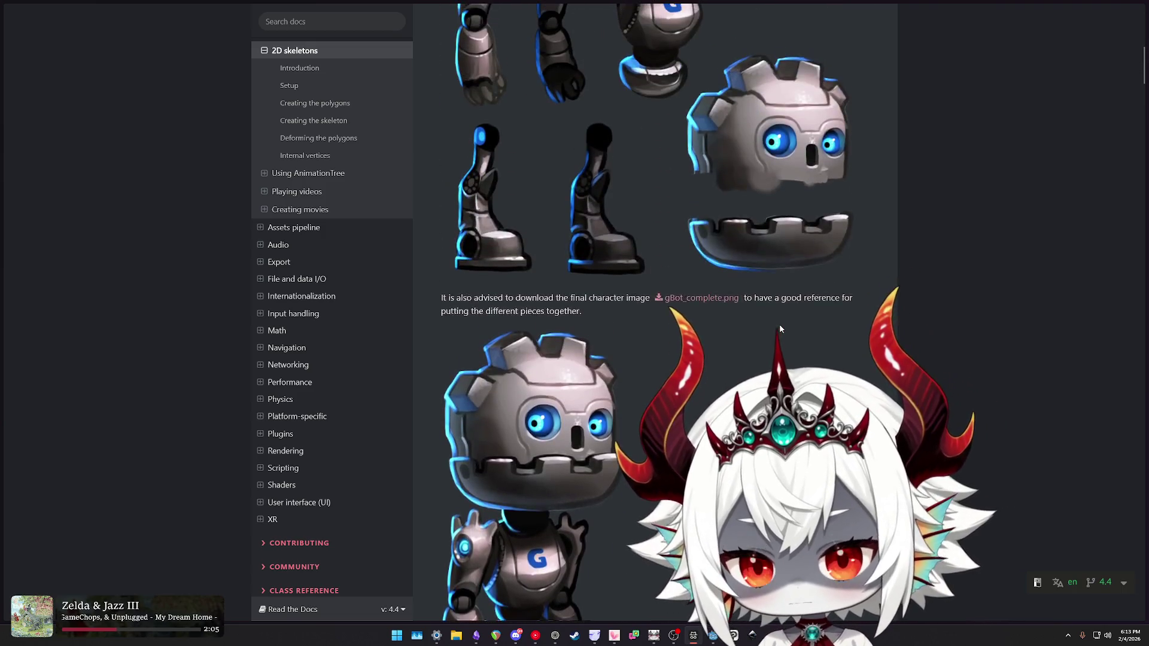
pyautogui.scroll(9, 779, 328)
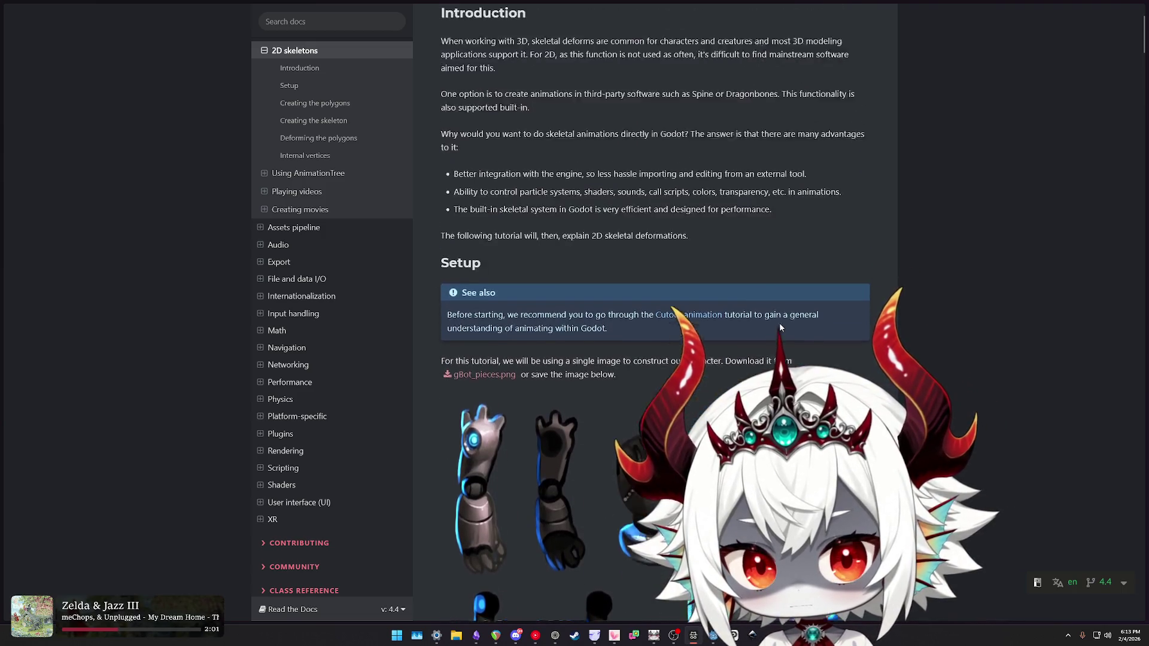
pyautogui.scroll(-7, 735, 314)
pyautogui.moveTo(503, 118); pyautogui.dragTo(758, 118)
pyautogui.moveTo(480, 137); pyautogui.dragTo(664, 154)
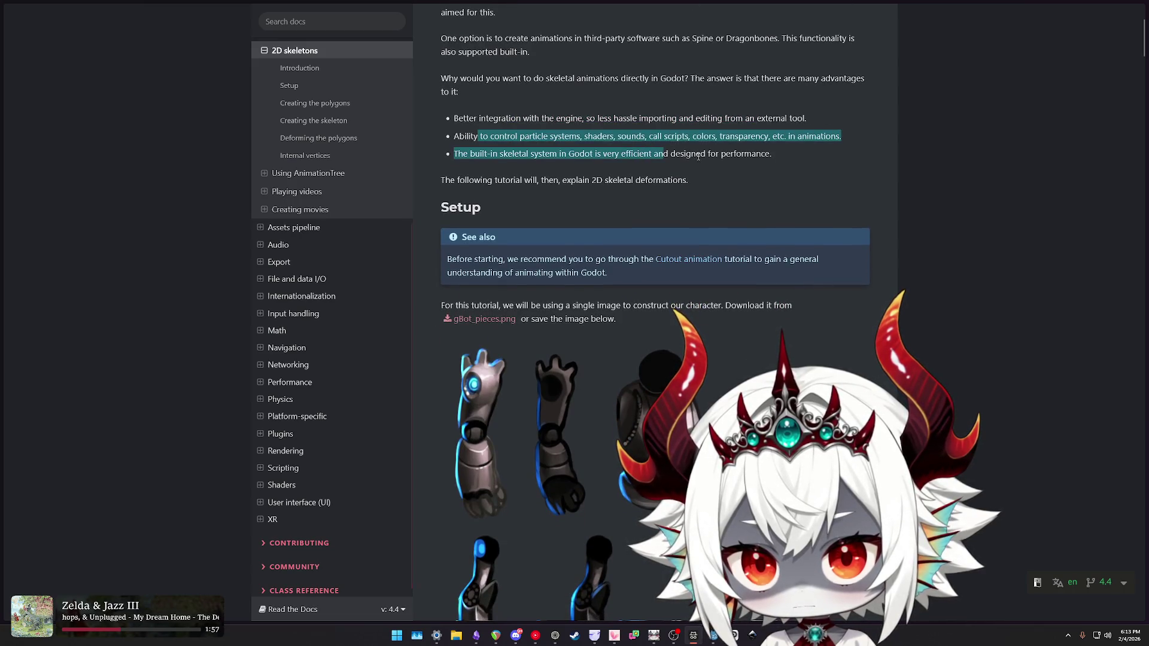
pyautogui.click(803, 184)
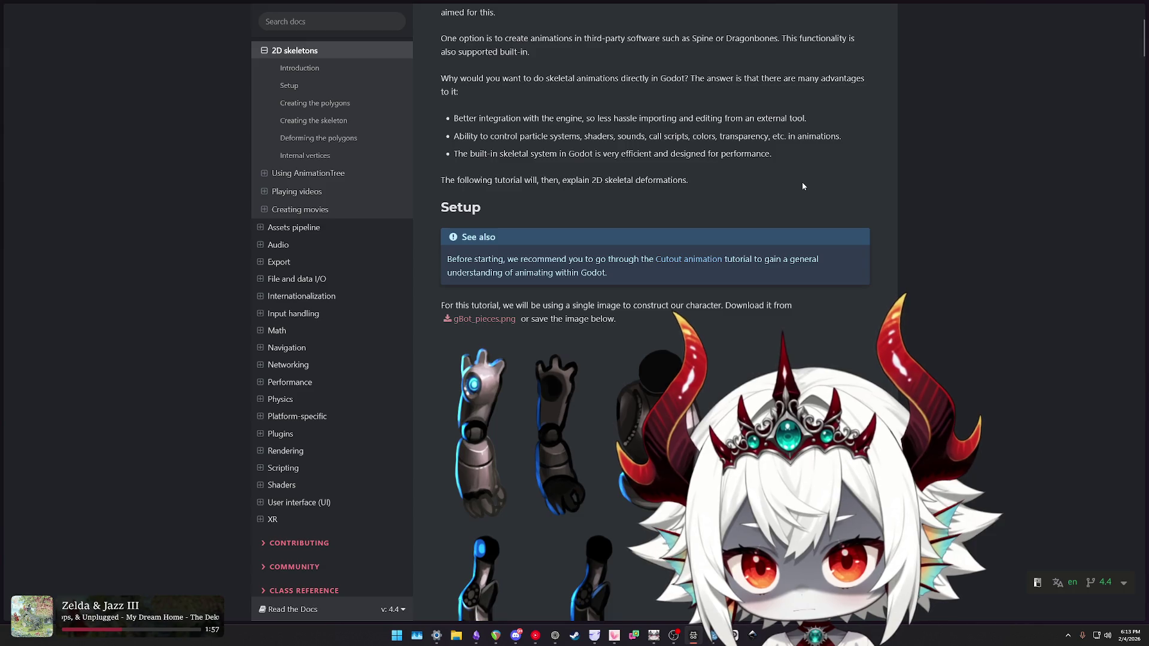
pyautogui.scroll(-3, 802, 184)
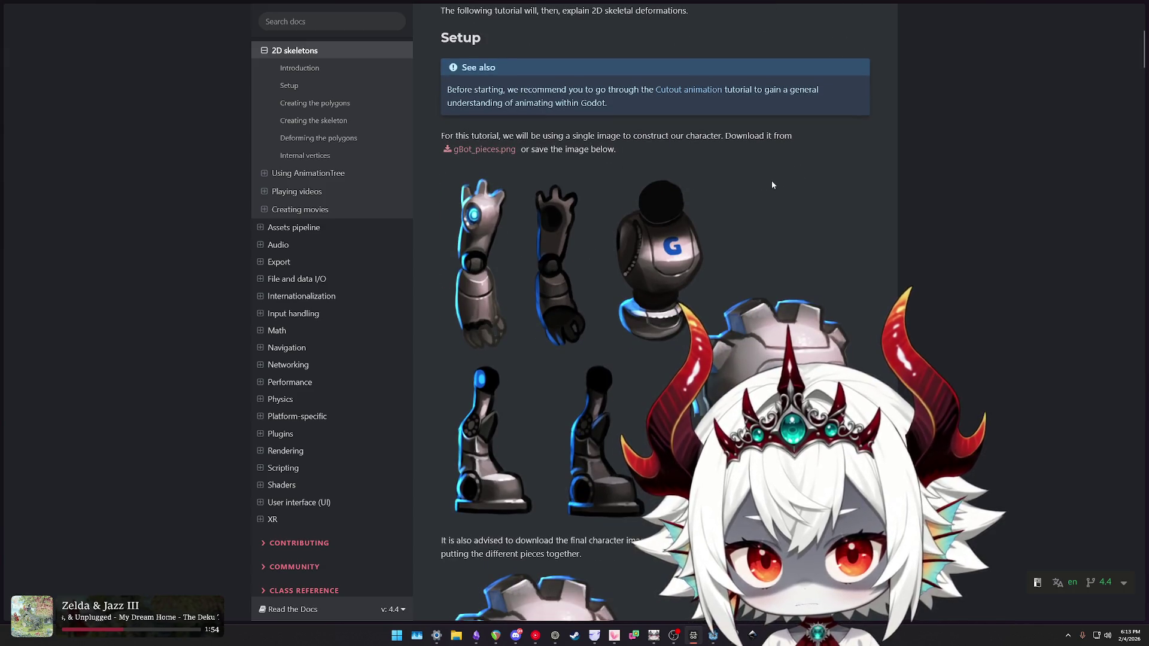
pyautogui.scroll(-3, 774, 181)
pyautogui.scroll(5, 766, 180)
pyautogui.moveTo(518, 202); pyautogui.dragTo(778, 207)
pyautogui.click(680, 219)
pyautogui.moveTo(681, 219); pyautogui.dragTo(594, 213)
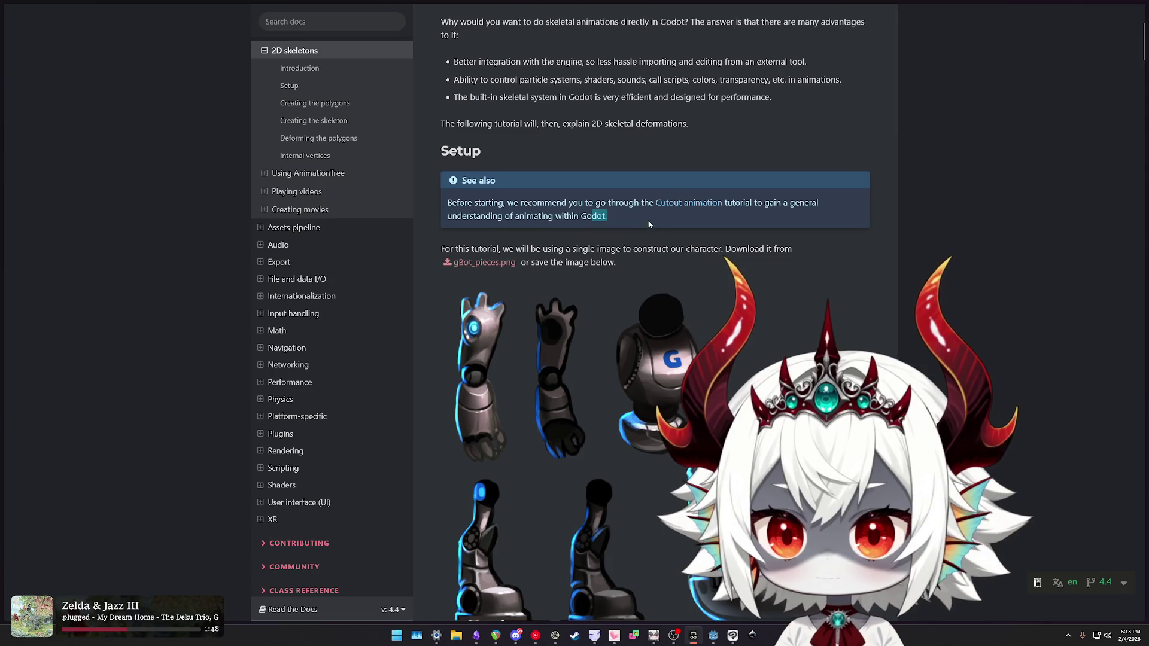
pyautogui.scroll(-10, 644, 220)
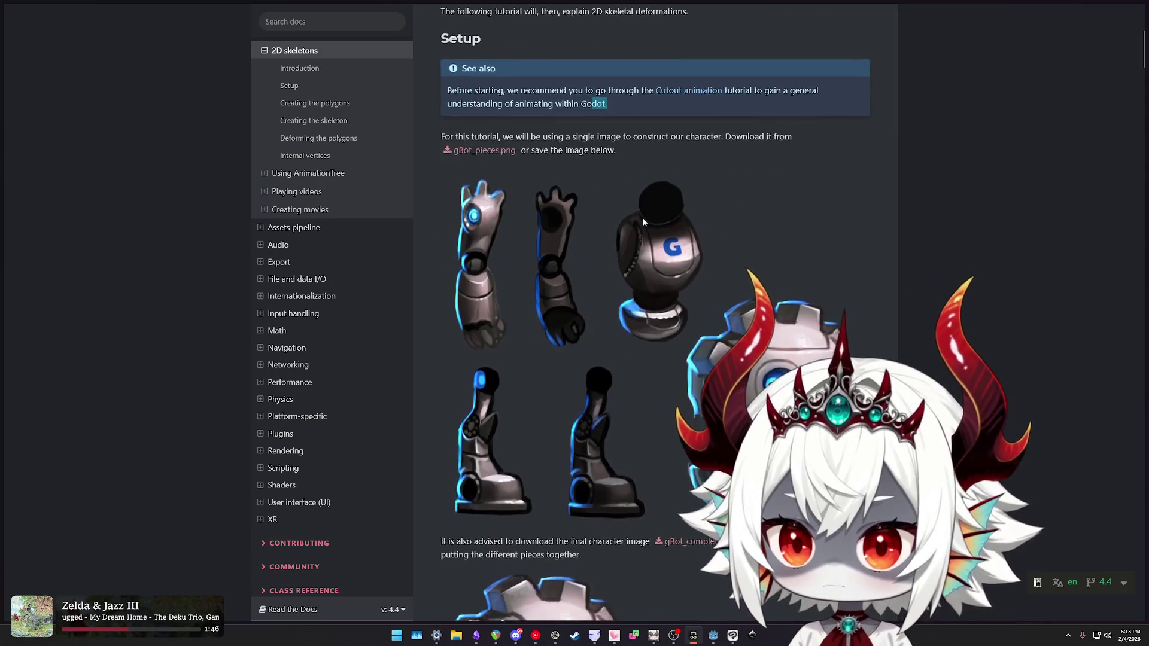
pyautogui.scroll(-4, 644, 221)
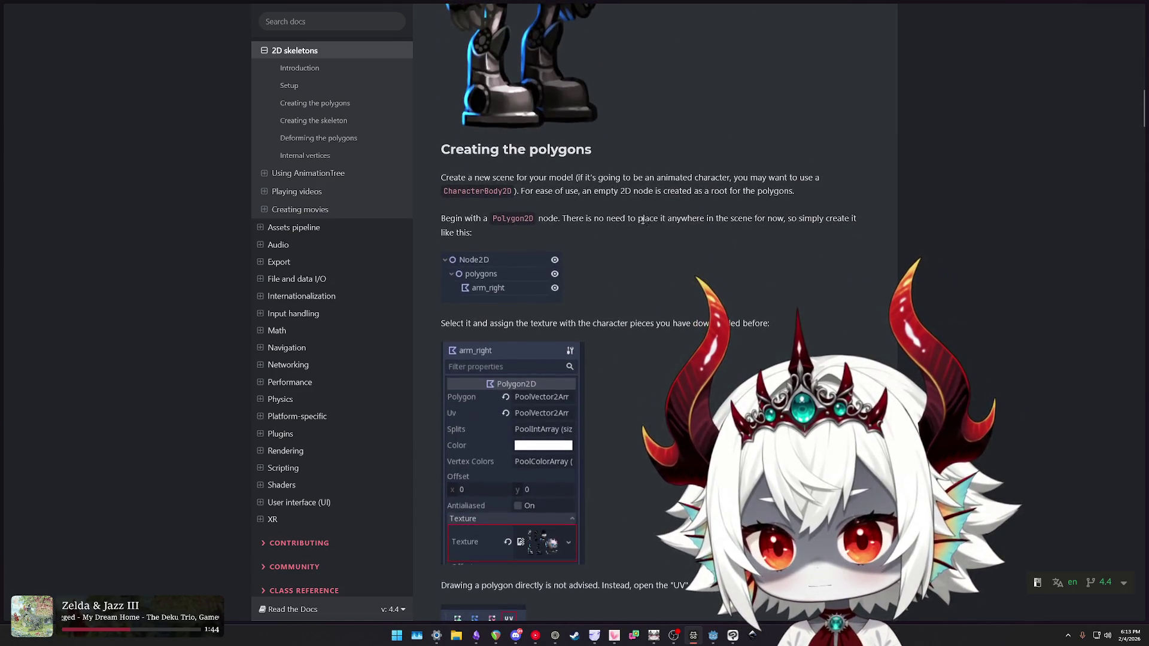
# - Read the docs on texturing the Polygon2D and drawing in Points mode through the UV dialog
pyautogui.moveTo(536, 175); pyautogui.dragTo(666, 192)
pyautogui.click(570, 219)
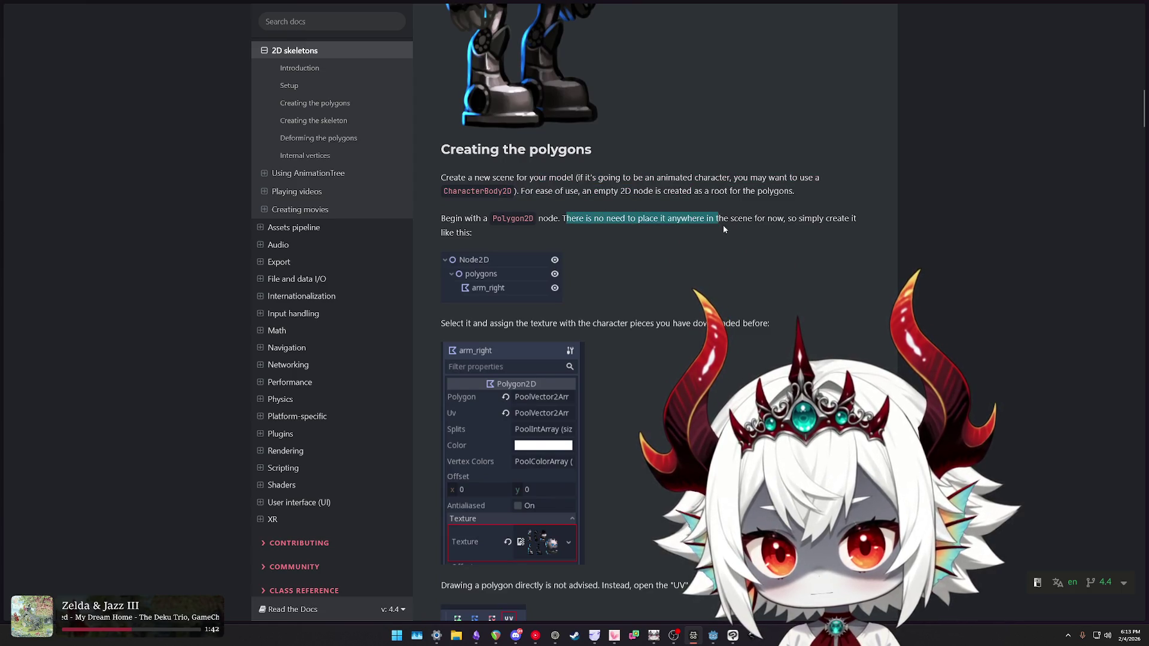
pyautogui.moveTo(720, 224); pyautogui.dragTo(728, 225)
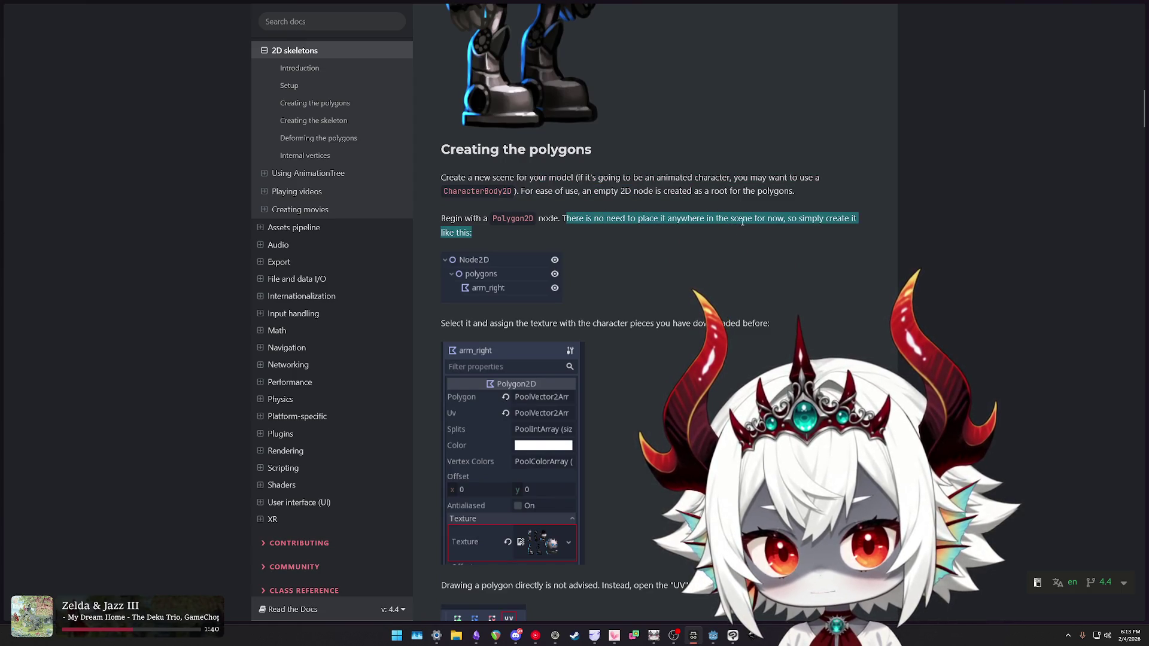
pyautogui.moveTo(475, 322); pyautogui.dragTo(682, 325)
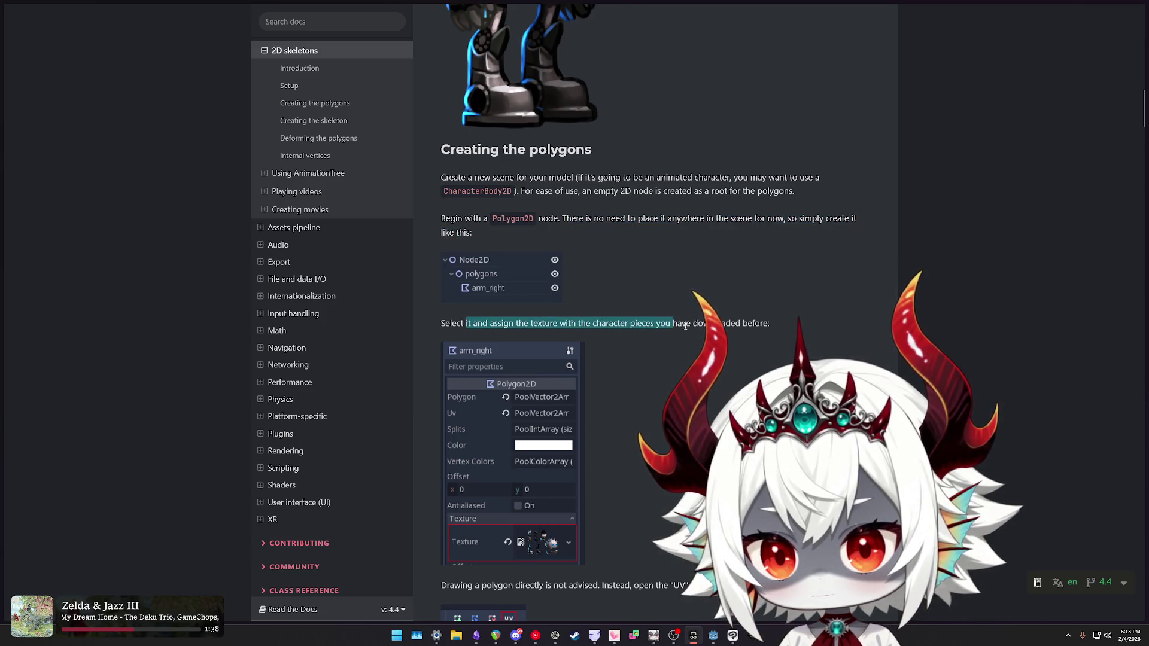
pyautogui.scroll(-5, 671, 332)
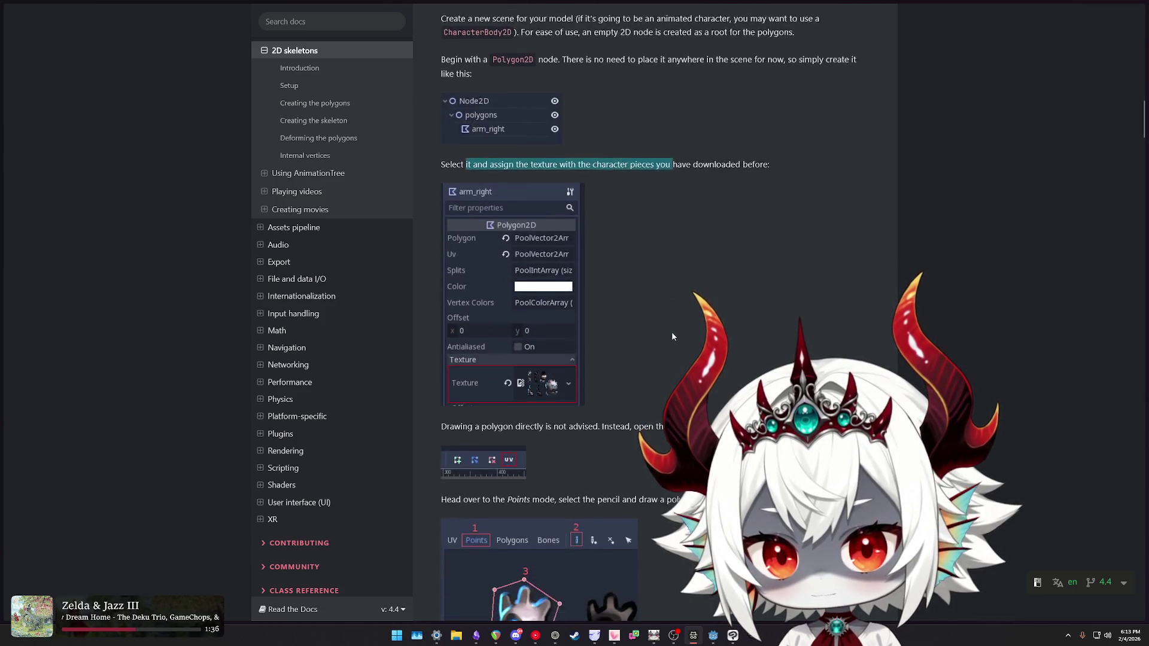
pyautogui.moveTo(476, 303); pyautogui.dragTo(742, 308)
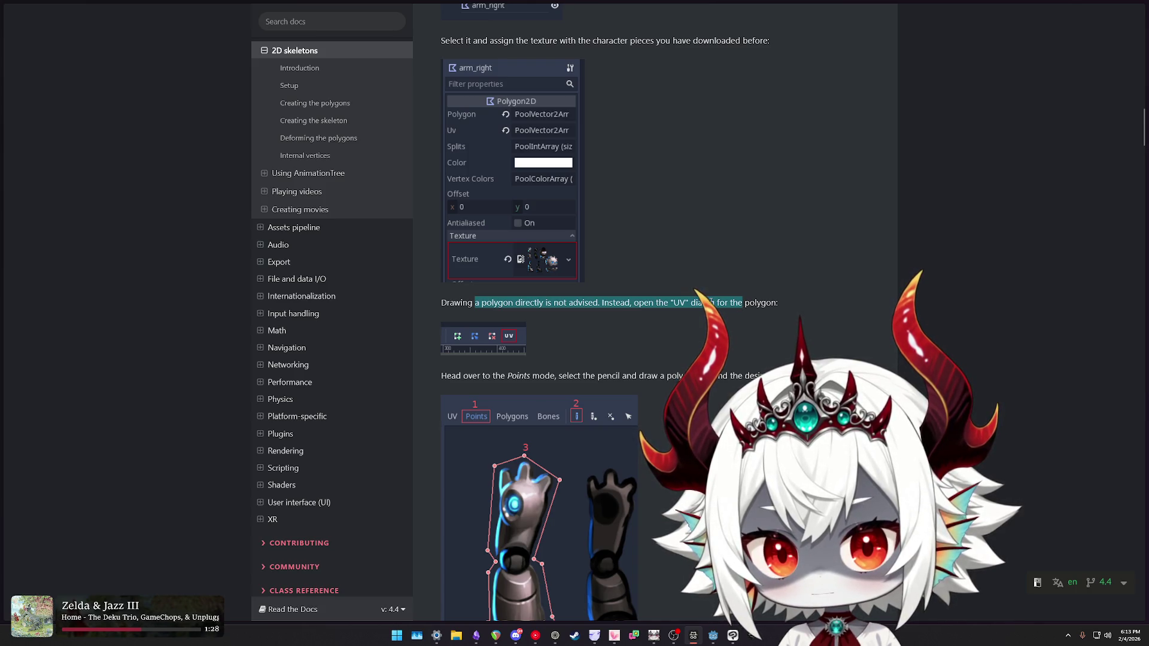
pyautogui.scroll(-1, 679, 303)
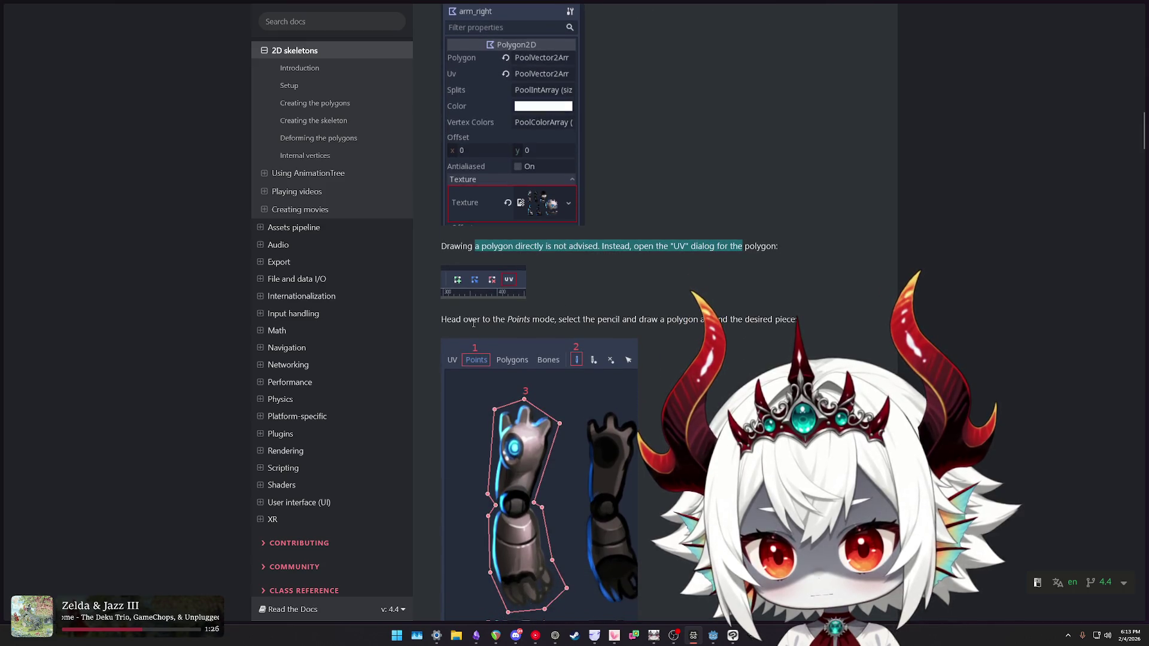
pyautogui.moveTo(466, 320); pyautogui.dragTo(740, 320)
pyautogui.scroll(-2, 742, 320)
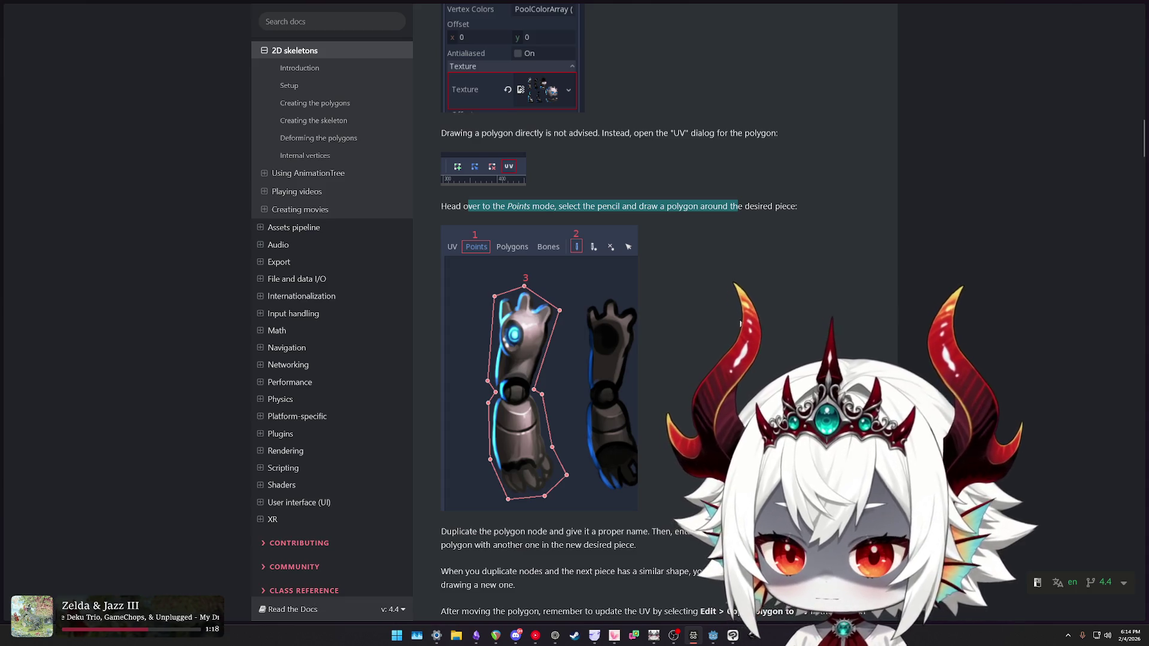
pyautogui.scroll(-3, 736, 320)
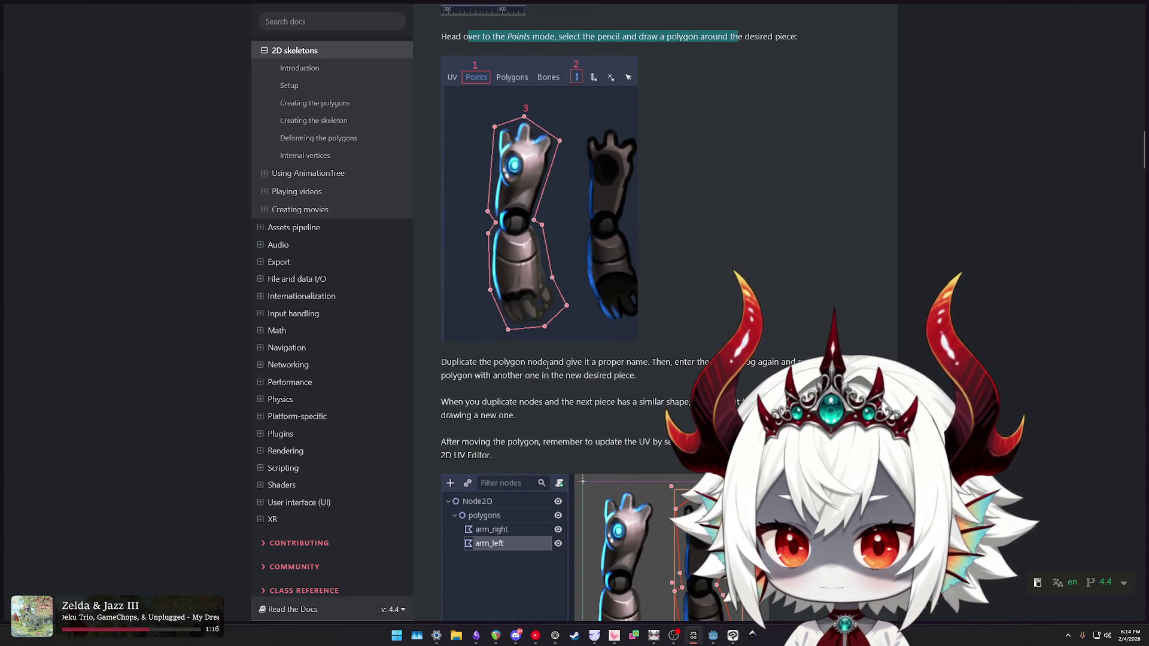
# - Read the 'Duplicate the polygon node' advice, then return to the Godot editor
pyautogui.click(680, 362)
pyautogui.moveTo(680, 362)
pyautogui.mouseDown()
pyautogui.moveTo(636, 375)
pyautogui.moveTo(442, 364)
pyautogui.mouseUp()
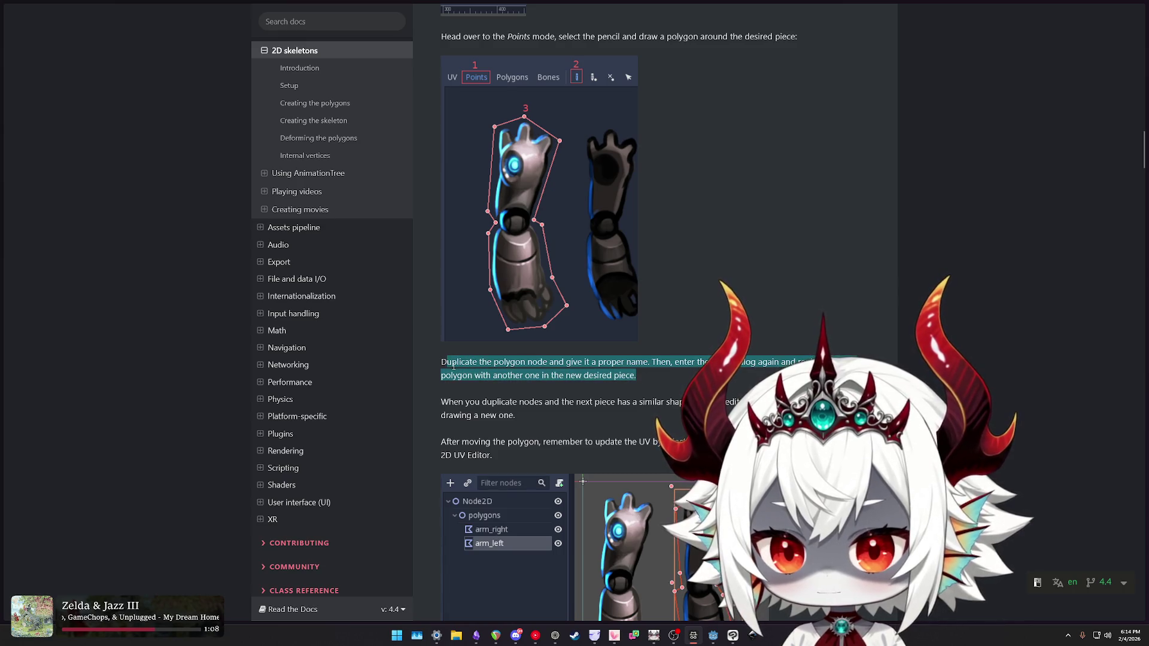
pyautogui.tripleClick(442, 364)
pyautogui.moveTo(519, 413)
pyautogui.mouseDown()
pyautogui.moveTo(424, 407)
pyautogui.moveTo(441, 36)
pyautogui.mouseUp()
pyautogui.tripleClick(473, 406)
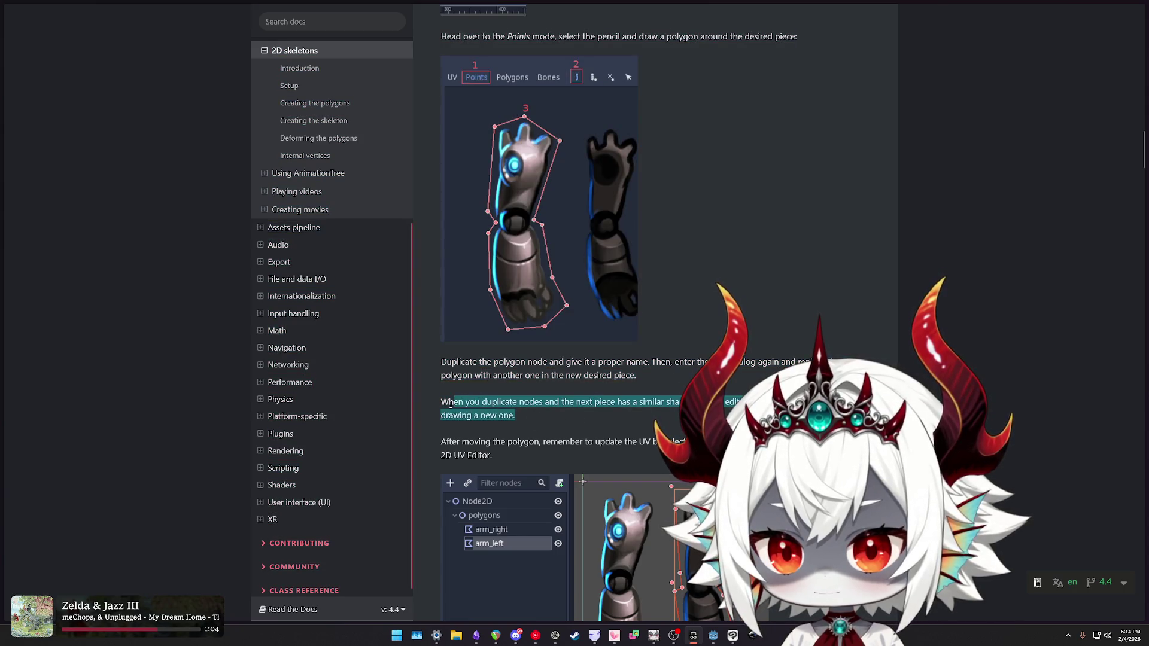
pyautogui.moveTo(516, 415)
pyautogui.mouseDown()
pyautogui.moveTo(549, 403)
pyautogui.moveTo(639, 402)
pyautogui.moveTo(533, 412)
pyautogui.moveTo(437, 399)
pyautogui.moveTo(530, 363)
pyautogui.moveTo(752, 371)
pyautogui.mouseUp()
pyautogui.click(643, 379)
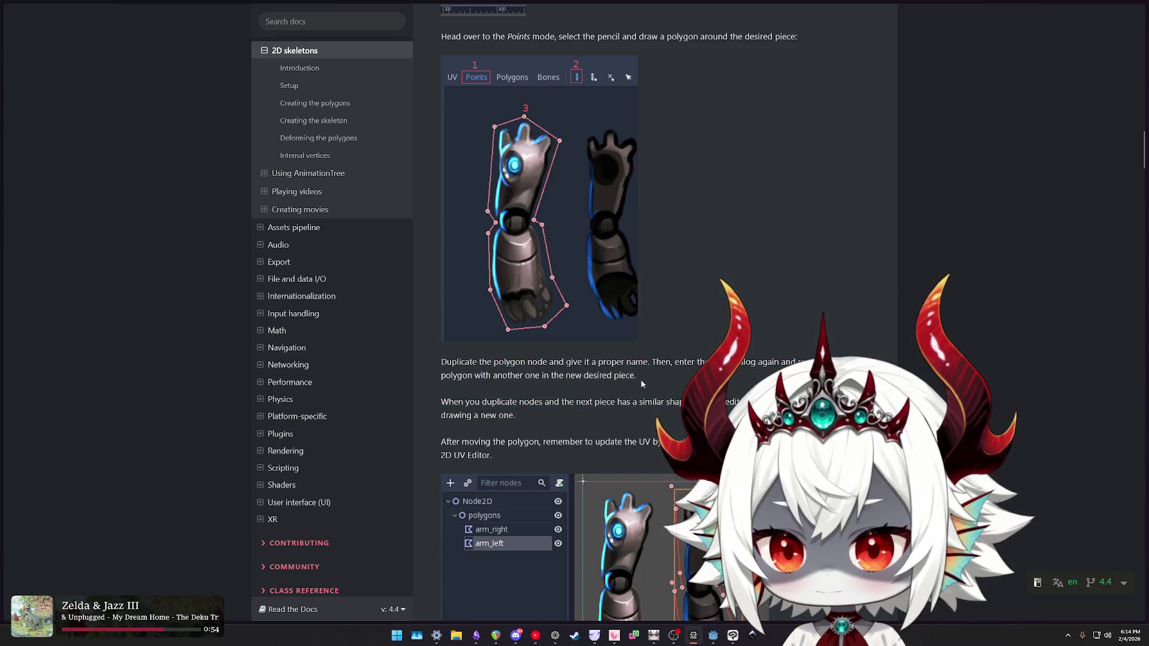
pyautogui.moveTo(458, 362); pyautogui.dragTo(661, 382)
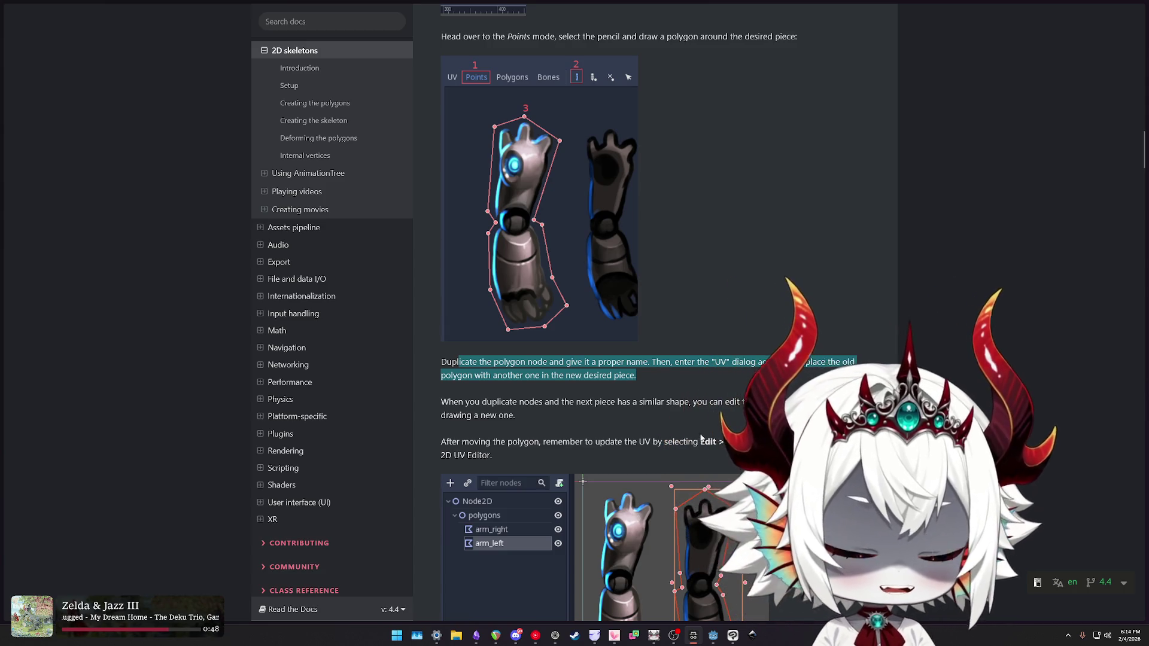
pyautogui.click(733, 636)
pyautogui.click(732, 636)
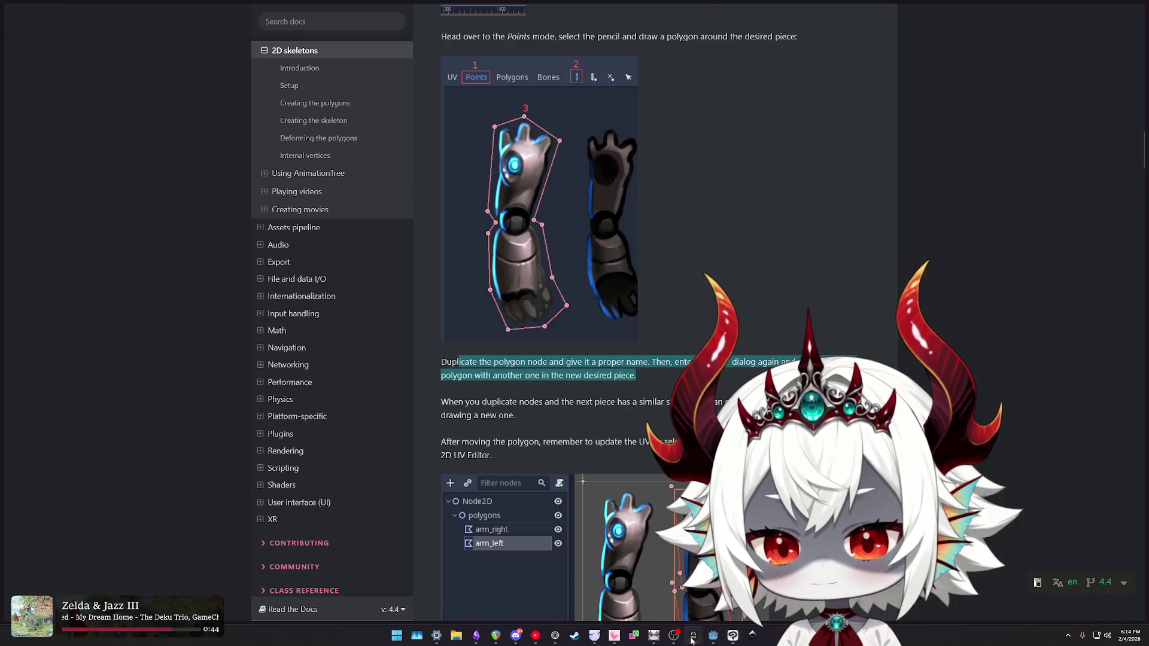
pyautogui.click(713, 635)
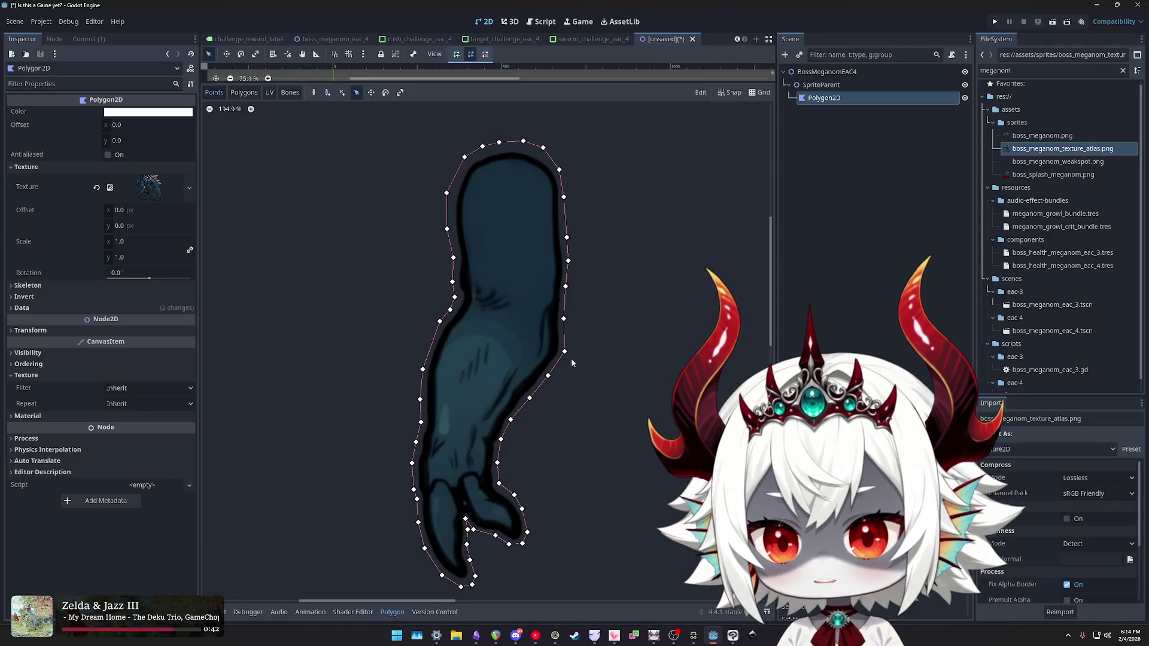
# - Cancel a stray Add Node dialog and delete the extra pasted Polygon2D2 copy
pyautogui.scroll(-10, 589, 412)
pyautogui.scroll(7, 601, 408)
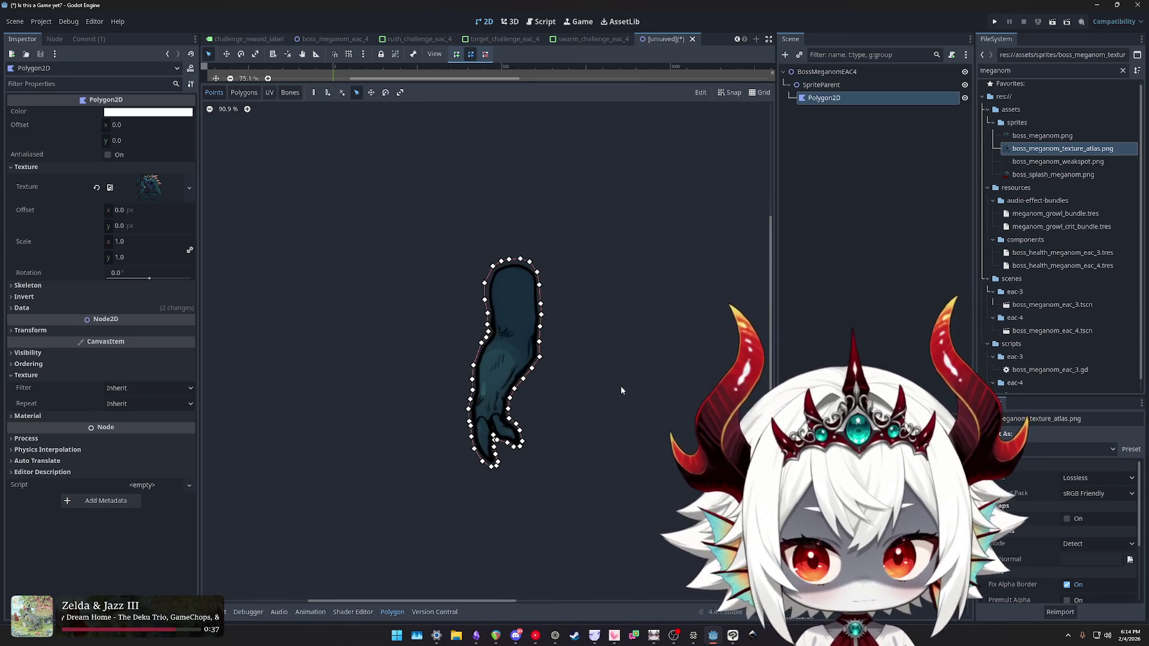
pyautogui.hotkey('ctrl', 'a')
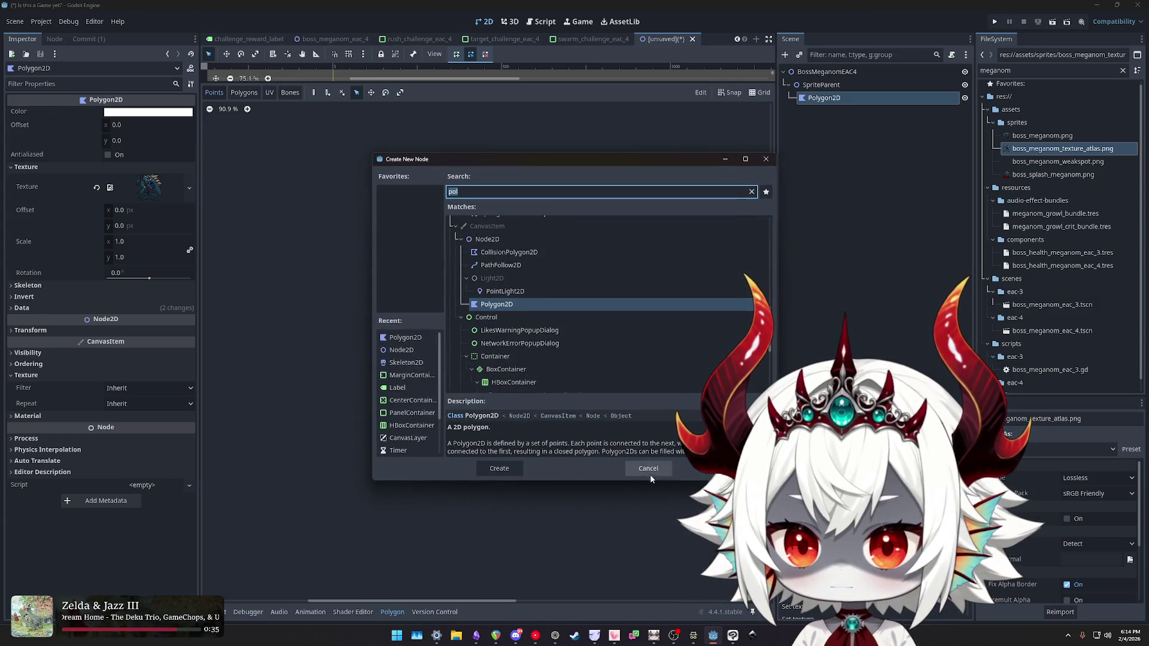
pyautogui.click(649, 471)
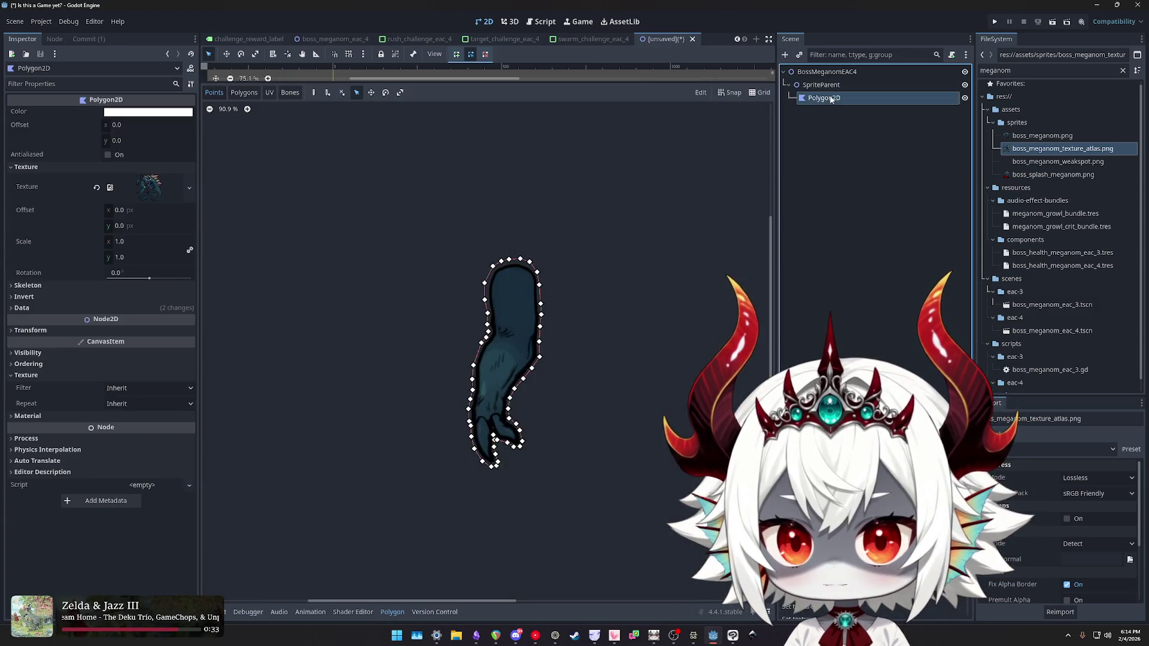
pyautogui.hotkey('ctrl', 'v')
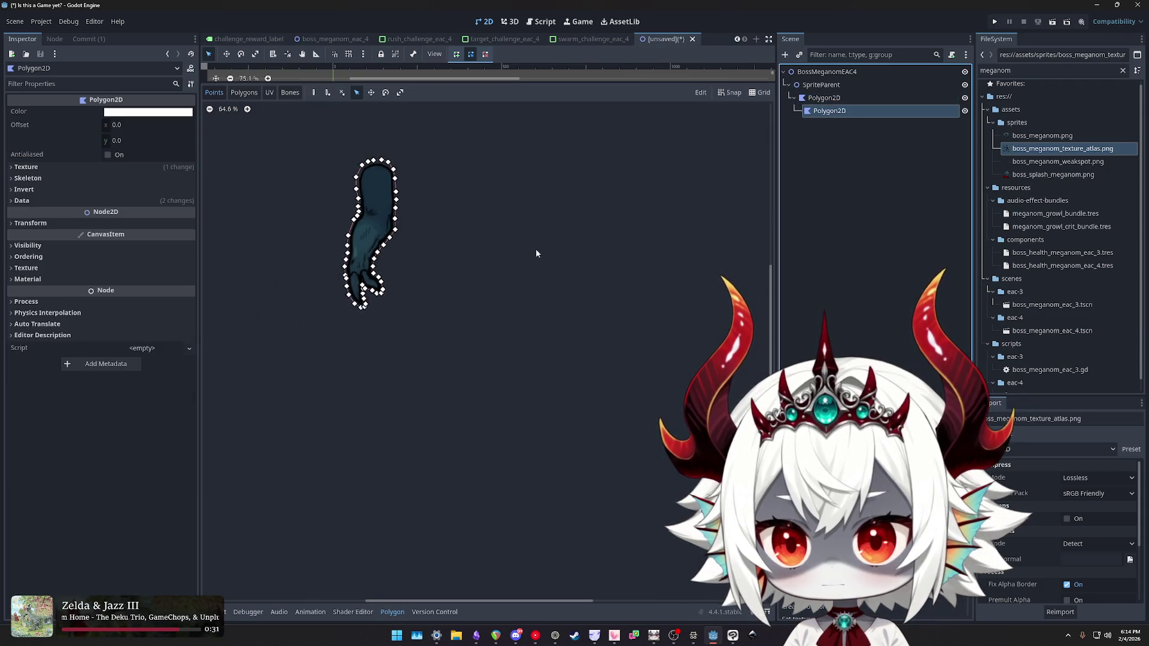
pyautogui.scroll(-1, 536, 249)
pyautogui.moveTo(356, 179); pyautogui.dragTo(485, 189)
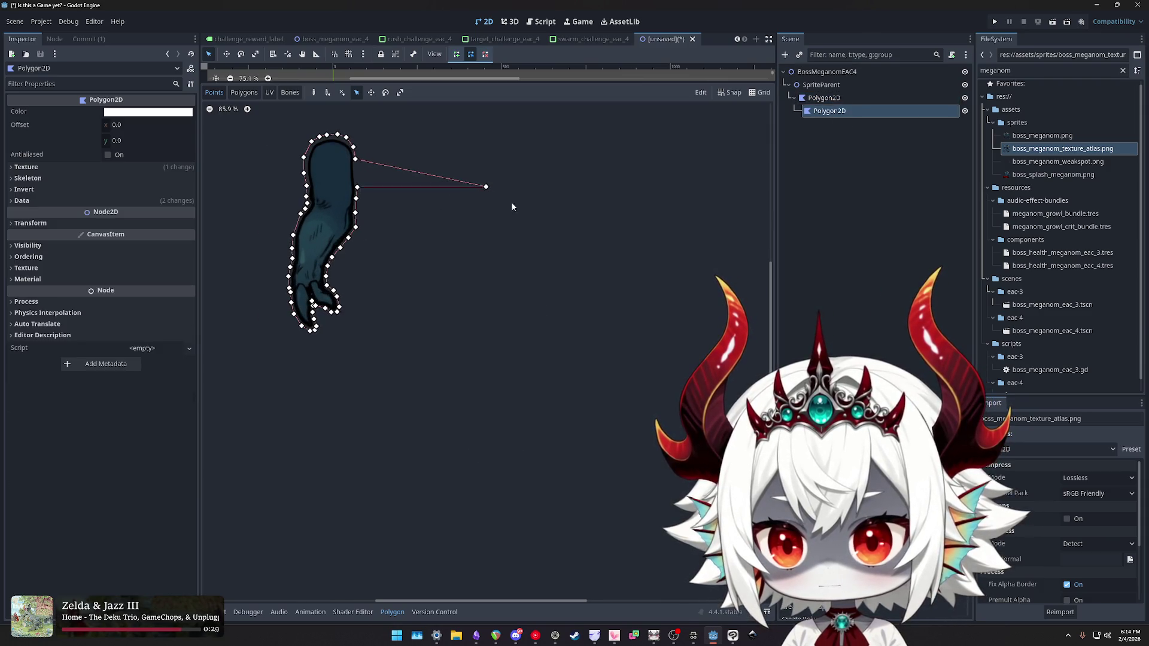
pyautogui.moveTo(836, 116); pyautogui.dragTo(825, 86)
pyautogui.press('Delete')
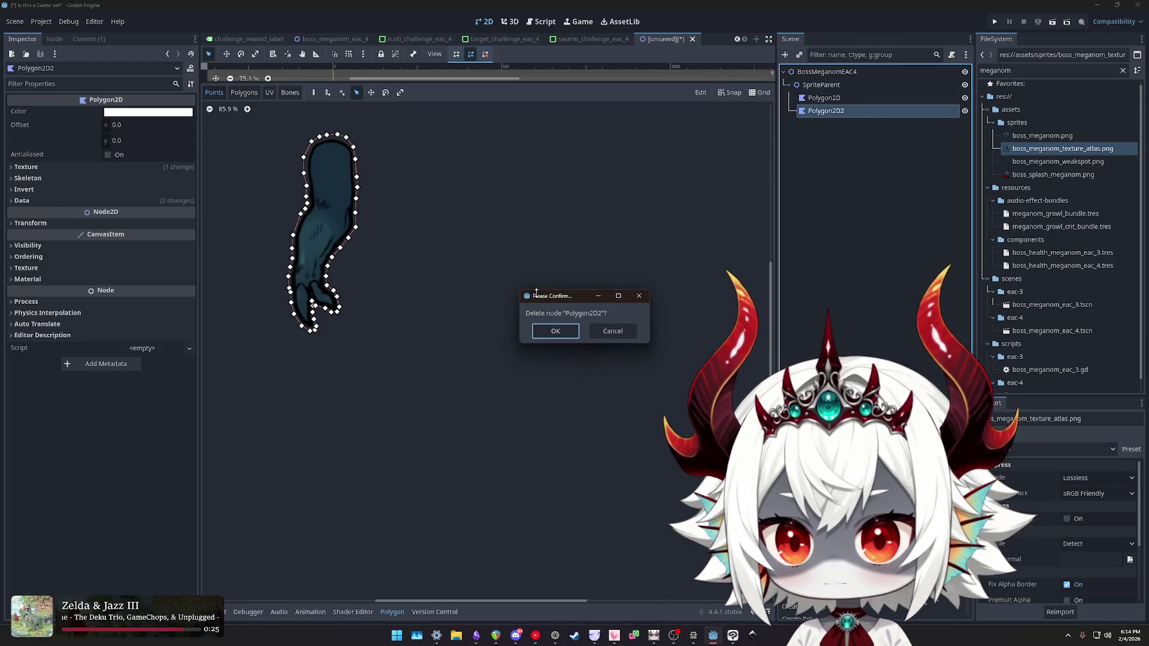
pyautogui.click(554, 333)
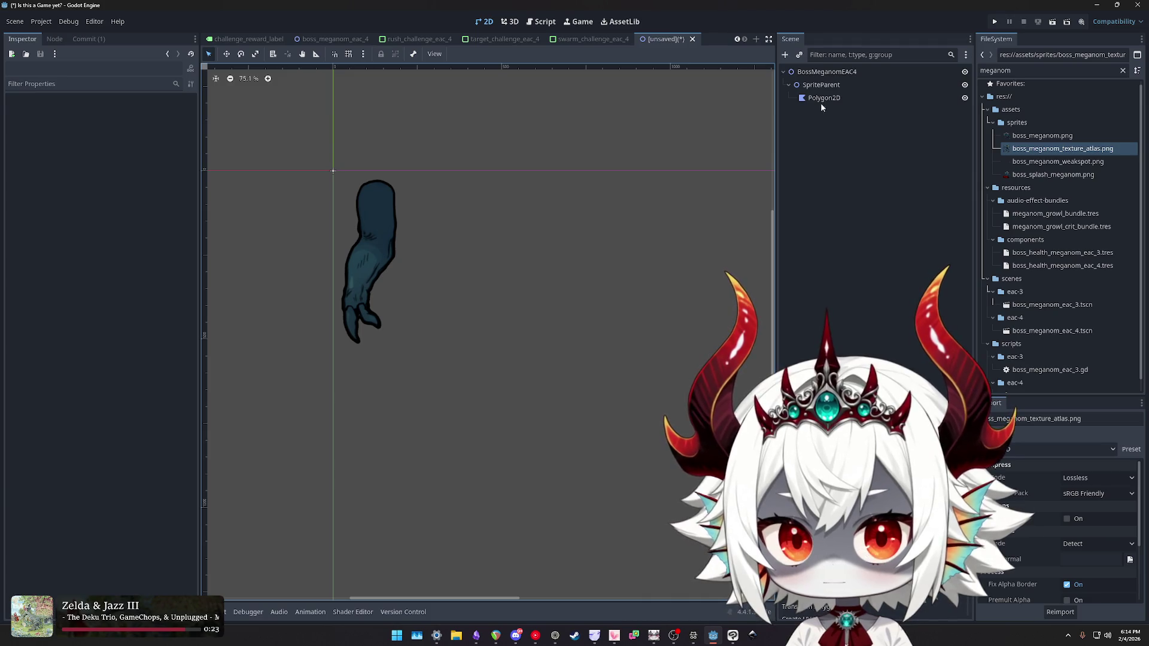
# - Duplicate the arm polygon with Ctrl+D and rename the original to ArmLeft
pyautogui.click(825, 98)
pyautogui.hotkey('ctrl', 'd')
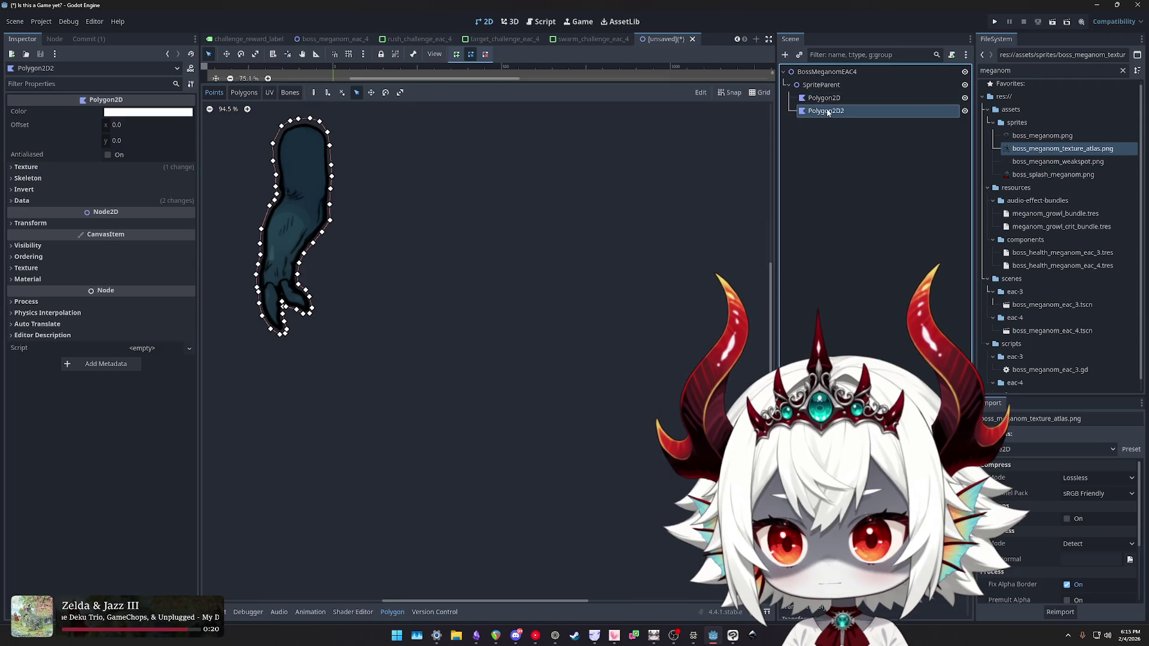
pyautogui.doubleClick(828, 114)
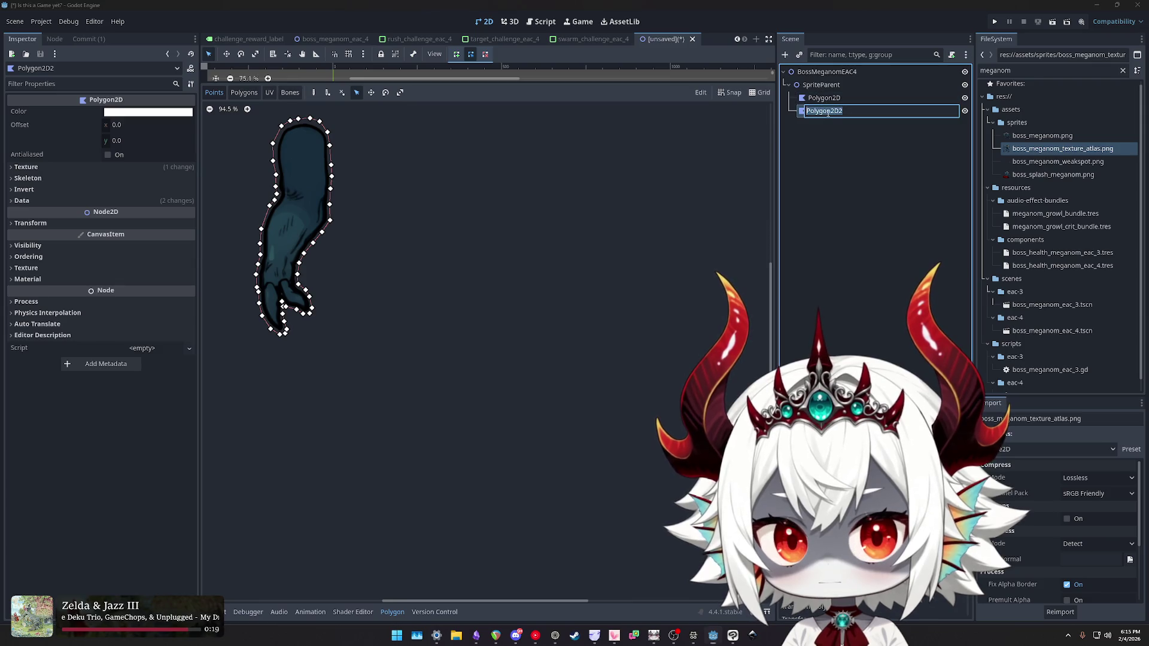
pyautogui.press('Return')
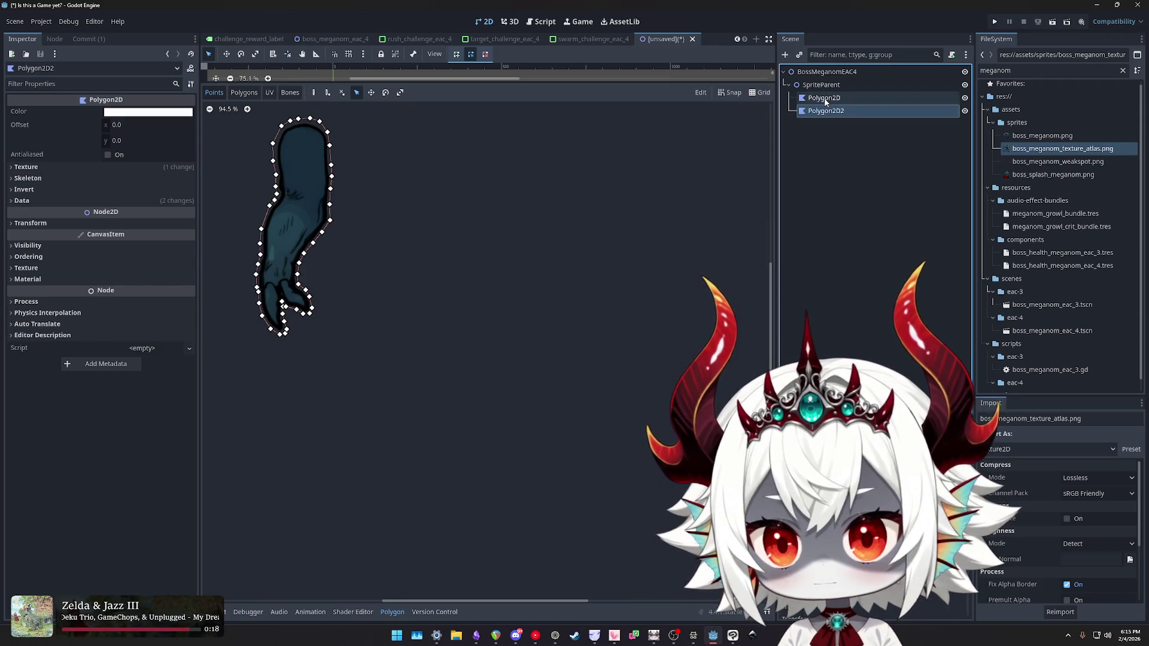
pyautogui.click(831, 102)
pyautogui.doubleClick(832, 100)
pyautogui.write('ArmL')
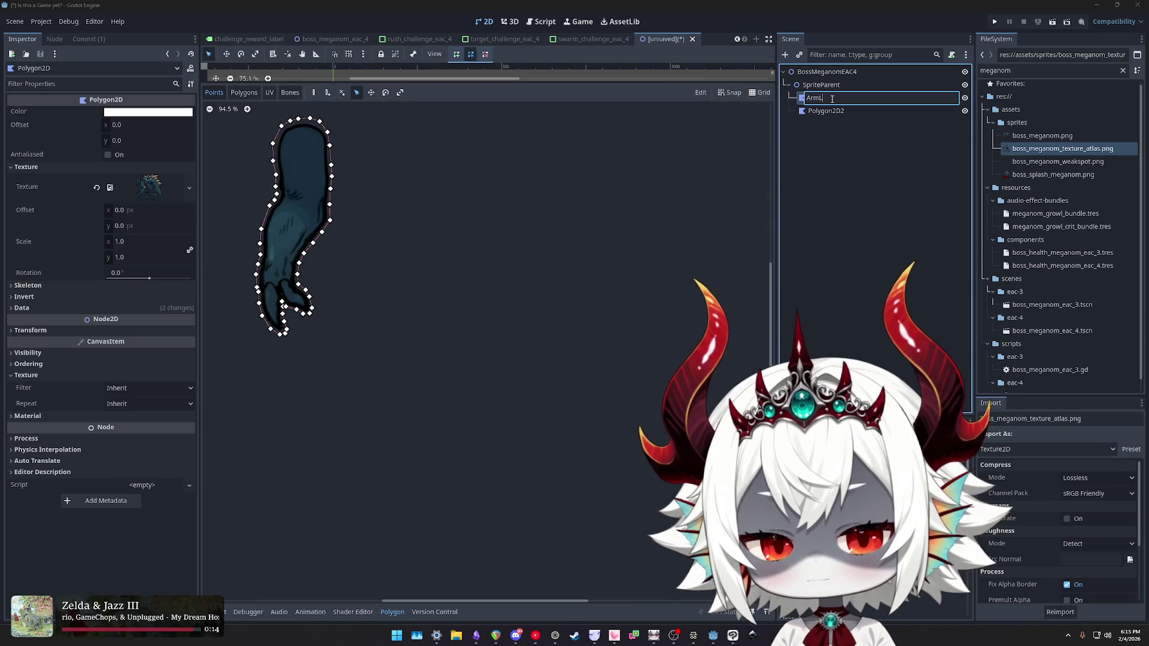
pyautogui.write('eft')
pyautogui.press('Return')
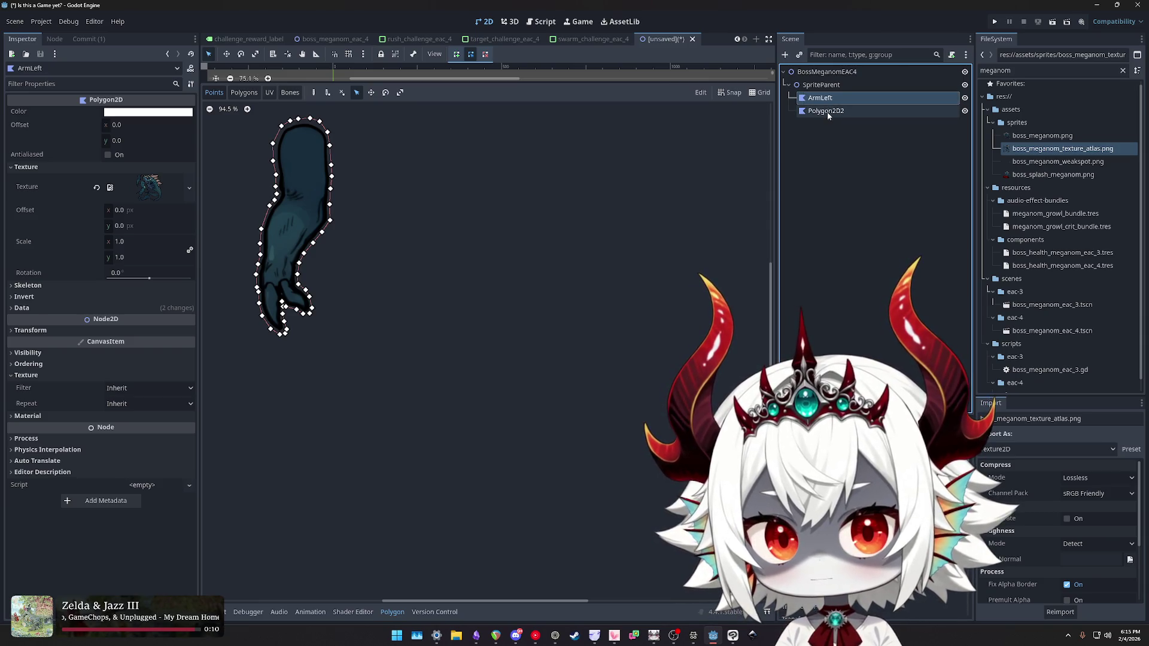
pyautogui.press('F2')
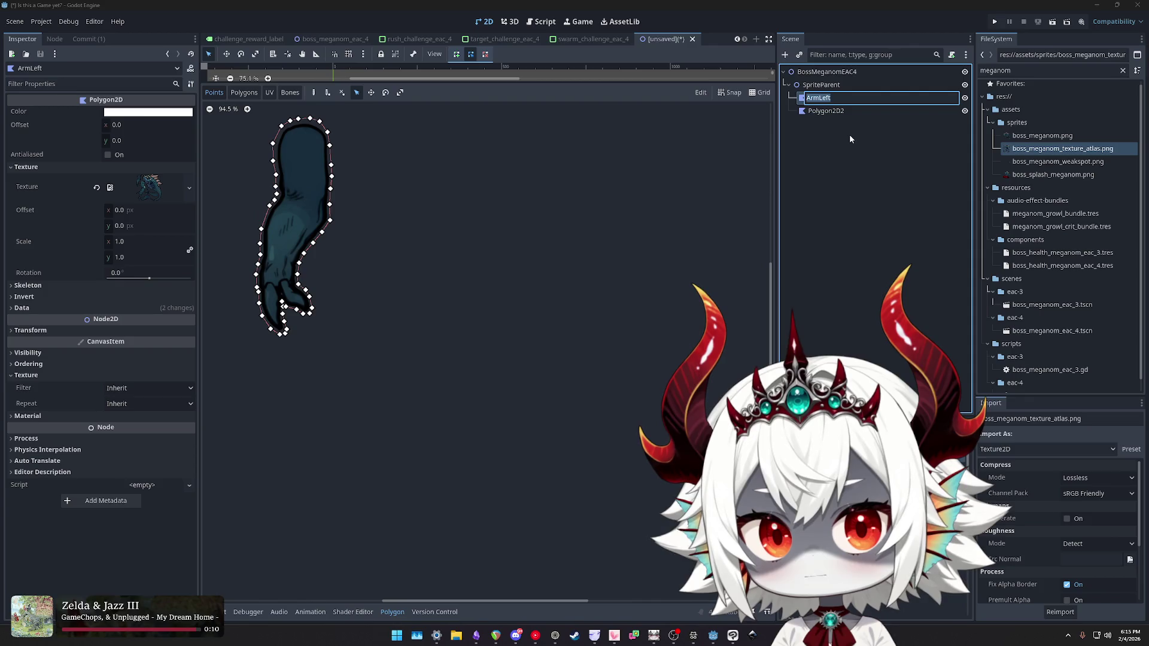
pyautogui.press('Escape')
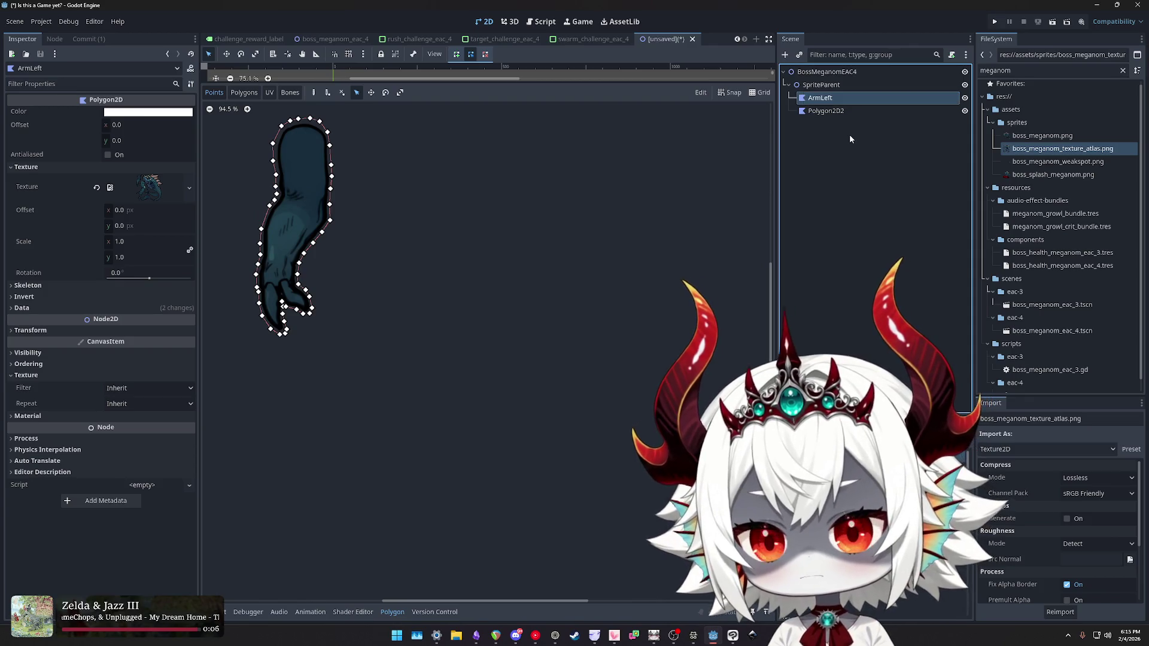
# - Rename the duplicate Polygon2D2 to ArmRight and show its UV view
pyautogui.click(825, 112)
pyautogui.click(821, 99)
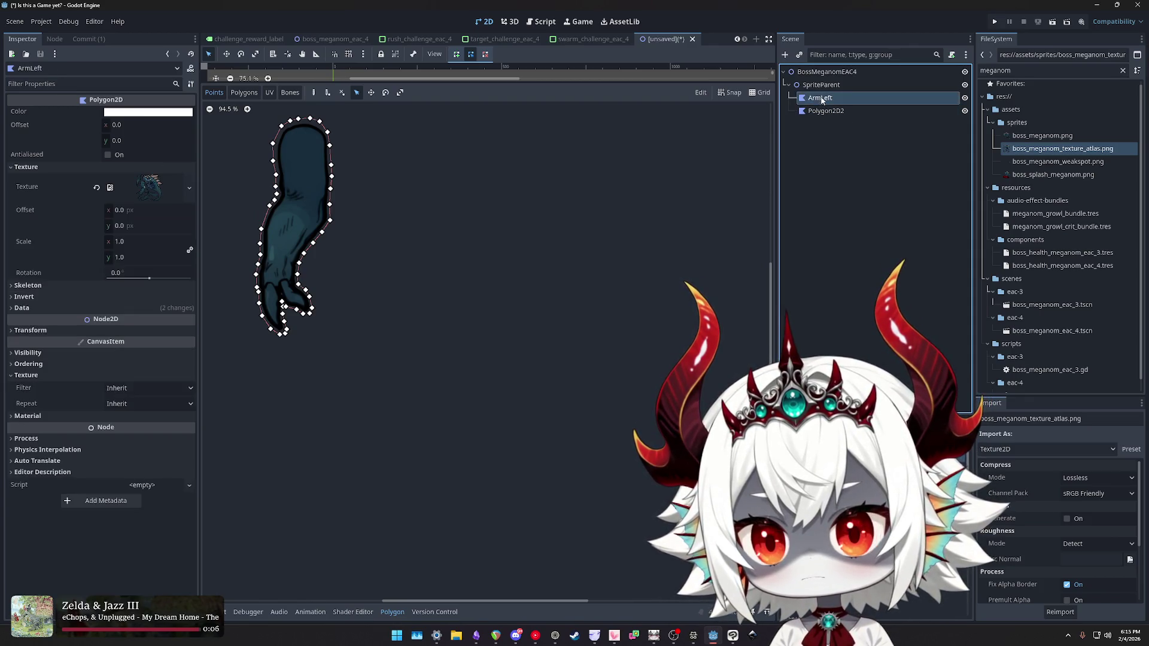
pyautogui.click(825, 111)
pyautogui.click(821, 99)
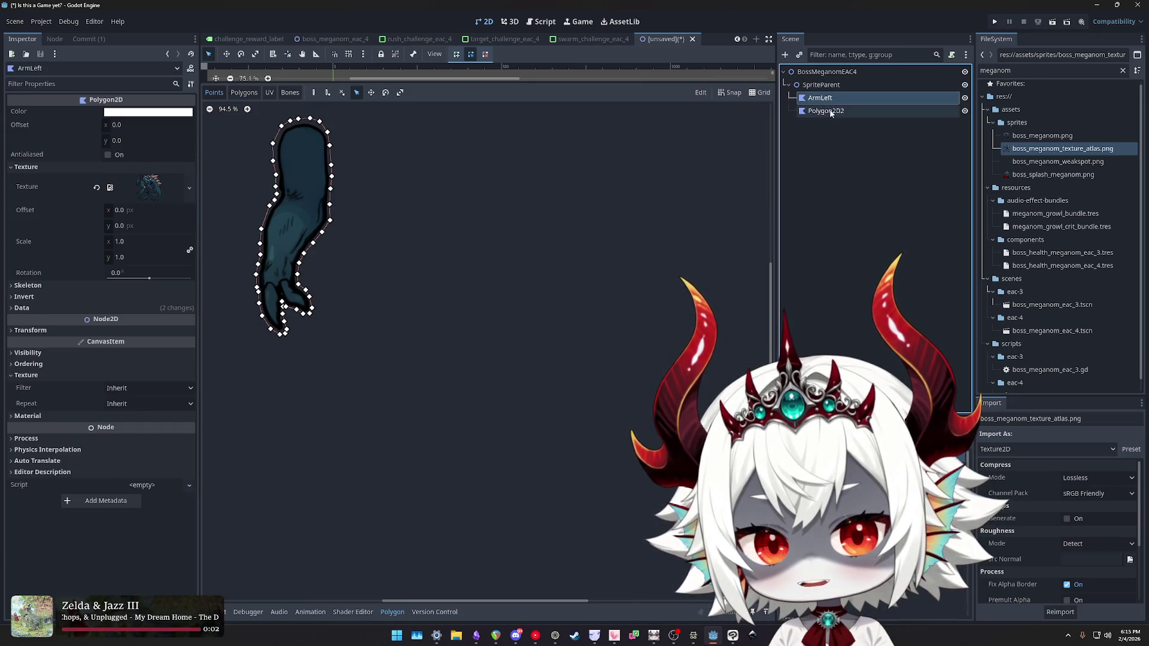
pyautogui.click(829, 114)
pyautogui.press('F2')
pyautogui.write('A')
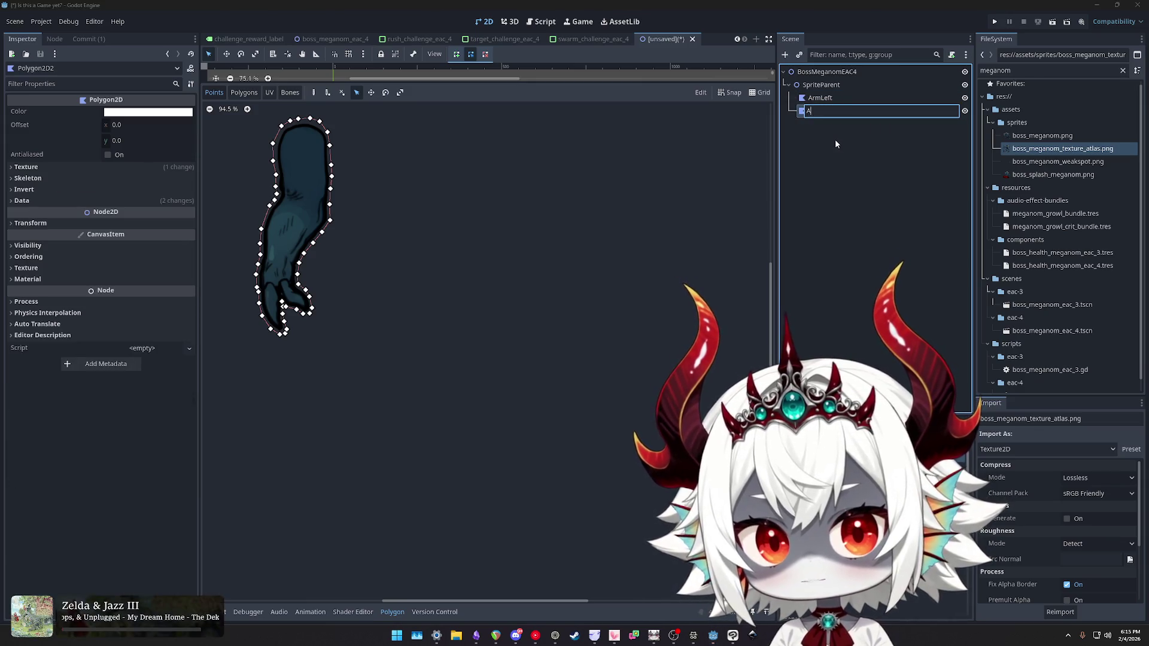
pyautogui.write('rmRight')
pyautogui.press('Return')
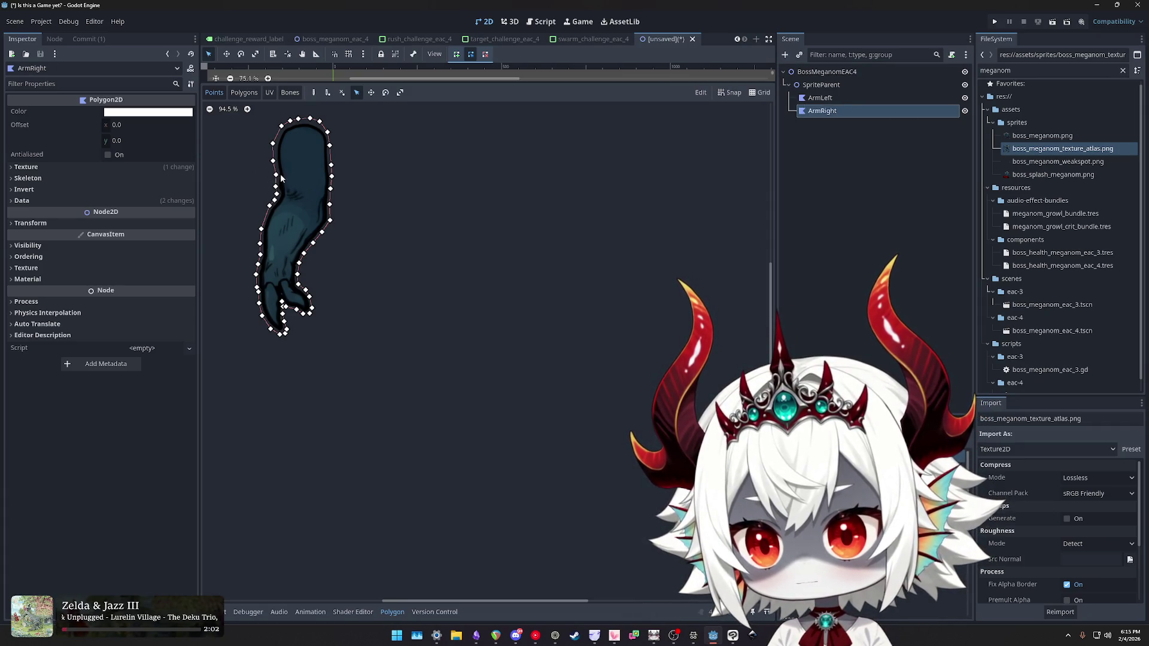
pyautogui.click(269, 93)
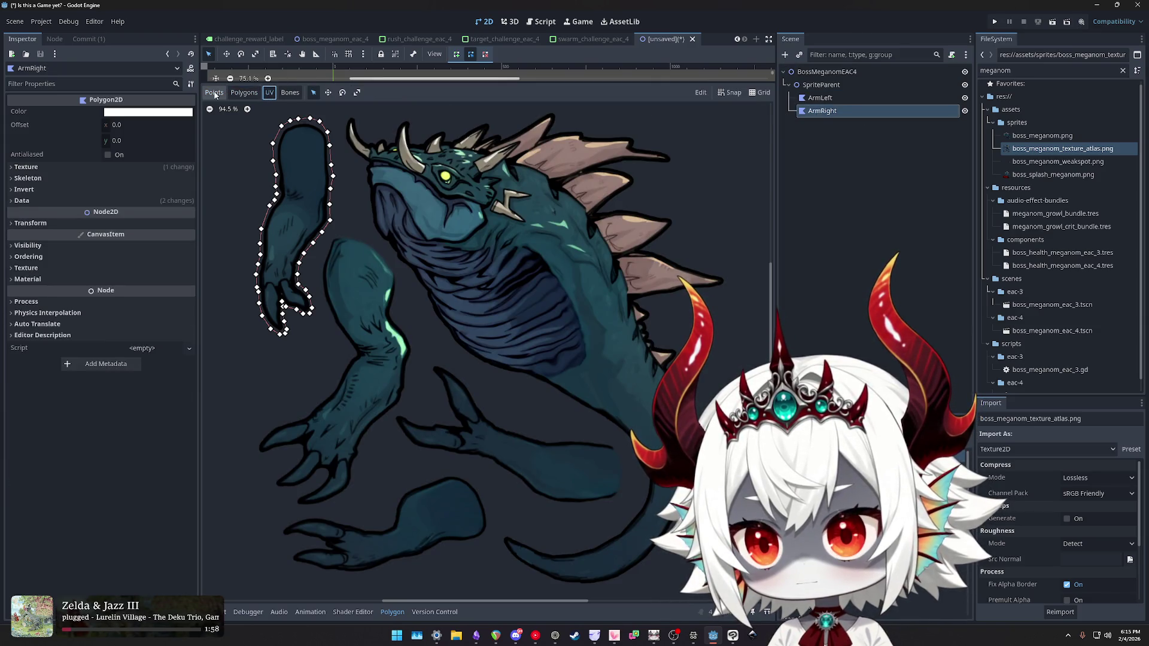
# - Compare ArmRight's Points and UV views over the Meganom atlas, then bring the docs back
pyautogui.click(213, 92)
pyautogui.click(269, 94)
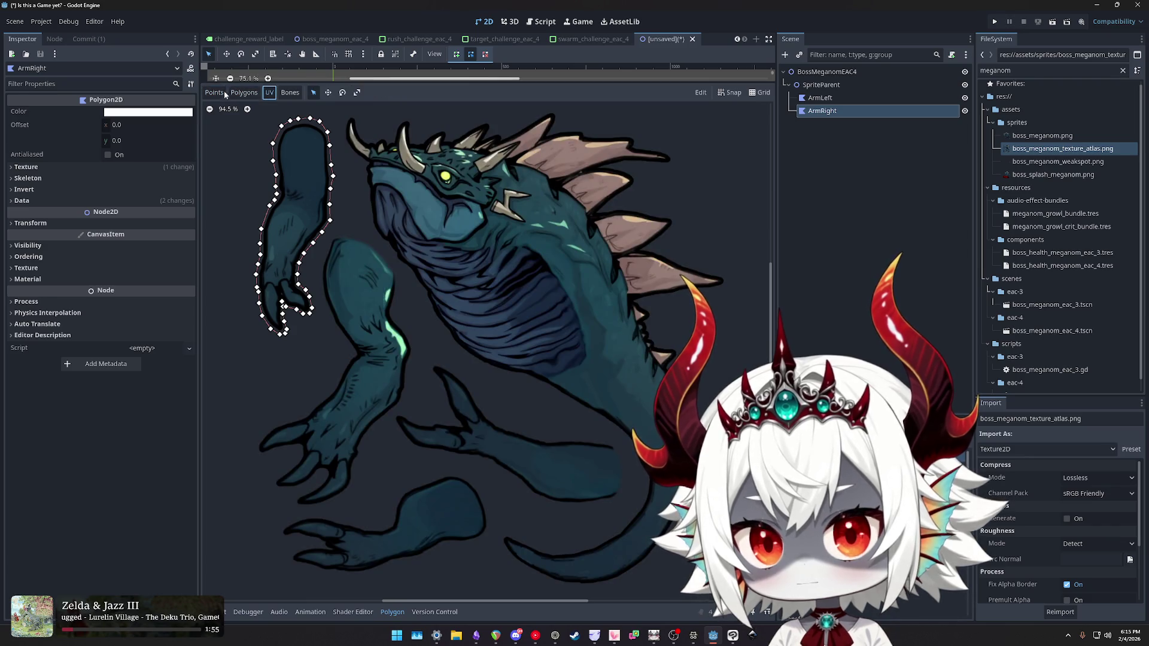
pyautogui.click(214, 92)
pyautogui.click(314, 92)
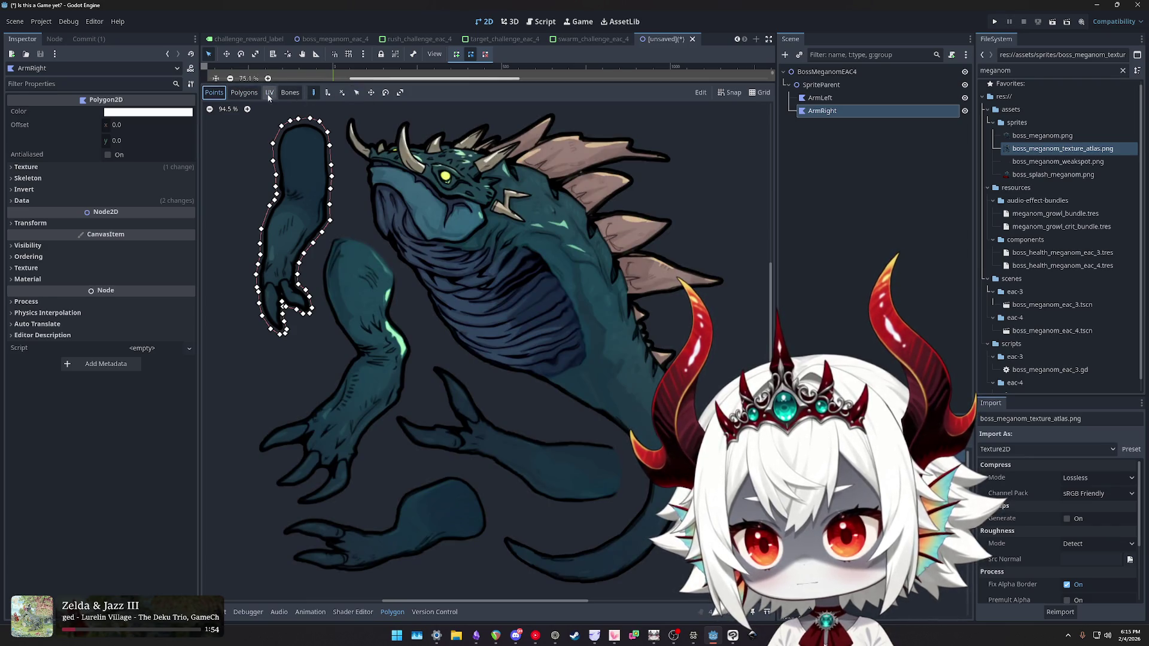
pyautogui.click(214, 92)
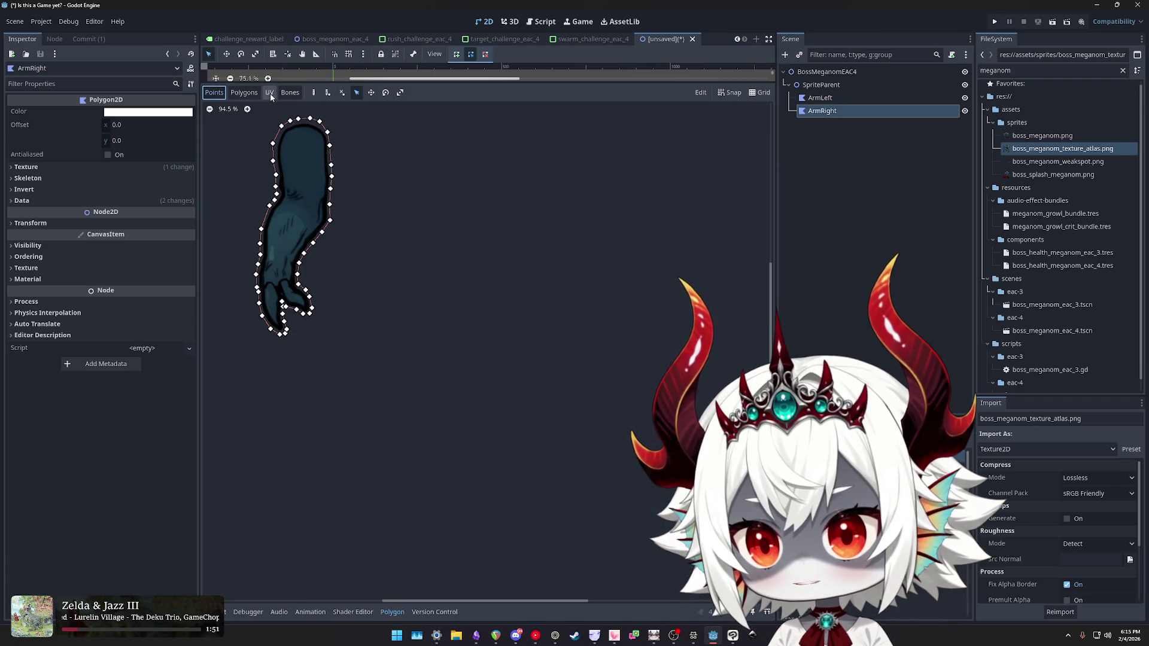
pyautogui.click(257, 95)
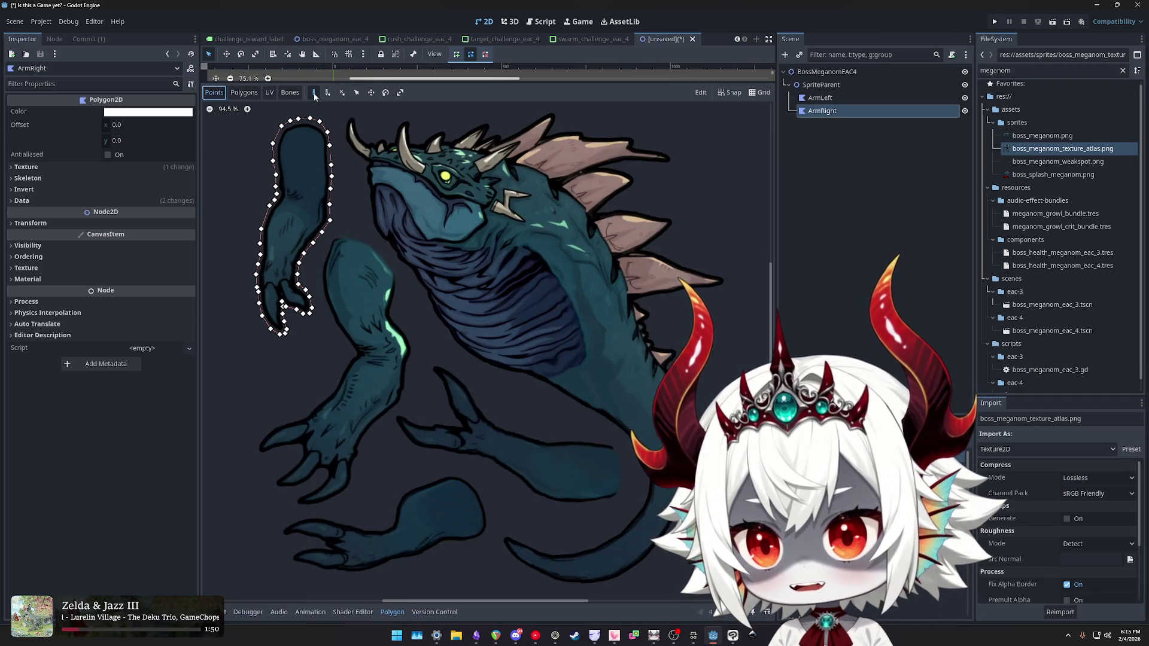
pyautogui.click(270, 92)
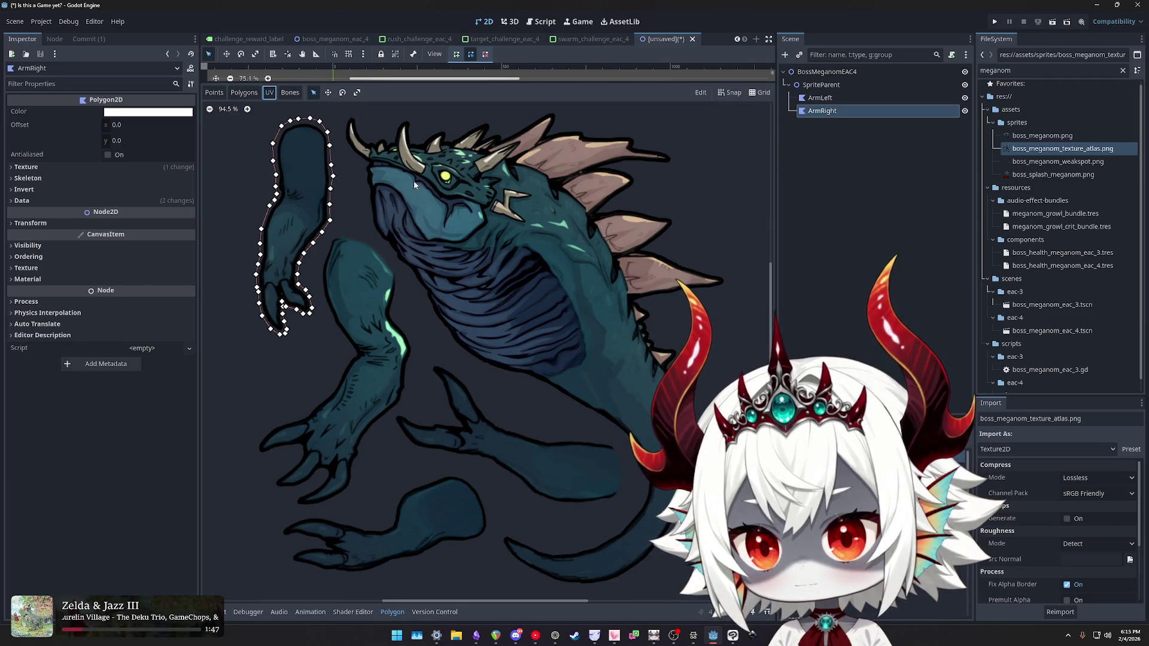
pyautogui.click(694, 633)
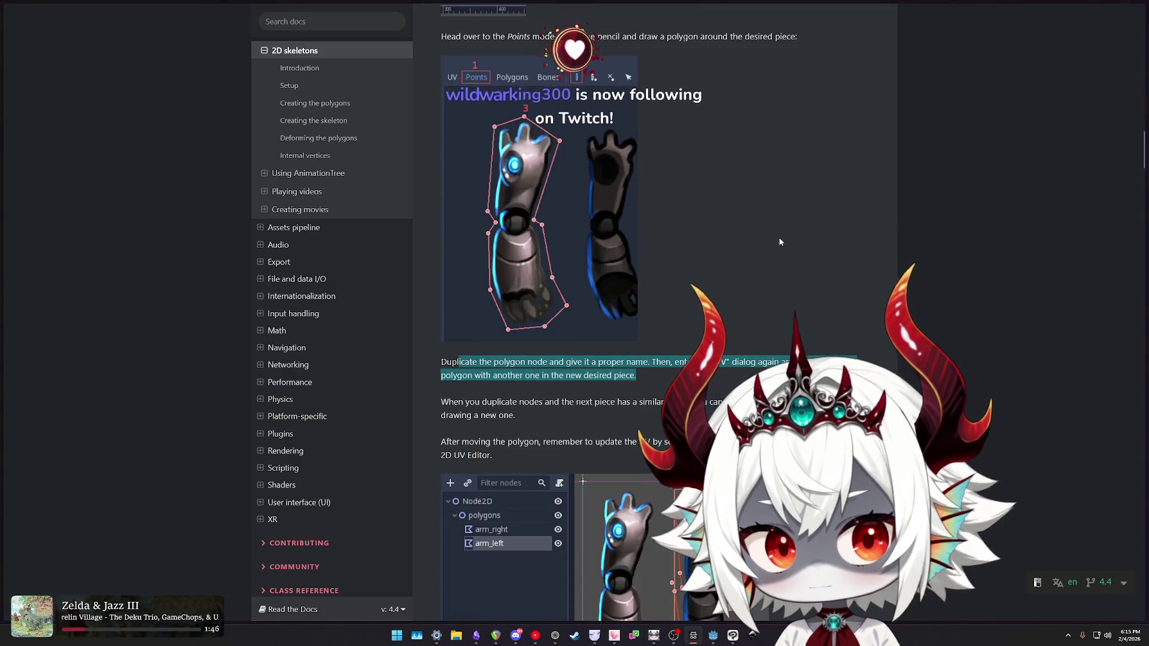
# - Highlight the 'Drawing a polygon directly is not advised' UV dialog sentence, then return to Godot
pyautogui.scroll(2, 805, 243)
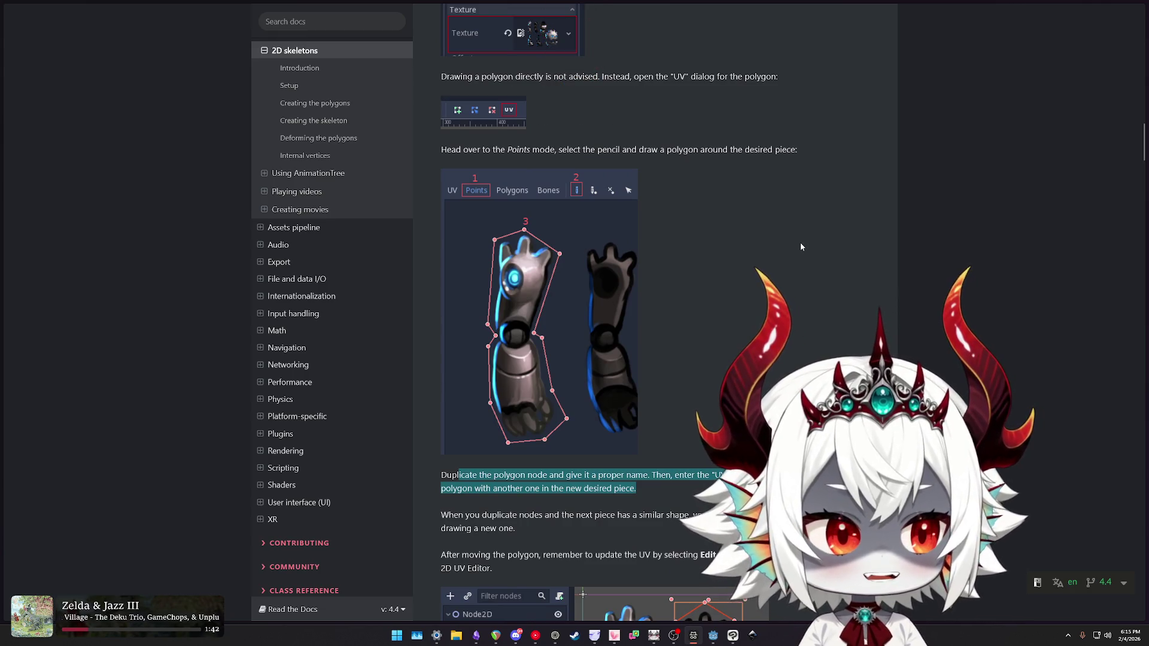
pyautogui.scroll(3, 800, 262)
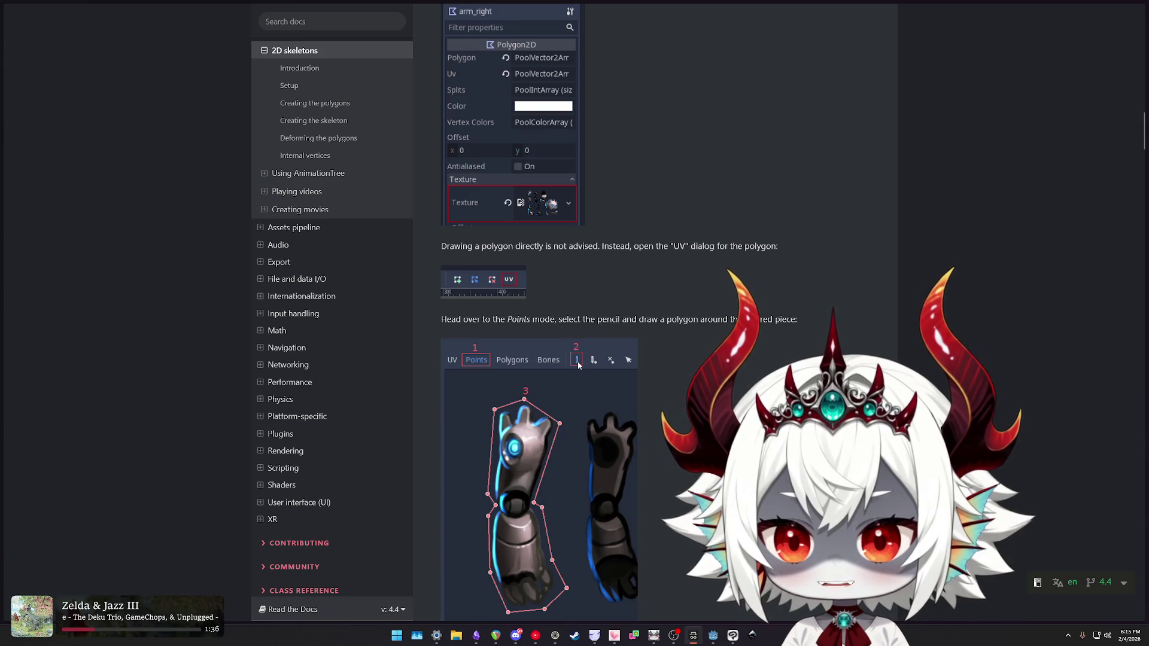
pyautogui.moveTo(467, 247); pyautogui.dragTo(805, 257)
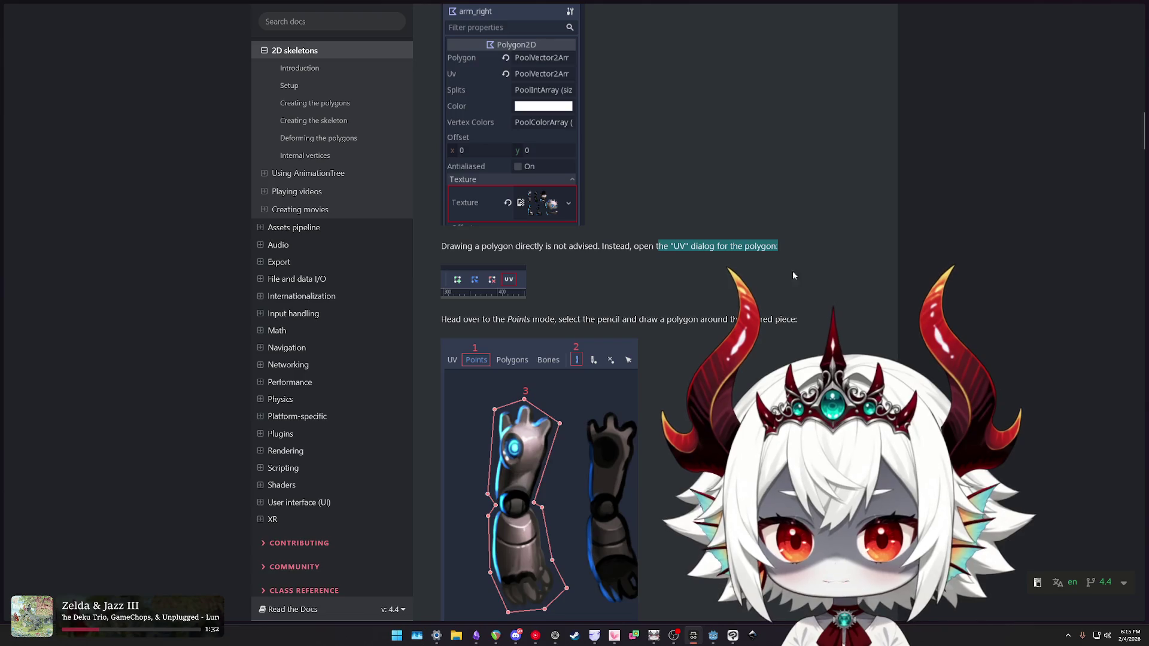
pyautogui.click(712, 636)
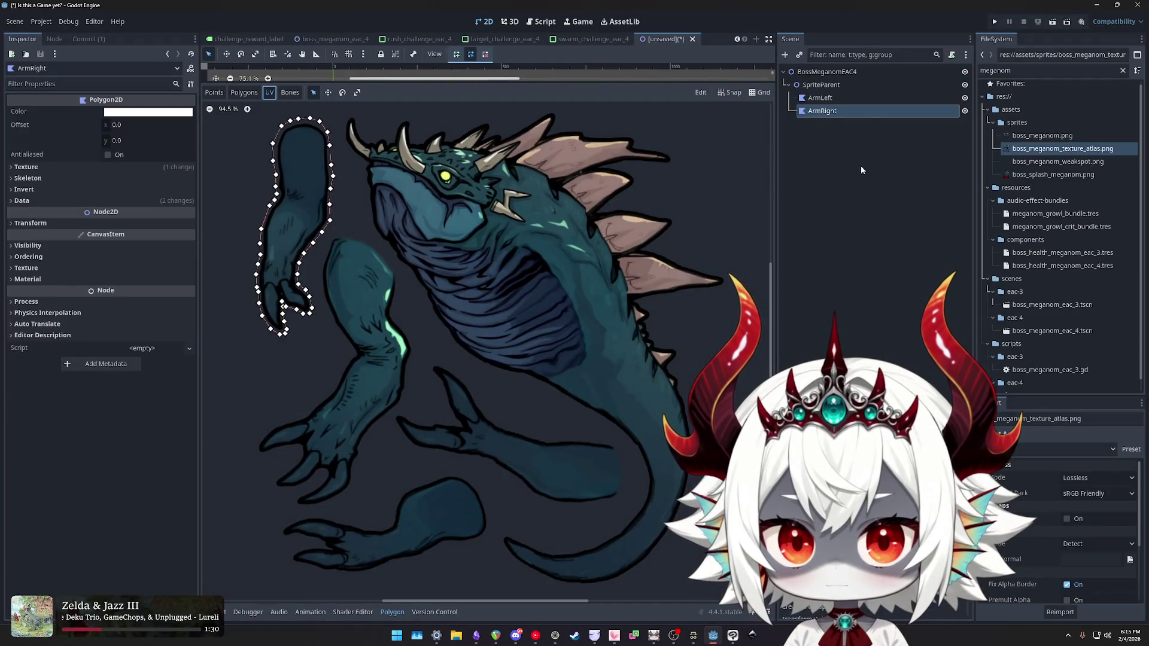
# - Compare ArmLeft and ArmRight, then make and cancel a few outline starts in Create Points mode
pyautogui.click(820, 98)
pyautogui.click(823, 111)
pyautogui.click(820, 97)
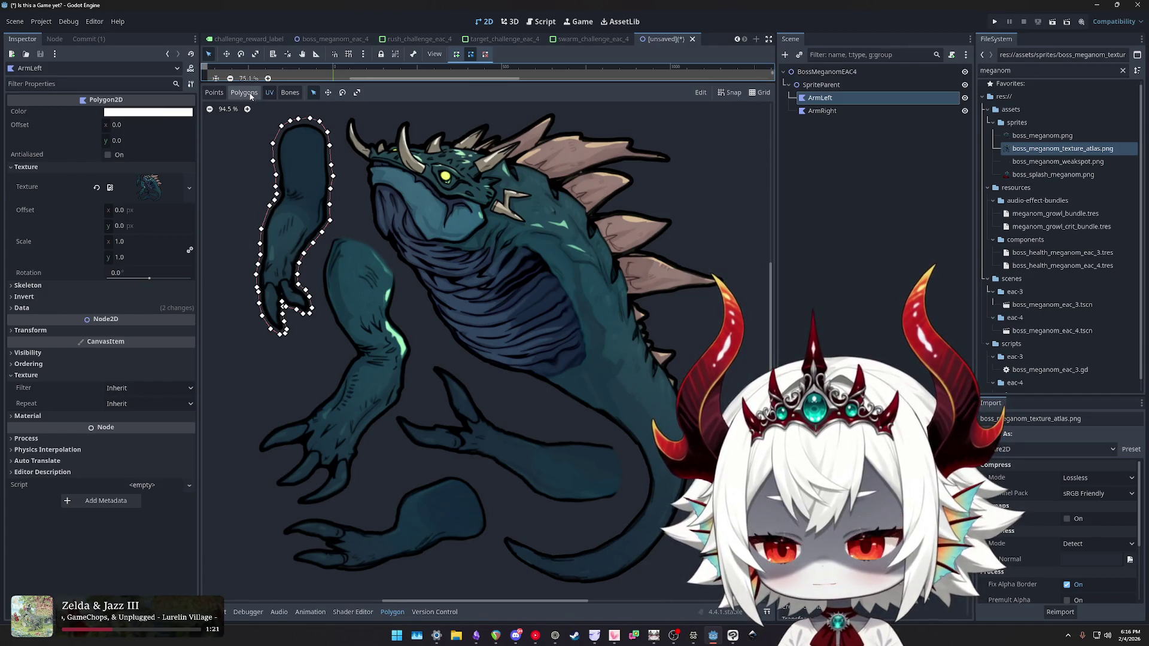
pyautogui.click(213, 94)
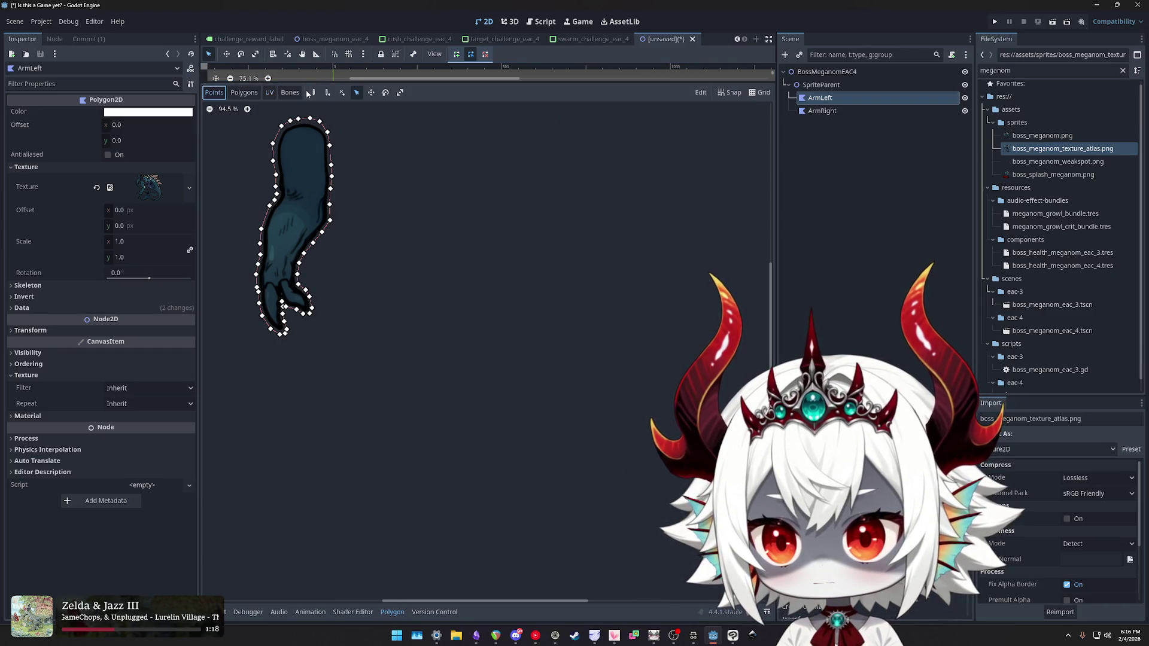
pyautogui.click(312, 92)
pyautogui.click(328, 136)
pyautogui.rightClick(329, 137)
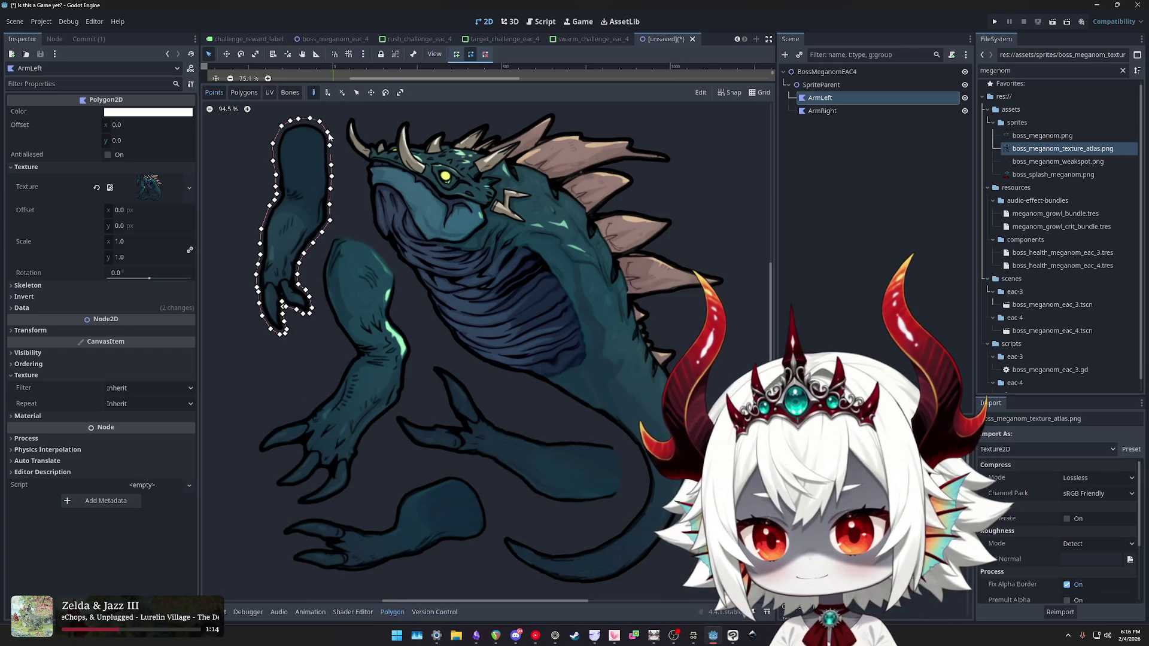
pyautogui.click(331, 145)
pyautogui.rightClick(341, 210)
pyautogui.click(332, 236)
pyautogui.rightClick(335, 241)
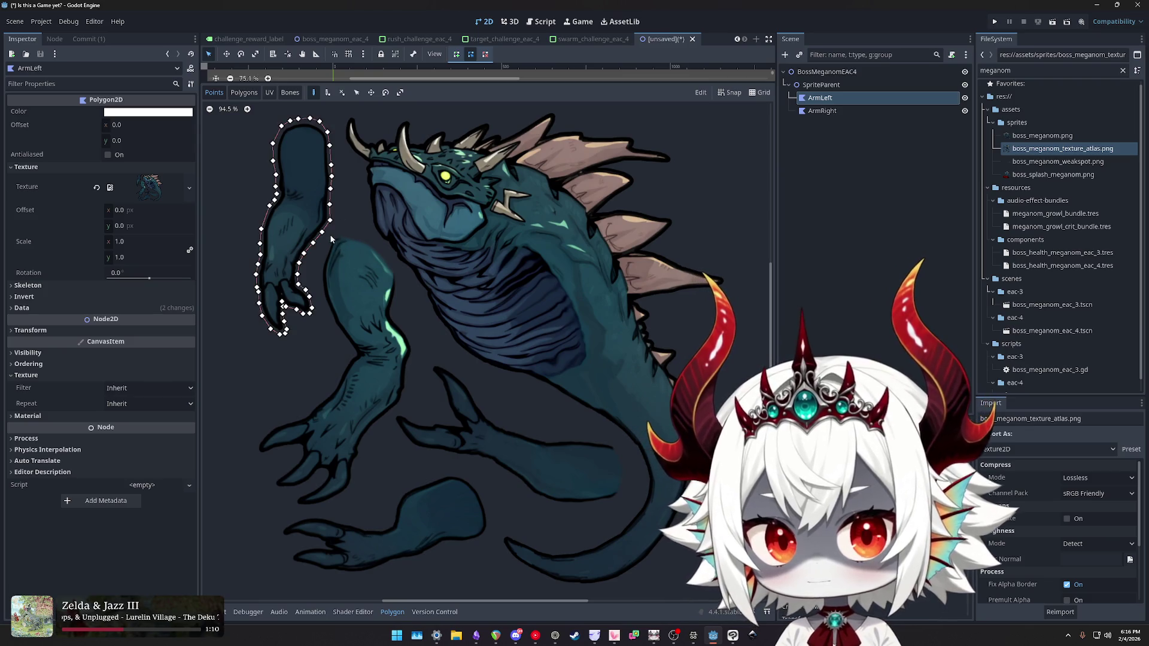
# - Select ArmRight and place the first two points of its new outer-edge outline
pyautogui.click(822, 111)
pyautogui.scroll(3, 284, 268)
pyautogui.click(359, 218)
pyautogui.click(354, 236)
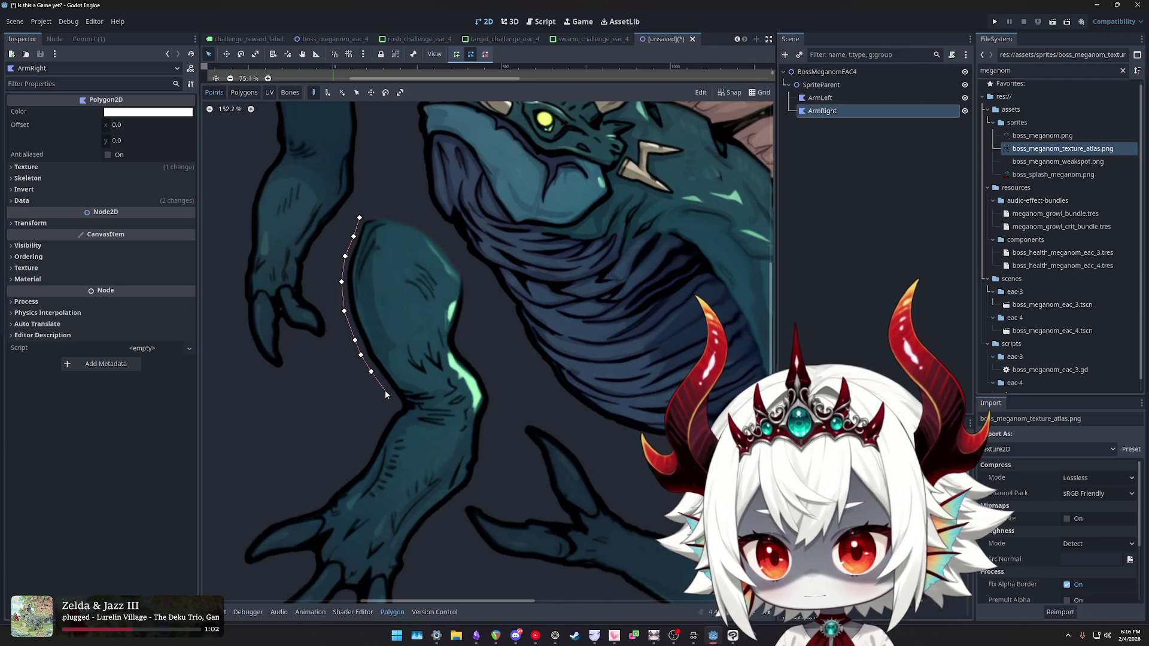
# - Frame the lower arm and add six outline points along the forearm and around two claws
pyautogui.scroll(3, 385, 422)
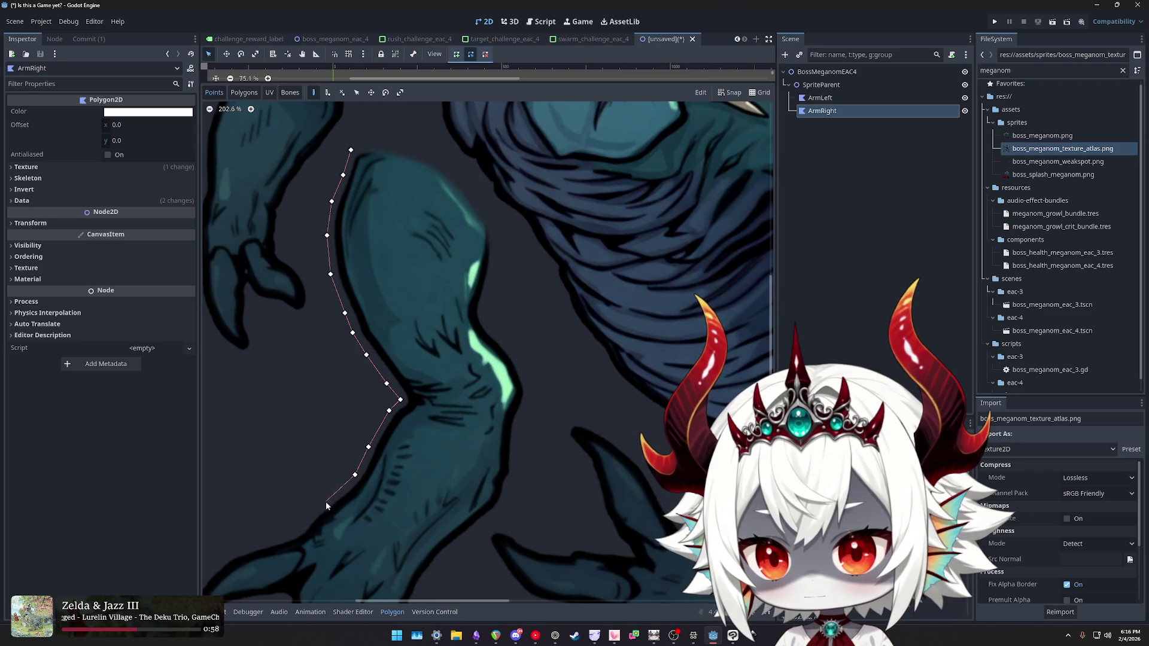
pyautogui.moveTo(304, 443); pyautogui.dragTo(404, 292)
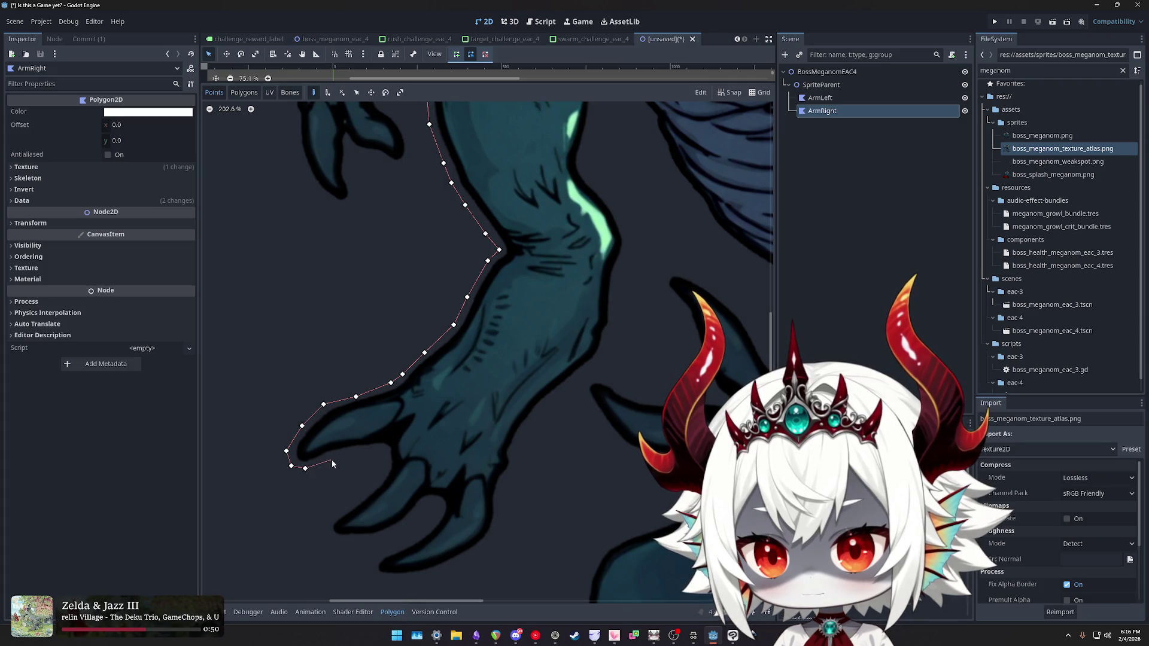
pyautogui.click(364, 454)
pyautogui.click(380, 452)
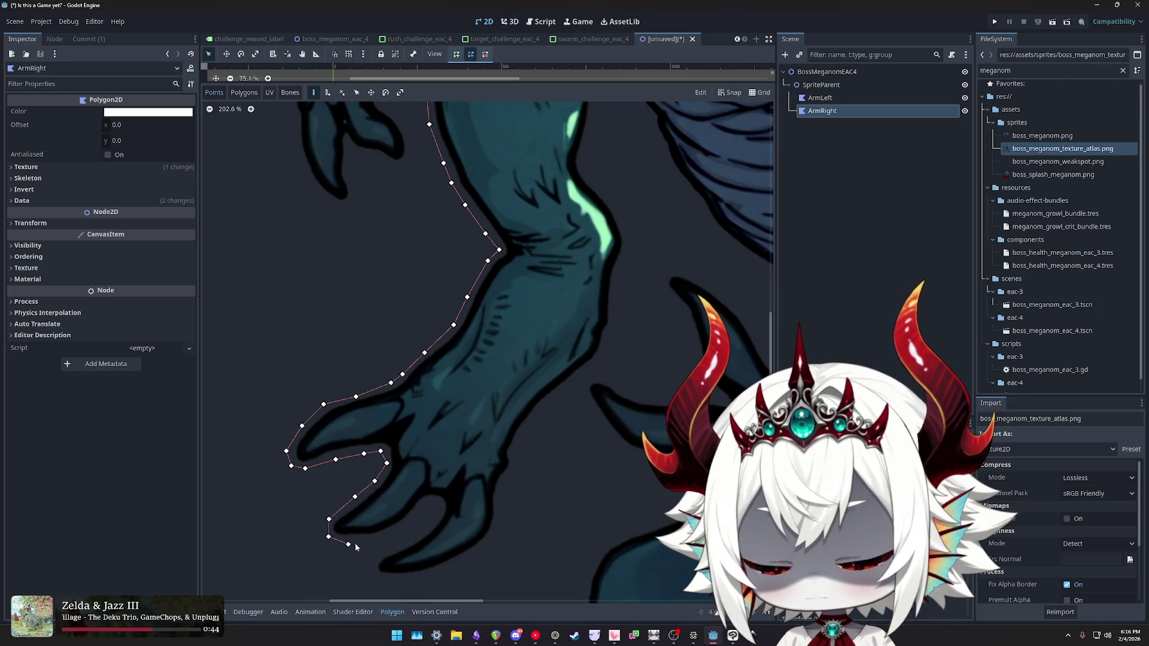
pyautogui.click(395, 533)
pyautogui.click(412, 522)
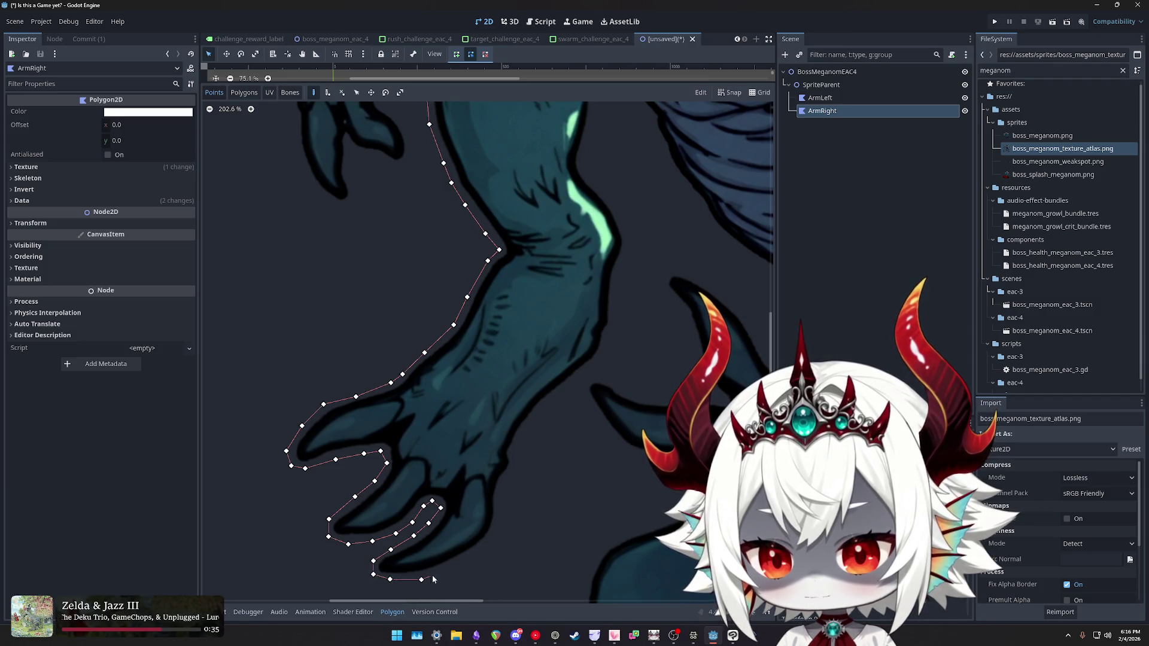
pyautogui.click(473, 560)
pyautogui.click(492, 539)
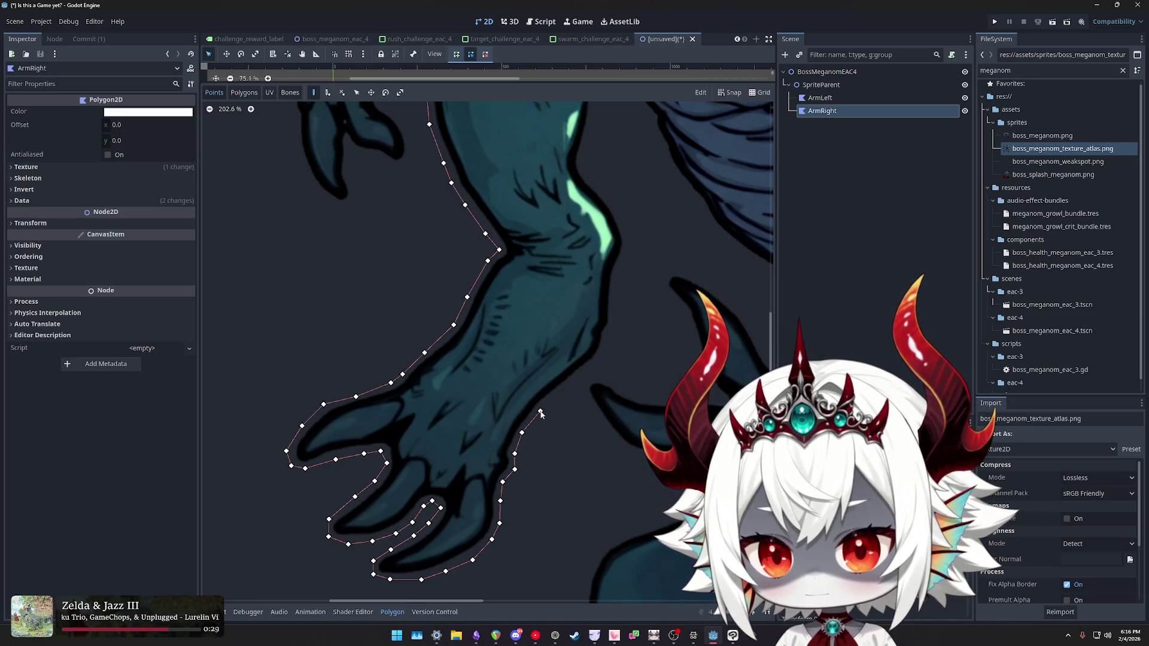
# - Restart ArmRight's outline at the top of the second arm and trace down its outer edge
pyautogui.scroll(-10, 580, 371)
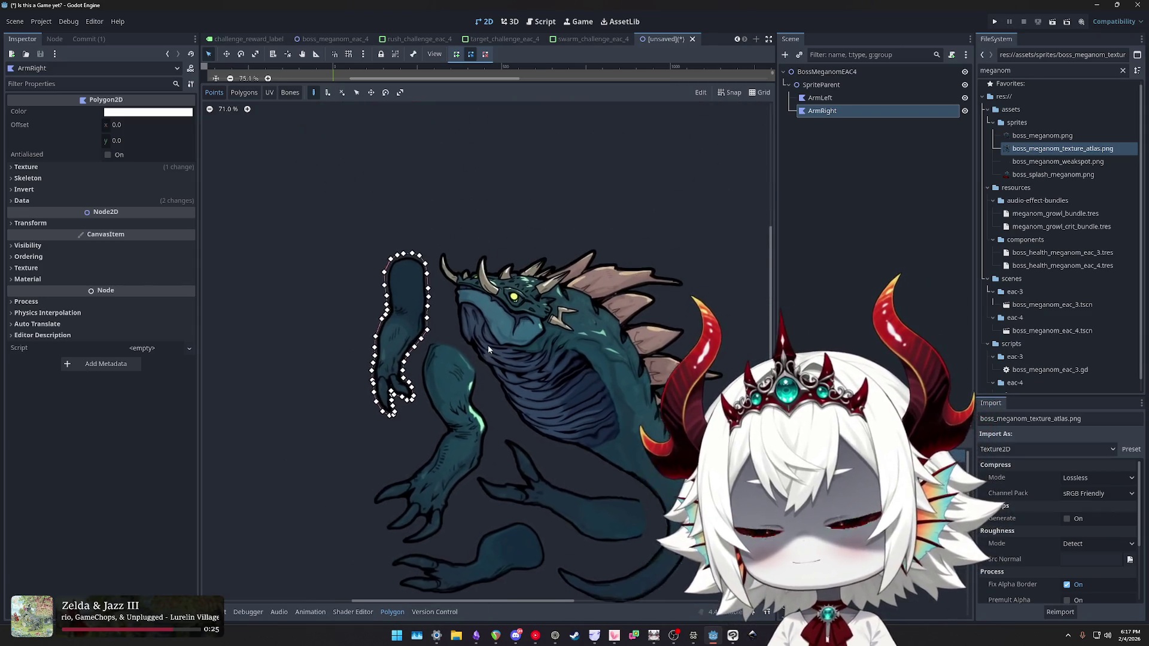
pyautogui.scroll(10, 487, 349)
pyautogui.click(439, 153)
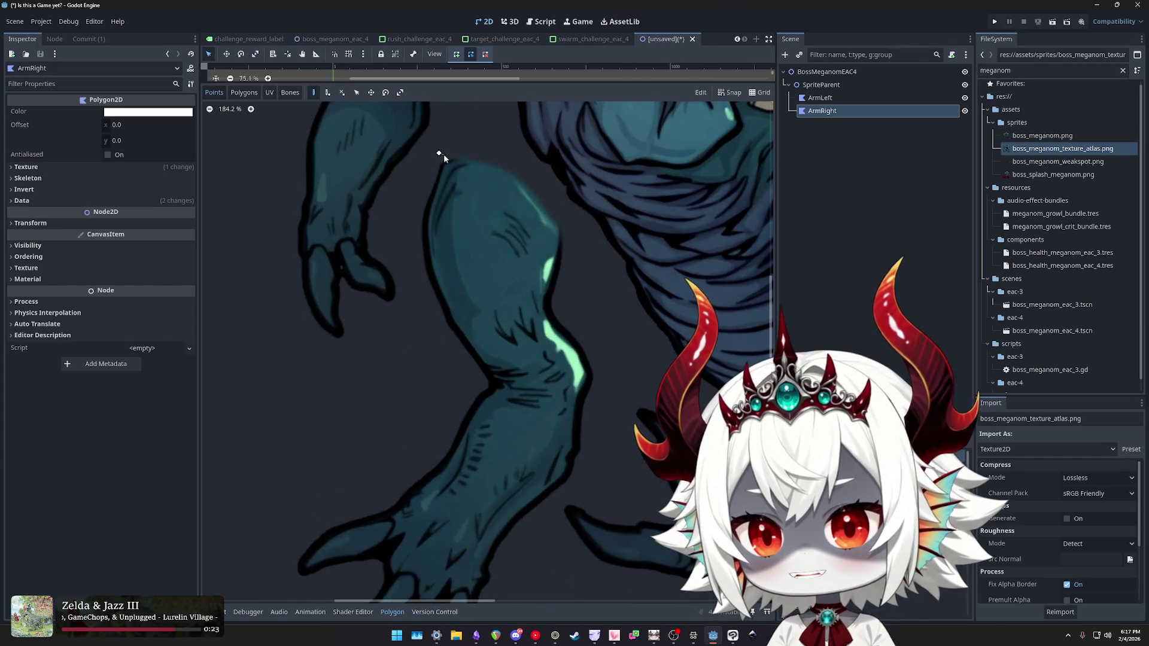
pyautogui.scroll(9, 441, 156)
pyautogui.scroll(-9, 436, 157)
pyautogui.scroll(9, 437, 158)
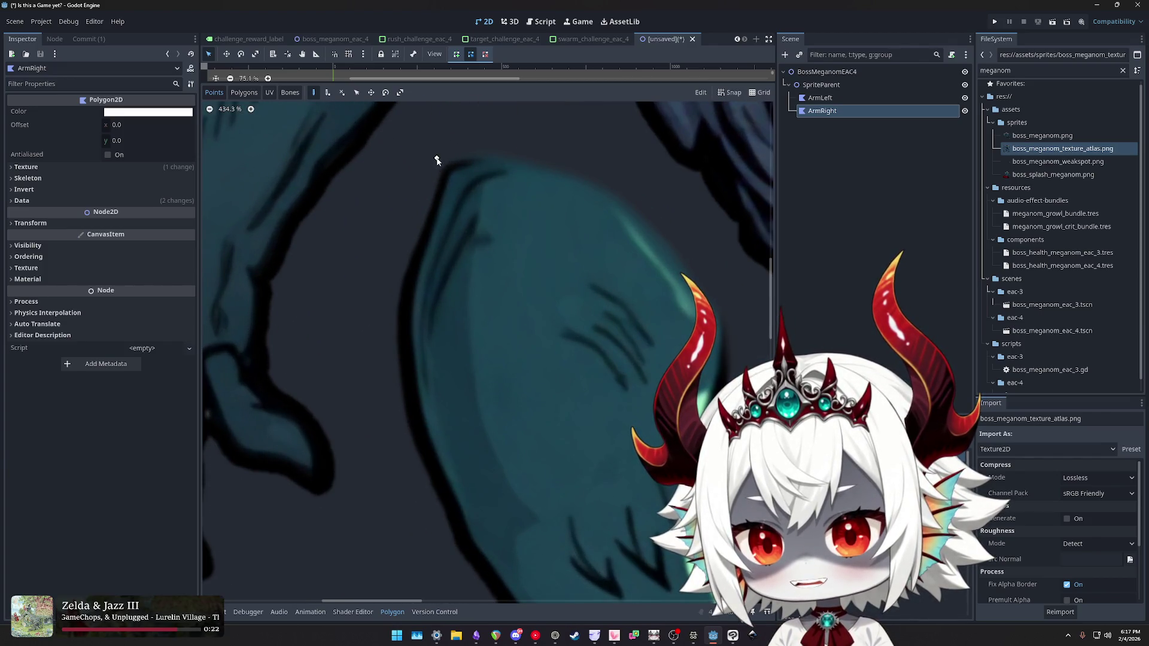
pyautogui.scroll(-13, 411, 221)
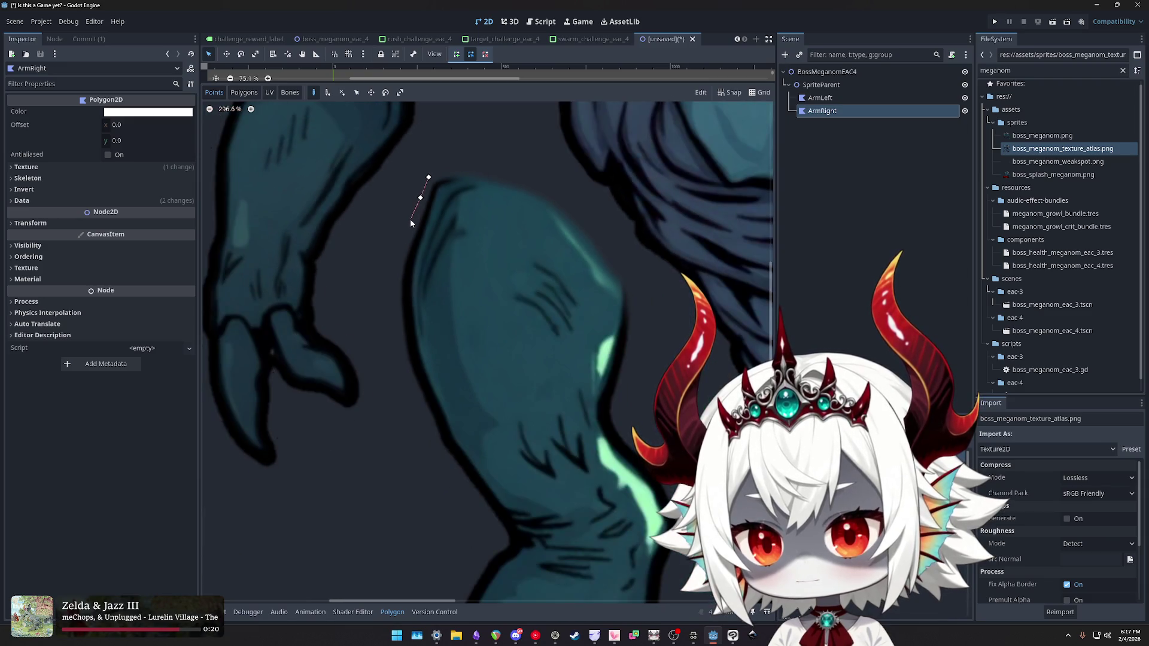
pyautogui.scroll(5, 404, 246)
pyautogui.click(421, 184)
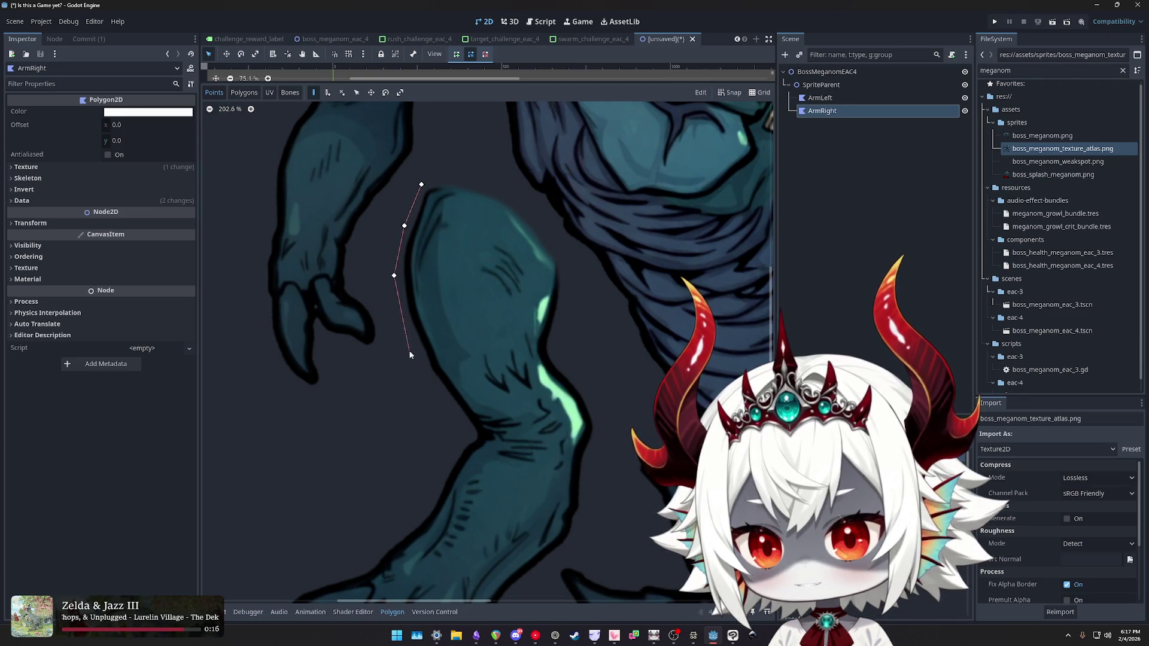
pyautogui.click(439, 472)
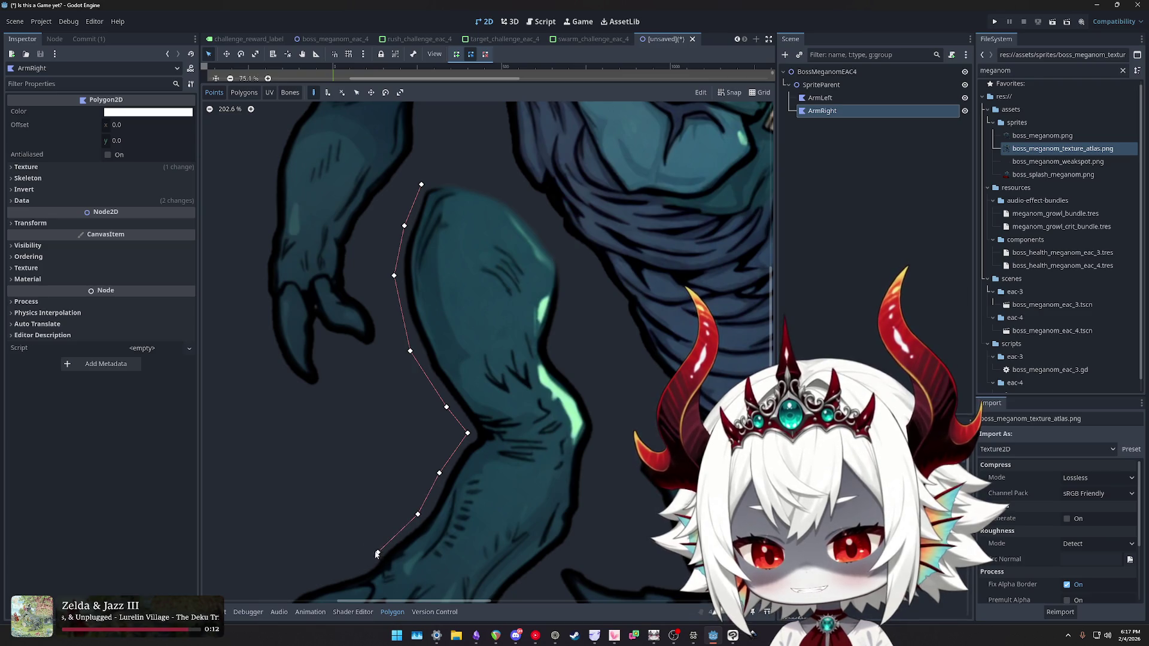
pyautogui.moveTo(349, 525); pyautogui.dragTo(415, 318)
# - Trace the outline along the forearm and around the three claws
pyautogui.click(436, 341)
pyautogui.click(377, 359)
pyautogui.click(344, 388)
pyautogui.click(333, 416)
pyautogui.click(345, 434)
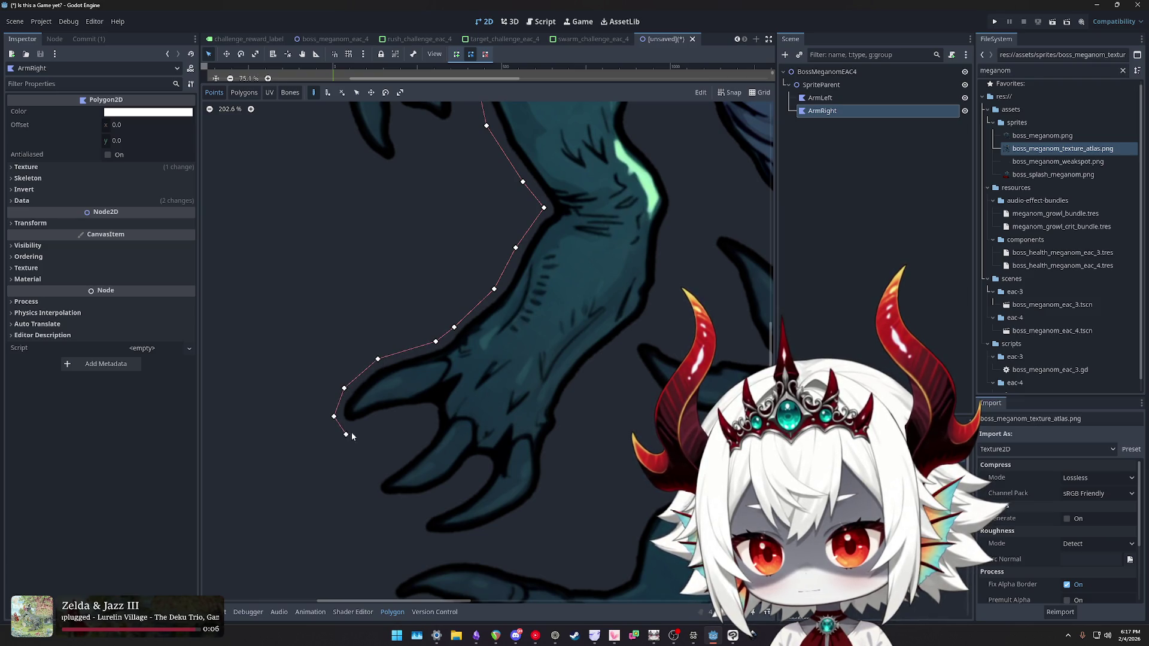
pyautogui.click(381, 421)
pyautogui.click(428, 415)
pyautogui.click(423, 436)
pyautogui.click(396, 460)
pyautogui.click(368, 486)
pyautogui.click(379, 502)
pyautogui.click(423, 504)
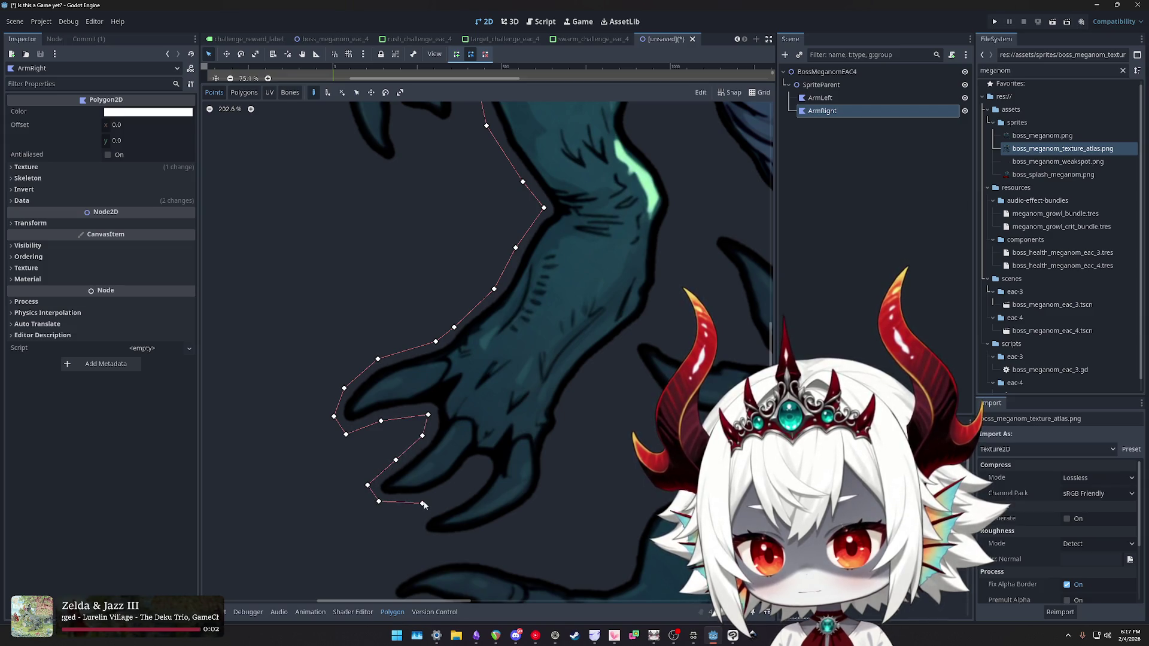
pyautogui.click(459, 484)
pyautogui.click(472, 463)
pyautogui.click(483, 466)
pyautogui.click(475, 487)
pyautogui.click(443, 505)
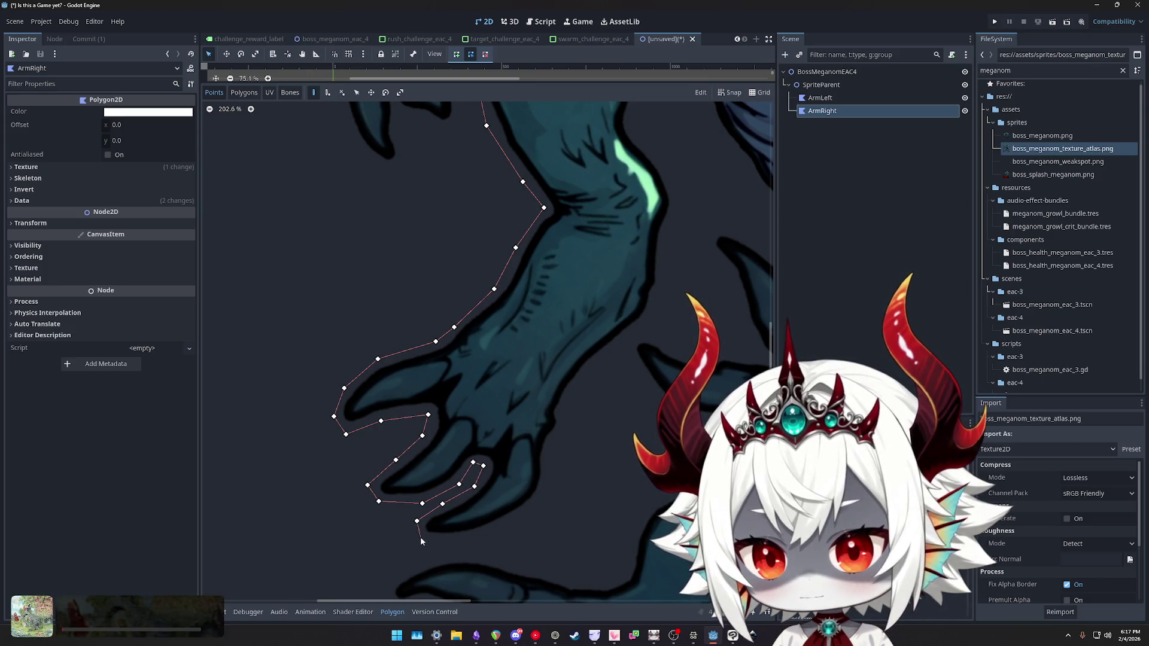
pyautogui.click(417, 522)
# - Continue the outline under the hand, up the inner forearm and around the elbow
pyautogui.click(424, 538)
pyautogui.click(472, 539)
pyautogui.click(521, 518)
pyautogui.click(545, 486)
pyautogui.click(550, 445)
pyautogui.click(564, 429)
pyautogui.click(579, 380)
pyautogui.click(602, 355)
pyautogui.click(653, 313)
pyautogui.click(663, 281)
pyautogui.click(665, 237)
pyautogui.click(680, 201)
pyautogui.click(670, 169)
pyautogui.click(632, 130)
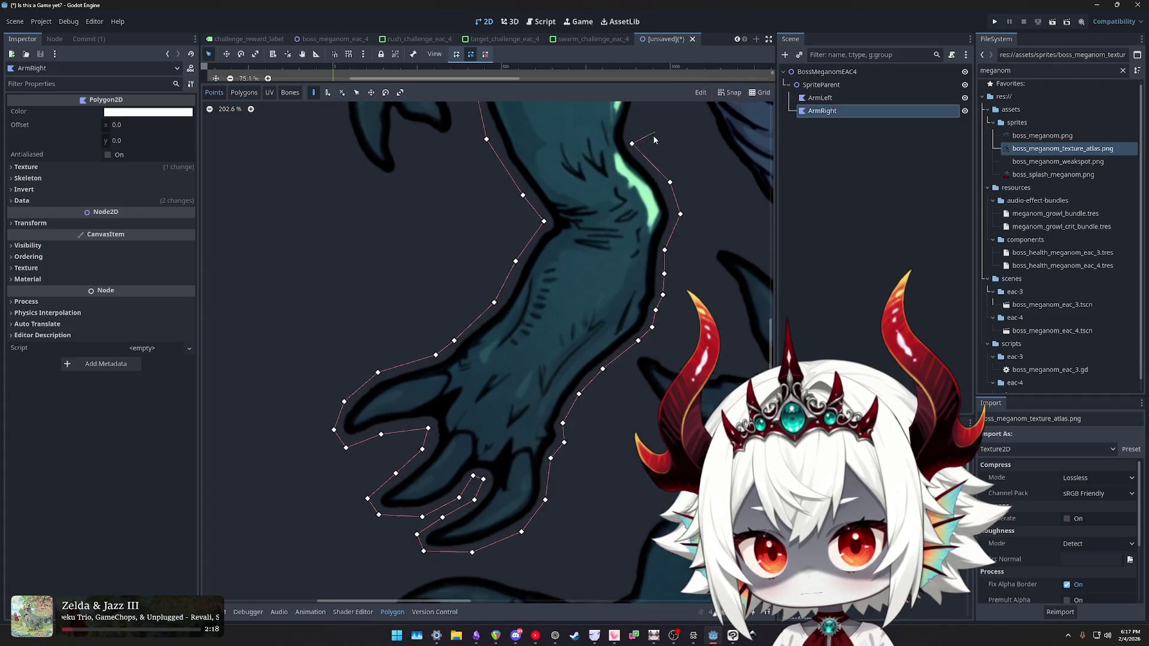
# - Close the outline along the upper arm and shoulder, then duplicate ArmRight as ArmRight2
pyautogui.scroll(5, 655, 128)
pyautogui.click(526, 364)
pyautogui.click(530, 321)
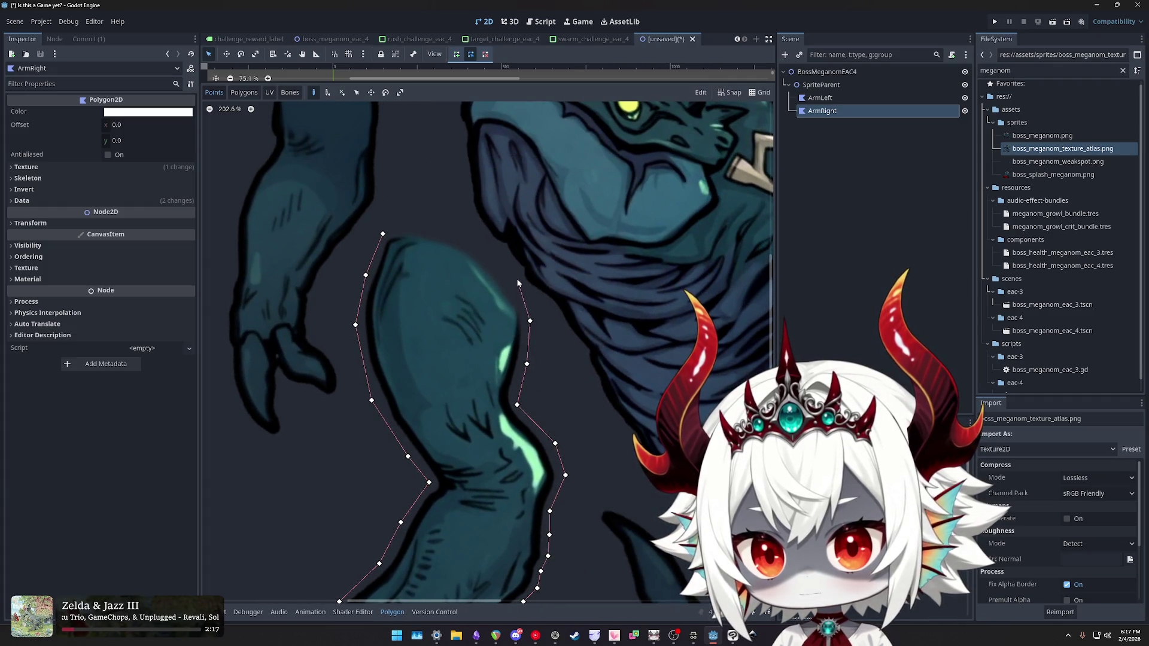
pyautogui.click(507, 279)
pyautogui.click(466, 237)
pyautogui.click(419, 221)
pyautogui.click(383, 233)
pyautogui.scroll(-10, 383, 233)
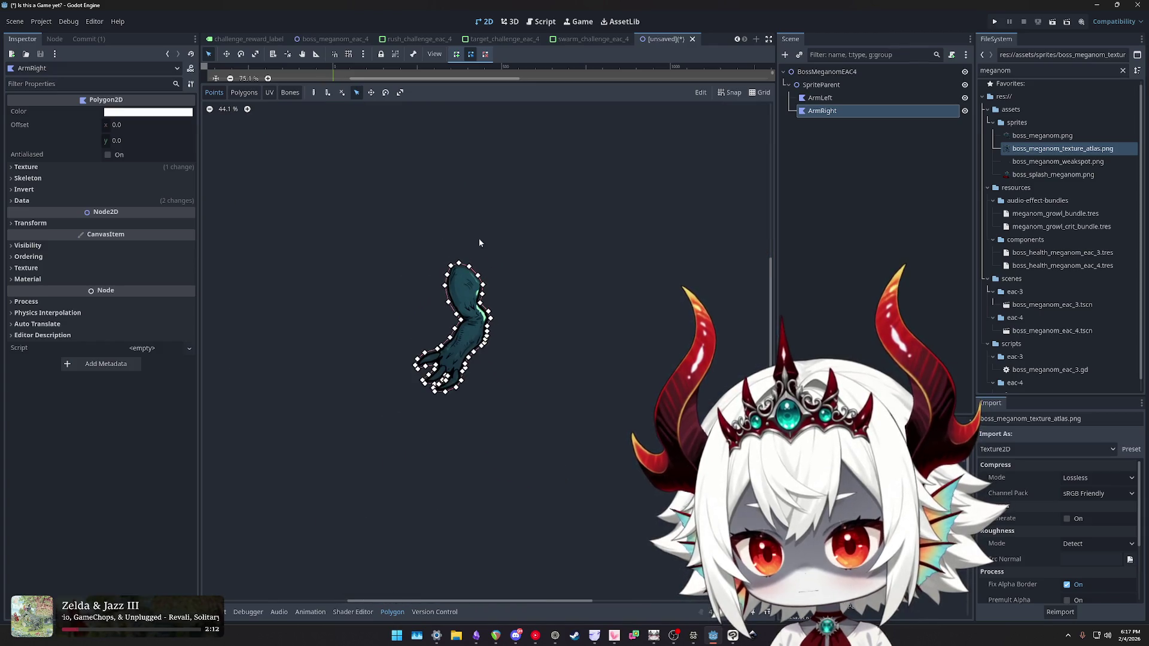
pyautogui.hotkey('ctrl', 'd')
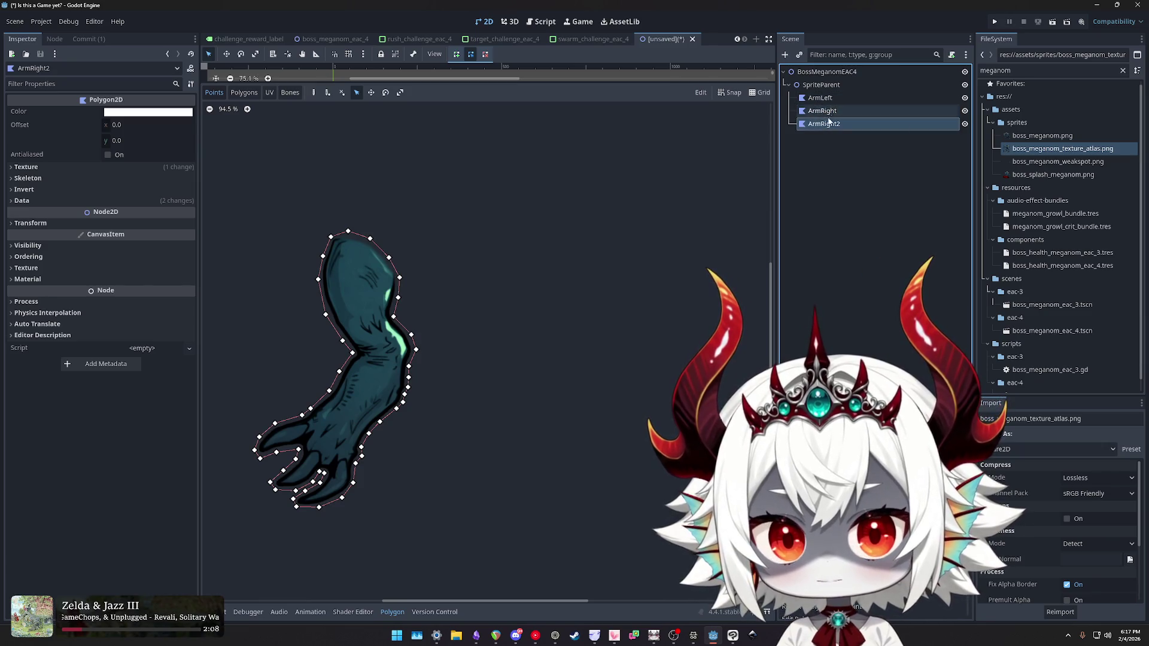
# - Check ArmRight2's outline in the polygon grouping and UV views, then return to point editing
pyautogui.click(240, 93)
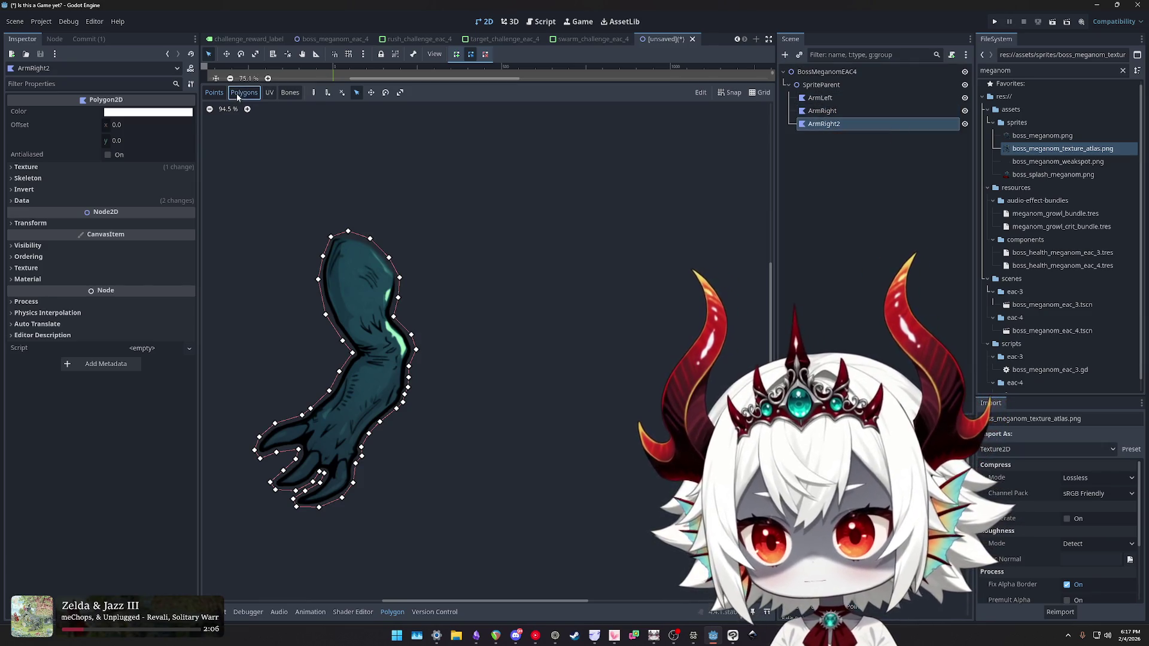
pyautogui.click(270, 93)
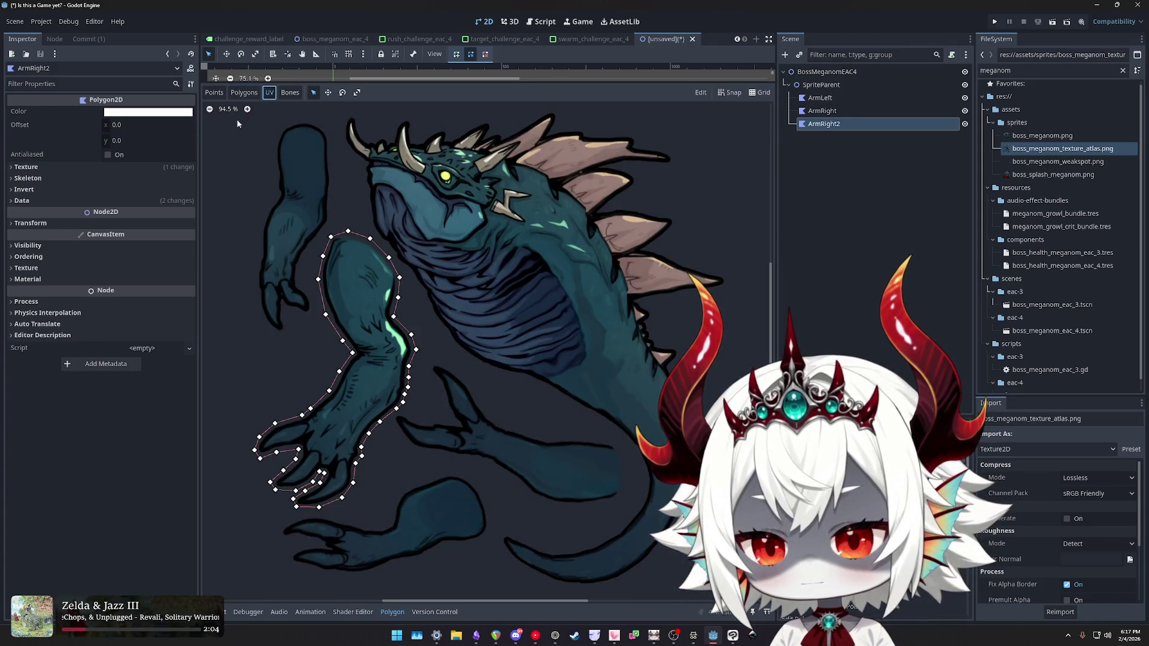
pyautogui.click(213, 92)
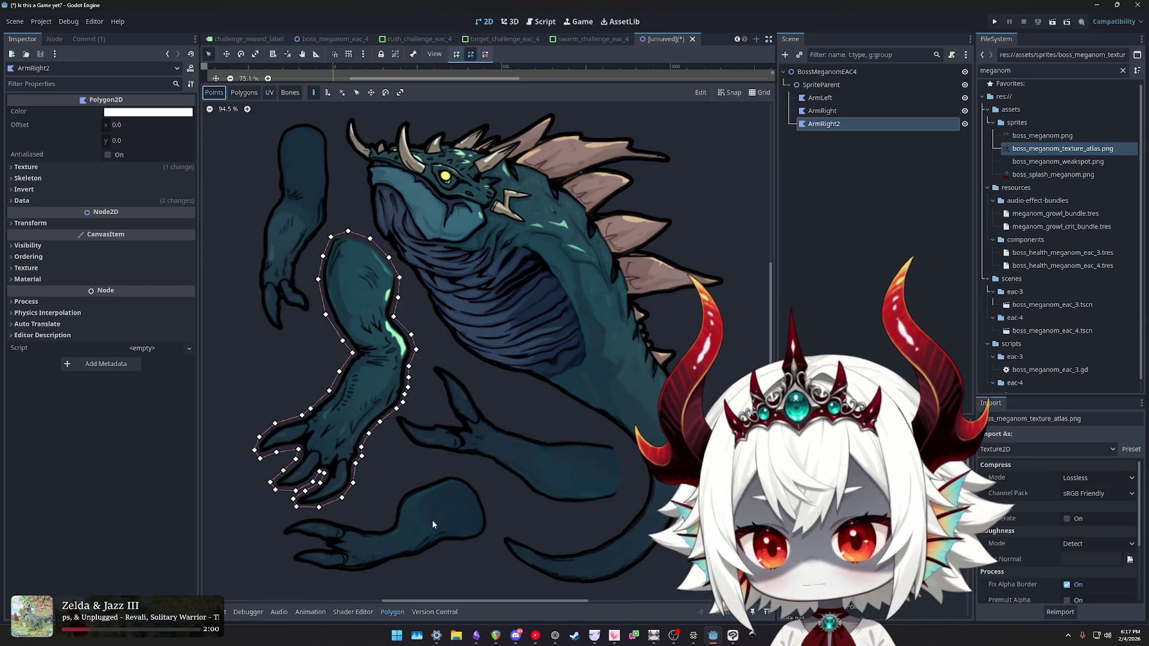
pyautogui.scroll(-1, 487, 426)
pyautogui.scroll(6, 486, 421)
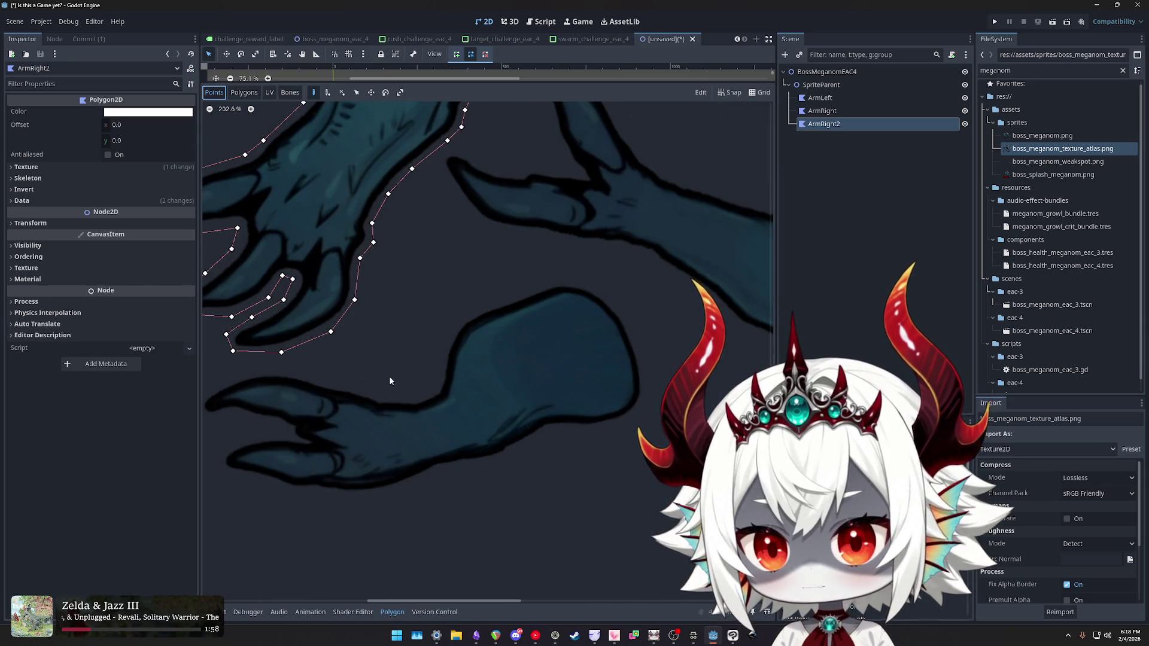
# - Start a new outline along the lower hand's top and the forearm's lower edge
pyautogui.click(656, 281)
pyautogui.click(622, 267)
pyautogui.click(585, 268)
pyautogui.click(536, 289)
pyautogui.click(501, 306)
pyautogui.click(487, 331)
pyautogui.click(483, 361)
pyautogui.click(472, 381)
pyautogui.click(442, 383)
pyautogui.click(398, 375)
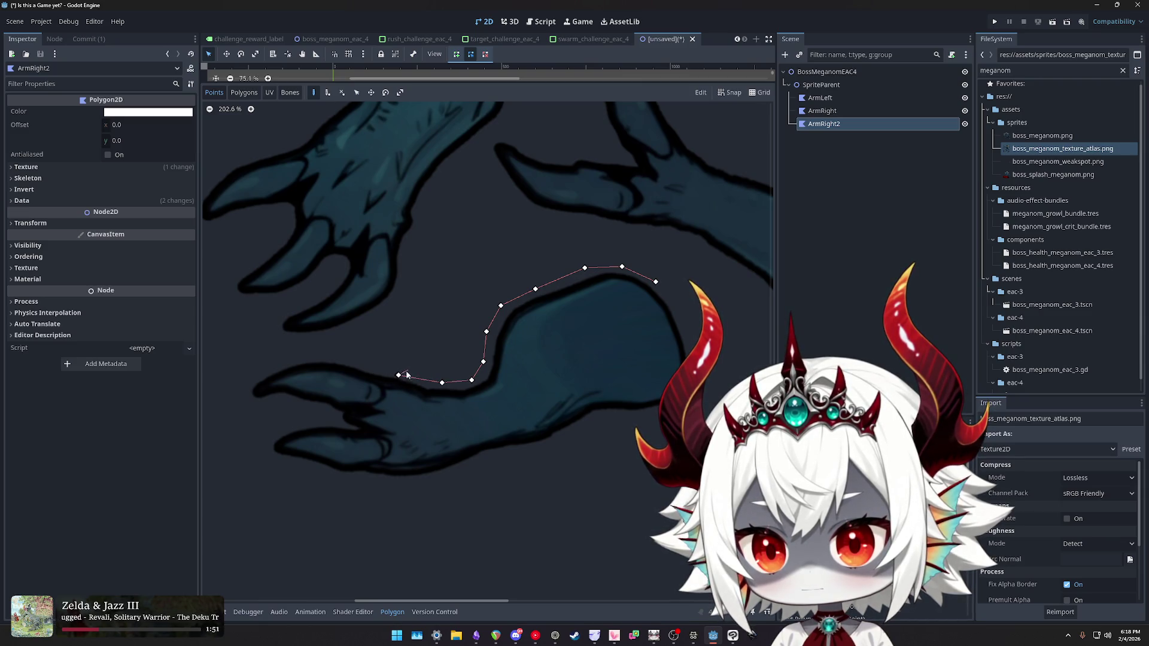
# - Add a point near the forearm, undo and redo it, then switch to the Edit Points tool
pyautogui.click(405, 364)
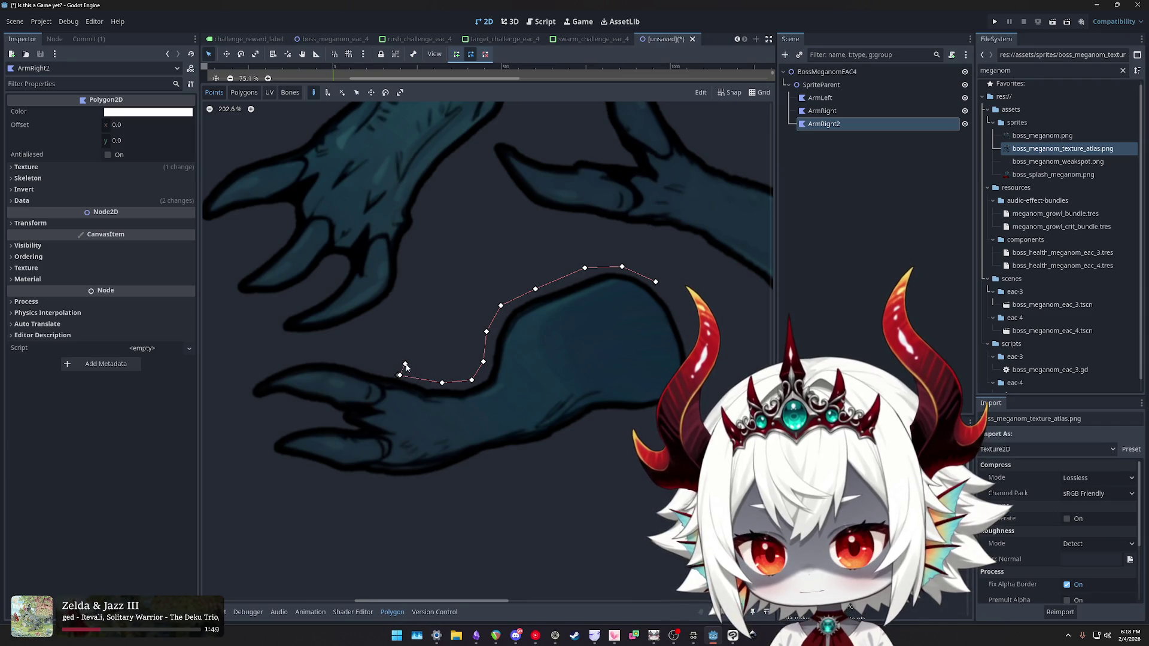
pyautogui.hotkey('ctrl', 'z')
pyautogui.hotkey('ctrl', 'shift', 'z')
pyautogui.hotkey('ctrl', 'shift', 'z')
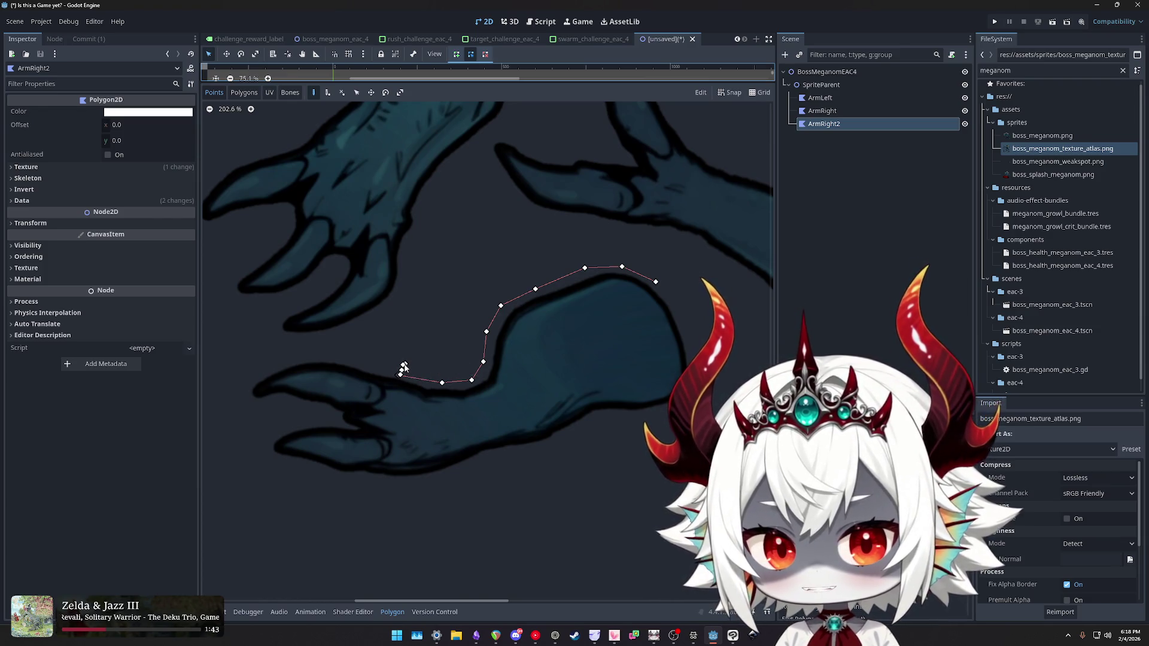
pyautogui.click(403, 365)
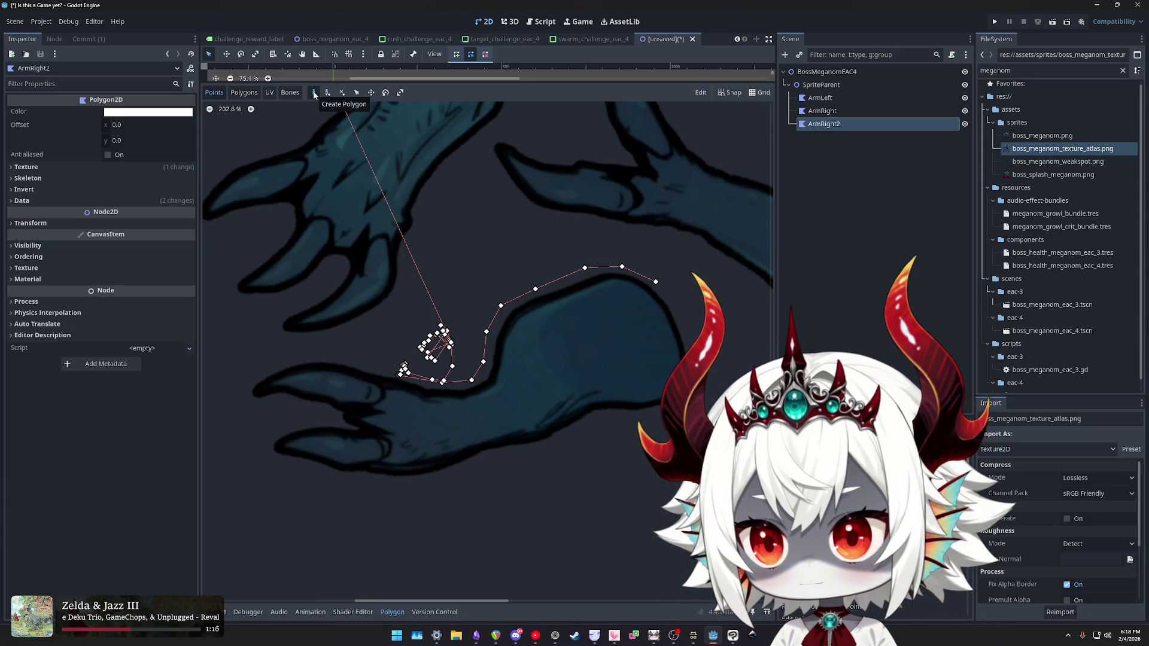
pyautogui.click(471, 57)
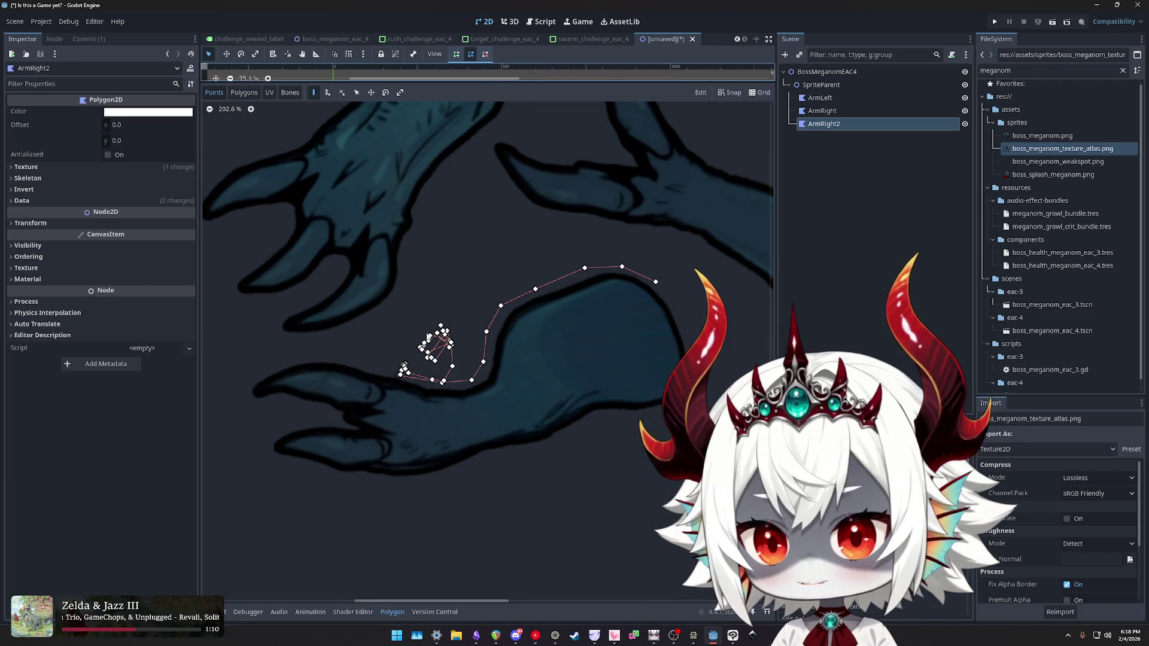
pyautogui.scroll(-2, 441, 334)
pyautogui.scroll(3, 441, 338)
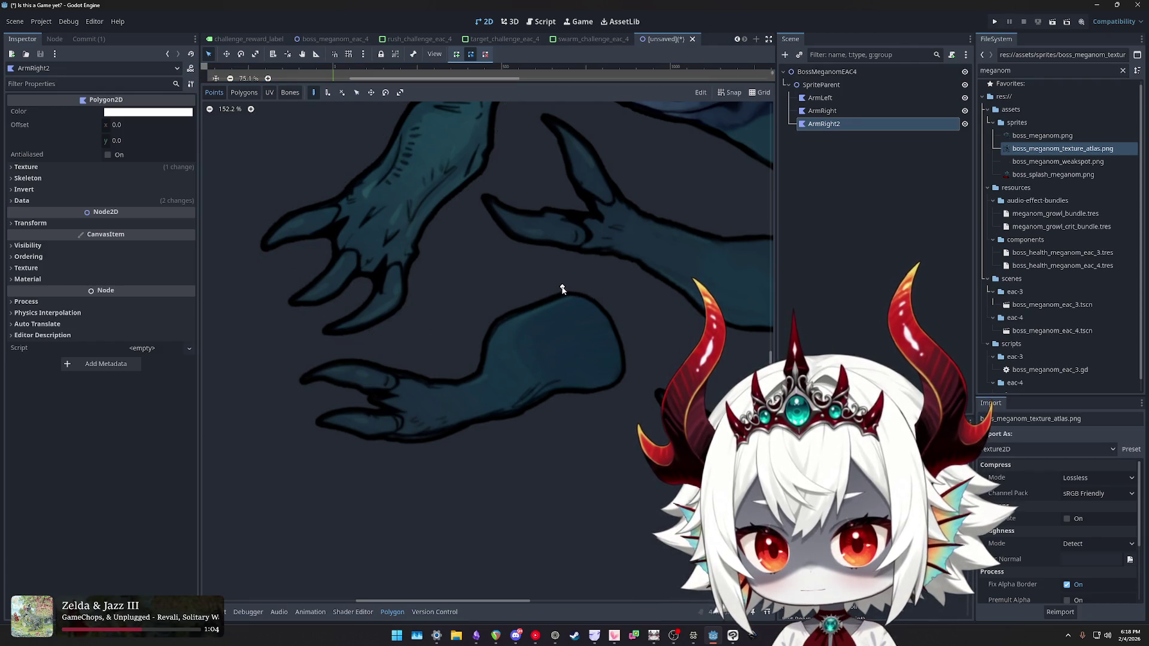
# - Extend ArmRight2's outline down the arm and around the upper claw to the claw notch
pyautogui.click(483, 324)
pyautogui.click(475, 346)
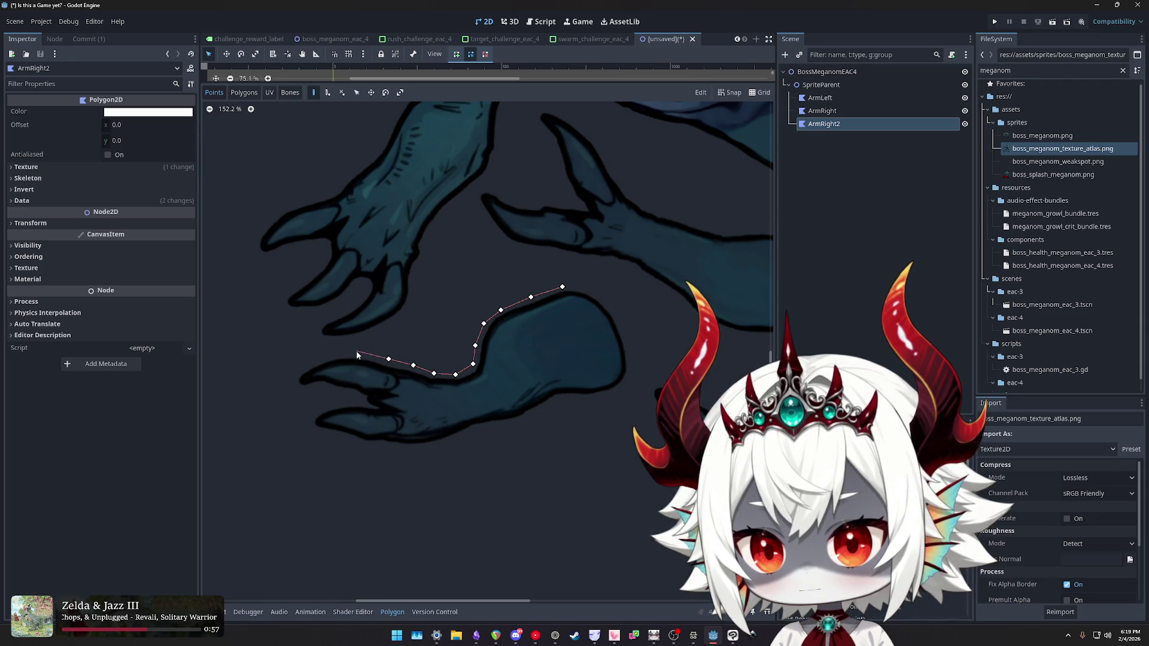
pyautogui.click(310, 358)
pyautogui.click(293, 377)
pyautogui.click(295, 388)
pyautogui.click(304, 391)
pyautogui.click(321, 388)
pyautogui.click(338, 391)
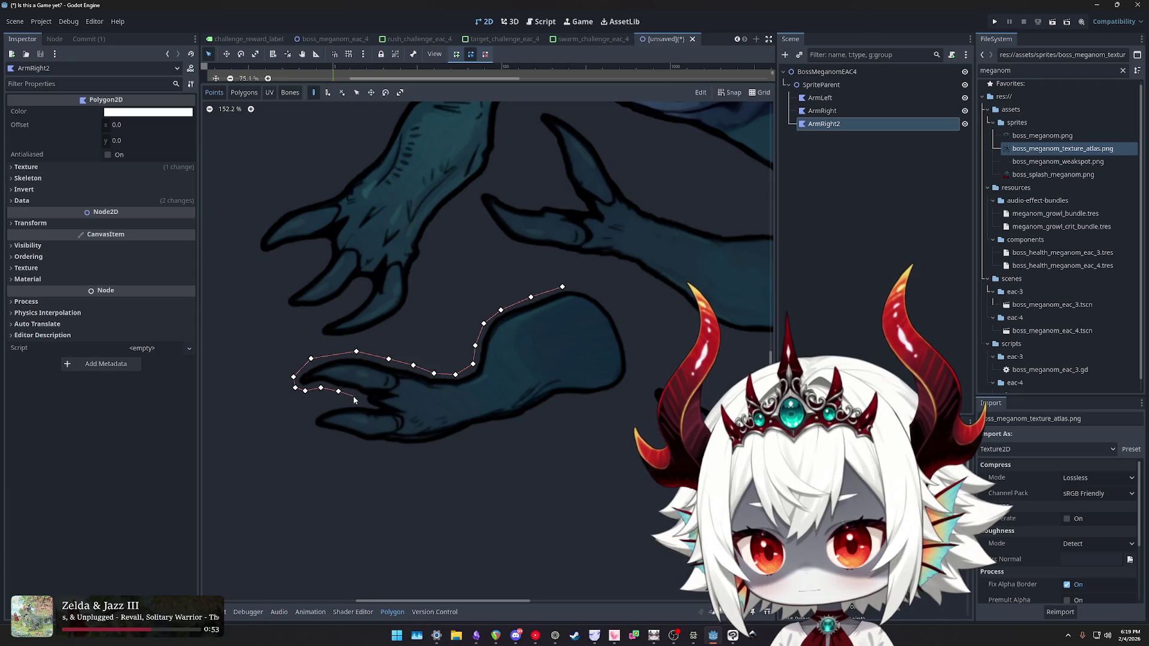
pyautogui.click(357, 396)
pyautogui.click(363, 402)
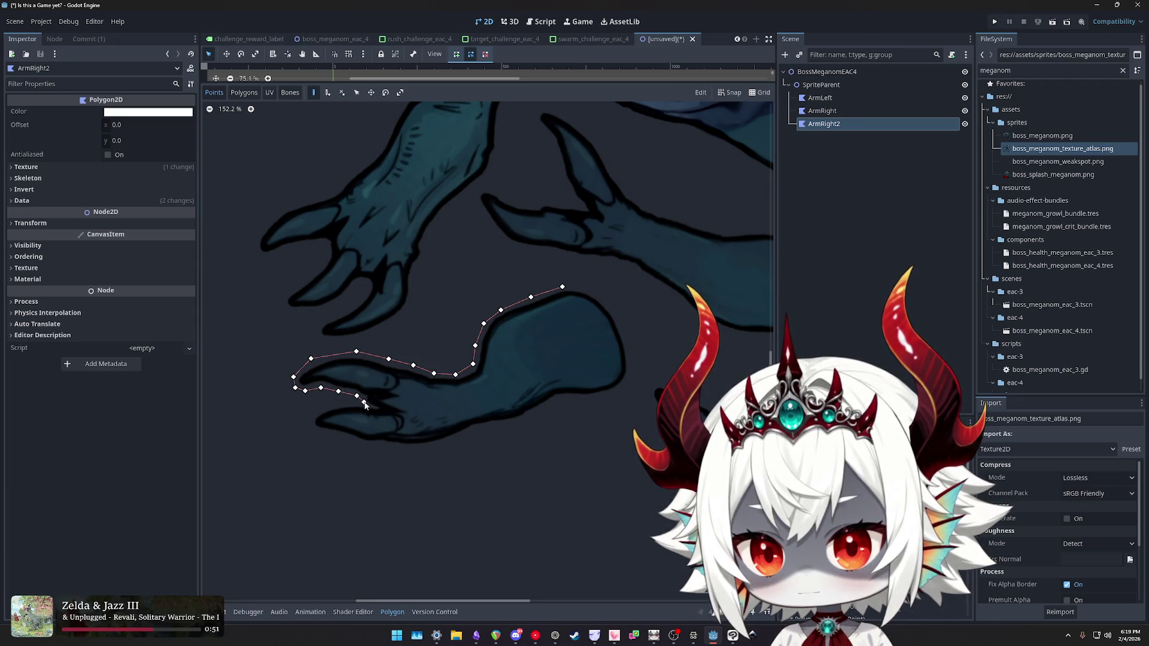
pyautogui.click(342, 404)
# - Trace around the lower claw and along the arm's underside toward its end
pyautogui.click(309, 426)
pyautogui.click(318, 433)
pyautogui.click(344, 440)
pyautogui.click(366, 447)
pyautogui.click(382, 448)
pyautogui.click(403, 451)
pyautogui.click(430, 449)
pyautogui.click(461, 442)
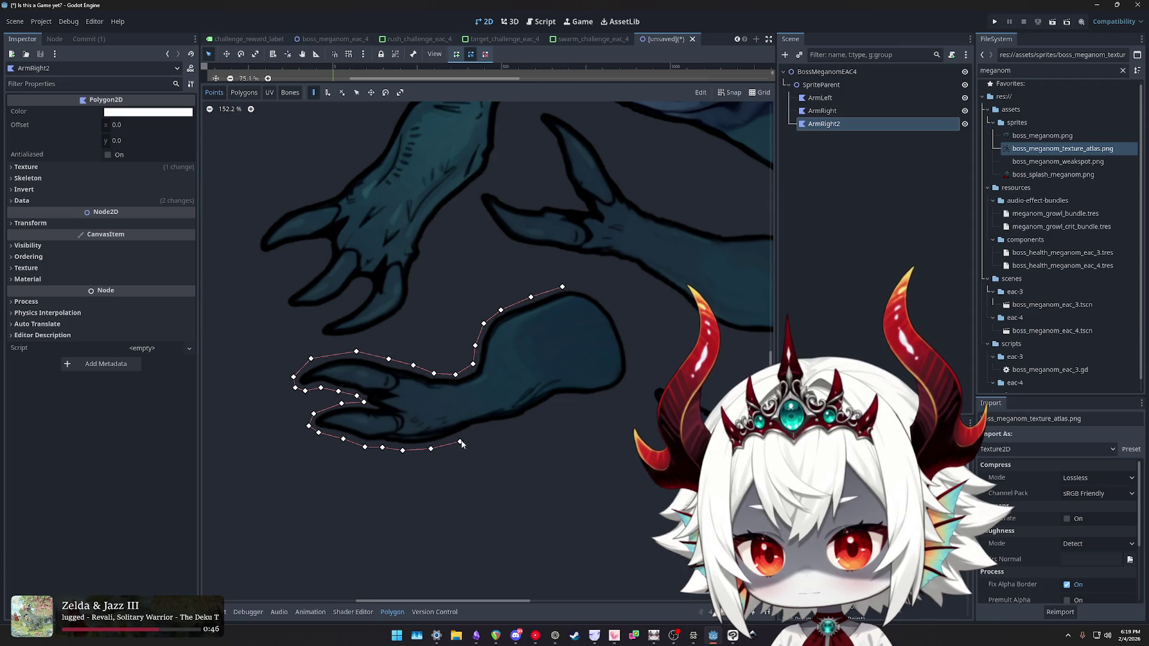
pyautogui.click(477, 430)
pyautogui.click(503, 427)
pyautogui.click(526, 421)
pyautogui.click(549, 408)
pyautogui.click(564, 400)
# - Trace around the arm's rounded end and along its top, closing the polygon on its first point
pyautogui.click(589, 402)
pyautogui.click(609, 398)
pyautogui.click(629, 387)
pyautogui.click(635, 366)
pyautogui.click(631, 341)
pyautogui.click(622, 315)
pyautogui.click(605, 294)
pyautogui.click(584, 285)
pyautogui.click(563, 287)
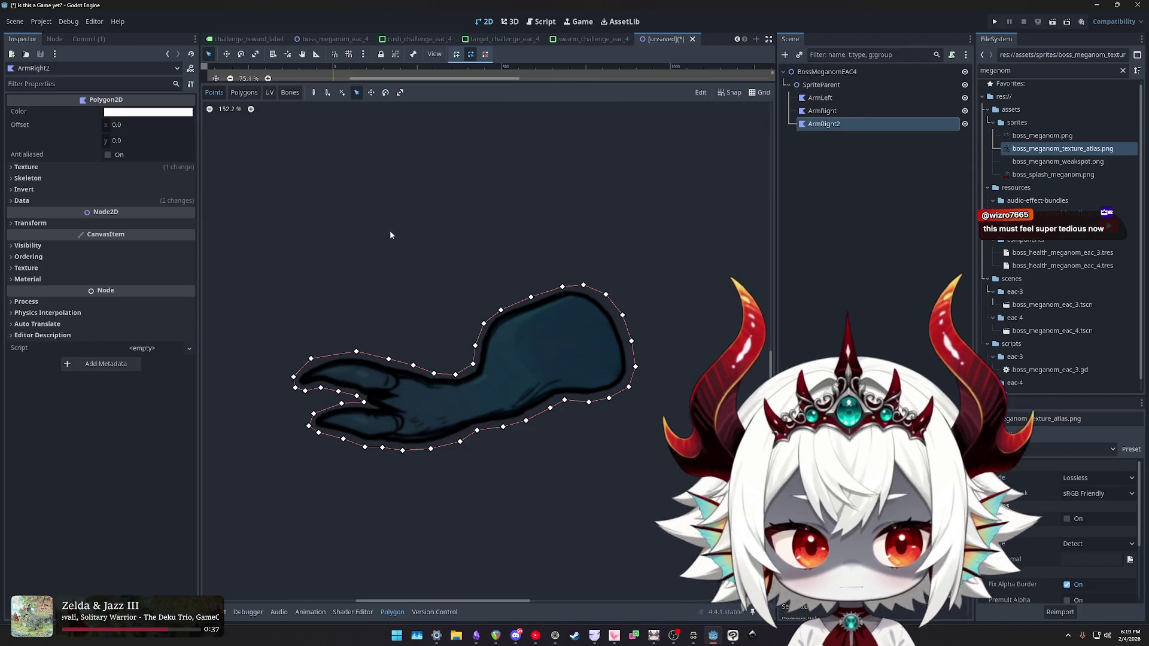
pyautogui.scroll(-3, 389, 230)
pyautogui.scroll(4, 476, 287)
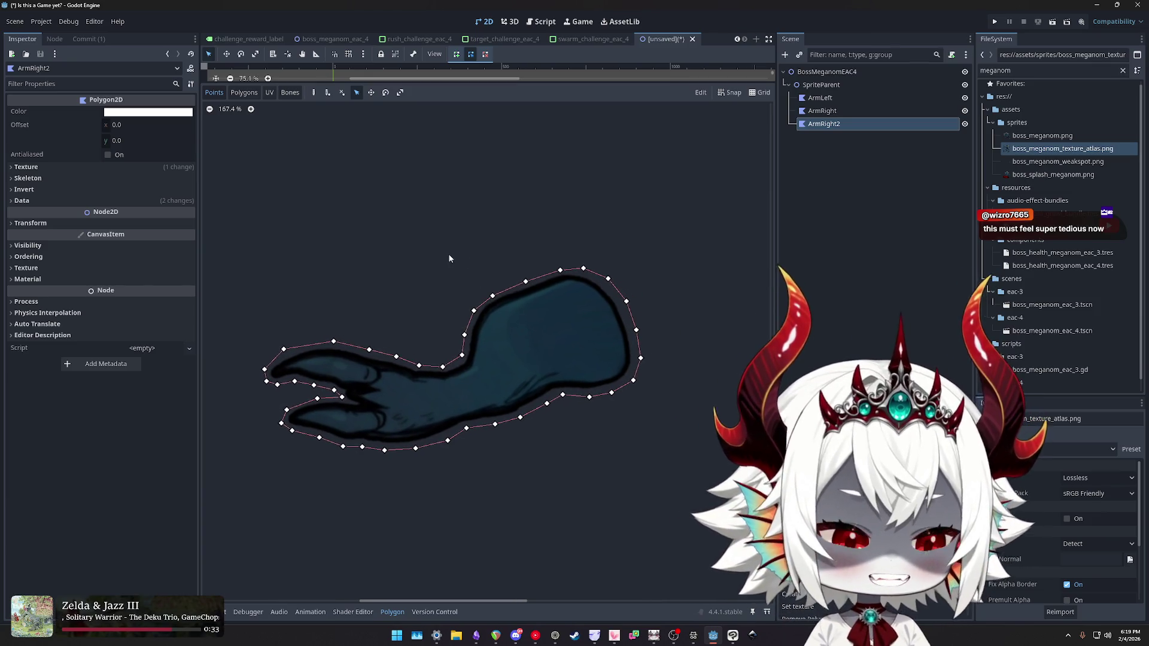
pyautogui.scroll(-1, 455, 257)
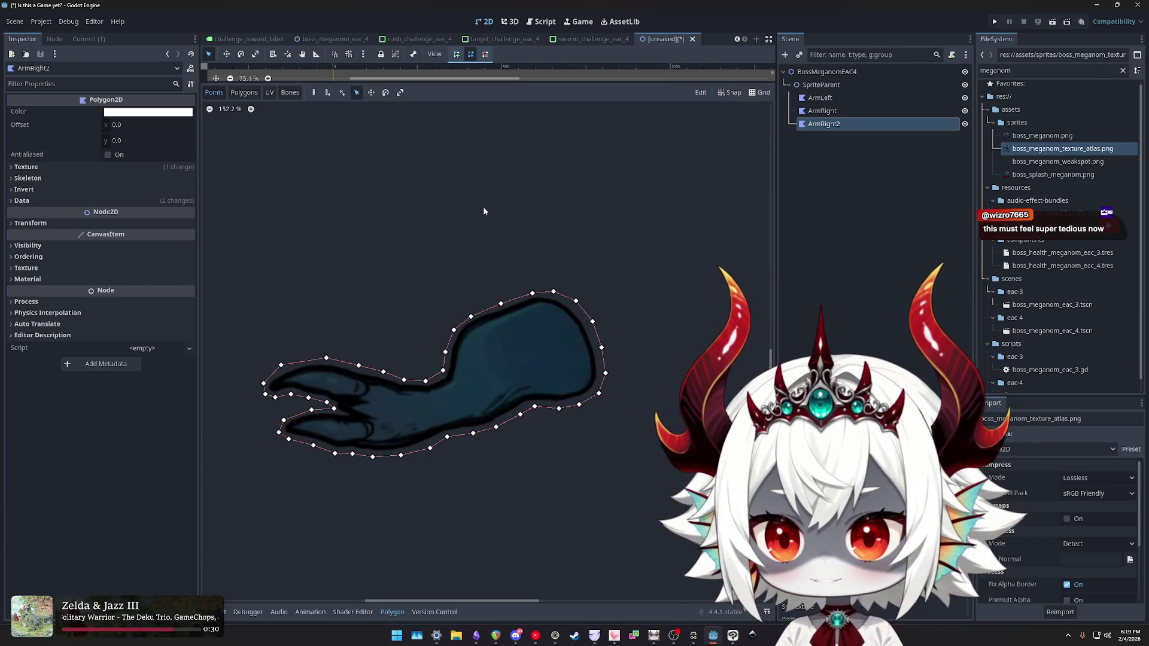
# - Reselect ArmRight2 in the Scene tree and duplicate it as ArmRight3
pyautogui.click(825, 111)
pyautogui.click(831, 126)
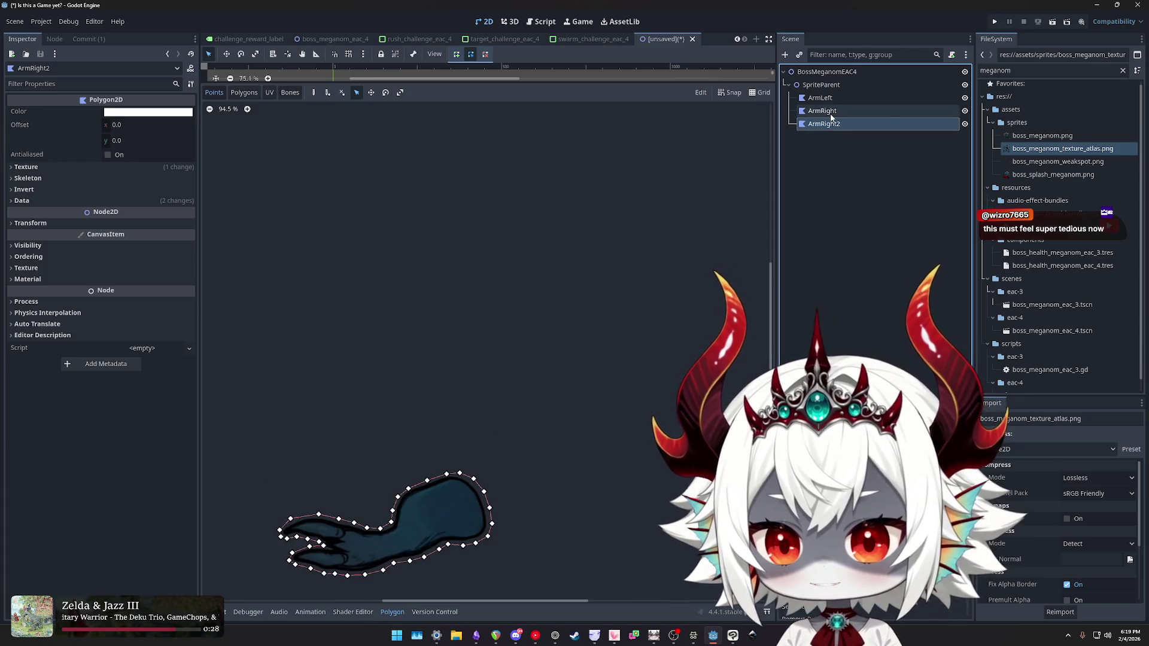
pyautogui.hotkey('ctrl', 'd')
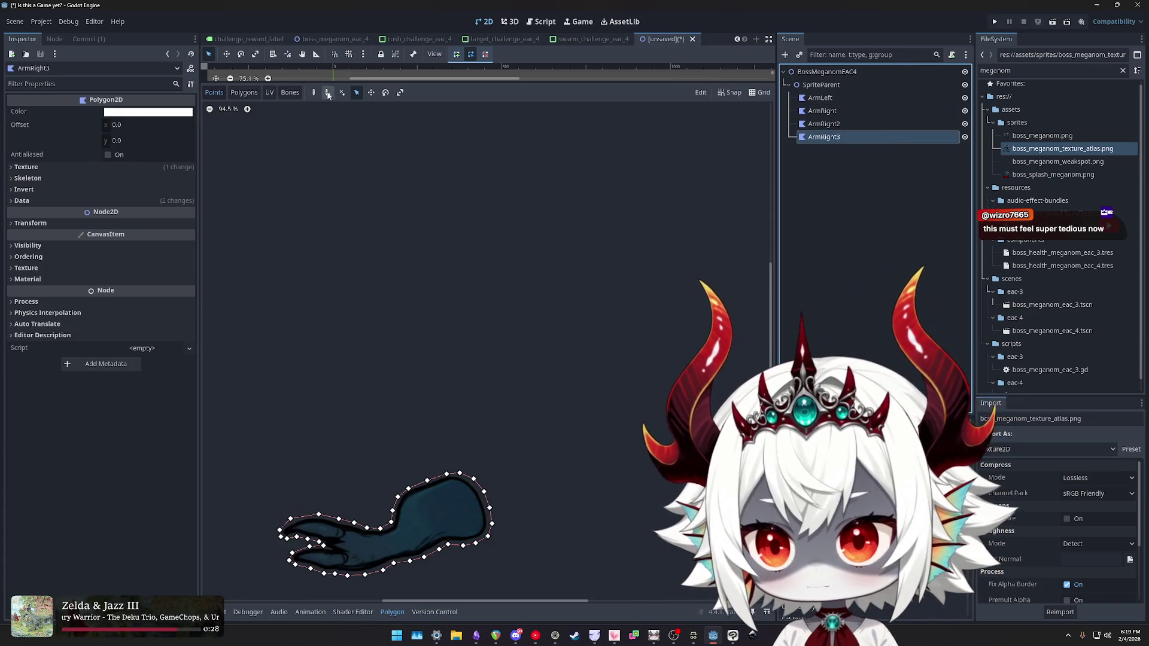
# - Show the full atlas, then add and remove an internal vertex inside the arm polygon
pyautogui.click(313, 92)
pyautogui.moveTo(479, 238); pyautogui.dragTo(535, 221)
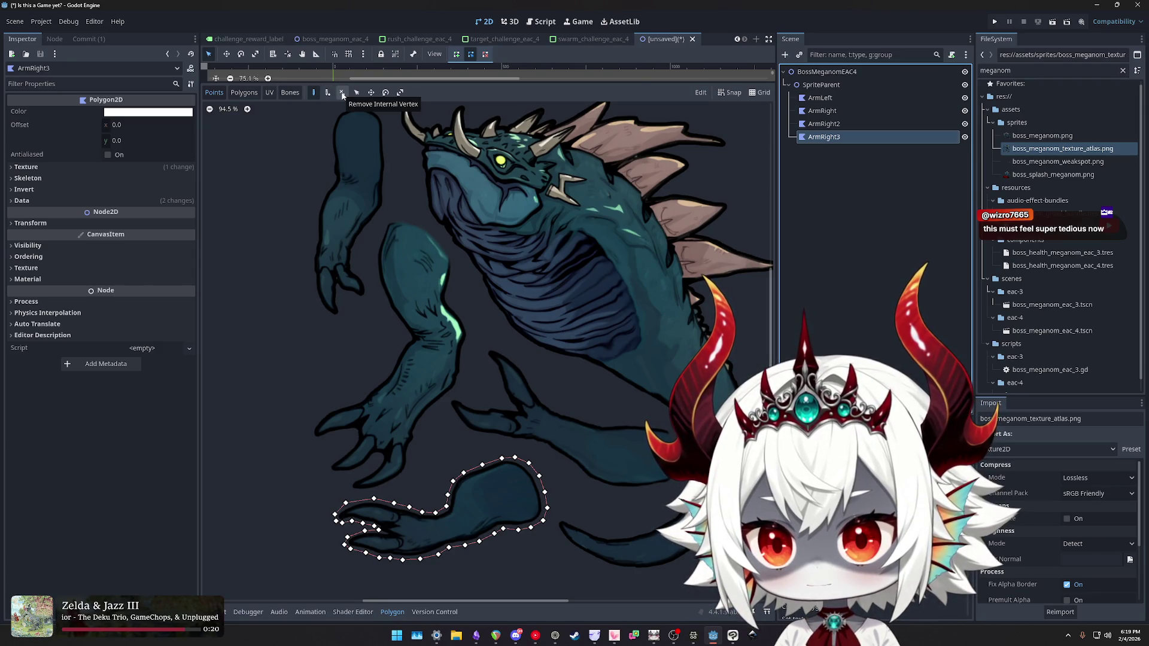
pyautogui.click(330, 94)
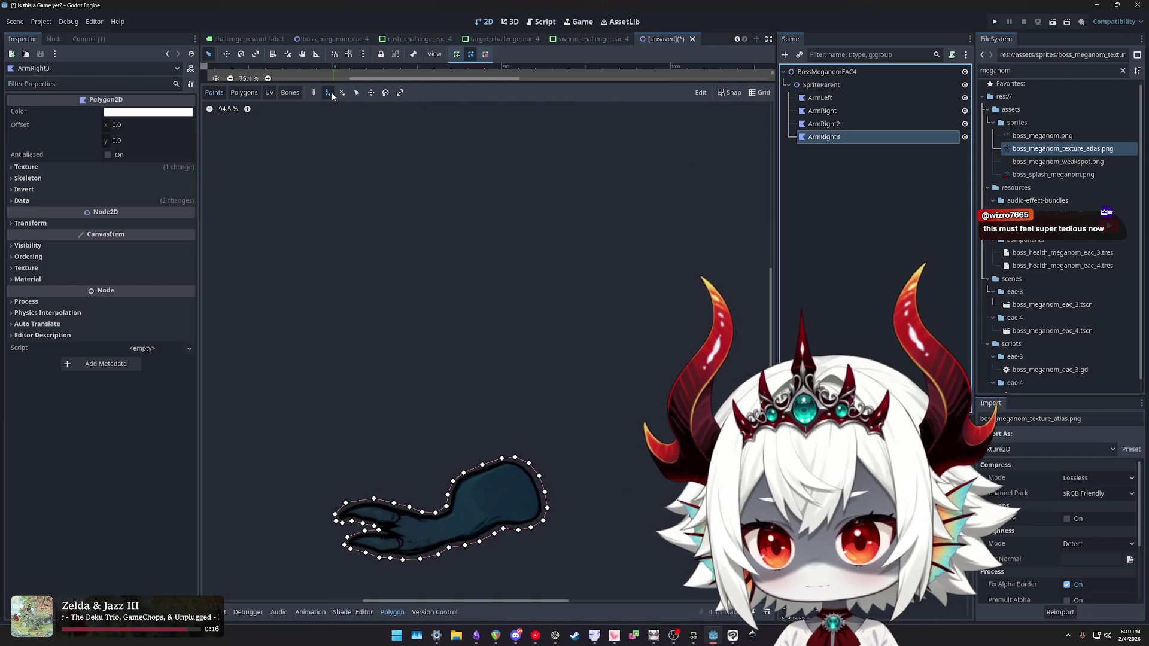
pyautogui.click(491, 497)
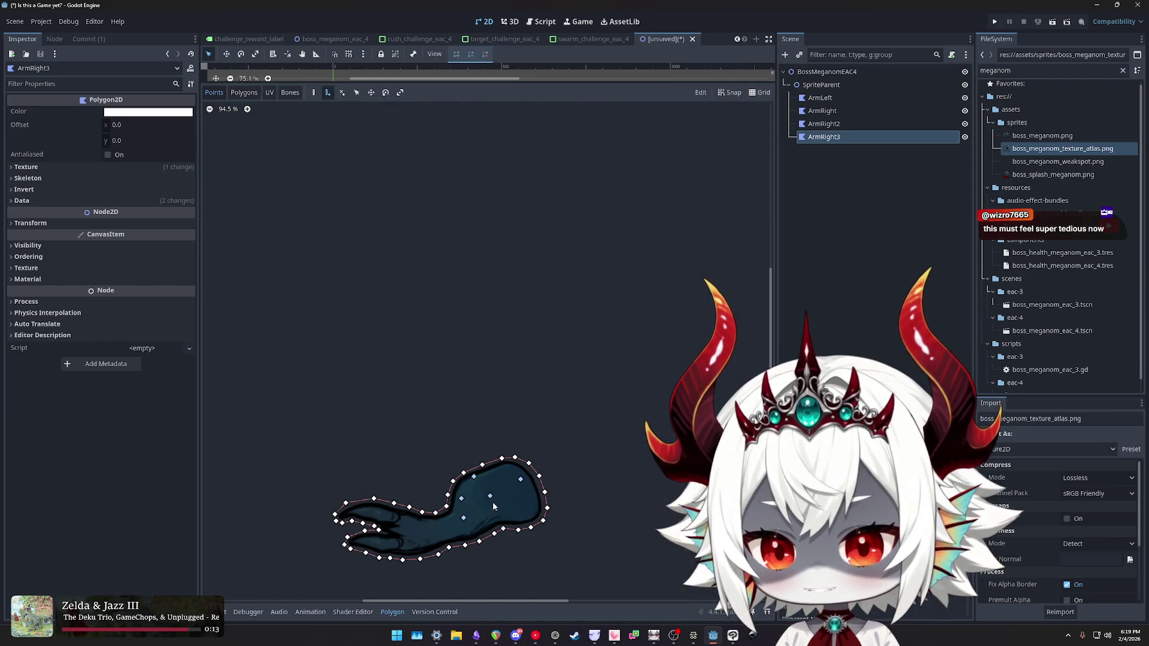
pyautogui.click(465, 518)
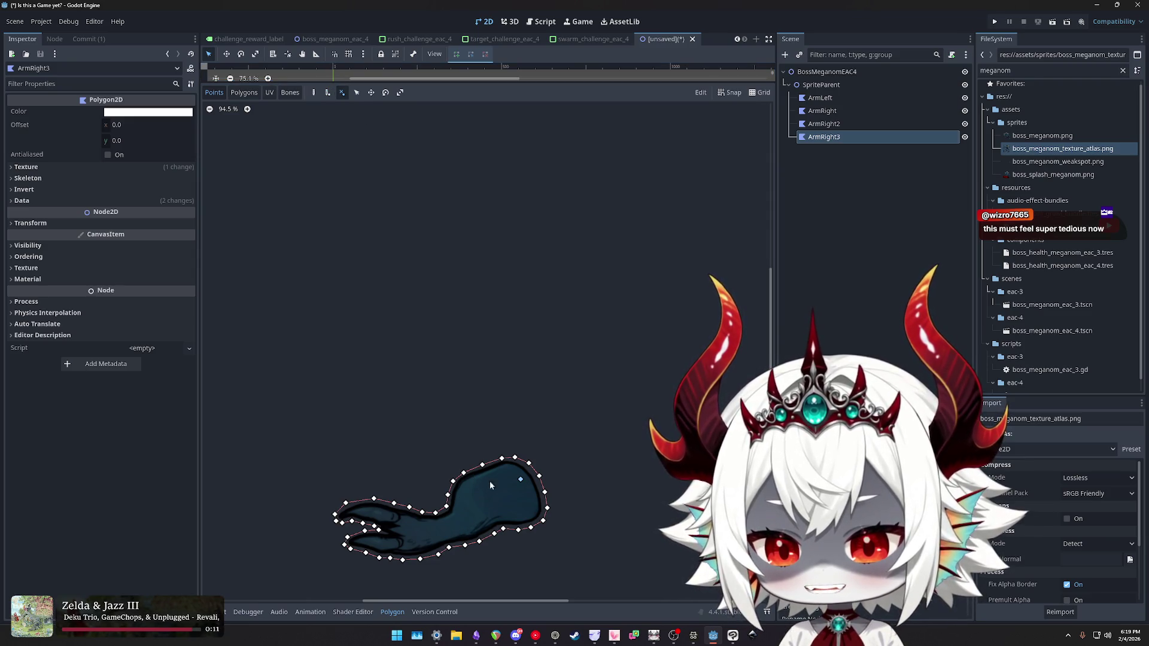
# - Switch between the internal-vertex tools and outline drawing, then reselect ArmRight3
pyautogui.click(328, 94)
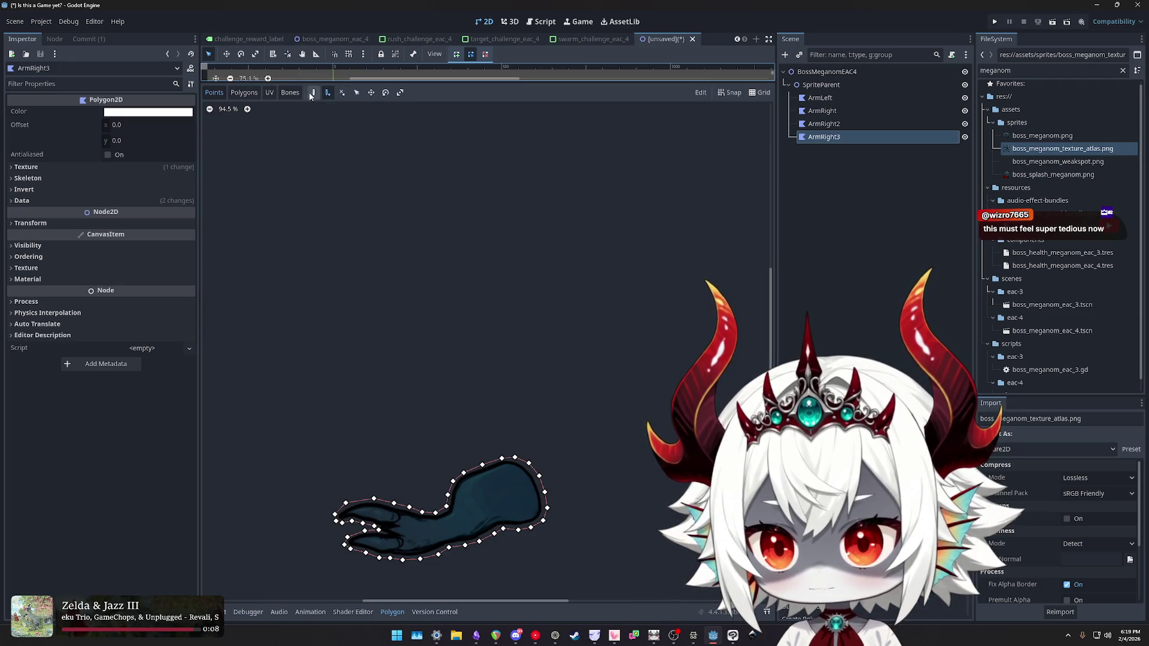
pyautogui.click(314, 94)
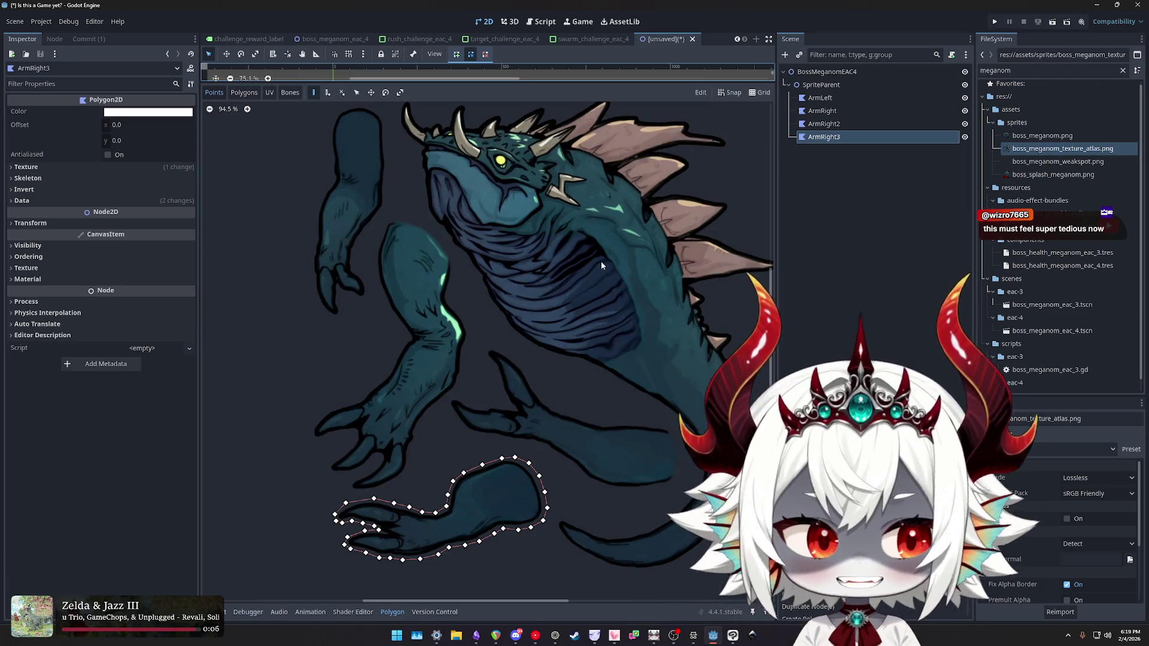
pyautogui.click(342, 92)
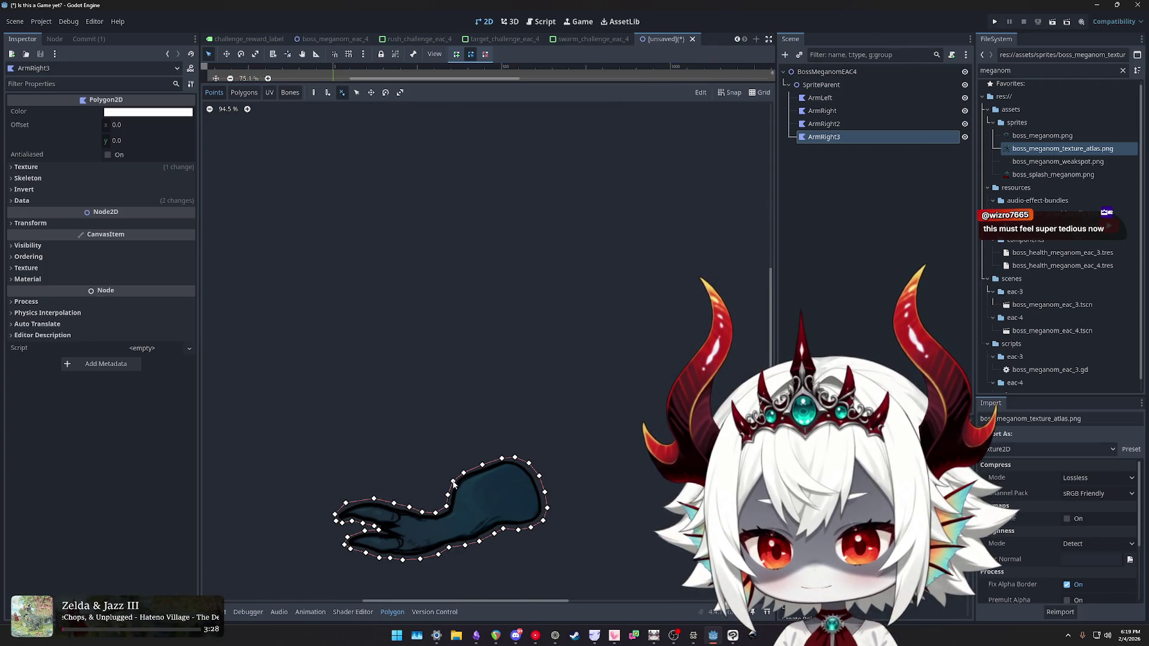
pyautogui.click(313, 92)
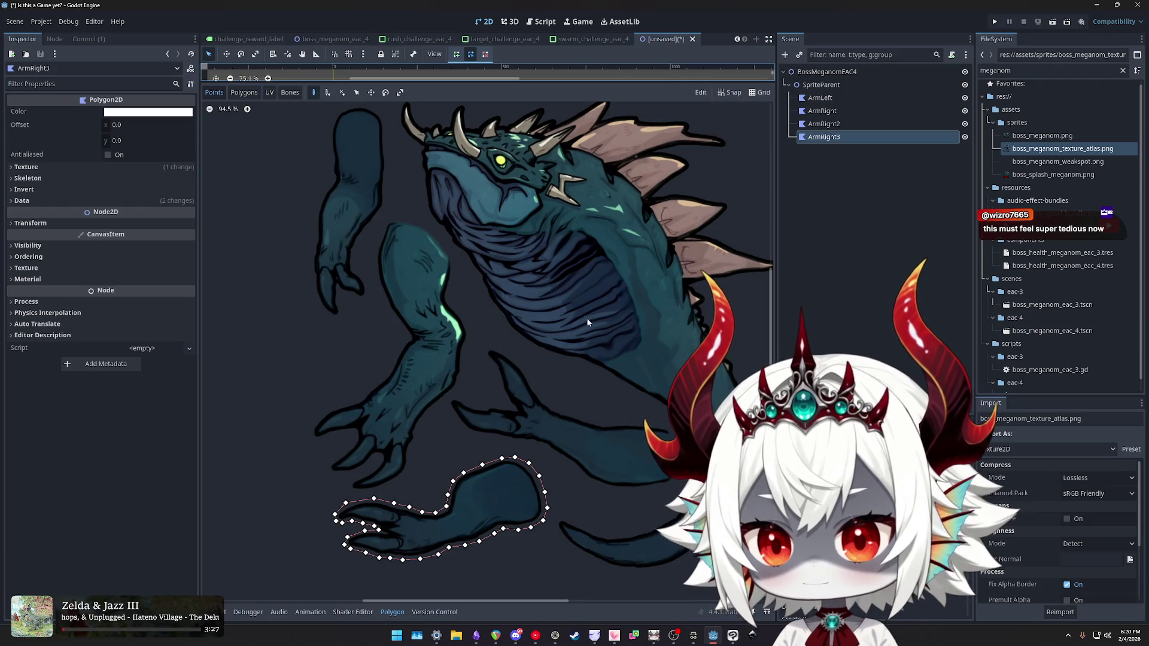
pyautogui.scroll(-1, 563, 305)
pyautogui.click(342, 92)
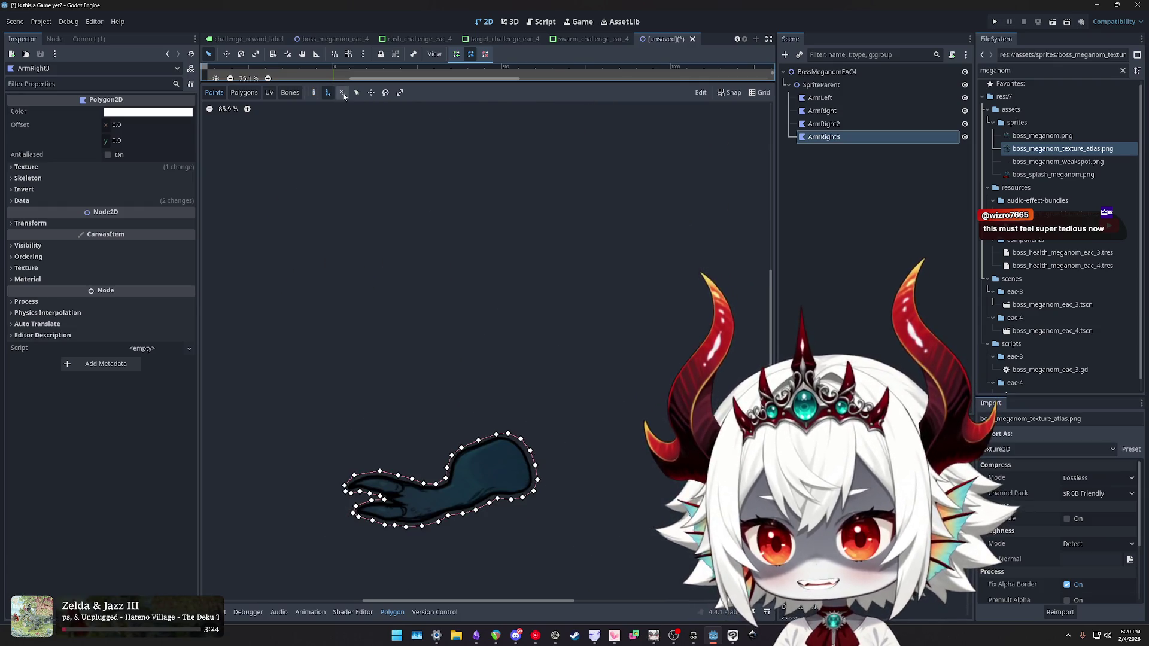
pyautogui.click(313, 92)
pyautogui.click(340, 93)
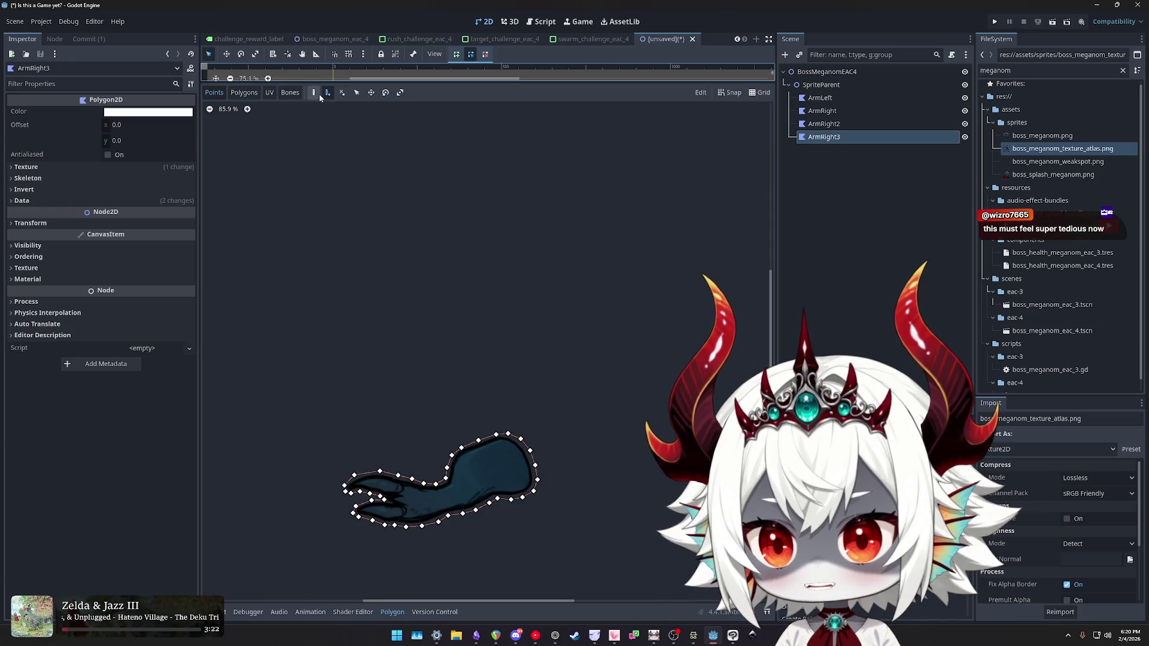
pyautogui.click(312, 92)
pyautogui.scroll(-1, 628, 261)
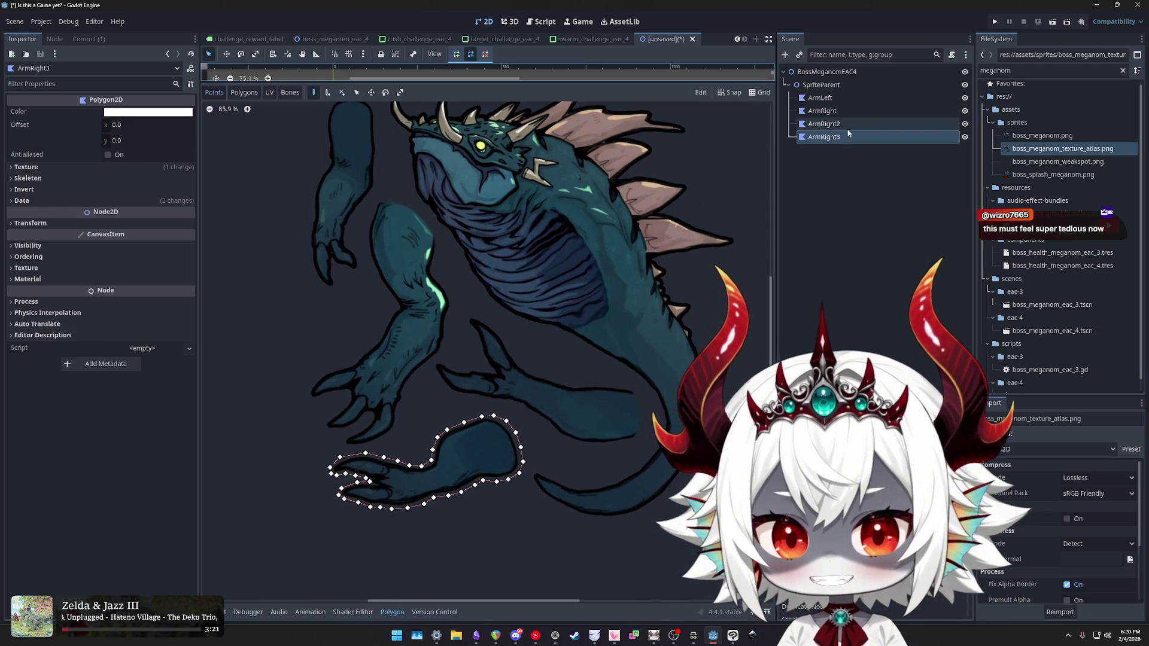
pyautogui.click(825, 139)
pyautogui.scroll(6, 571, 373)
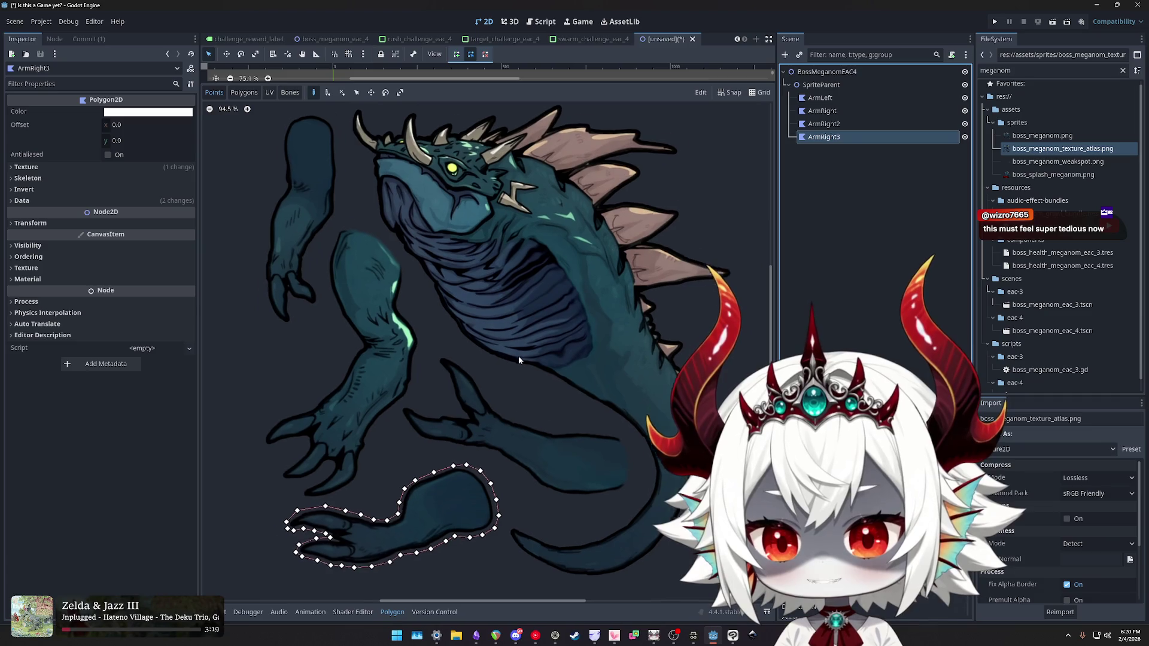
# - Begin ArmRight3's outline along the arm's lower edge, then discard the false starts
pyautogui.click(452, 398)
pyautogui.click(490, 402)
pyautogui.click(540, 399)
pyautogui.click(571, 389)
pyautogui.rightClick(568, 387)
pyautogui.click(464, 397)
pyautogui.rightClick(468, 400)
# - Restart the outline along the arm's lower edge and up its inner curve
pyautogui.click(468, 402)
pyautogui.click(517, 401)
pyautogui.click(561, 396)
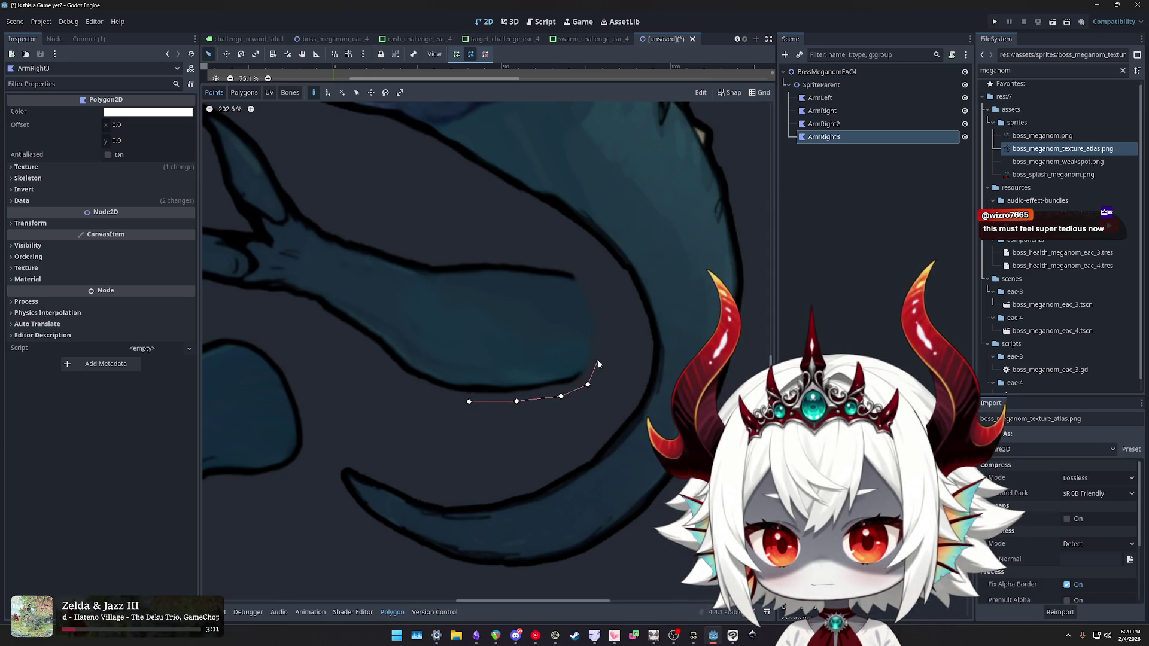
pyautogui.click(607, 330)
pyautogui.click(599, 290)
pyautogui.click(582, 267)
pyautogui.click(551, 254)
# - Trace the arm's top edge and upper edge out to the claw tip
pyautogui.click(497, 252)
pyautogui.click(444, 256)
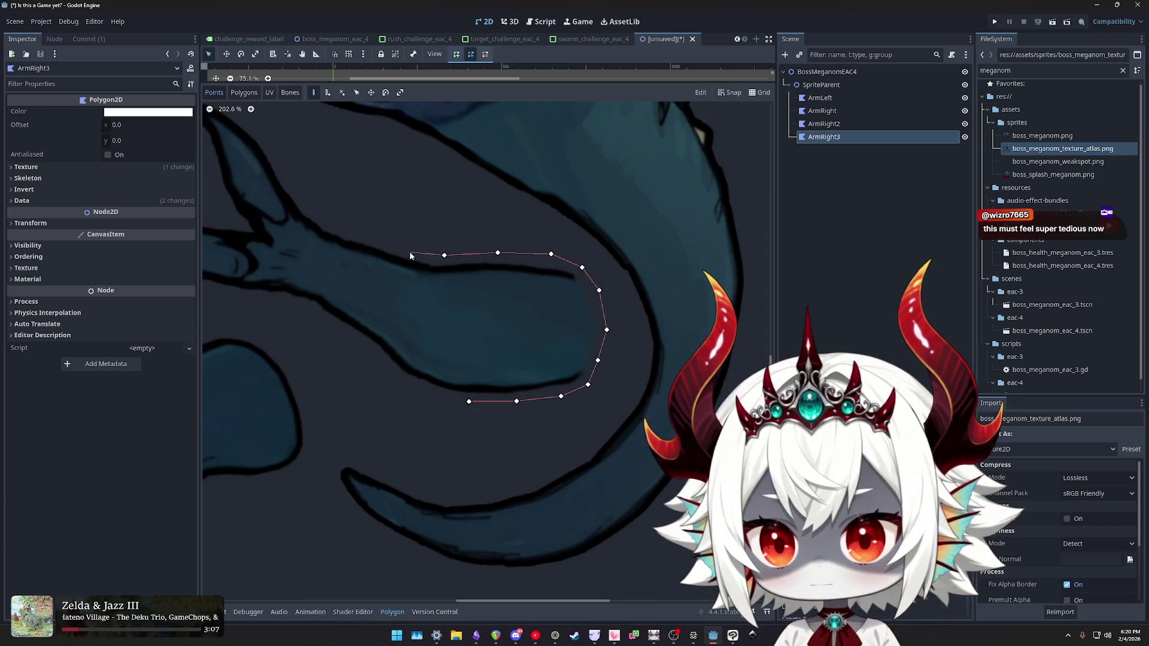
pyautogui.click(362, 233)
pyautogui.click(328, 223)
pyautogui.click(305, 206)
pyautogui.click(287, 179)
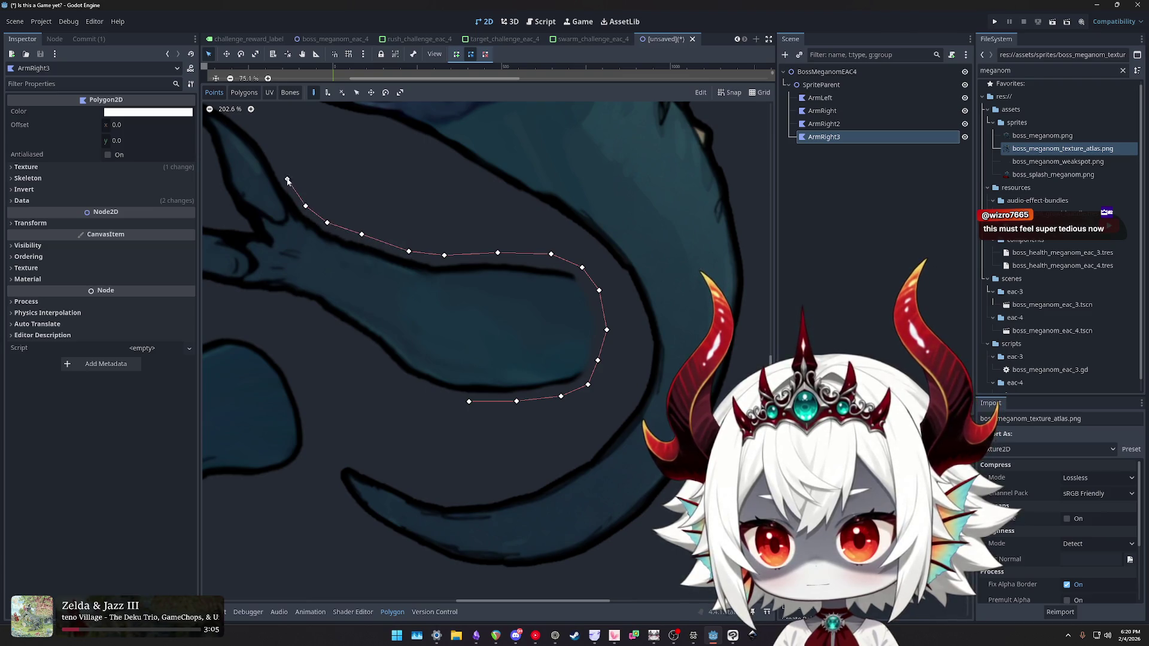
pyautogui.click(266, 140)
# - Outline the claws, the gaps between them and along their base
pyautogui.moveTo(340, 154); pyautogui.dragTo(502, 231)
pyautogui.click(469, 216)
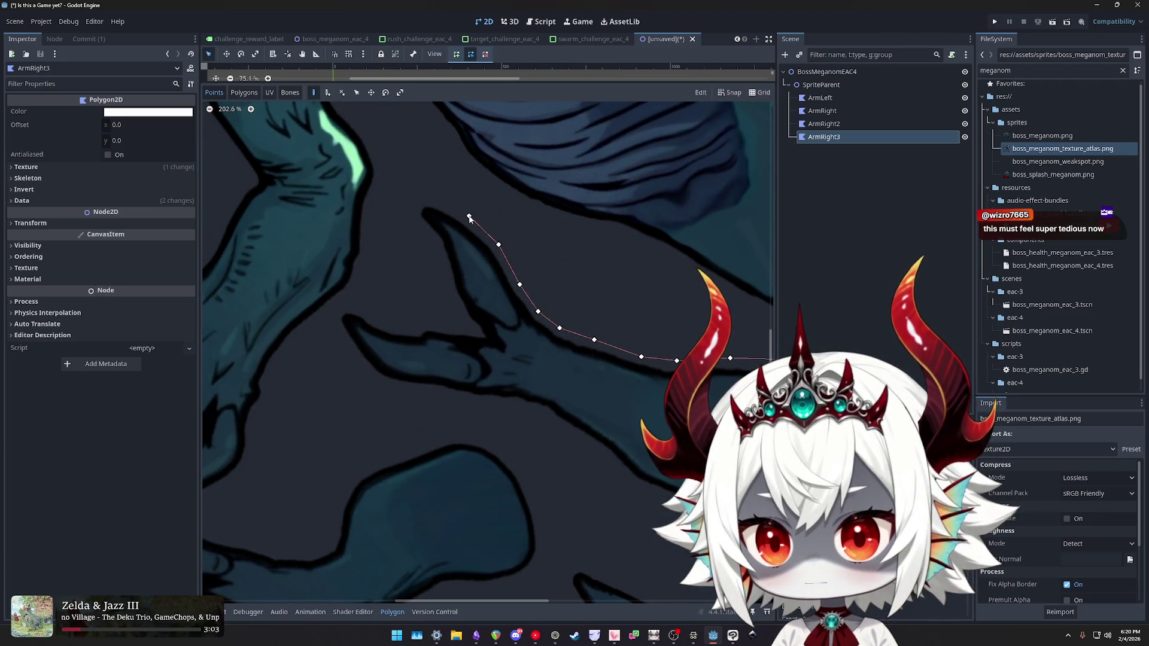
pyautogui.click(411, 207)
pyautogui.click(414, 220)
pyautogui.click(436, 245)
pyautogui.click(453, 308)
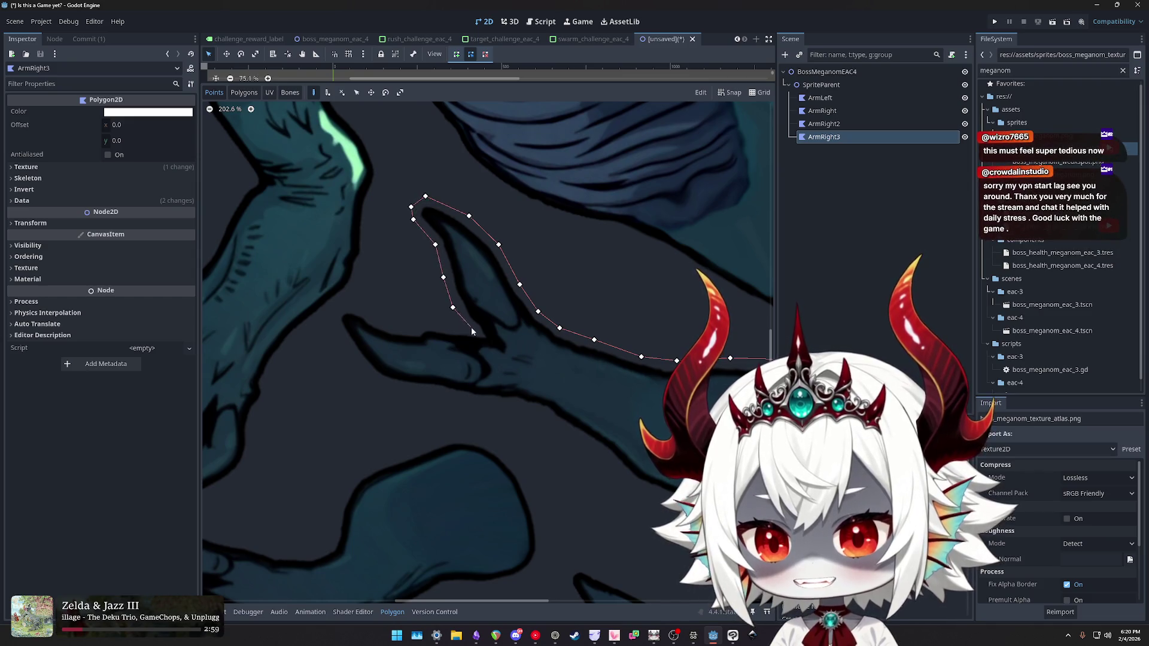
pyautogui.click(477, 331)
pyautogui.click(449, 326)
pyautogui.click(423, 321)
pyautogui.click(412, 328)
pyautogui.click(385, 324)
# - Continue the outline down the arm's edge and rightward to its far end
pyautogui.click(368, 312)
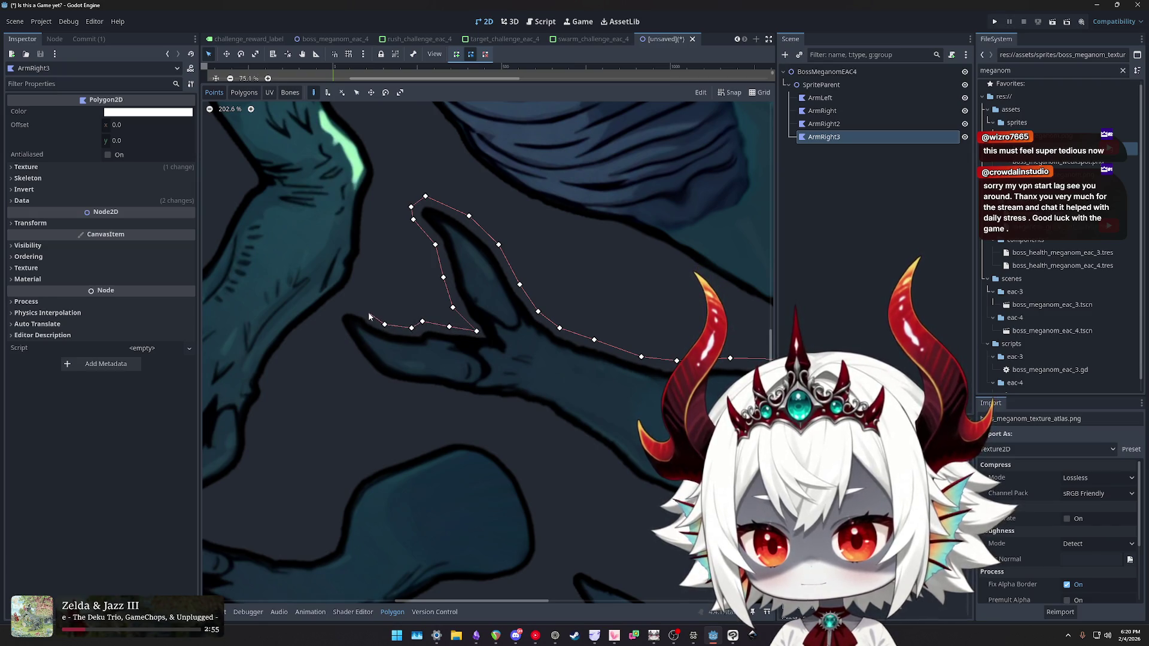
pyautogui.click(335, 310)
pyautogui.click(335, 328)
pyautogui.click(354, 356)
pyautogui.click(377, 383)
pyautogui.click(418, 396)
pyautogui.click(469, 403)
pyautogui.click(513, 407)
pyautogui.click(560, 431)
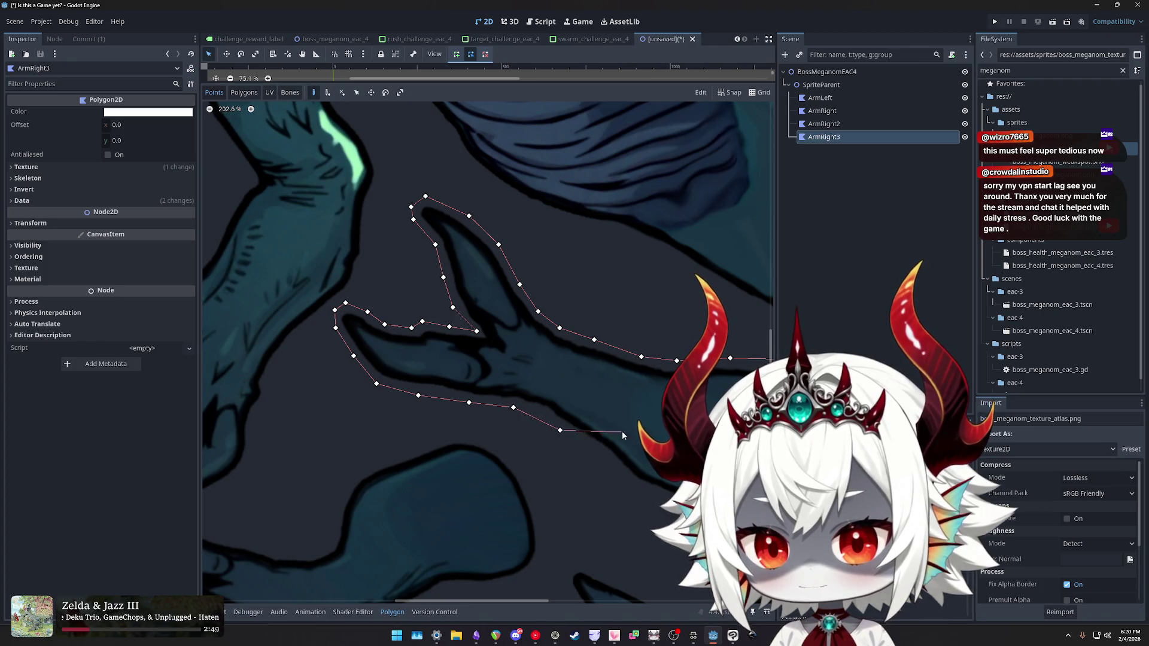
# - Close the outline along the arm's underside and duplicate the piece as ArmRight4
pyautogui.moveTo(620, 432); pyautogui.dragTo(469, 293)
pyautogui.click(456, 322)
pyautogui.click(498, 358)
pyautogui.click(550, 368)
pyautogui.scroll(-3, 498, 365)
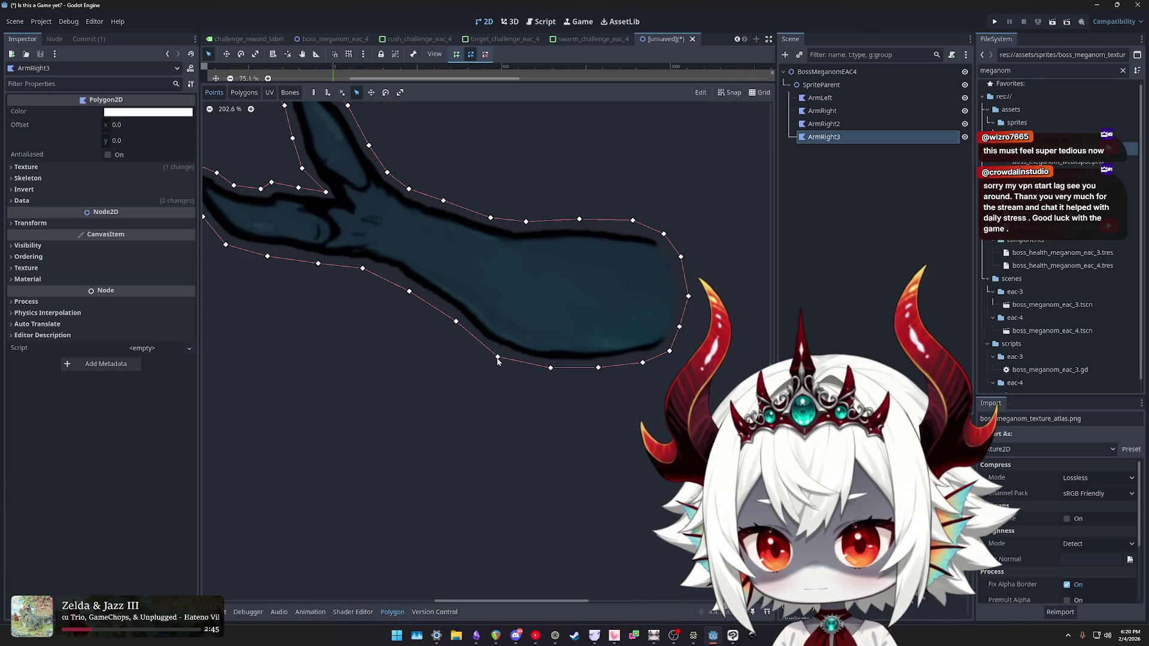
pyautogui.scroll(-3, 516, 393)
pyautogui.scroll(4, 557, 350)
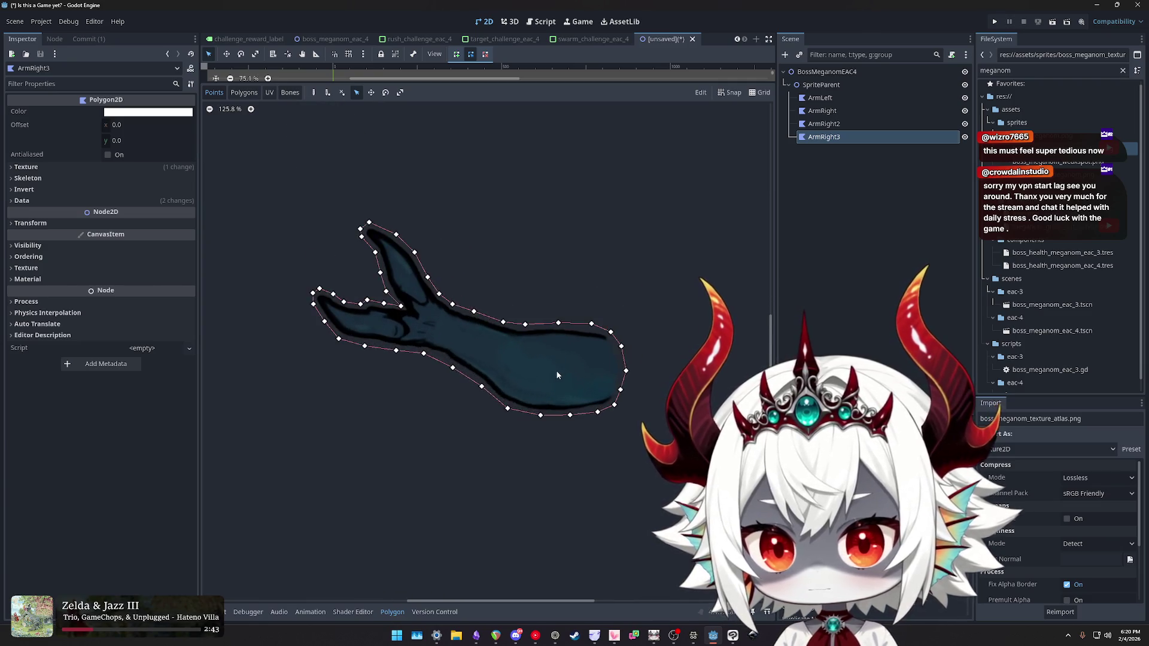
pyautogui.hotkey('ctrl', 'd')
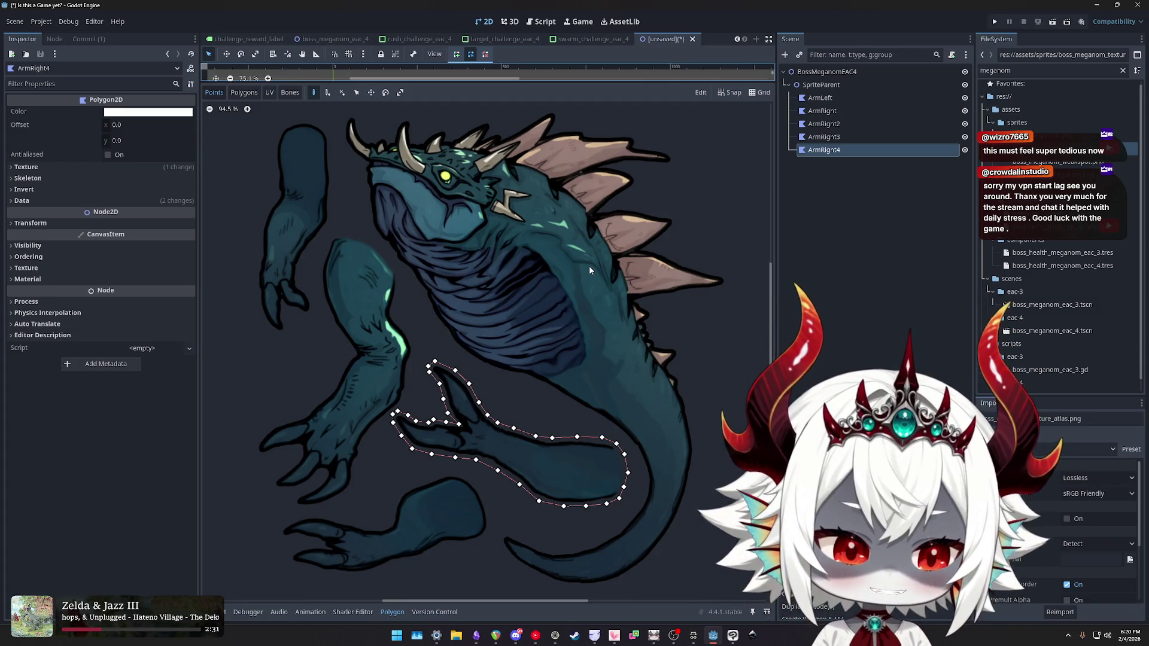
# - Scroll up to view the new ArmRight4 copy with its lower-arm outline
pyautogui.scroll(2, 602, 248)
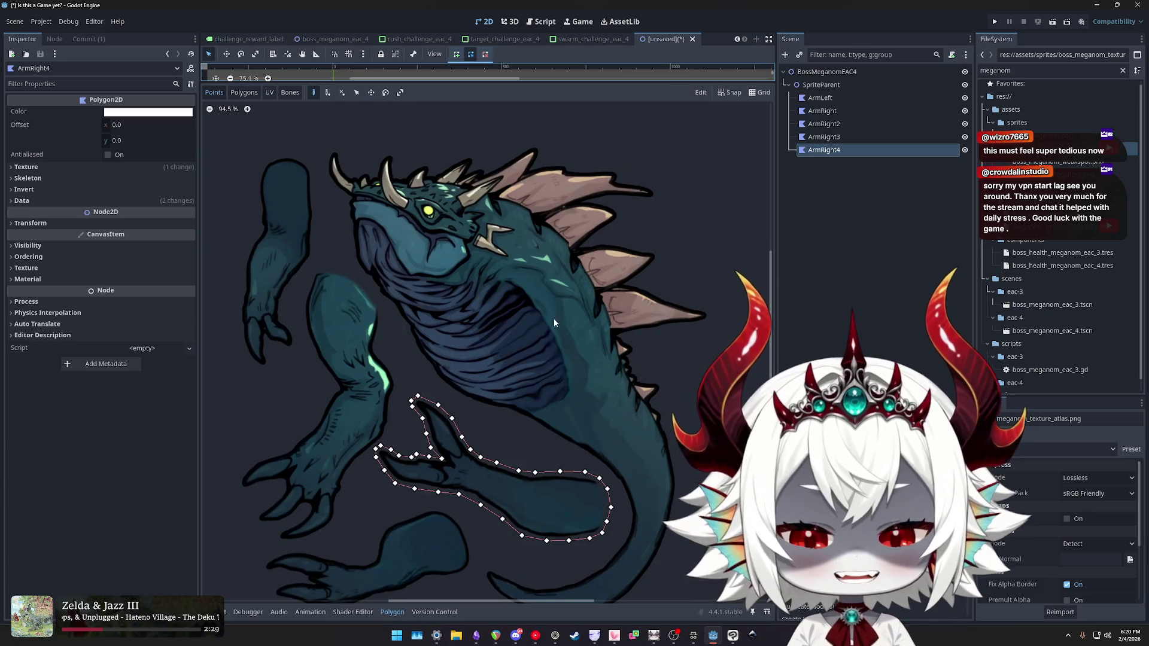
pyautogui.scroll(-3, 554, 318)
pyautogui.scroll(-3, 489, 300)
pyautogui.scroll(2, 532, 315)
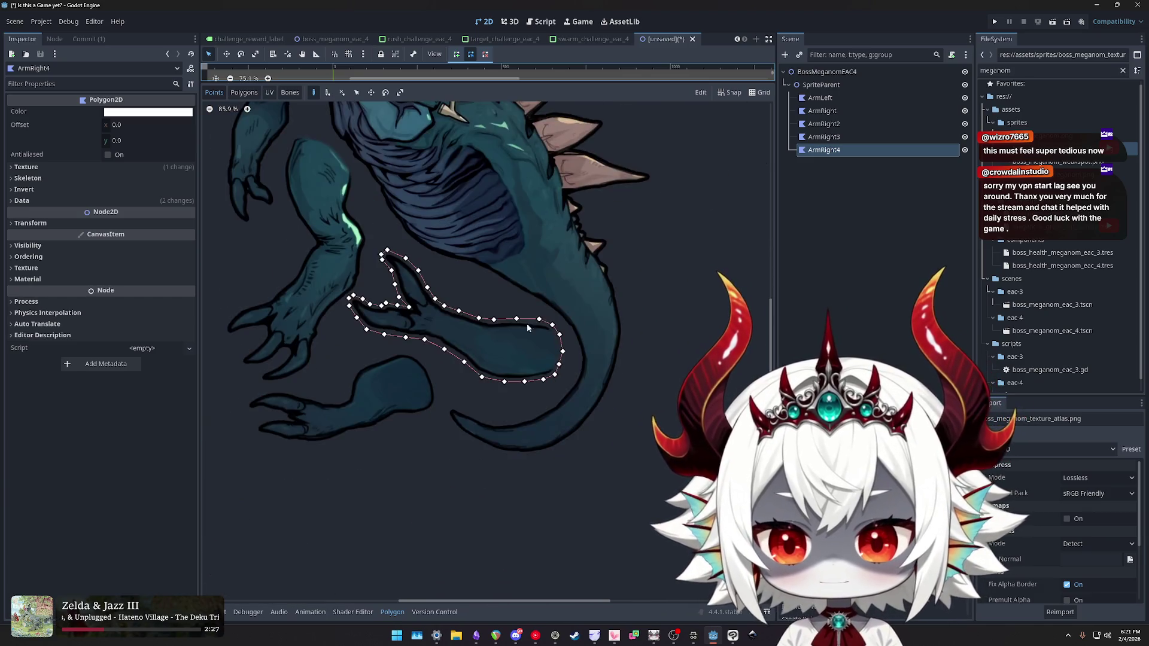
pyautogui.scroll(7, 531, 314)
pyautogui.click(368, 345)
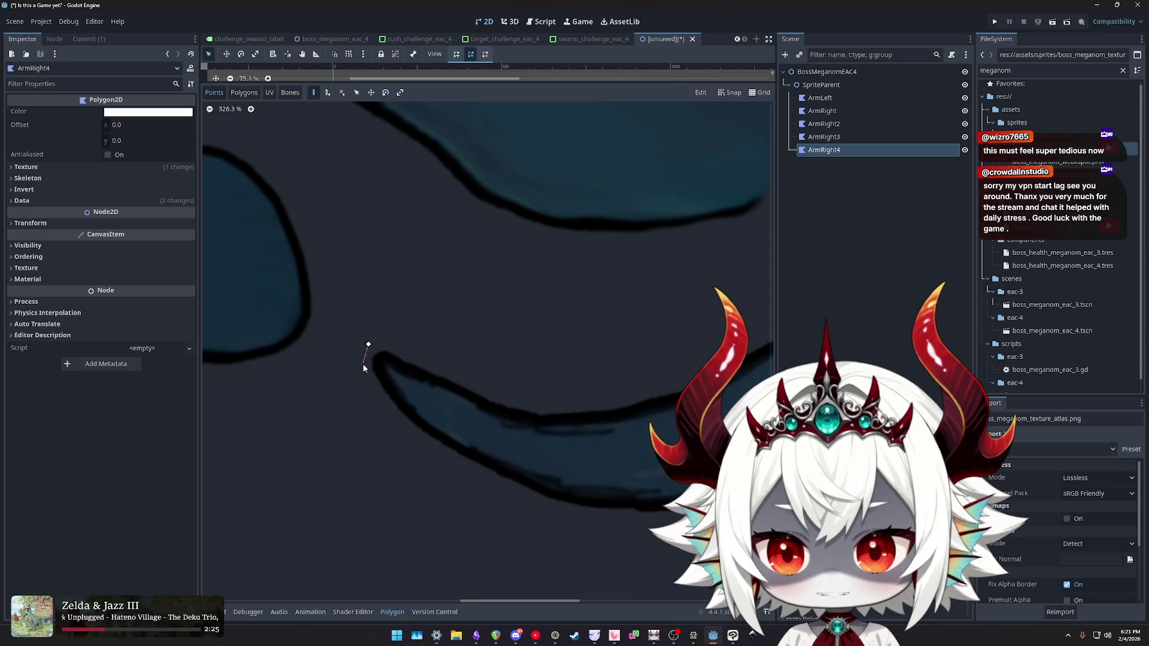
pyautogui.click(362, 378)
pyautogui.click(398, 429)
pyautogui.click(455, 470)
pyautogui.click(538, 516)
pyautogui.click(620, 533)
pyautogui.scroll(-1, 400, 408)
pyautogui.scroll(-1, 400, 409)
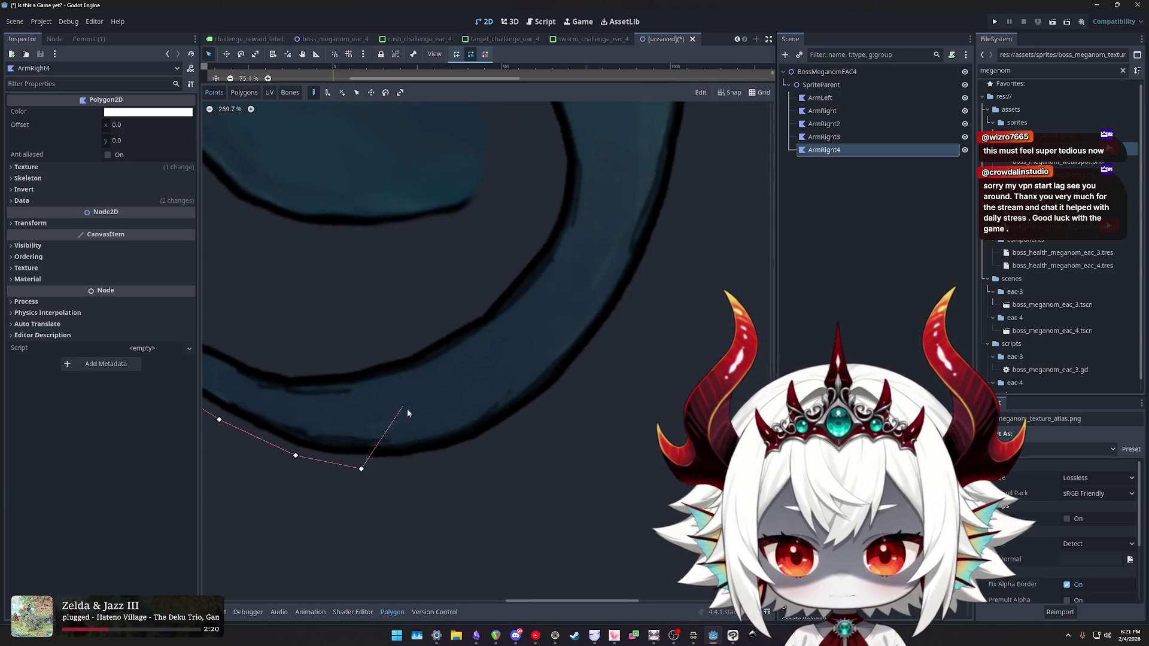
pyautogui.click(455, 463)
pyautogui.click(516, 432)
pyautogui.click(580, 379)
pyautogui.click(619, 324)
pyautogui.click(670, 219)
pyautogui.scroll(-2, 670, 219)
pyautogui.click(553, 346)
pyautogui.click(556, 287)
pyautogui.click(546, 207)
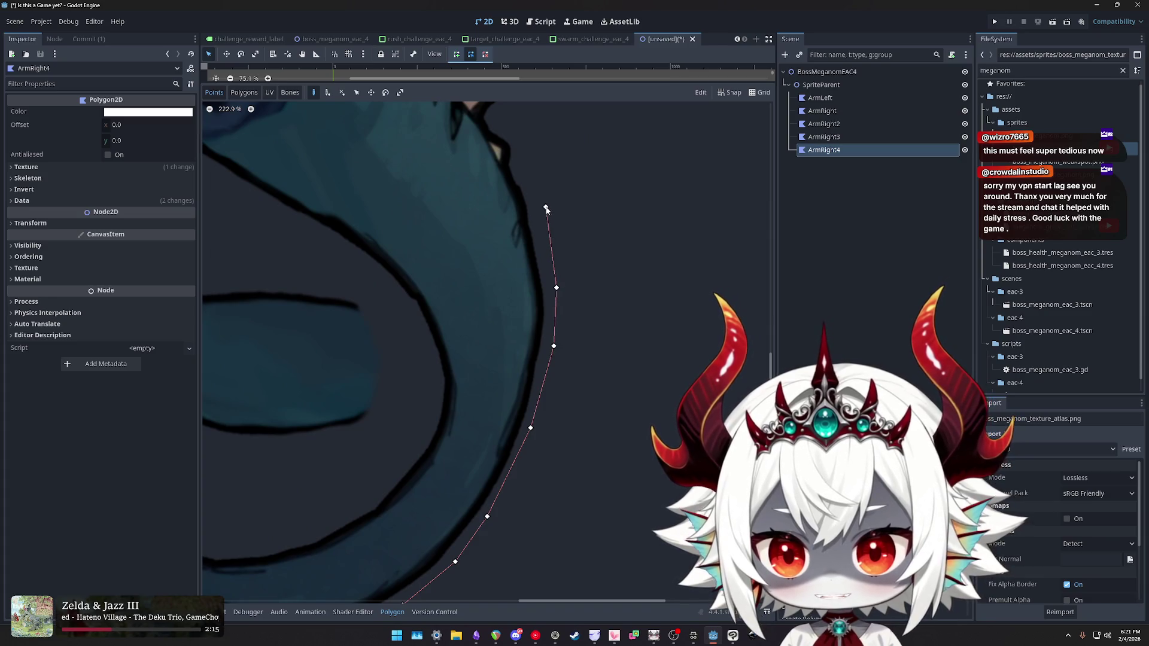
pyautogui.click(520, 153)
pyautogui.moveTo(521, 152); pyautogui.dragTo(572, 336)
pyautogui.click(570, 346)
pyautogui.click(552, 332)
pyautogui.click(544, 318)
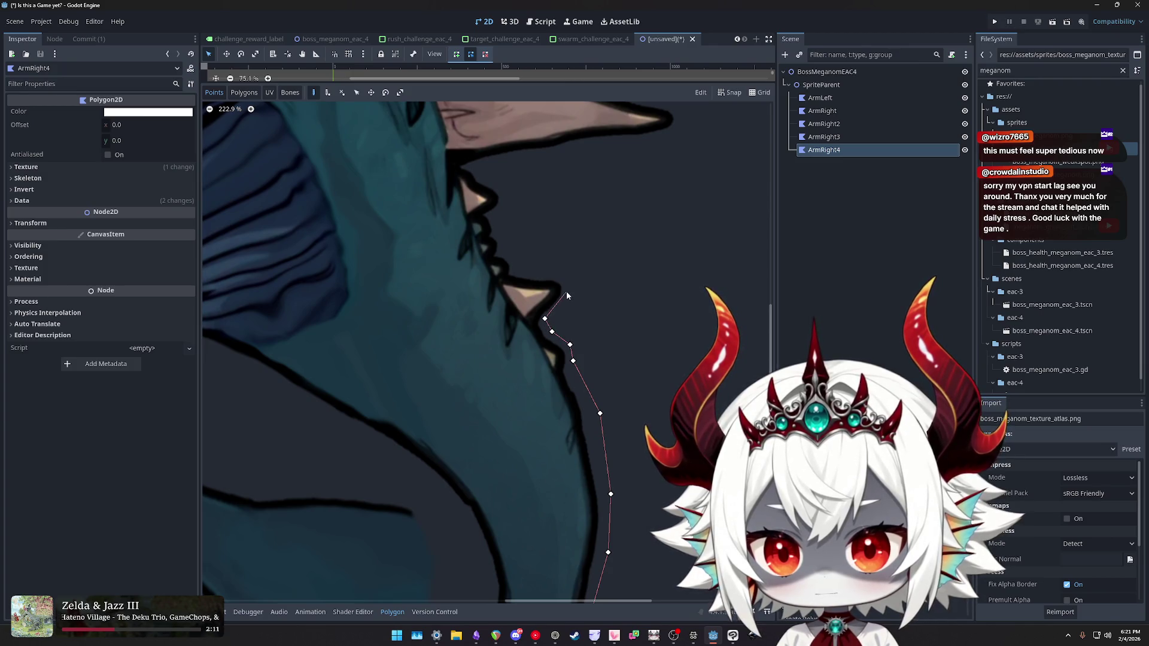
pyautogui.click(569, 297)
pyautogui.click(570, 279)
pyautogui.click(542, 272)
pyautogui.click(516, 270)
pyautogui.click(513, 256)
pyautogui.click(502, 249)
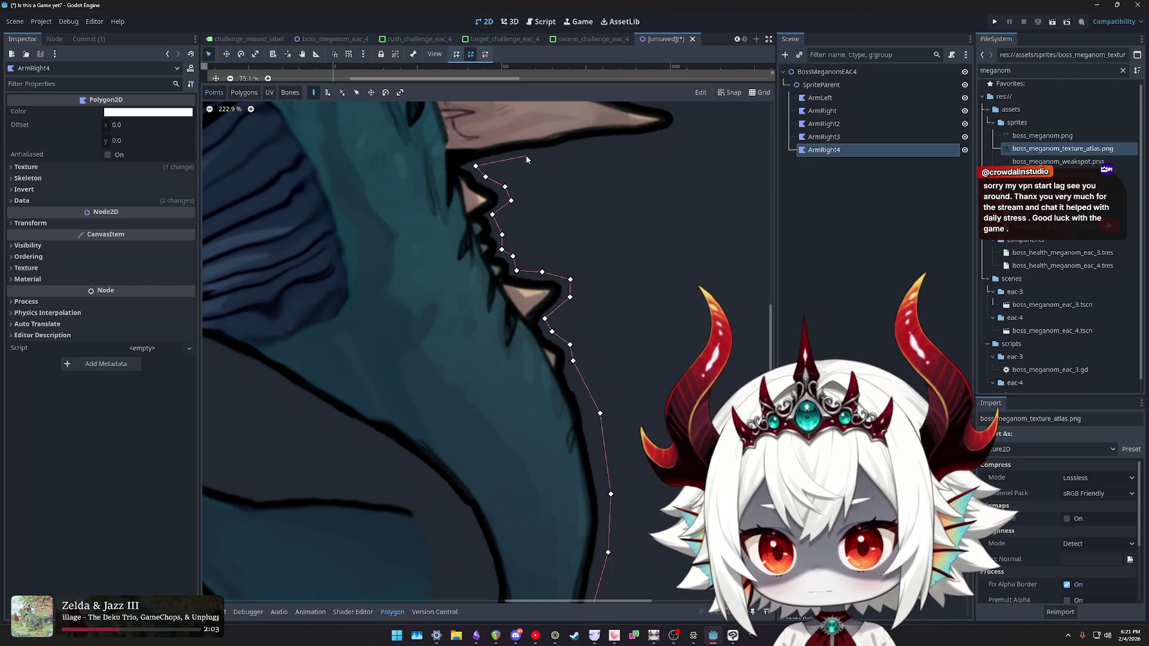
pyautogui.moveTo(653, 148); pyautogui.dragTo(586, 345)
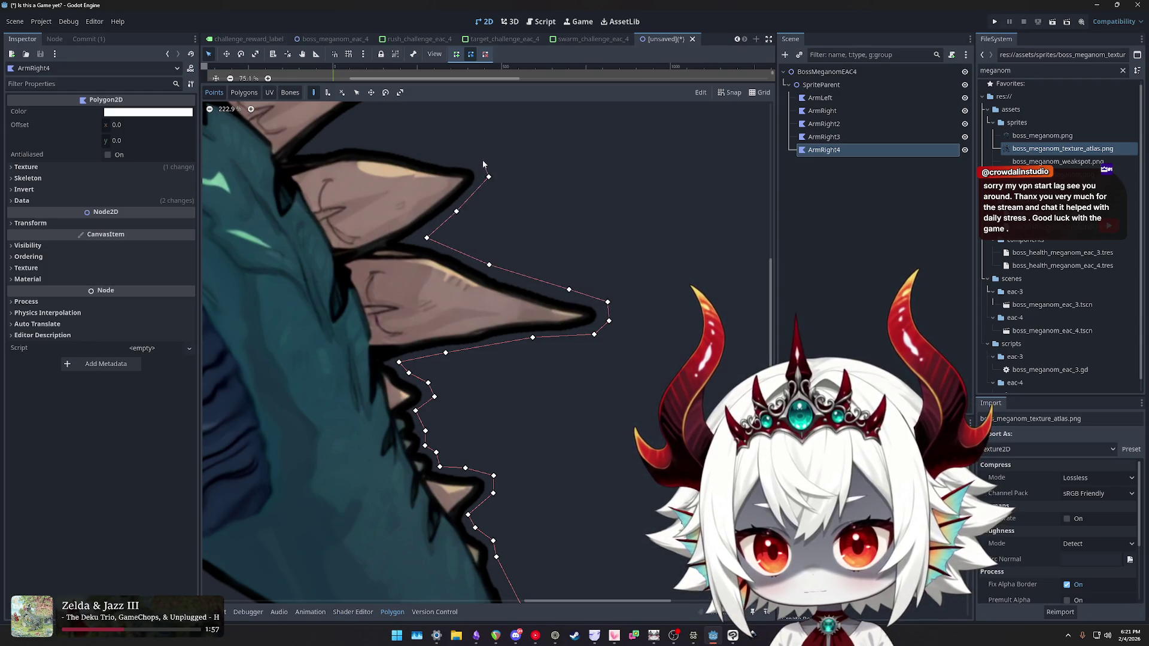
pyautogui.moveTo(320, 145)
pyautogui.mouseDown()
pyautogui.moveTo(443, 279)
pyautogui.moveTo(433, 301)
pyautogui.mouseUp()
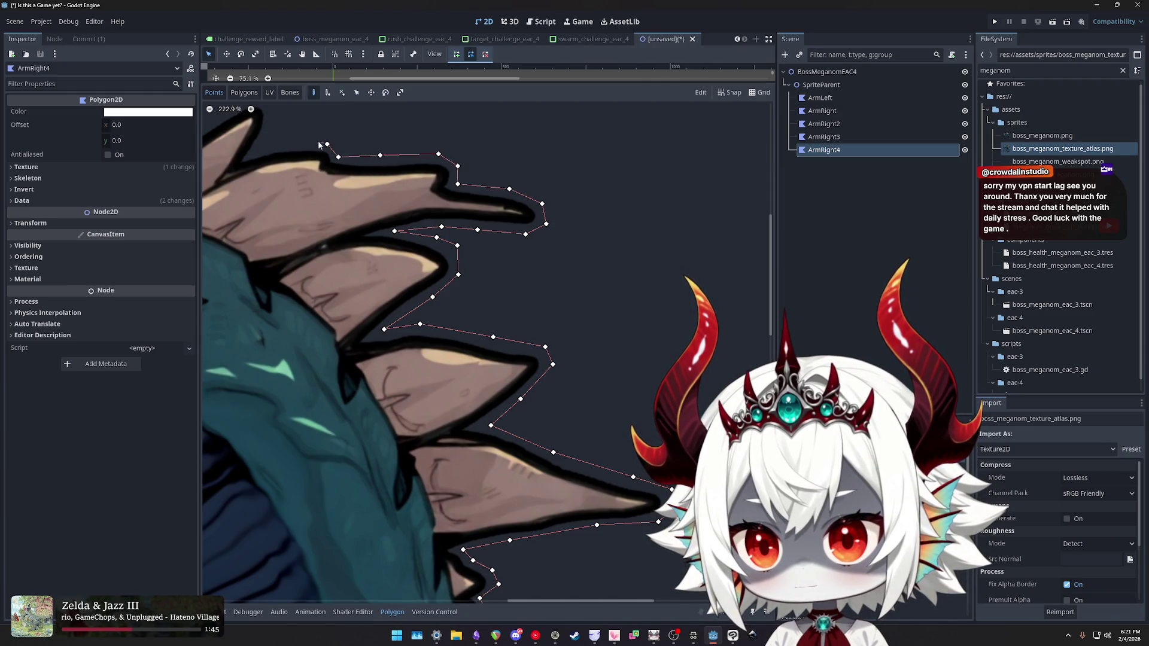
pyautogui.moveTo(276, 118); pyautogui.dragTo(496, 279)
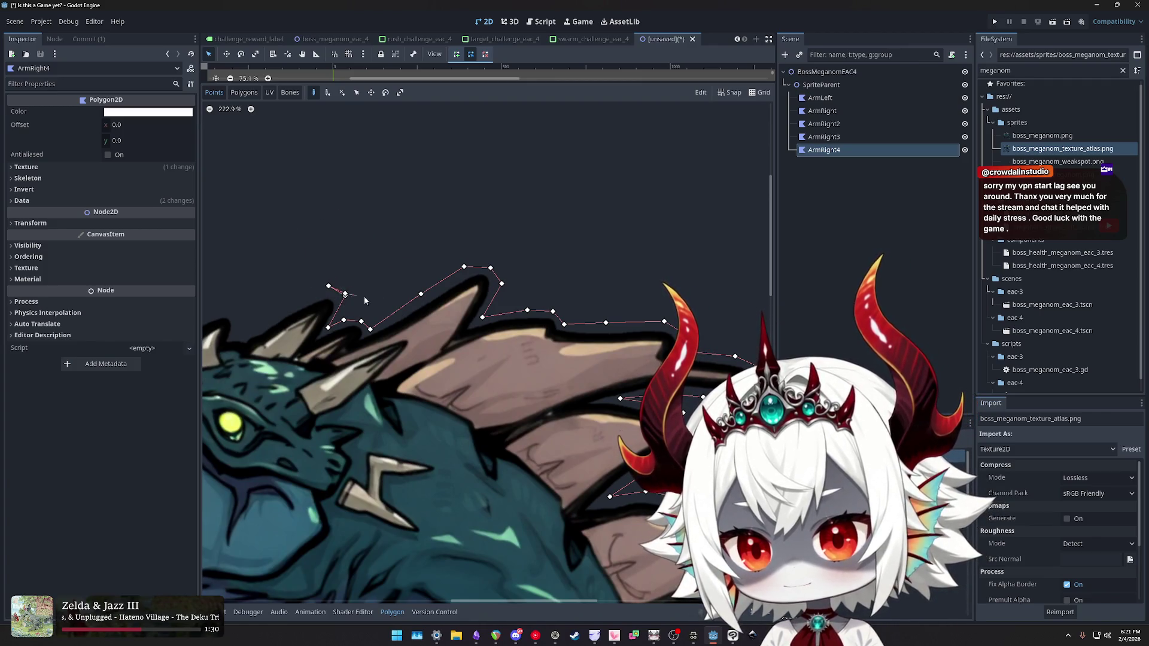
pyautogui.scroll(-5, 444, 310)
pyautogui.scroll(4, 477, 320)
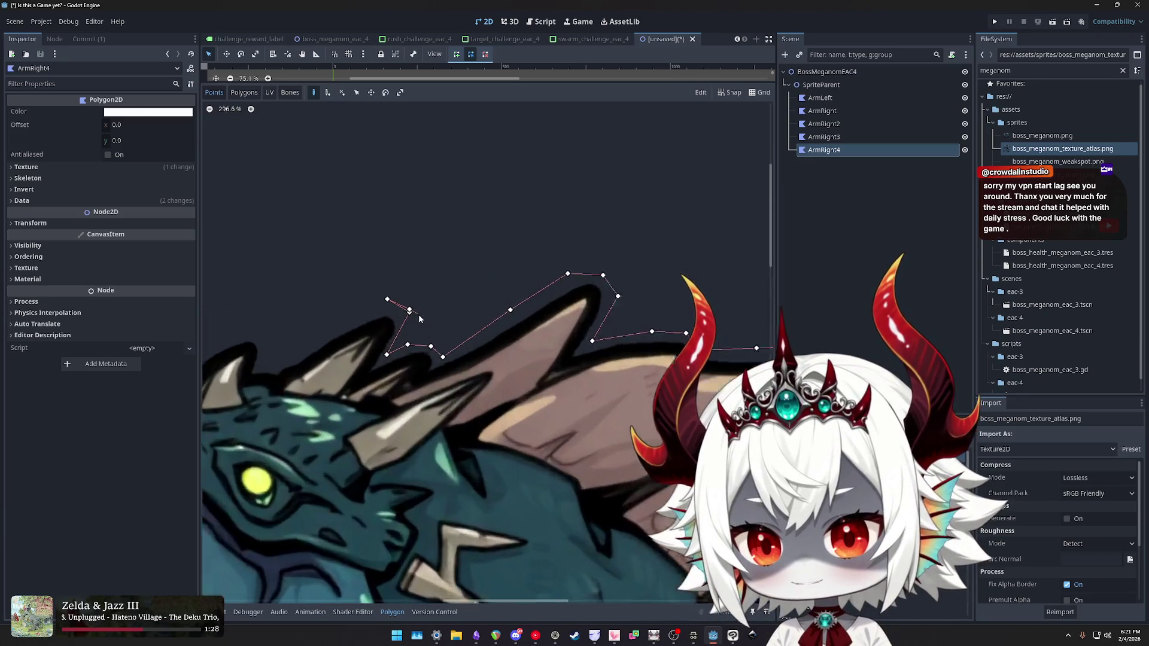
pyautogui.scroll(-10, 484, 368)
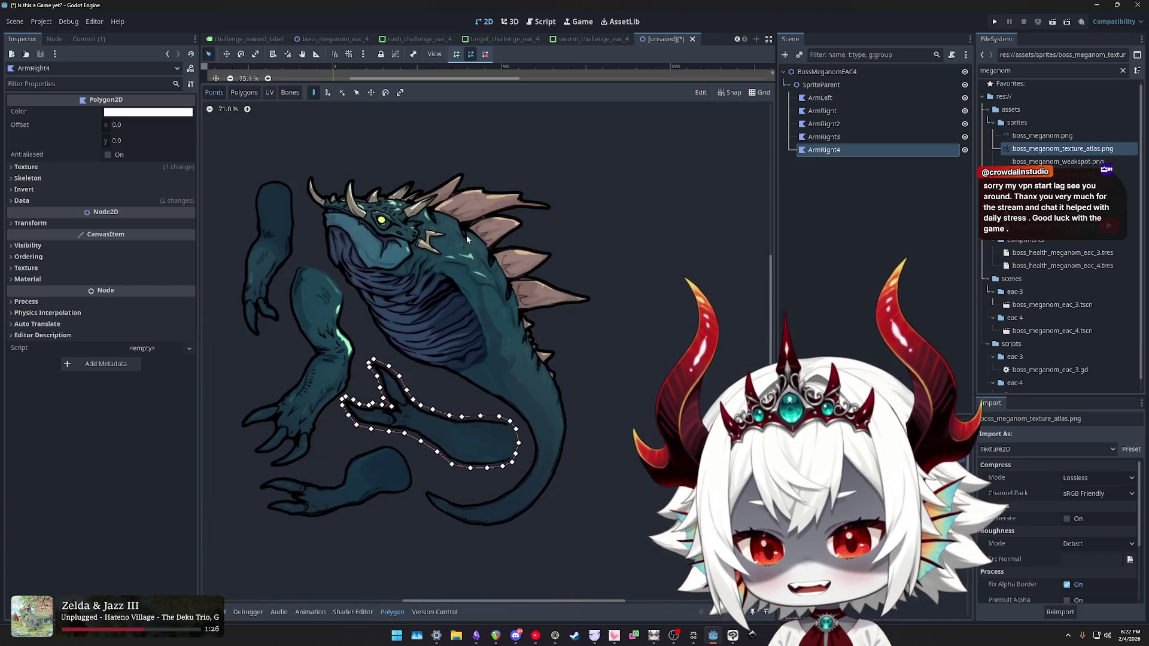
# - Restart ArmRight4's outline at the tail tip and trace along the tail's curve
pyautogui.scroll(15, 557, 349)
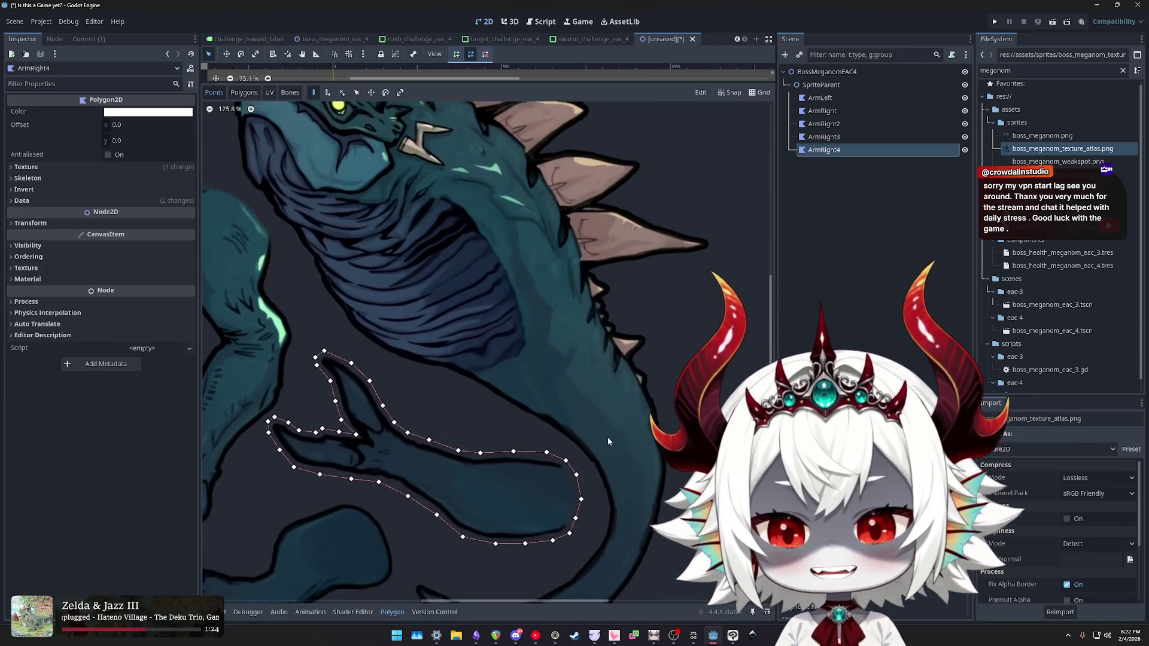
pyautogui.hscroll(-3, 342, 369)
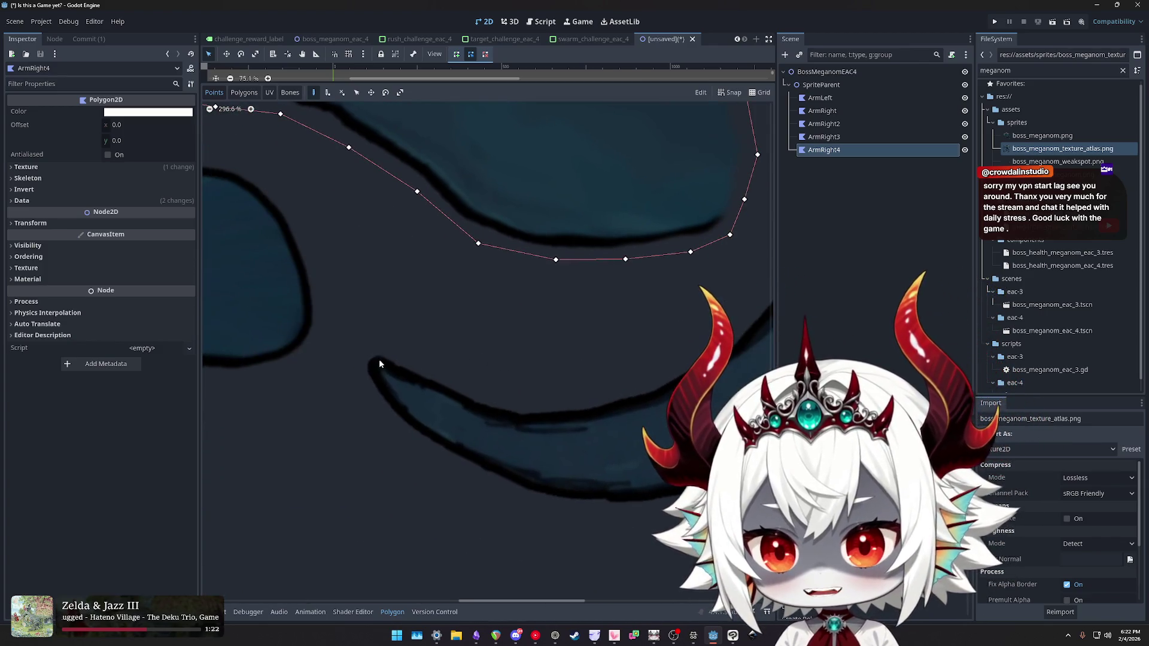
pyautogui.click(359, 350)
pyautogui.click(388, 425)
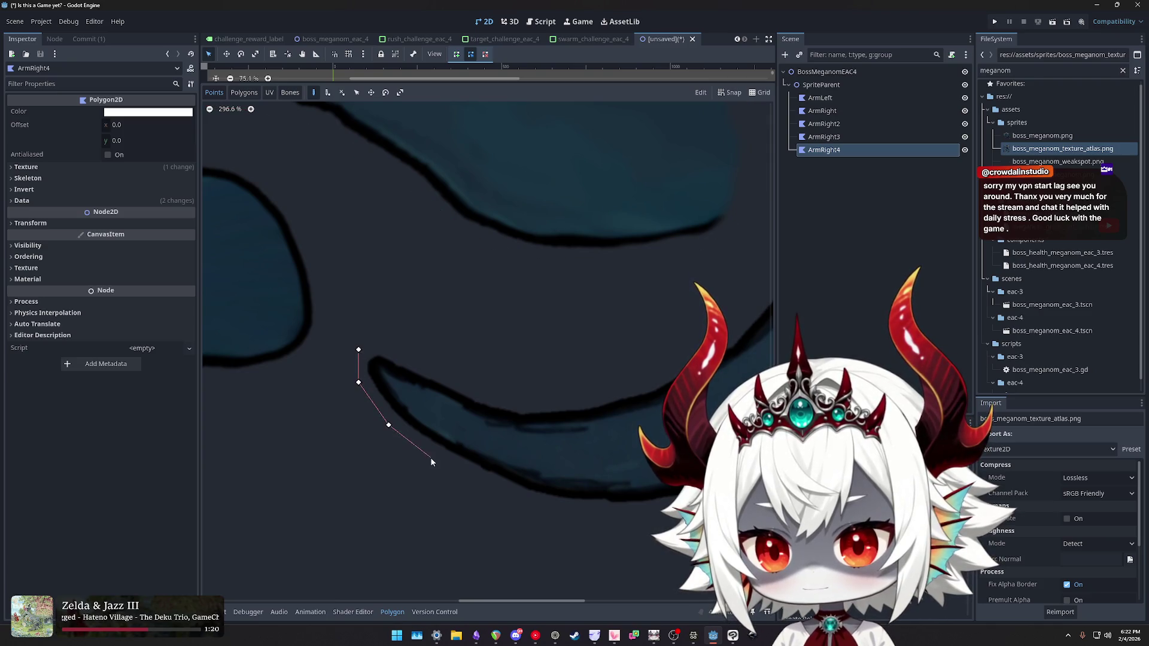
pyautogui.scroll(-4, 475, 481)
pyautogui.click(475, 446)
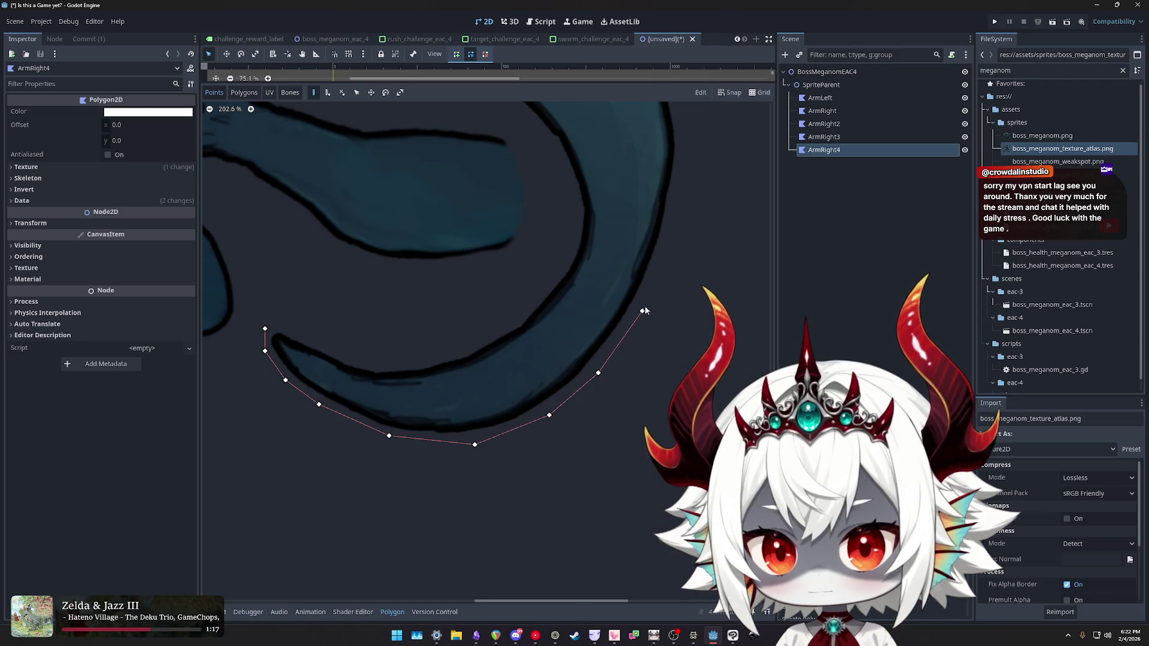
pyautogui.click(677, 232)
pyautogui.scroll(5, 599, 359)
pyautogui.click(583, 391)
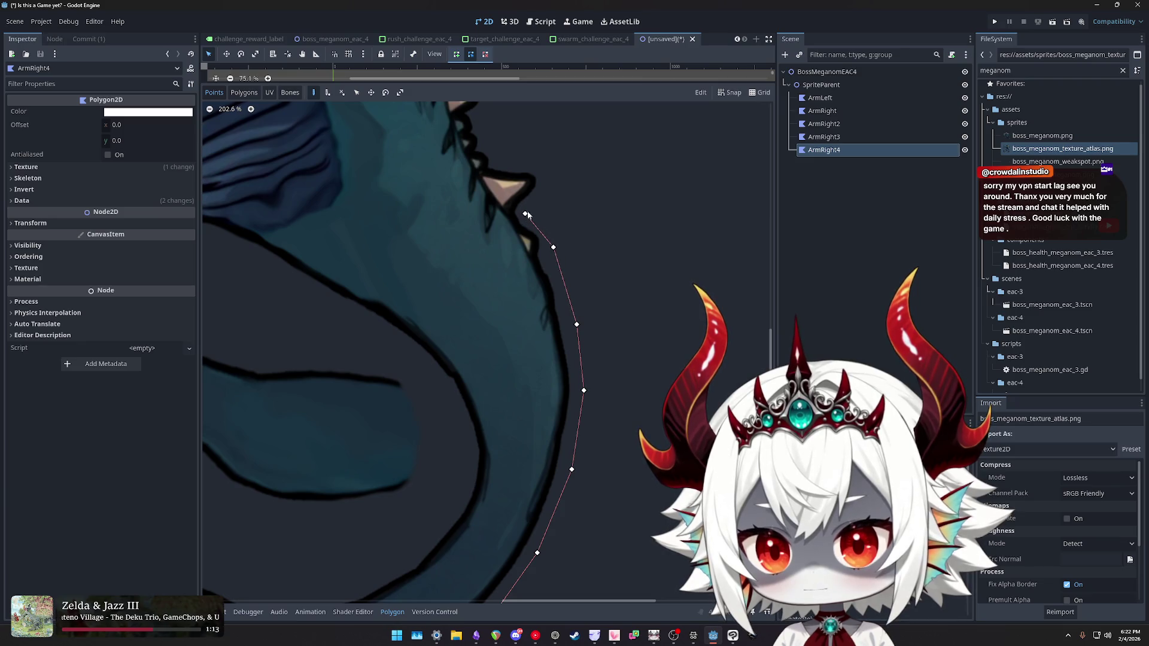
# - Trace up the body's right edge and outline the first back spikes
pyautogui.click(548, 178)
pyautogui.click(538, 160)
pyautogui.click(502, 159)
pyautogui.scroll(5, 479, 269)
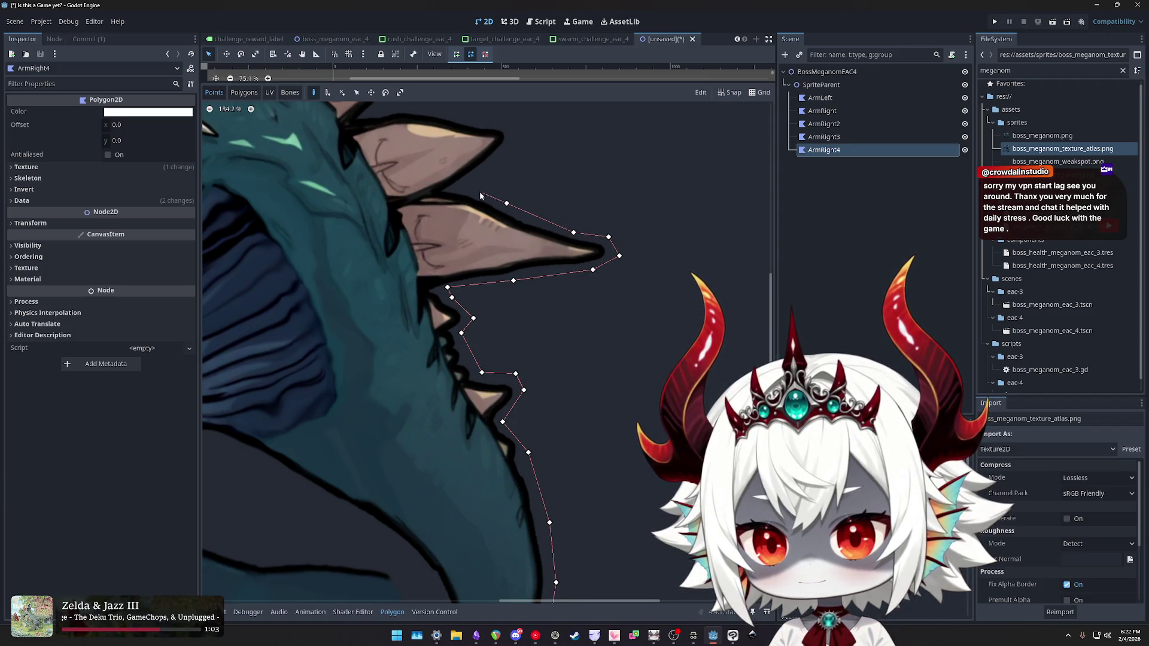
pyautogui.scroll(5, 504, 163)
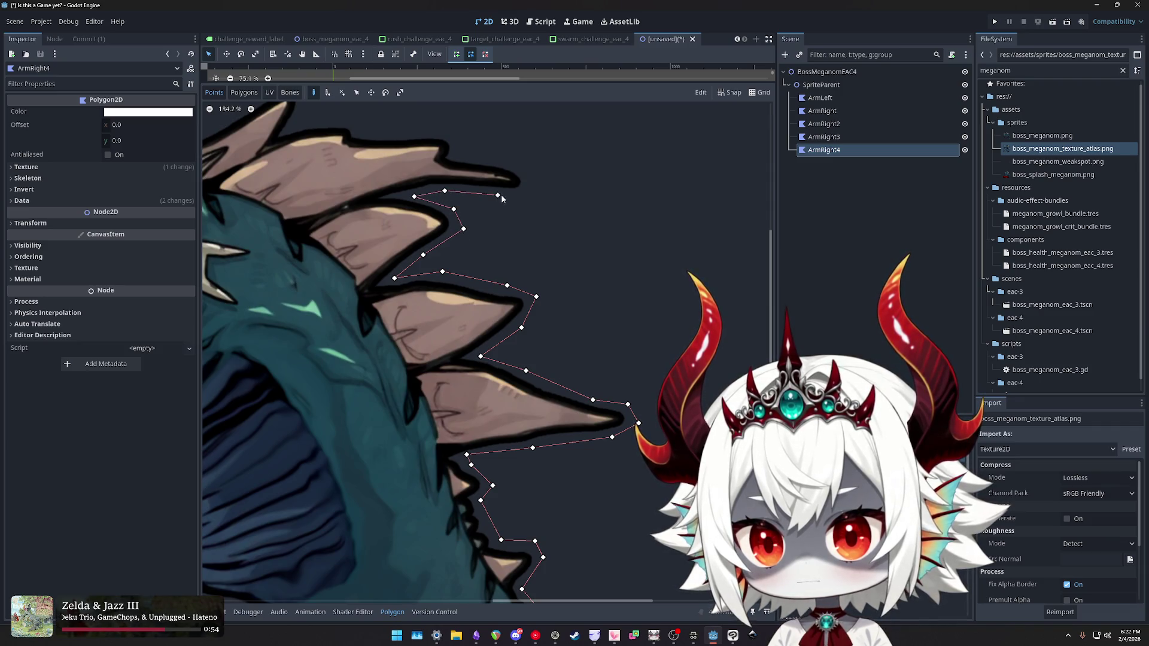
pyautogui.moveTo(532, 179); pyautogui.dragTo(601, 307)
pyautogui.click(595, 286)
pyautogui.click(566, 273)
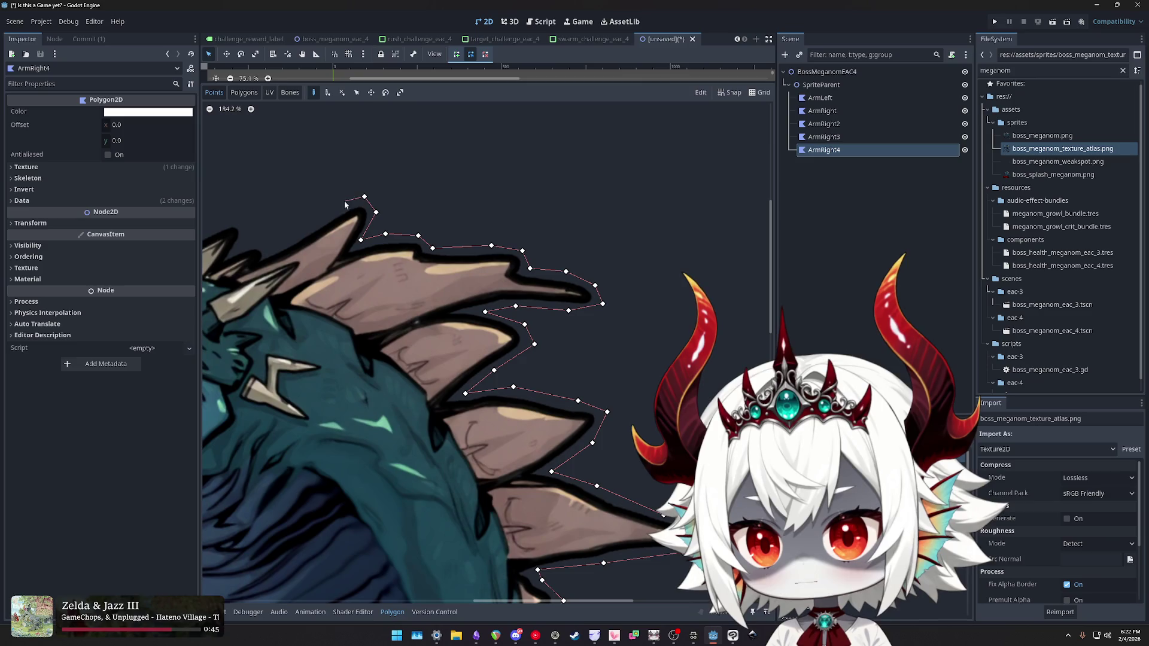
# - Trace around the upper back spikes up toward the head's horns
pyautogui.moveTo(347, 205); pyautogui.dragTo(606, 280)
pyautogui.click(595, 279)
pyautogui.click(558, 304)
pyautogui.click(530, 325)
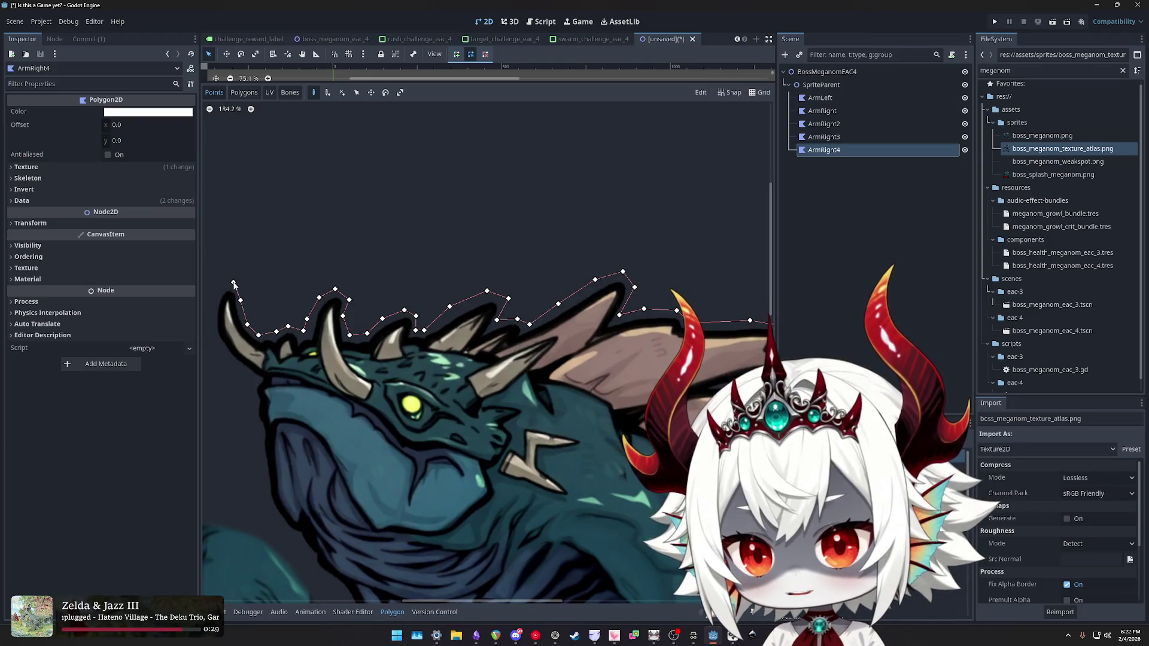
pyautogui.moveTo(223, 291); pyautogui.dragTo(474, 229)
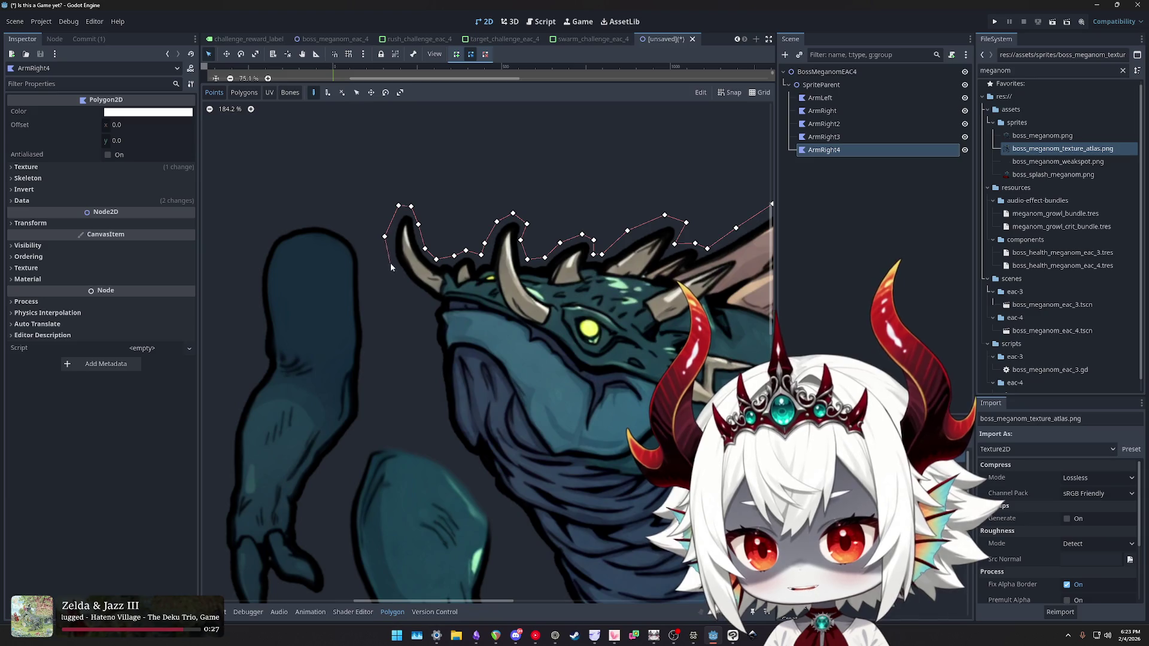
# - Trace down from the head's horns along the neck toward the chest
pyautogui.click(428, 337)
pyautogui.click(435, 359)
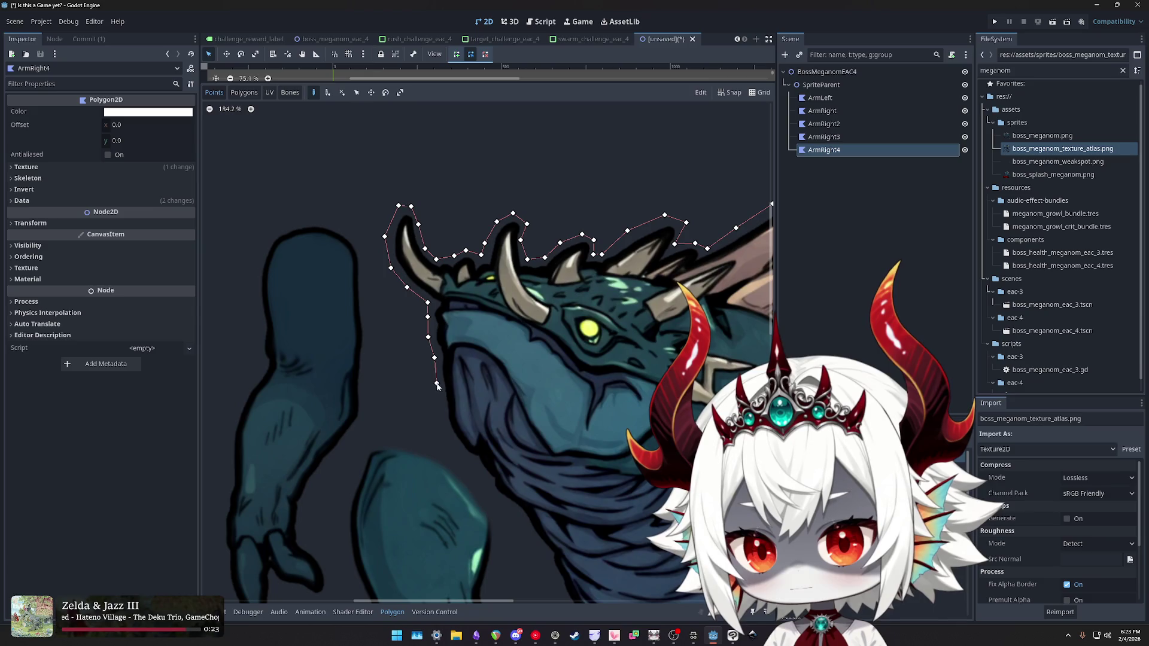
pyautogui.click(459, 456)
pyautogui.moveTo(467, 457)
pyautogui.mouseDown()
pyautogui.moveTo(431, 357)
pyautogui.moveTo(330, 312)
pyautogui.mouseUp()
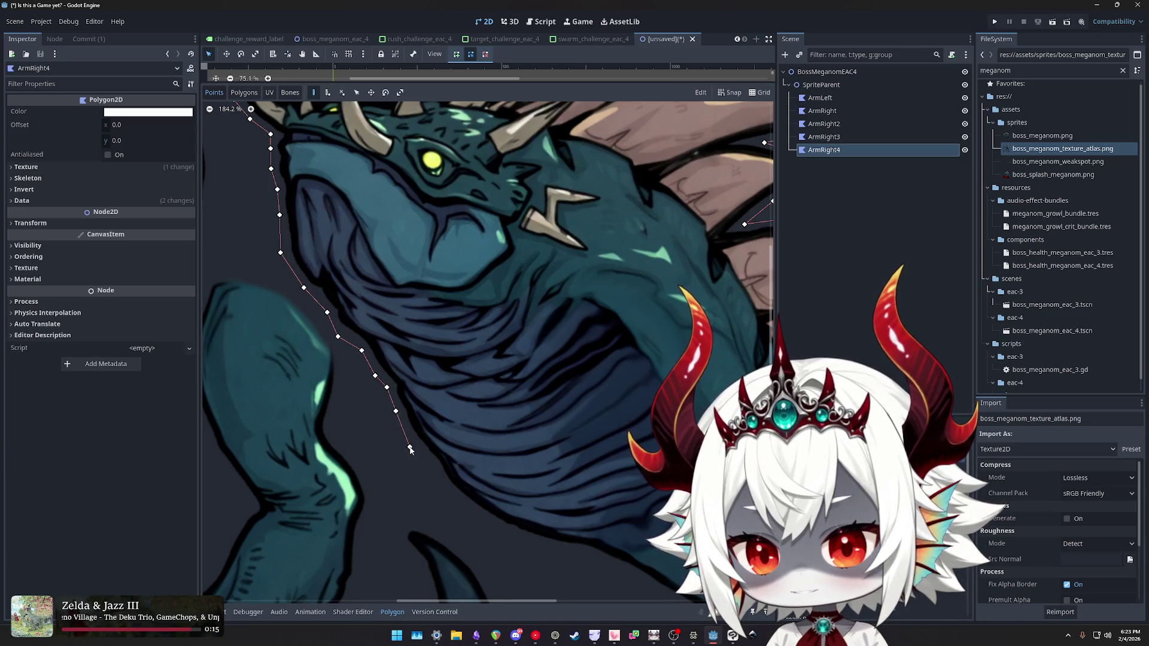
pyautogui.scroll(-3, 476, 437)
pyautogui.scroll(2, 444, 342)
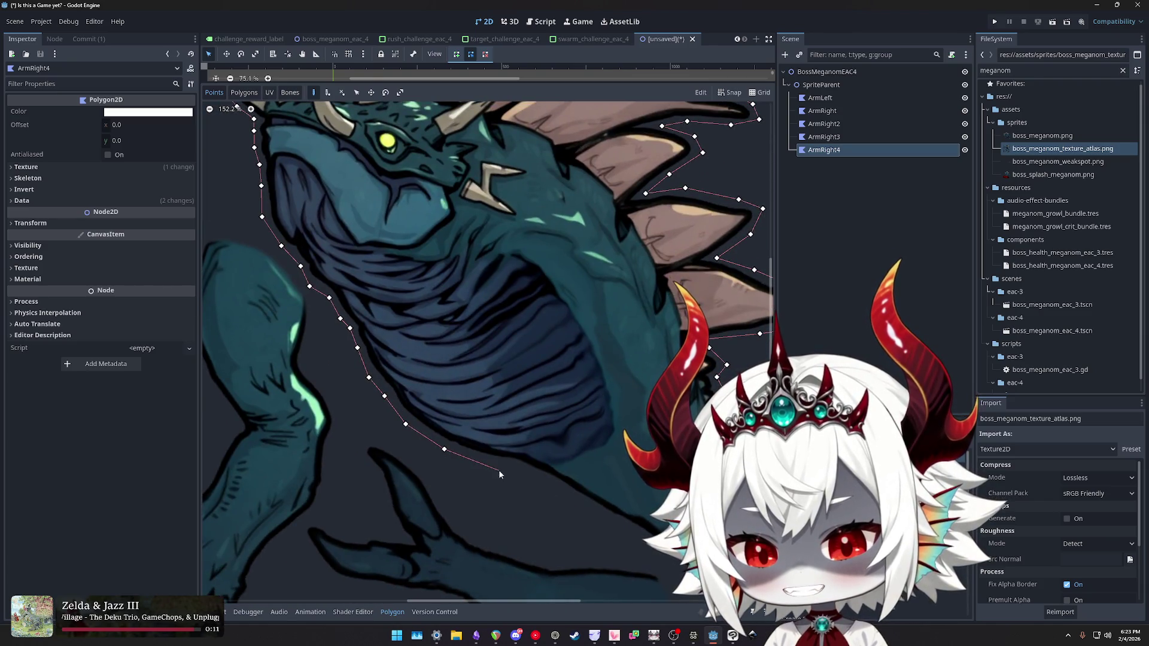
pyautogui.scroll(-3, 540, 440)
pyautogui.scroll(3, 509, 282)
pyautogui.scroll(-3, 466, 275)
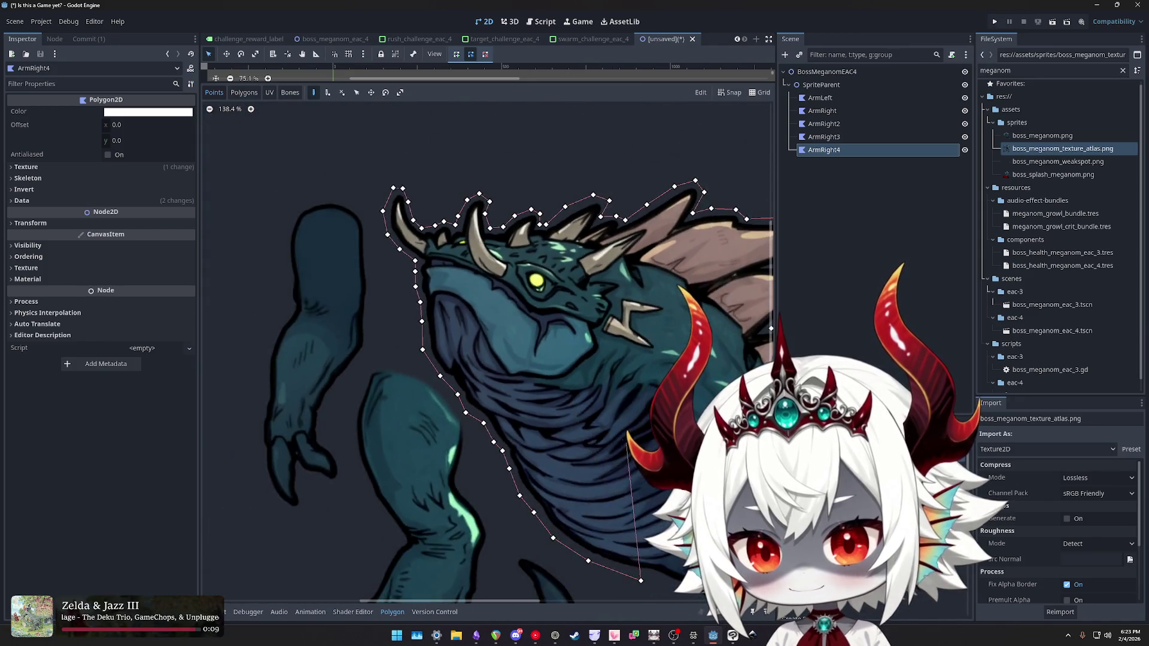
pyautogui.scroll(3, 419, 268)
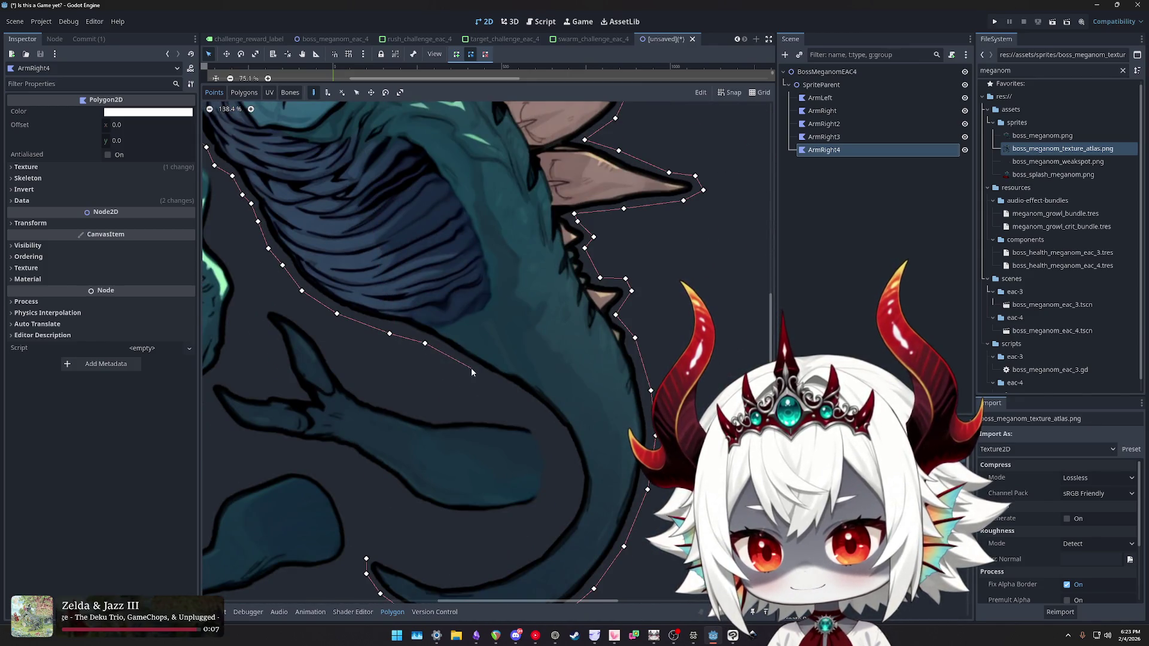
pyautogui.scroll(-3, 538, 411)
pyautogui.scroll(6, 437, 286)
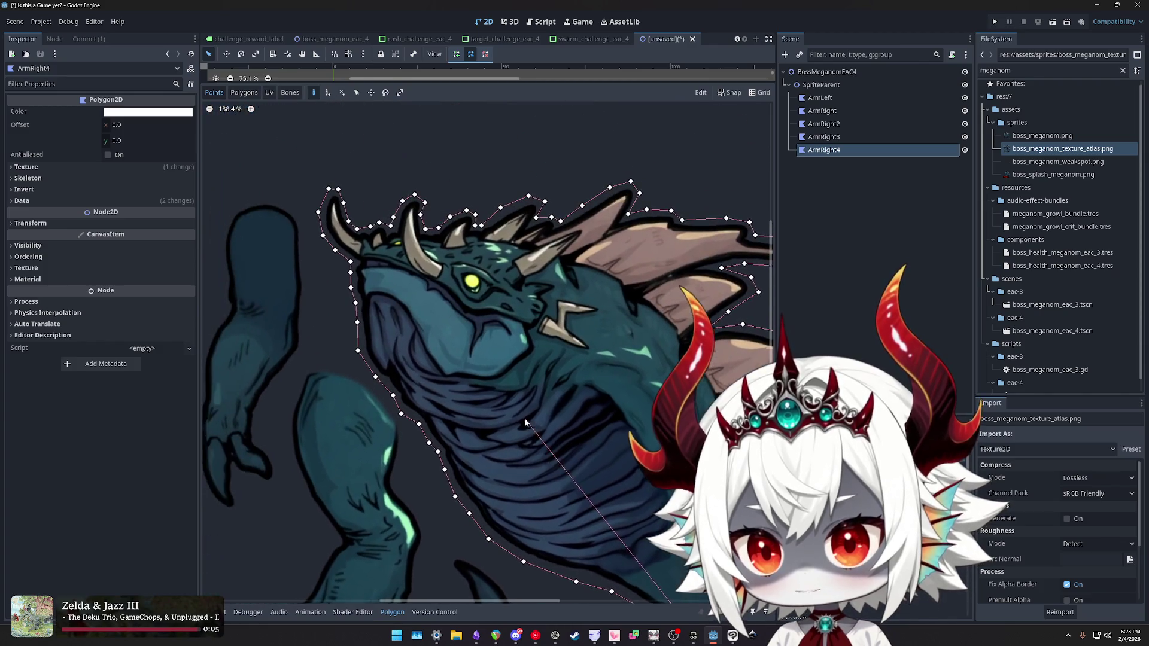
pyautogui.scroll(-2, 455, 313)
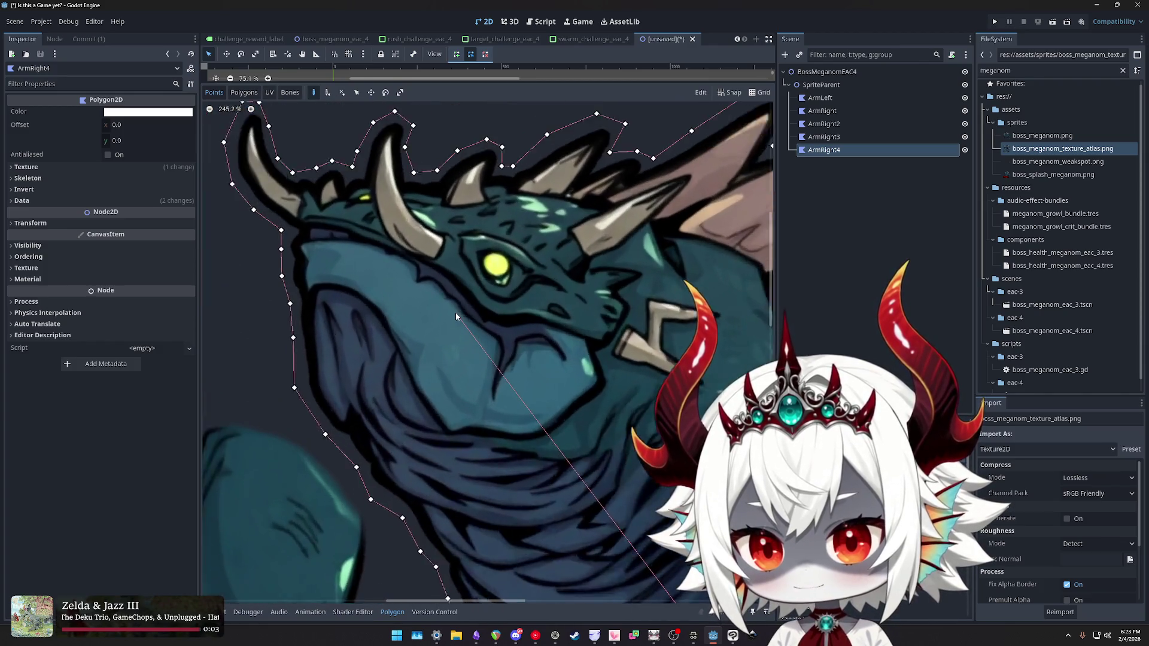
pyautogui.scroll(-2, 454, 324)
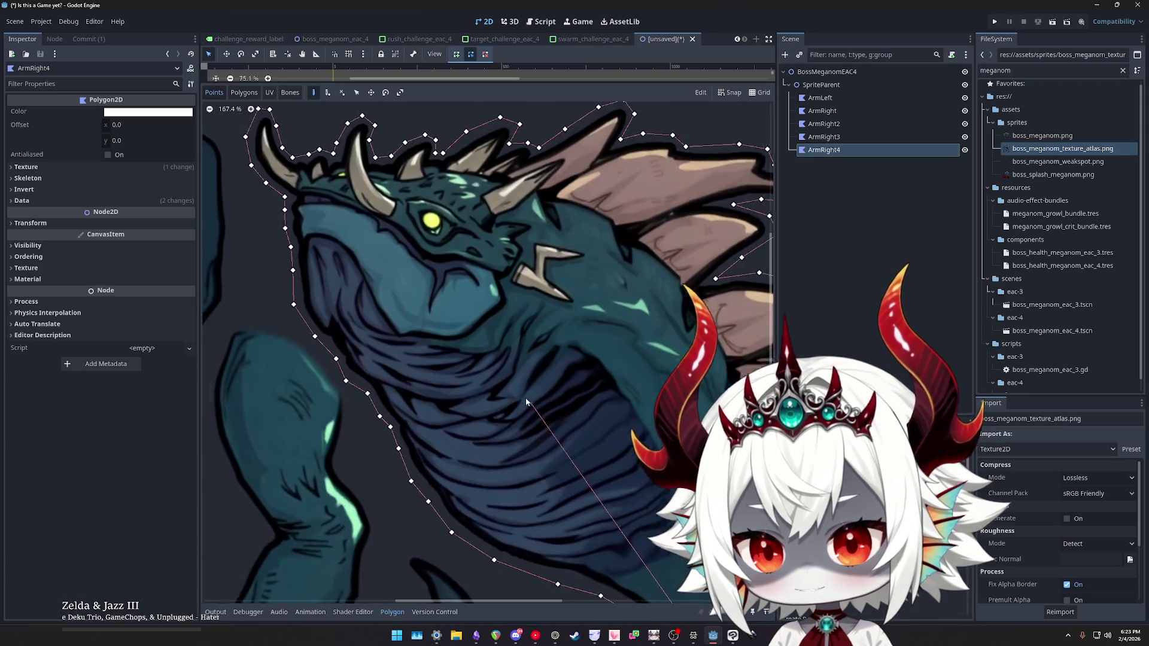
pyautogui.scroll(3, 552, 440)
pyautogui.scroll(-2, 512, 359)
# - Outline the lower body and curled tail, closing the polygon on its first point
pyautogui.click(516, 336)
pyautogui.click(535, 364)
pyautogui.click(546, 399)
pyautogui.click(536, 444)
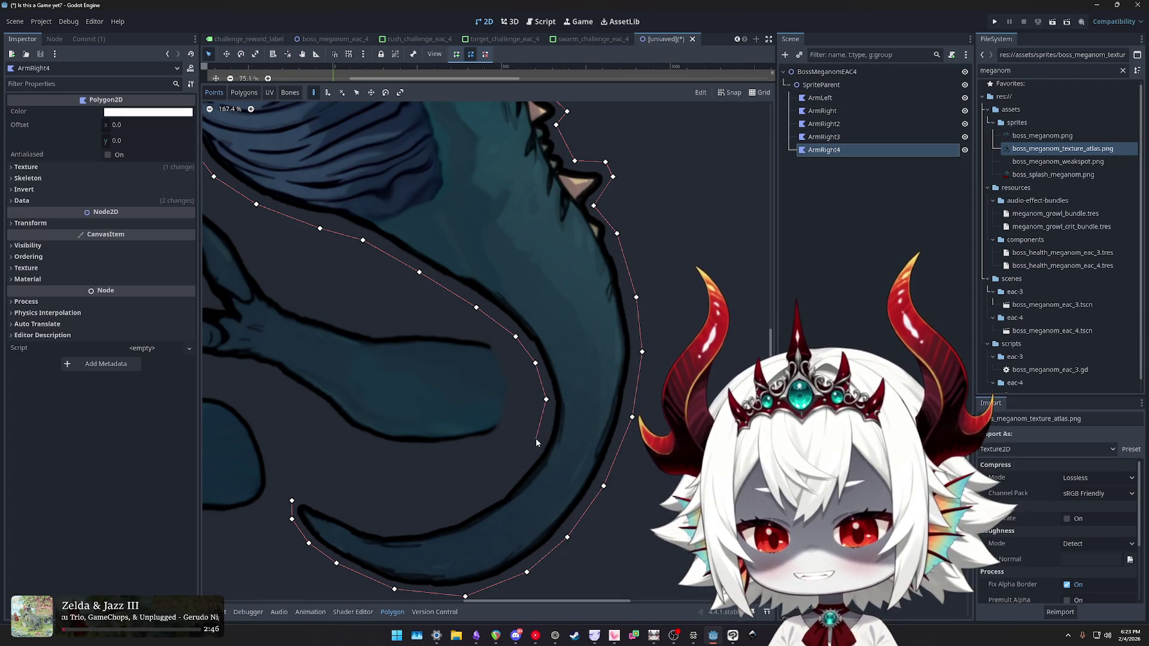
pyautogui.click(504, 477)
pyautogui.click(473, 503)
pyautogui.click(429, 523)
pyautogui.click(383, 529)
pyautogui.click(340, 515)
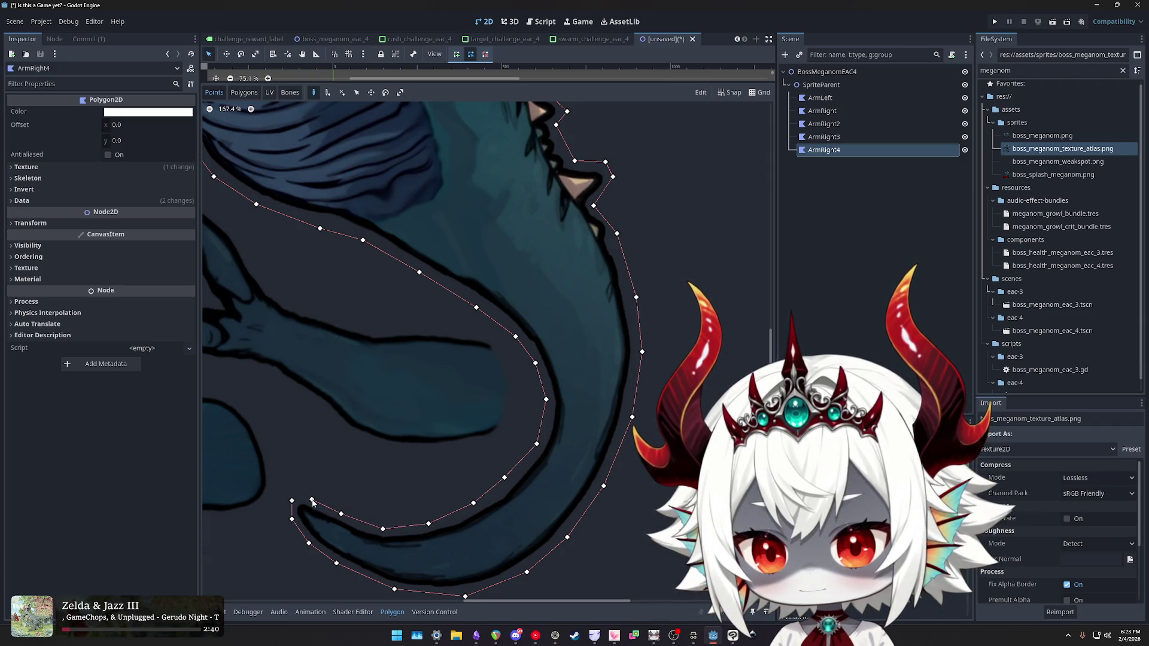
pyautogui.click(292, 501)
pyautogui.scroll(-10, 432, 427)
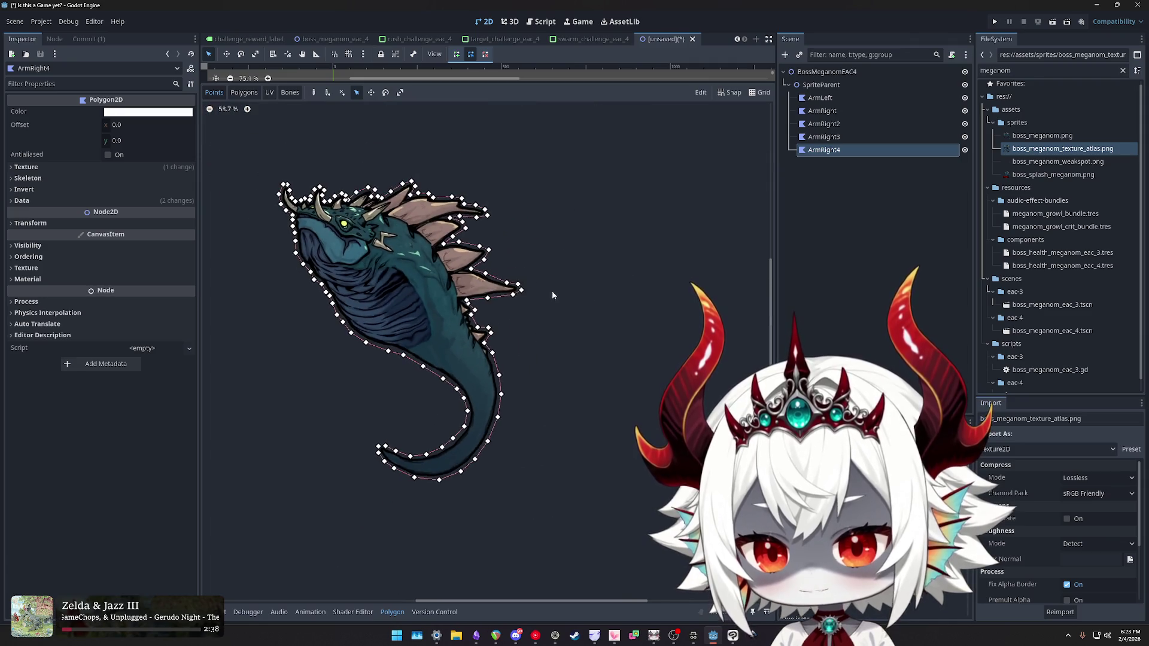
# - Check the ArmRight pieces and rename ArmRight2 to LegLeft
pyautogui.scroll(2, 497, 325)
pyautogui.click(825, 111)
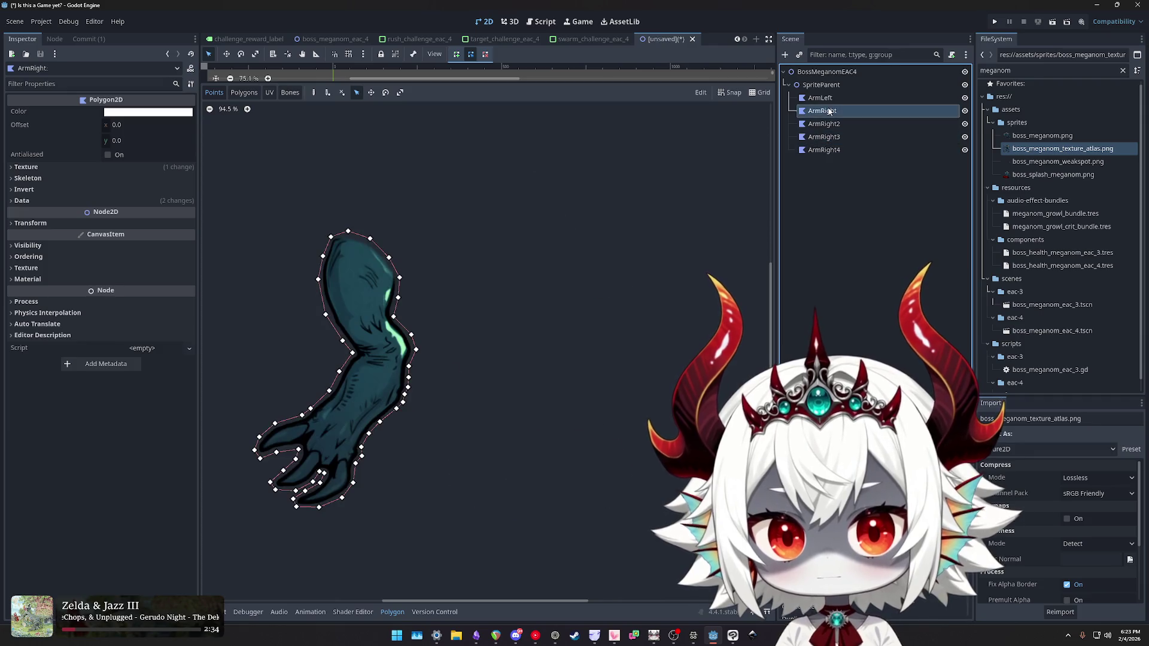
pyautogui.click(850, 124)
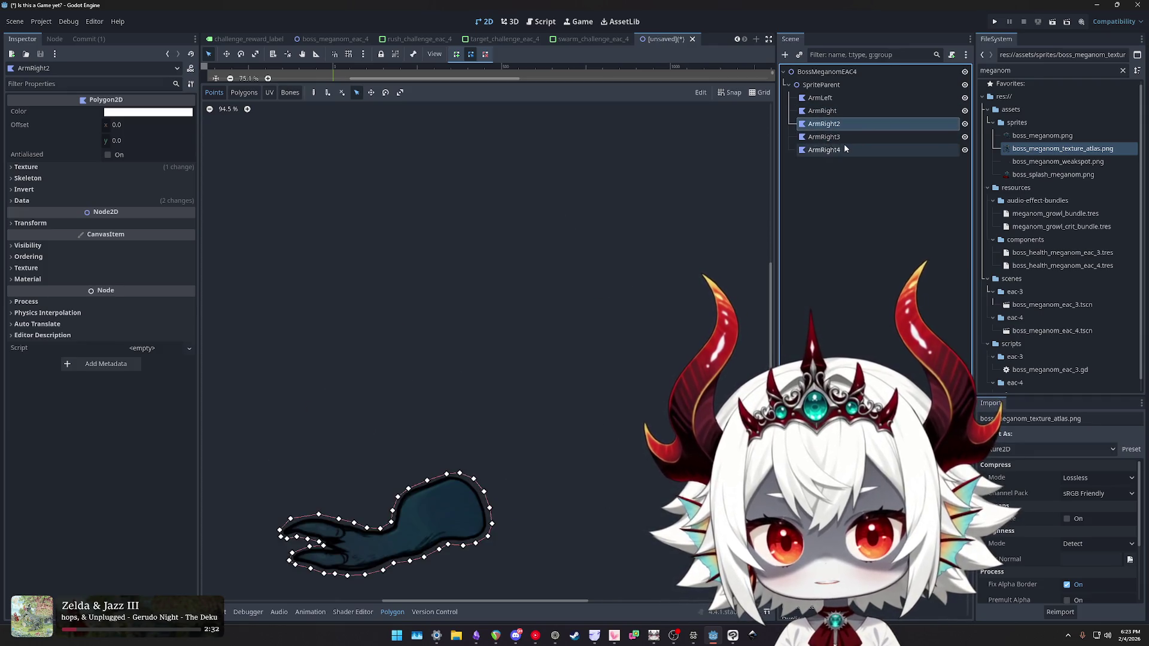
pyautogui.click(855, 124)
pyautogui.write('ArmRight')
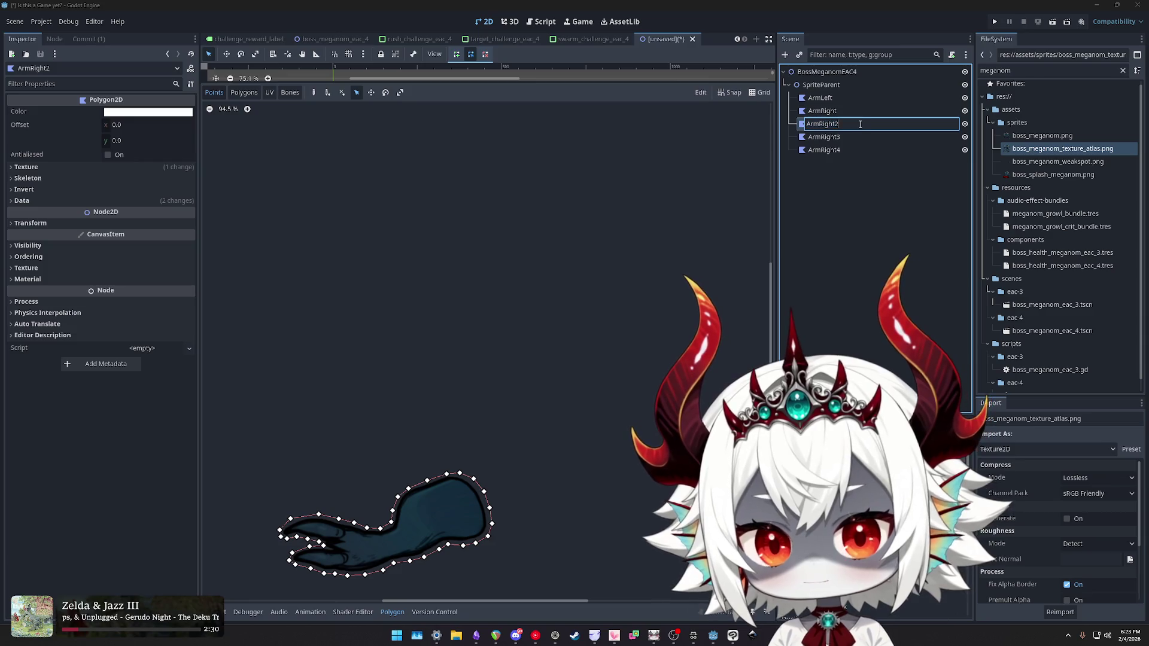
pyautogui.press('BackSpace')
pyautogui.press('BackSpace')
pyautogui.press('BackSpace')
pyautogui.write('Le')
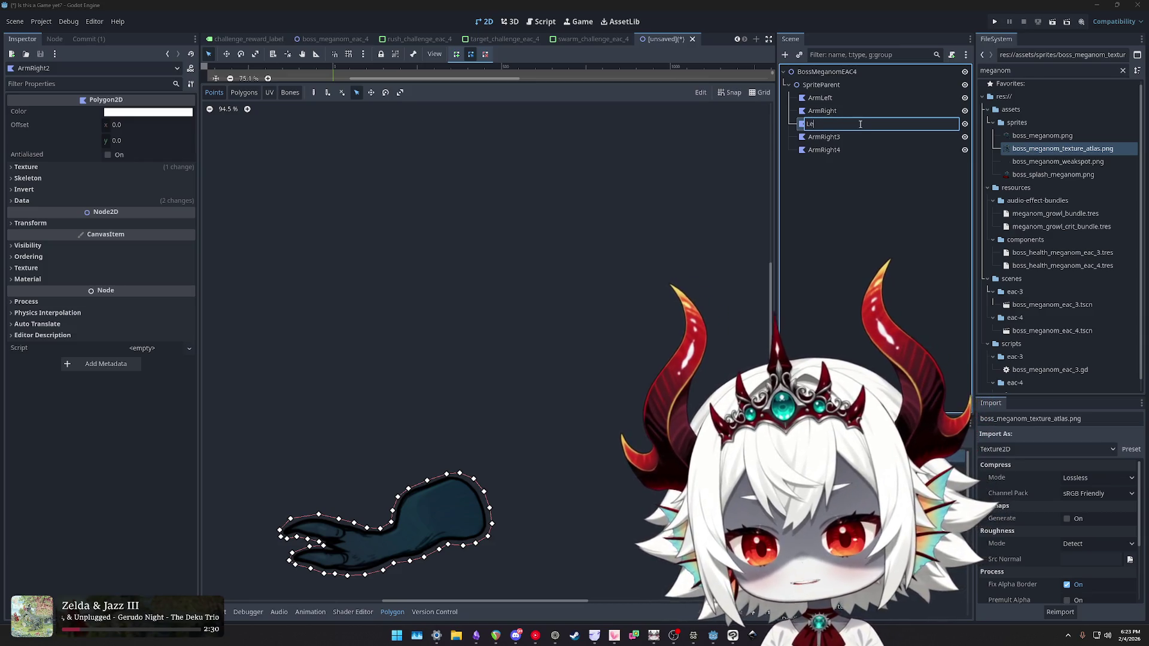
pyautogui.write('gLeft')
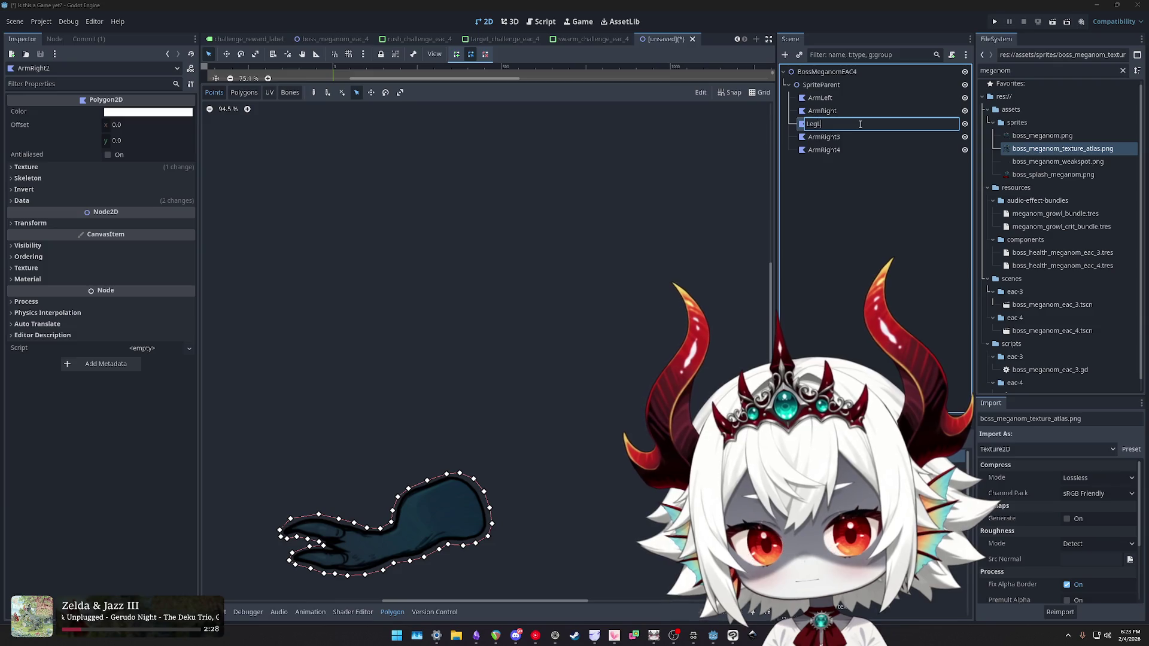
pyautogui.press('Return')
# - Rename ArmRight3 to LegRight and ArmRight4 to Body, moving Body up after ArmLeft
pyautogui.doubleClick(832, 137)
pyautogui.write('L')
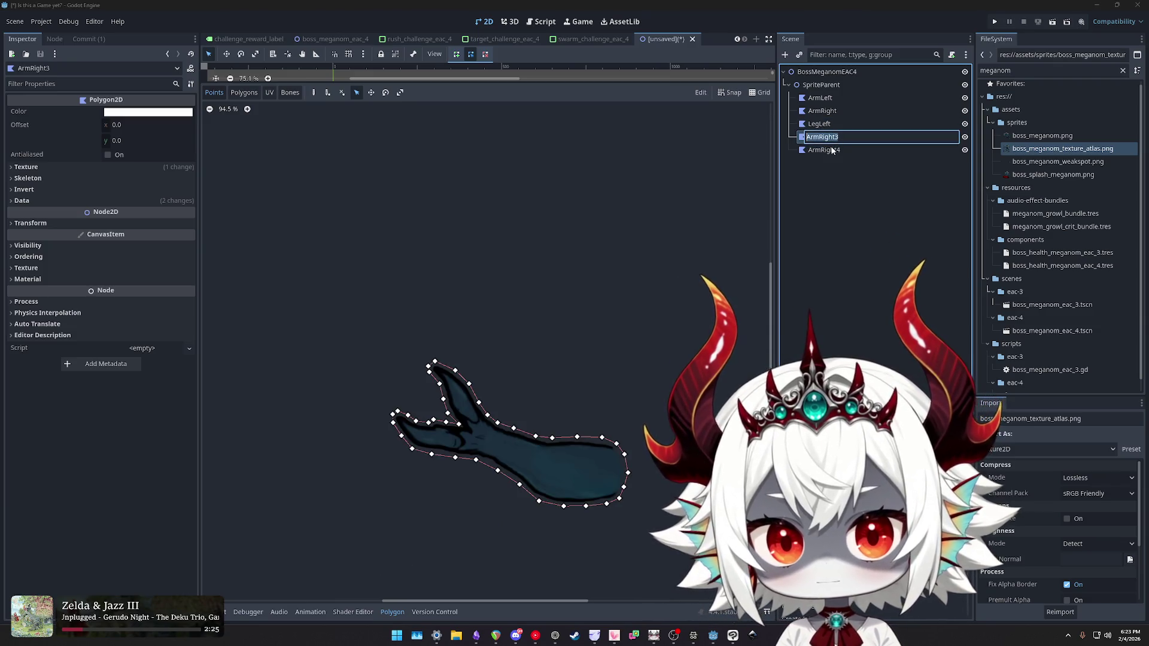
pyautogui.write('egRight')
pyautogui.press('Return')
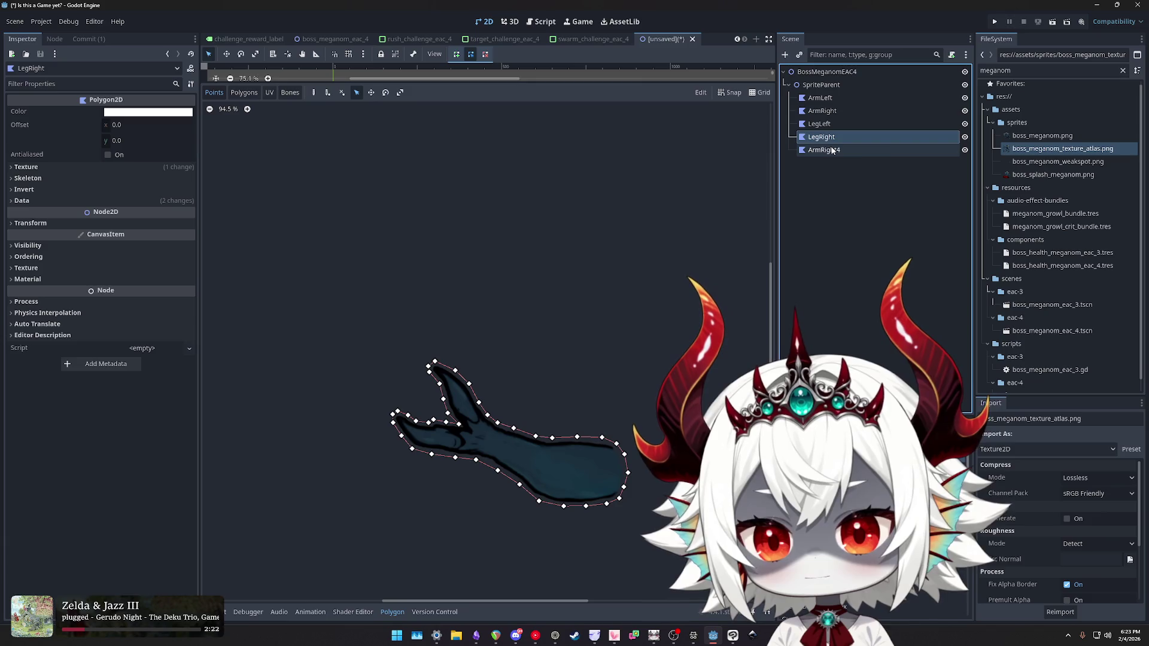
pyautogui.doubleClick(829, 151)
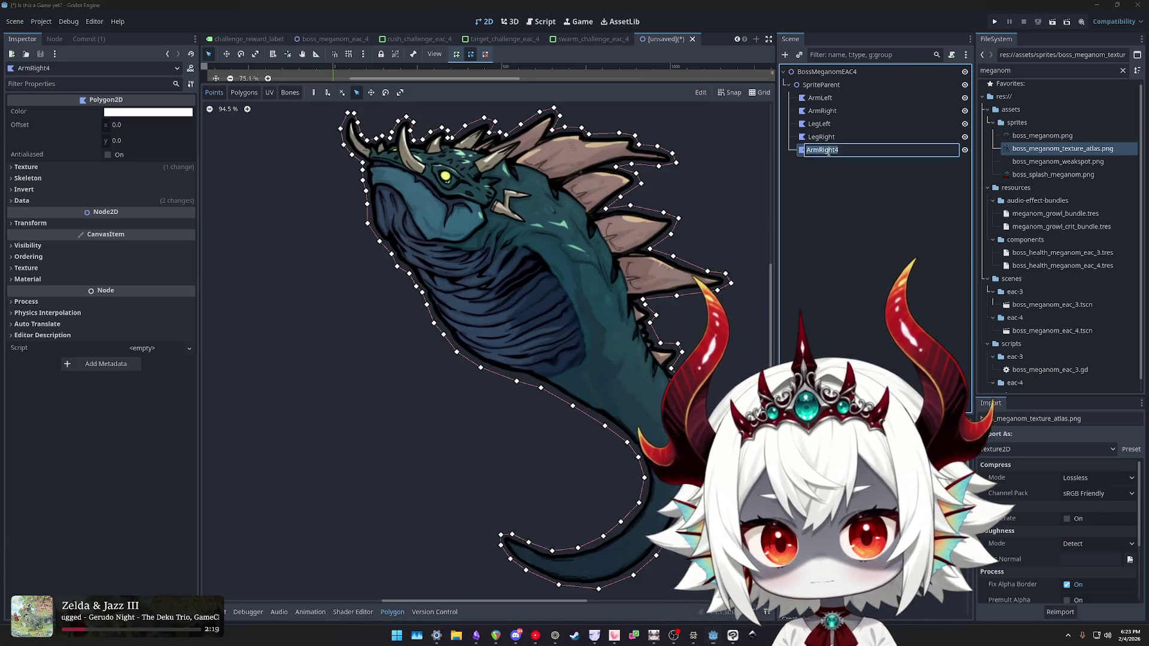
pyautogui.write('Body')
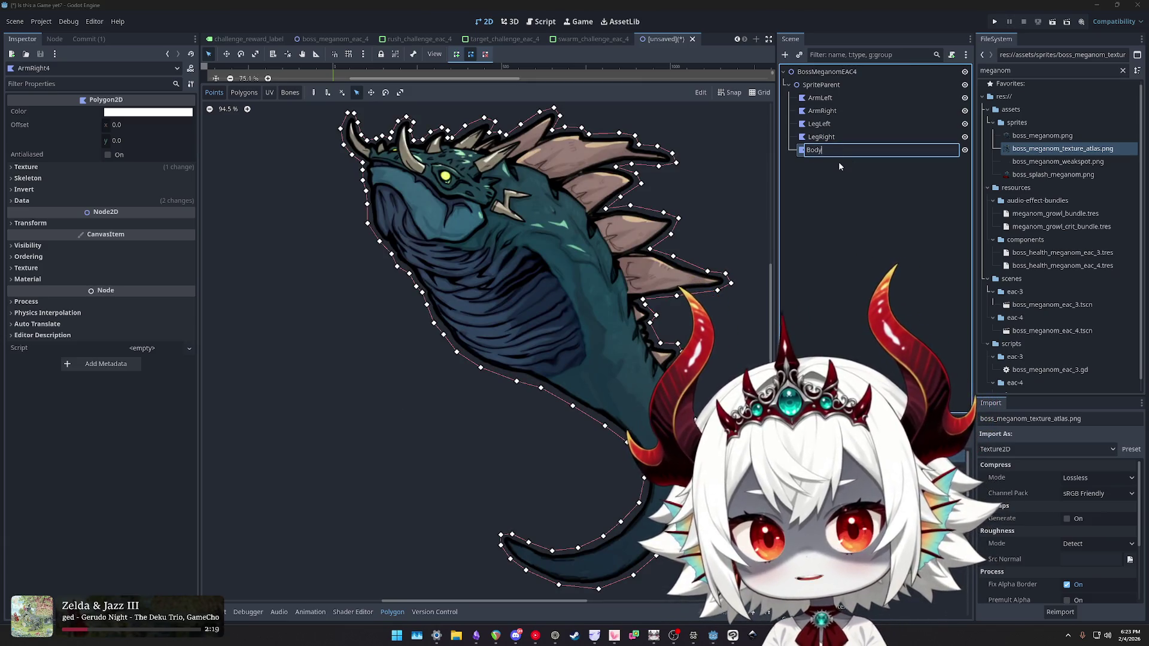
pyautogui.press('Return')
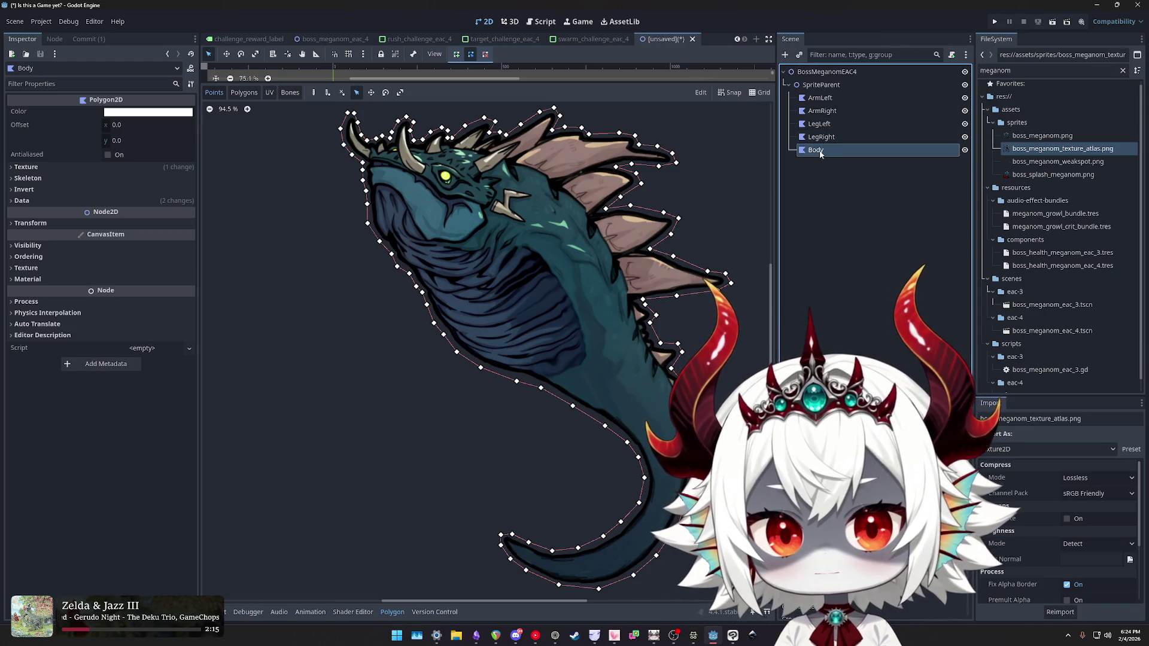
pyautogui.moveTo(831, 108); pyautogui.dragTo(827, 102)
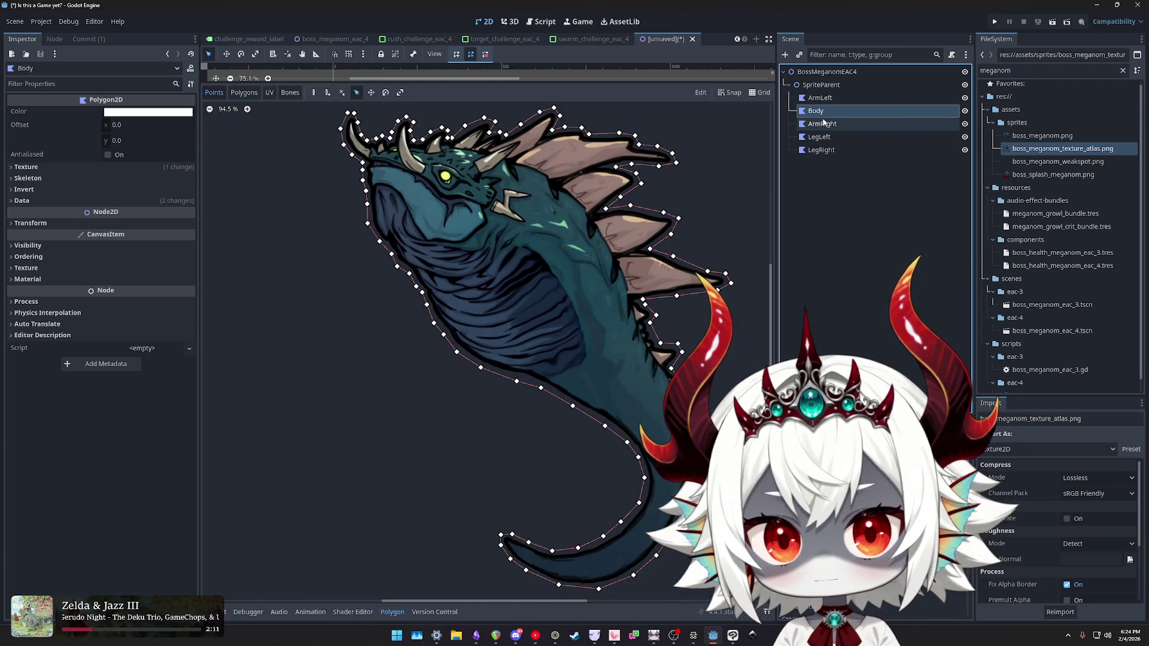
# - Drag ArmRight, ArmLeft and LegLeft into place, undo LegRight's nesting, then return to the skeletons docs
pyautogui.click(827, 101)
pyautogui.moveTo(823, 108)
pyautogui.mouseDown()
pyautogui.moveTo(824, 99)
pyautogui.moveTo(838, 135)
pyautogui.moveTo(828, 154)
pyautogui.mouseUp()
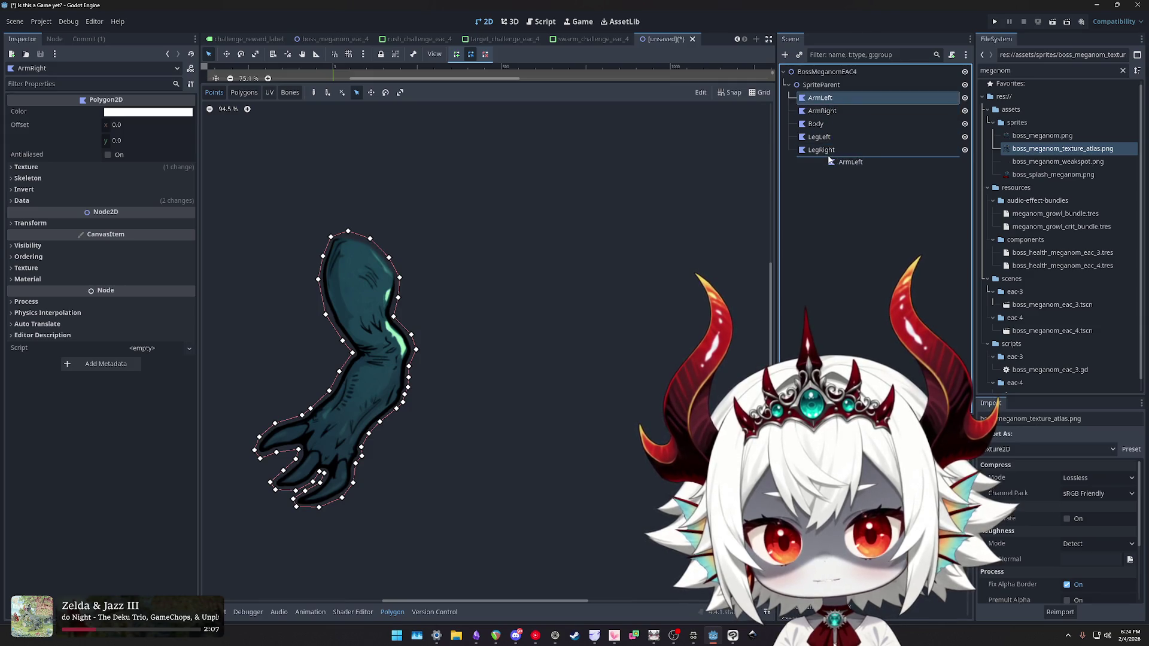
pyautogui.click(826, 151)
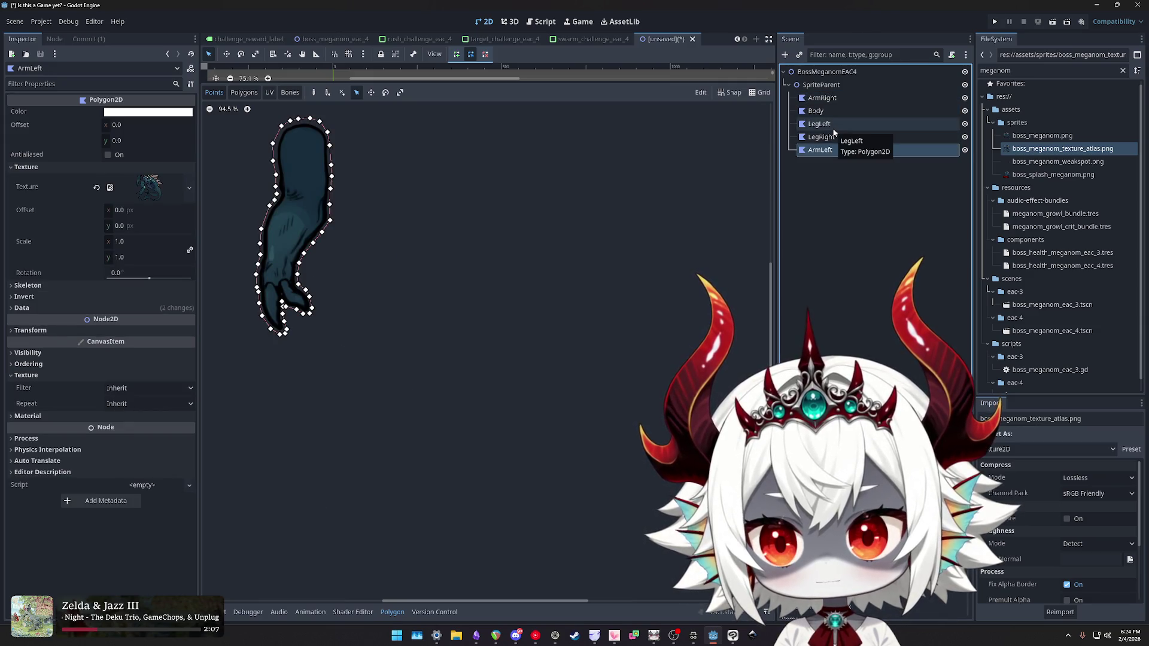
pyautogui.moveTo(828, 127)
pyautogui.mouseDown()
pyautogui.moveTo(826, 157)
pyautogui.moveTo(819, 131)
pyautogui.moveTo(826, 160)
pyautogui.moveTo(823, 111)
pyautogui.mouseUp()
pyautogui.click(827, 125)
pyautogui.hotkey('ctrl', 'z')
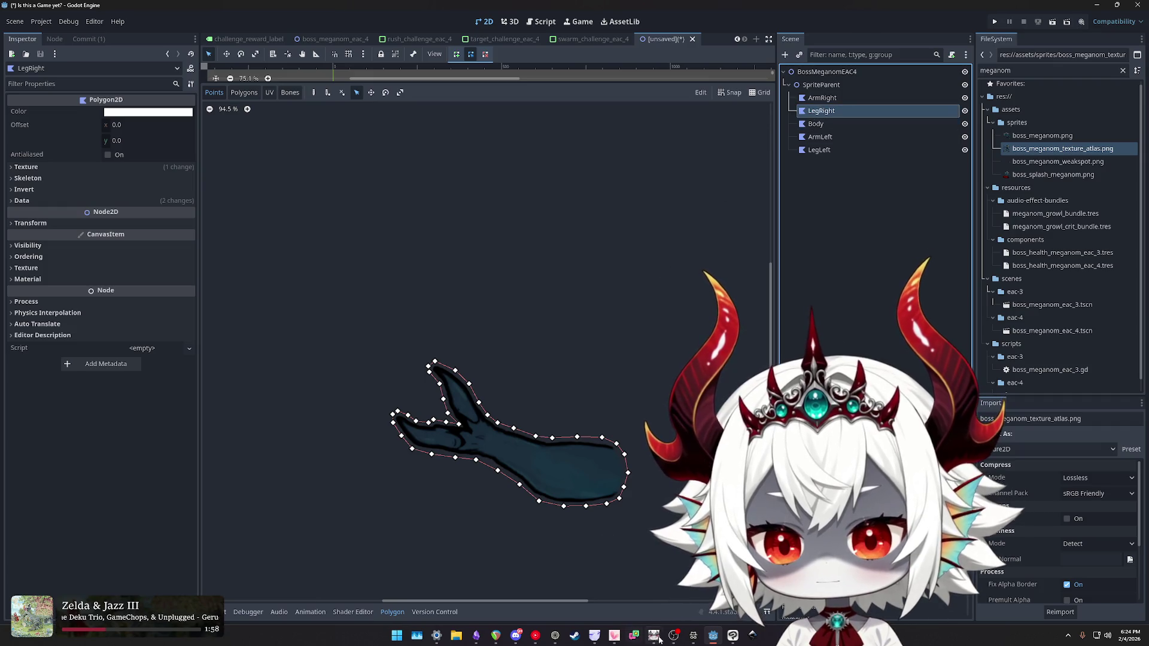
pyautogui.hotkey('alt', 'Tab')
pyautogui.scroll(-7, 659, 311)
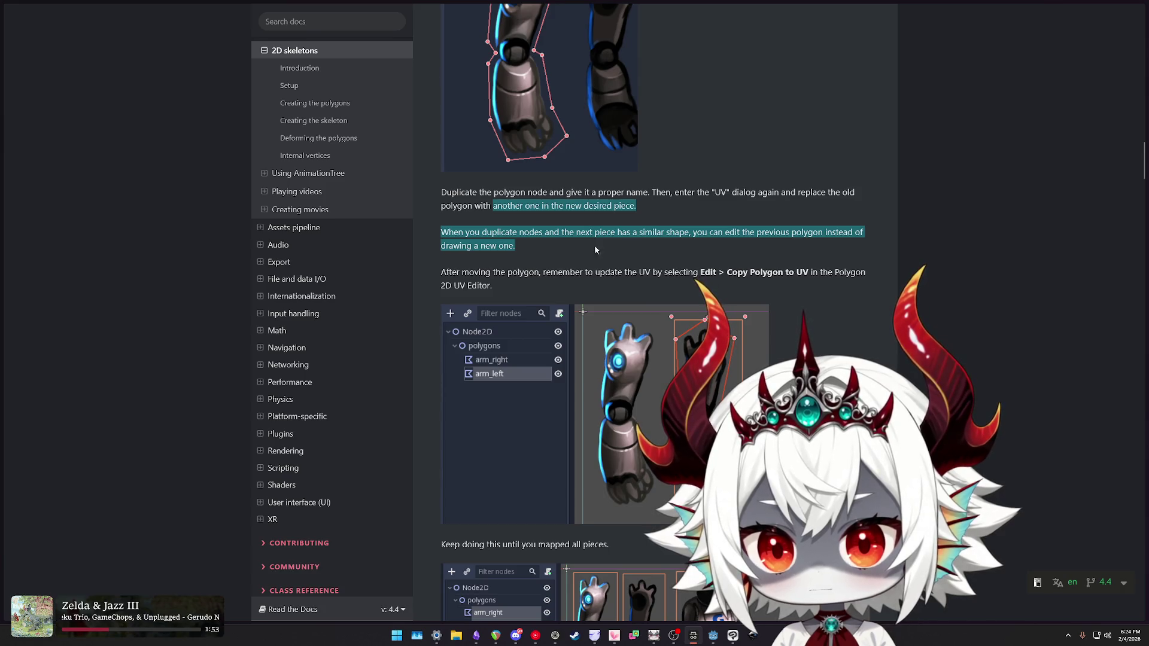
# - Highlight the docs notes on updating the UV after moving and on not drawing polygons directly
pyautogui.click(614, 247)
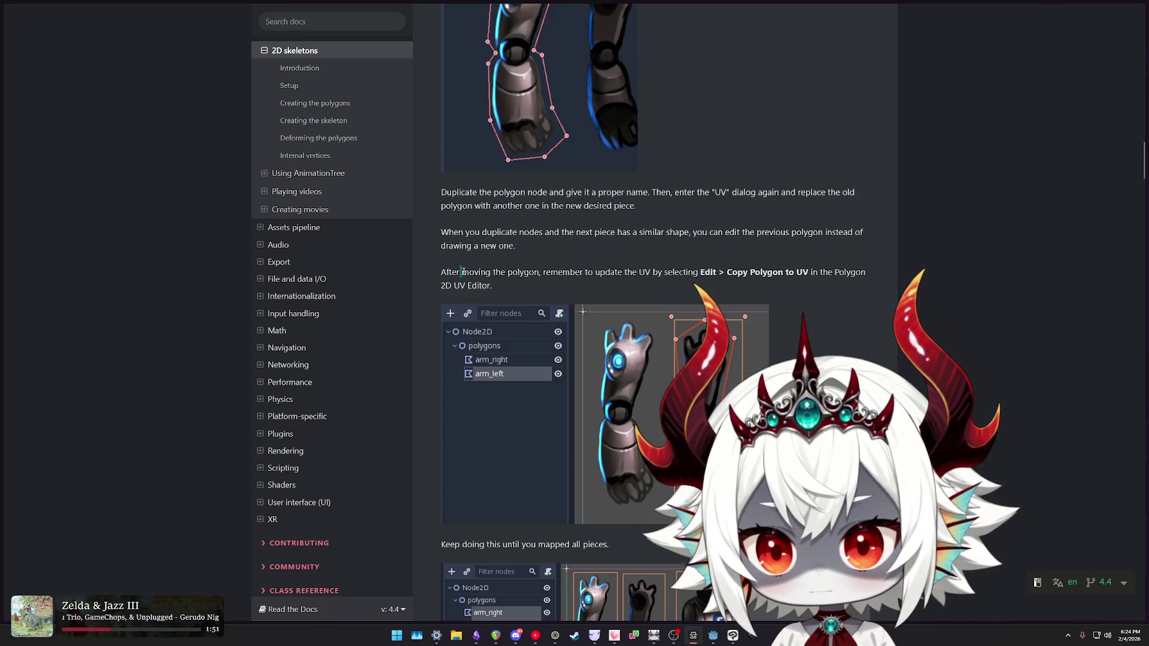
pyautogui.moveTo(460, 272); pyautogui.dragTo(671, 285)
pyautogui.scroll(-5, 671, 285)
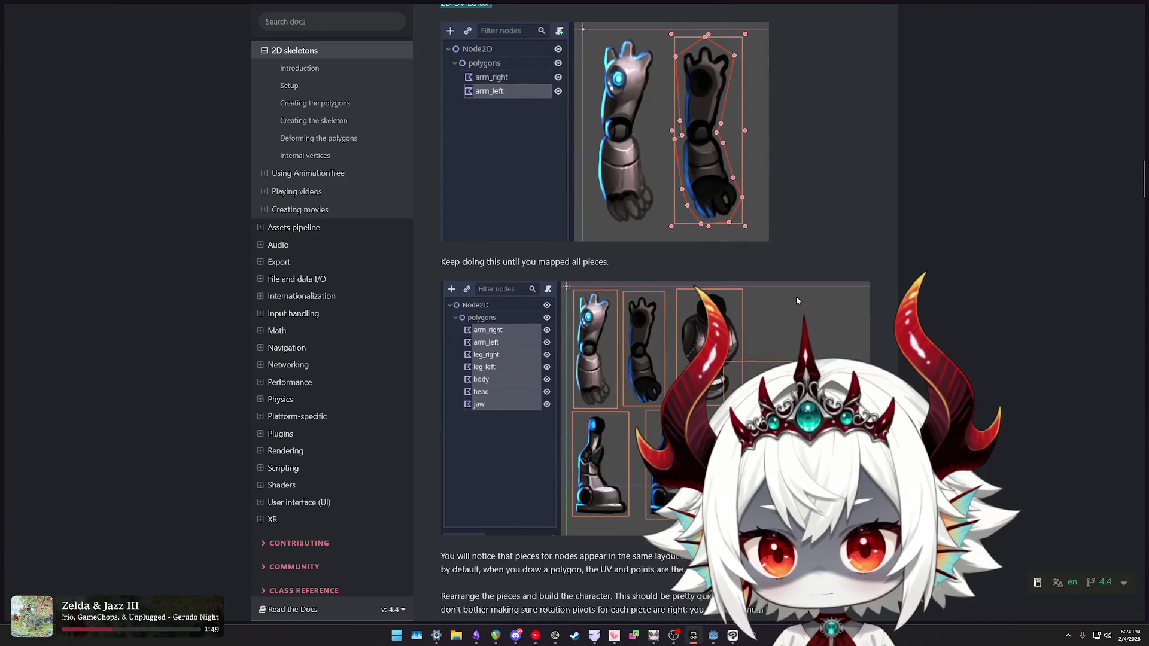
pyautogui.scroll(-4, 682, 286)
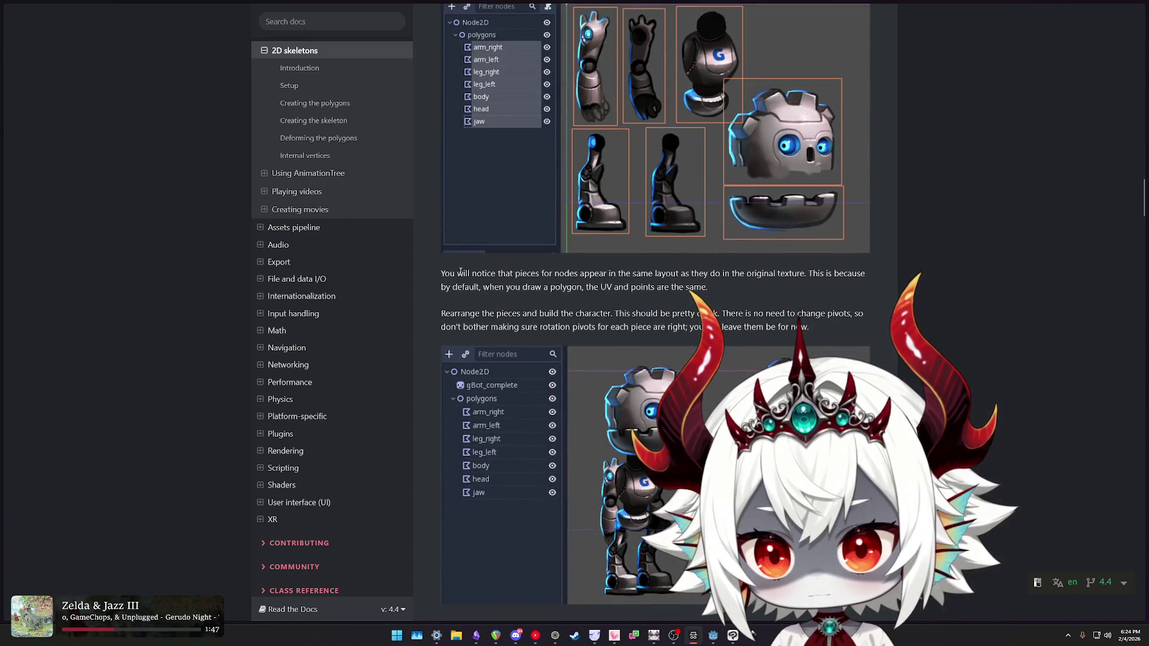
pyautogui.scroll(9, 629, 308)
pyautogui.scroll(8, 629, 308)
pyautogui.moveTo(464, 319); pyautogui.dragTo(677, 320)
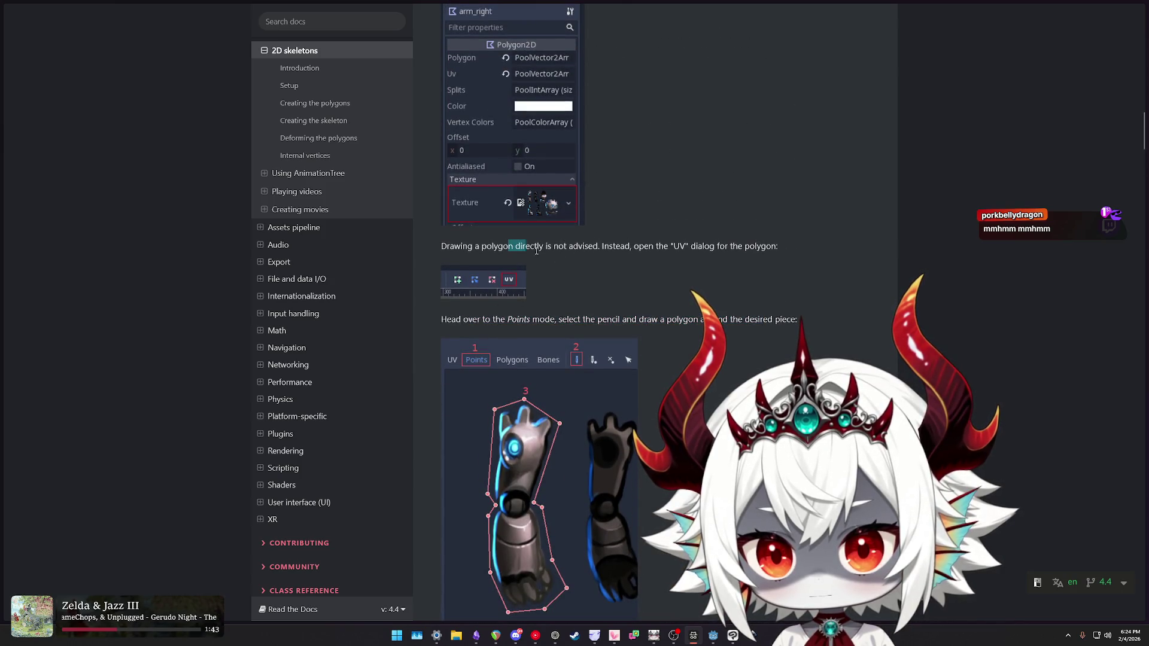
pyautogui.moveTo(516, 246); pyautogui.dragTo(737, 257)
pyautogui.click(477, 246)
pyautogui.moveTo(476, 246); pyautogui.dragTo(688, 252)
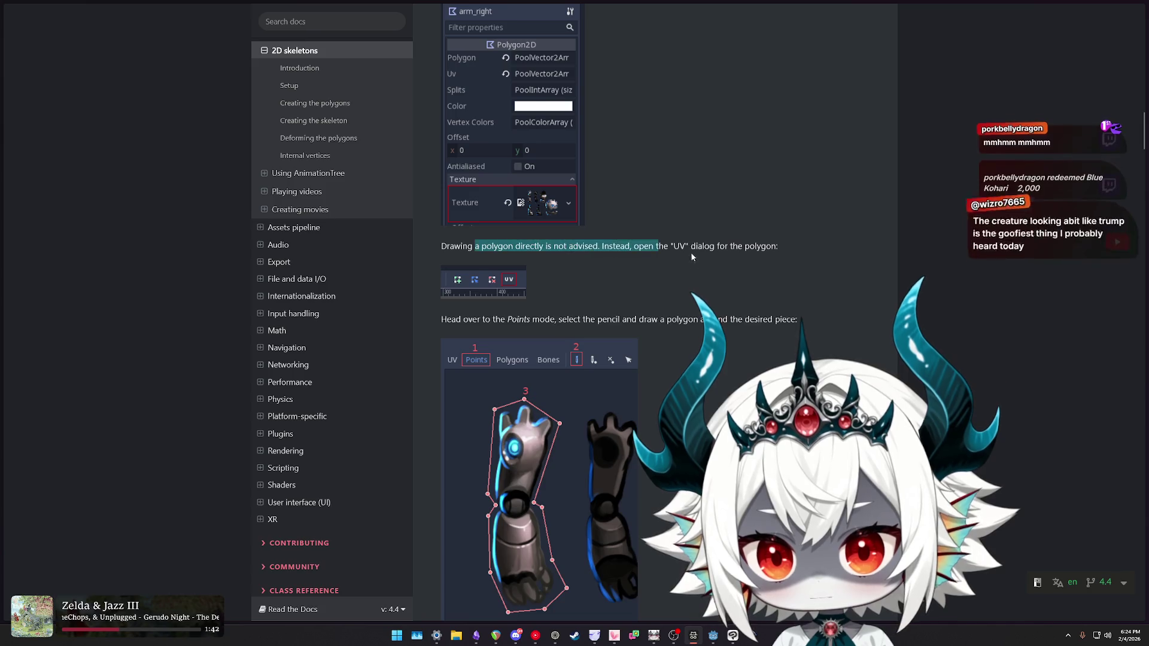
# - Scroll on and highlight the 'Copy Polygon to UV' instruction
pyautogui.scroll(-8, 653, 279)
pyautogui.moveTo(481, 176)
pyautogui.mouseDown()
pyautogui.moveTo(504, 176)
pyautogui.moveTo(521, 202)
pyautogui.moveTo(762, 215)
pyautogui.moveTo(573, 233)
pyautogui.mouseUp()
pyautogui.scroll(-4, 573, 232)
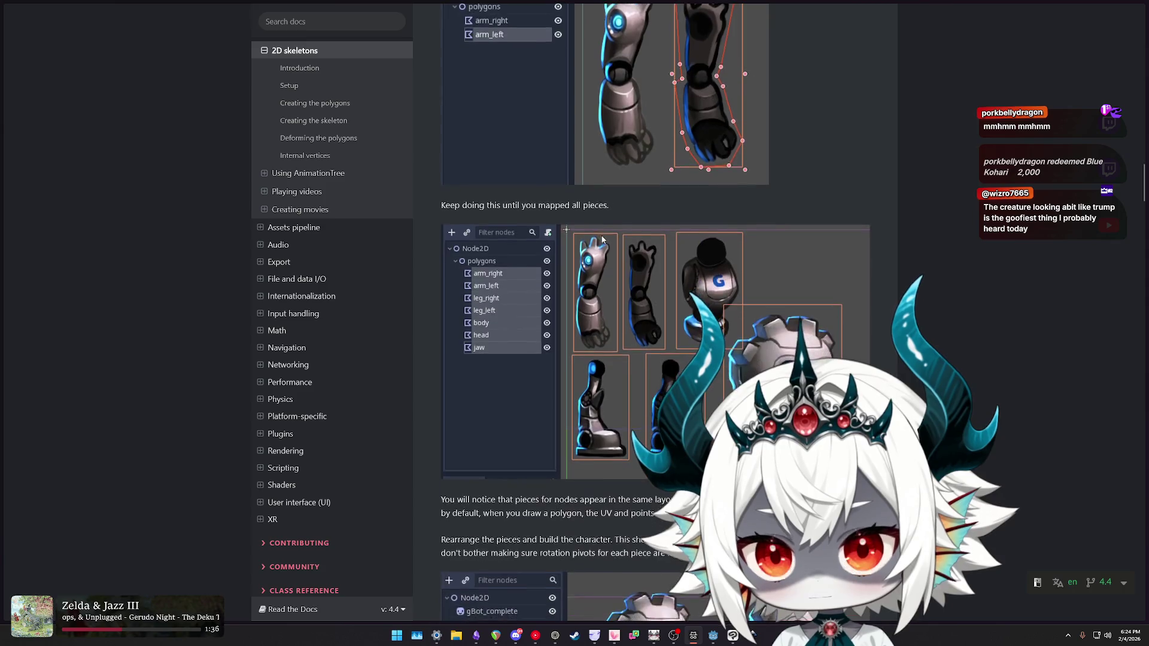
pyautogui.scroll(3, 573, 232)
pyautogui.click(527, 159)
pyautogui.moveTo(534, 162); pyautogui.dragTo(749, 158)
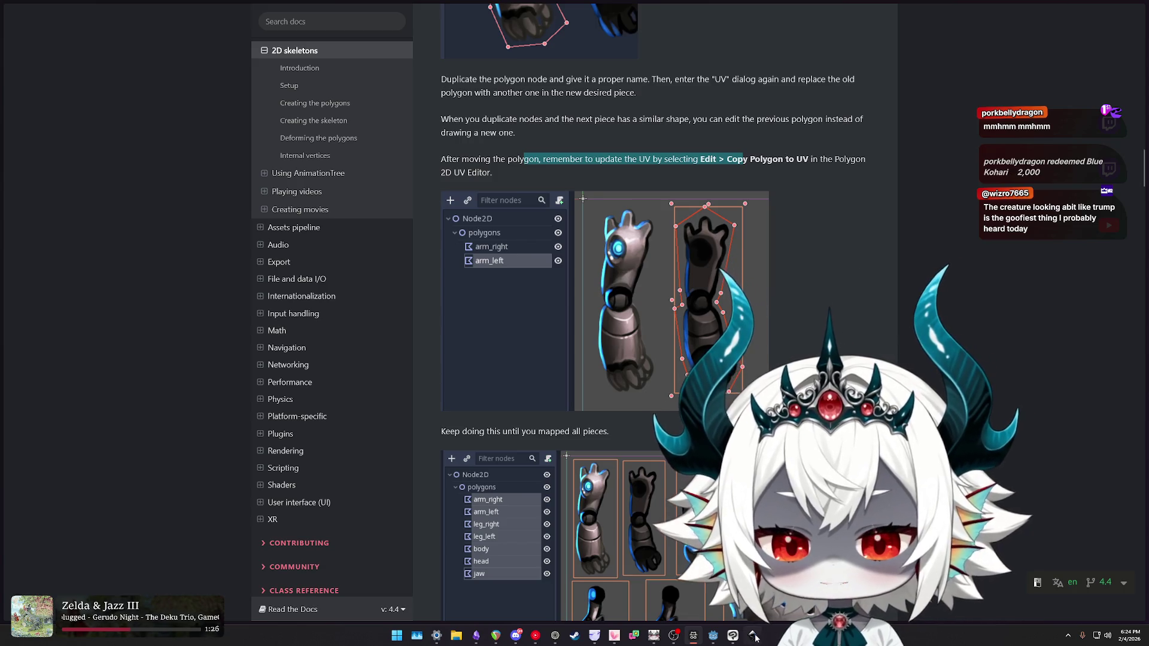
# - In Godot, select the ArmRight polygon and check its node actions menu
pyautogui.click(714, 640)
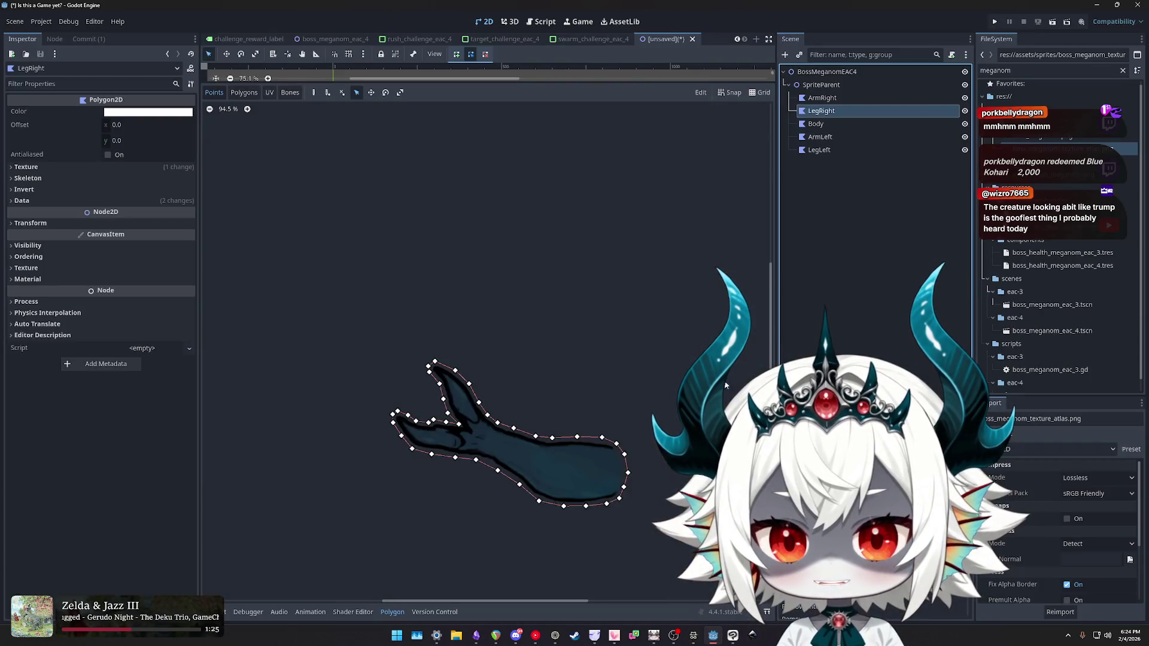
pyautogui.click(829, 99)
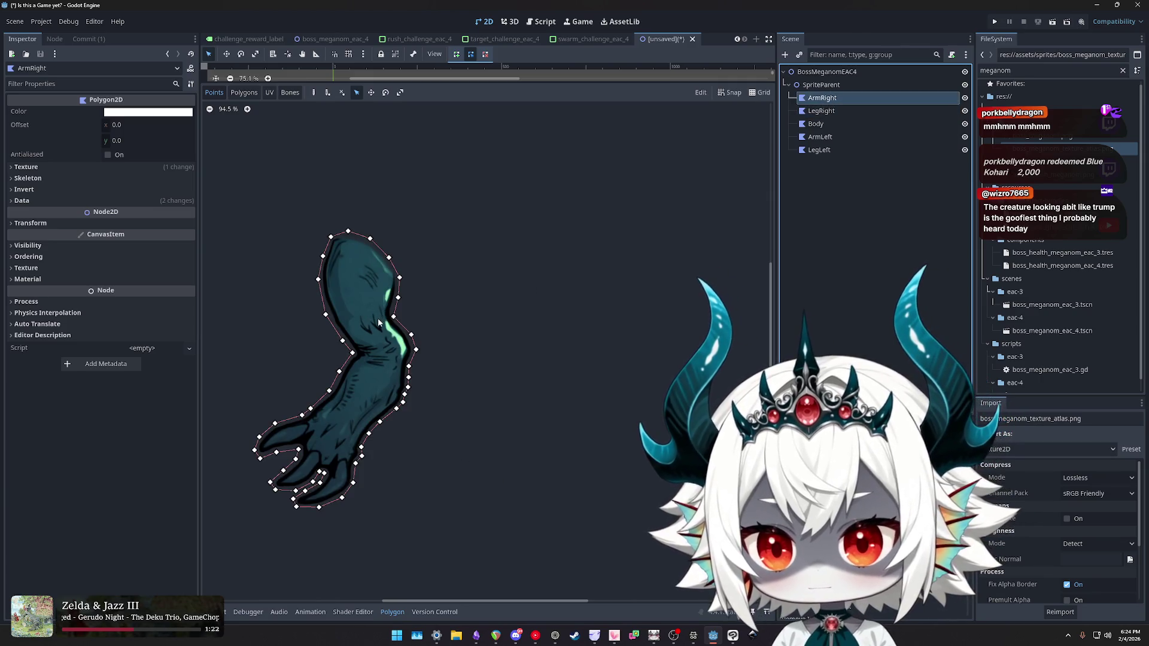
pyautogui.rightClick(824, 98)
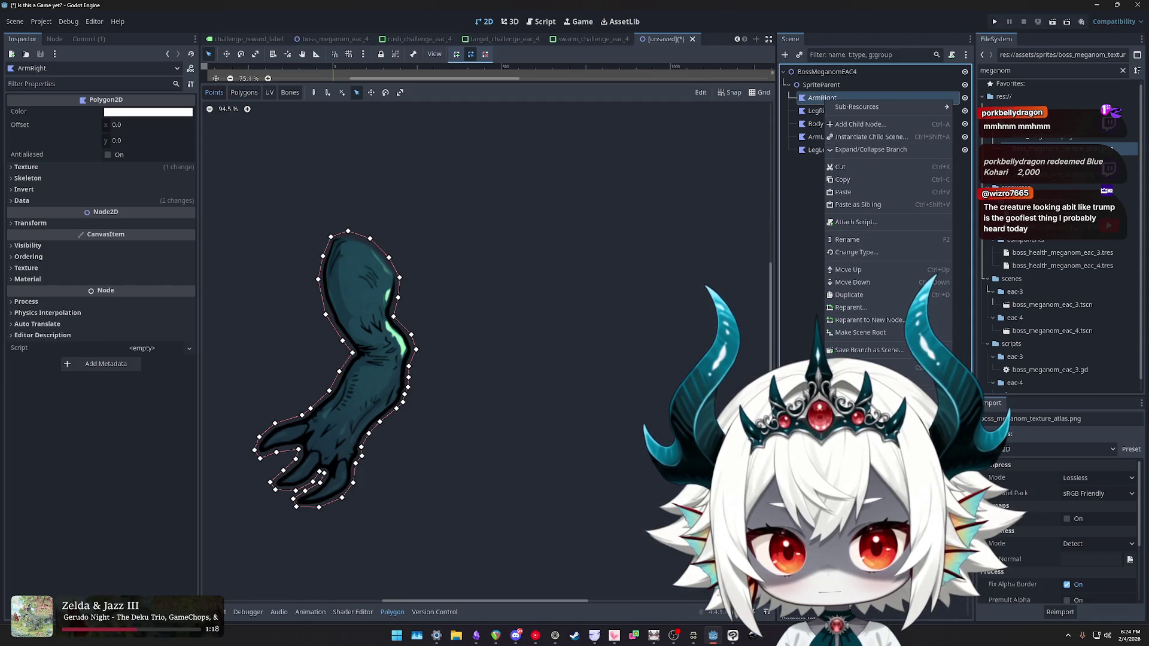
pyautogui.click(801, 203)
# - Back in the 2D skeletons docs, scroll down to the 'Rearrange the pieces' section
pyautogui.hotkey('alt', 'Tab')
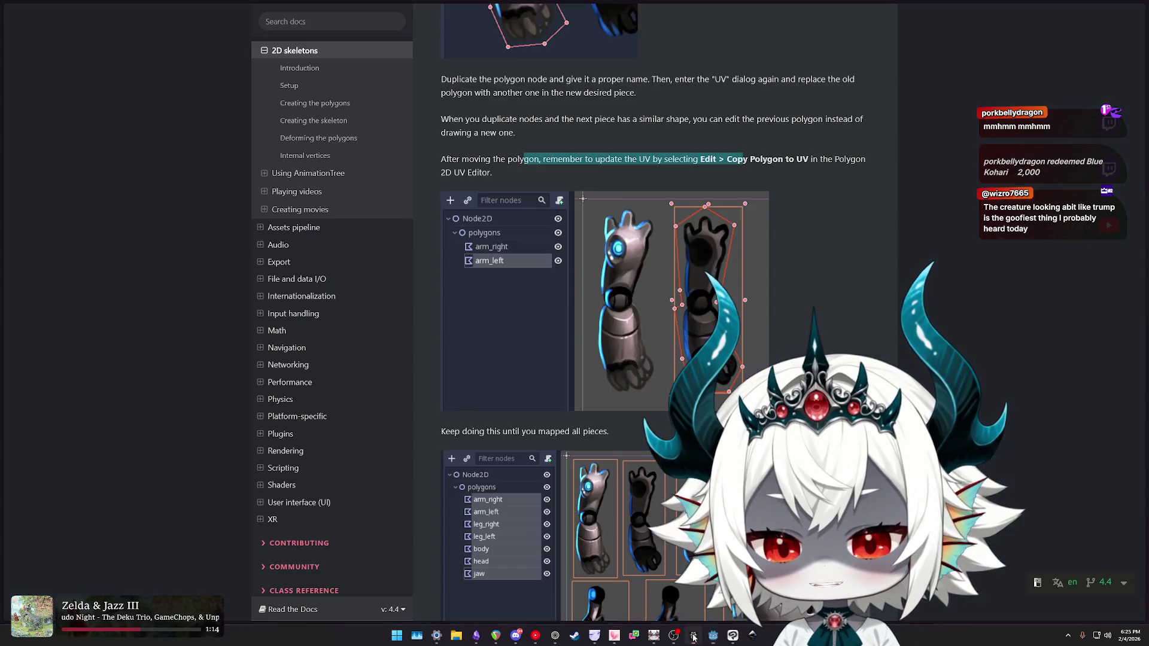
pyautogui.scroll(3, 860, 248)
pyautogui.scroll(-3, 856, 257)
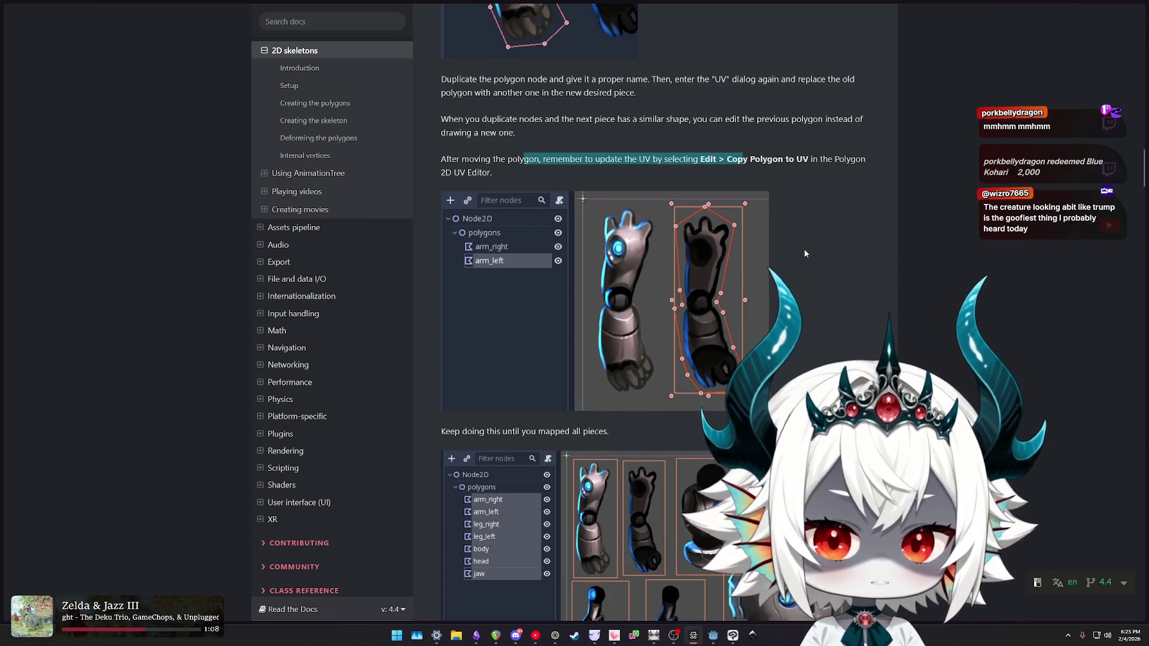
pyautogui.click(731, 163)
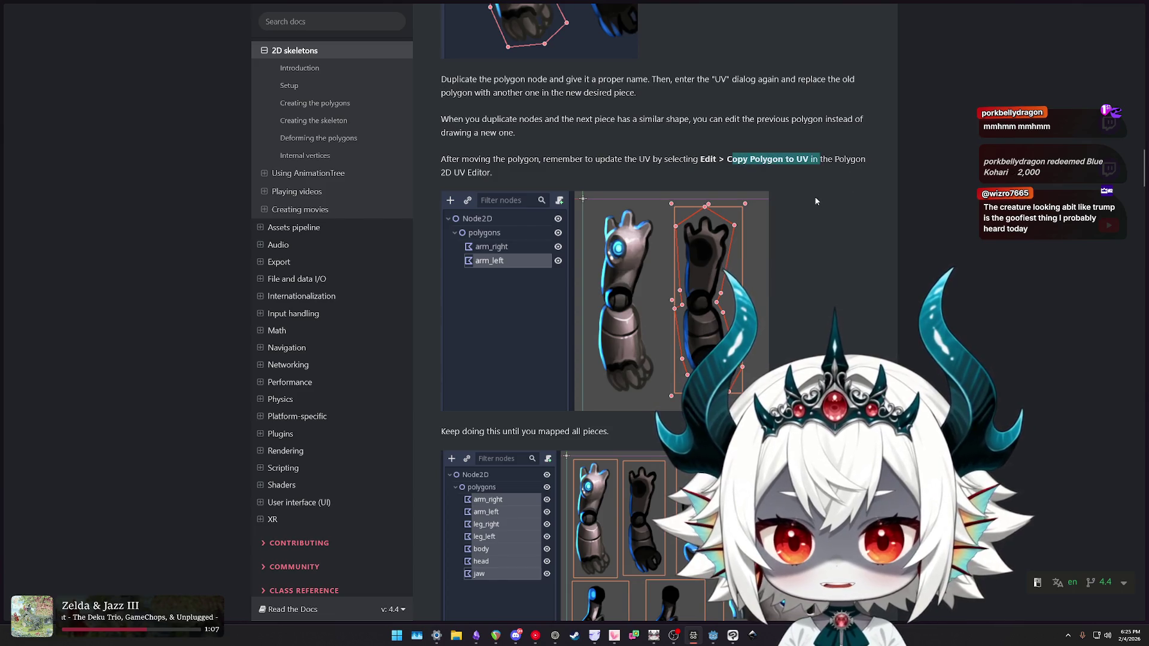
pyautogui.scroll(-3, 817, 195)
pyautogui.scroll(-4, 812, 209)
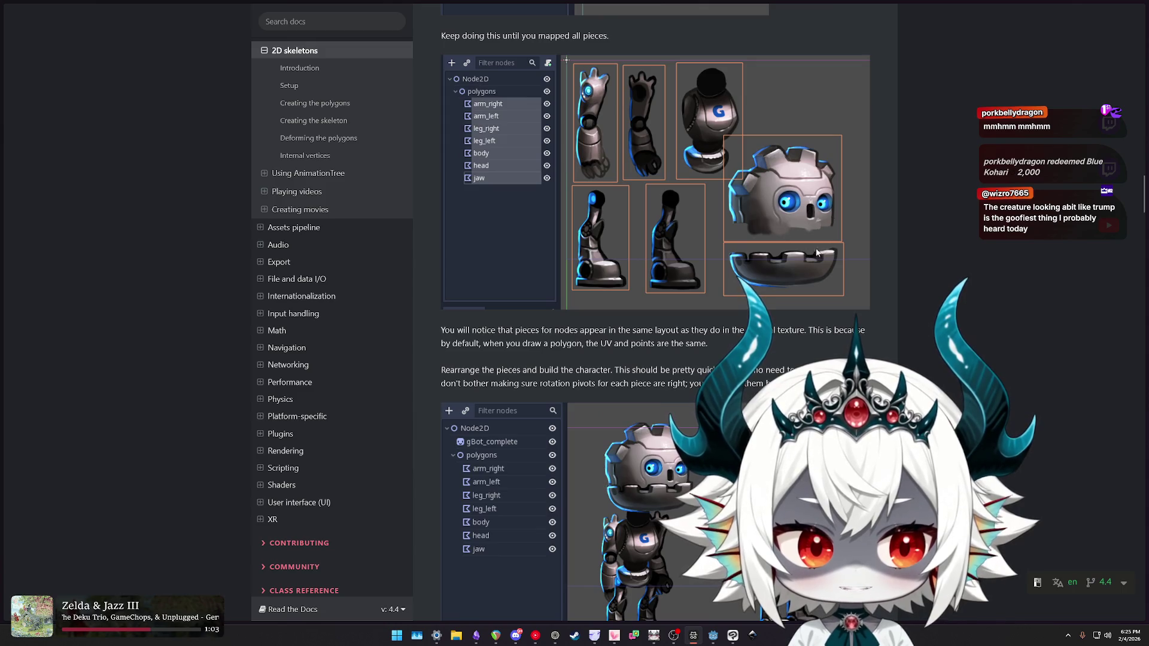
pyautogui.scroll(-1, 796, 251)
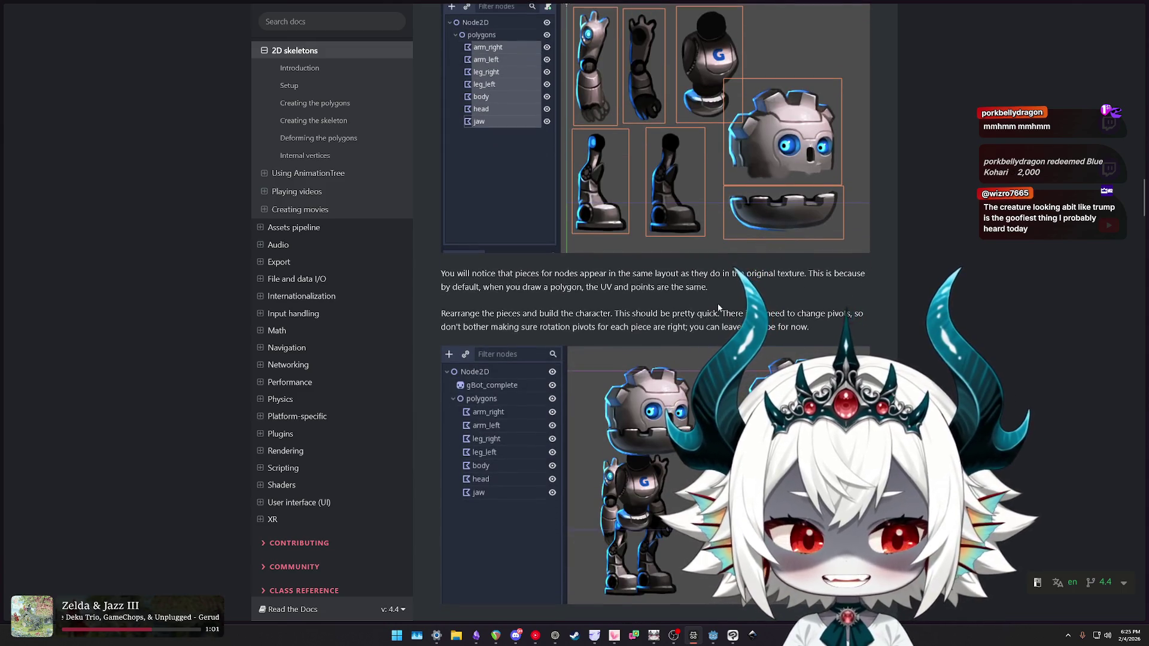
pyautogui.click(715, 641)
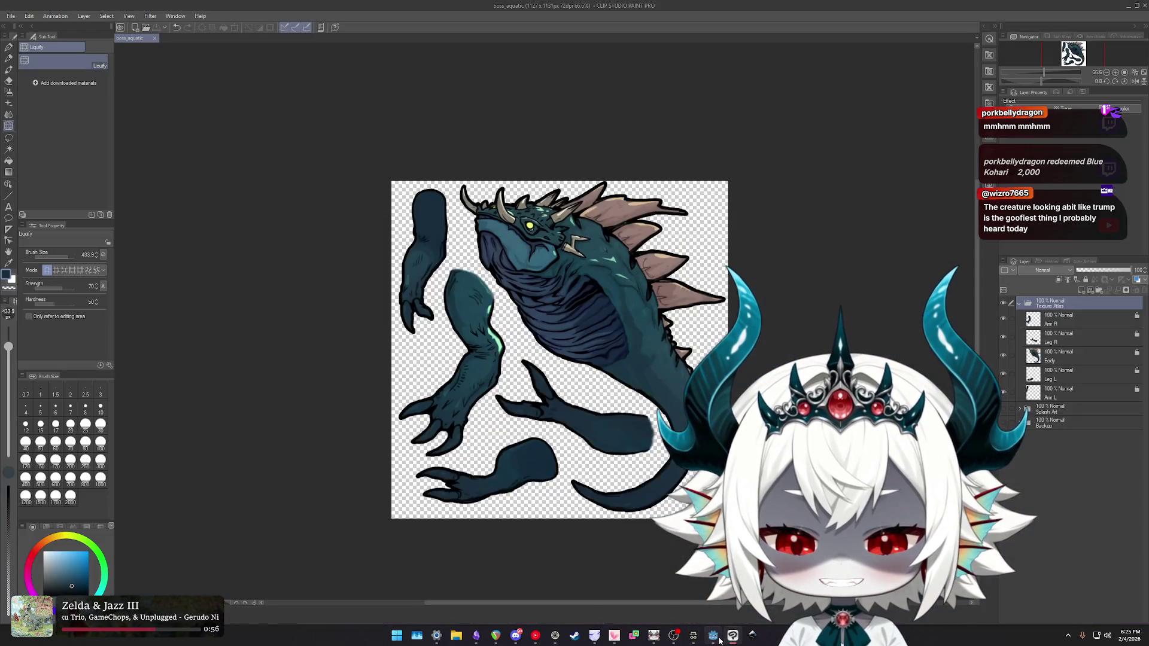
# - Capture a portrait photo with Snipping Tool, paste it onto the boss artwork as Layer 3, and warp it with Liquify
pyautogui.click(716, 639)
pyautogui.click(731, 636)
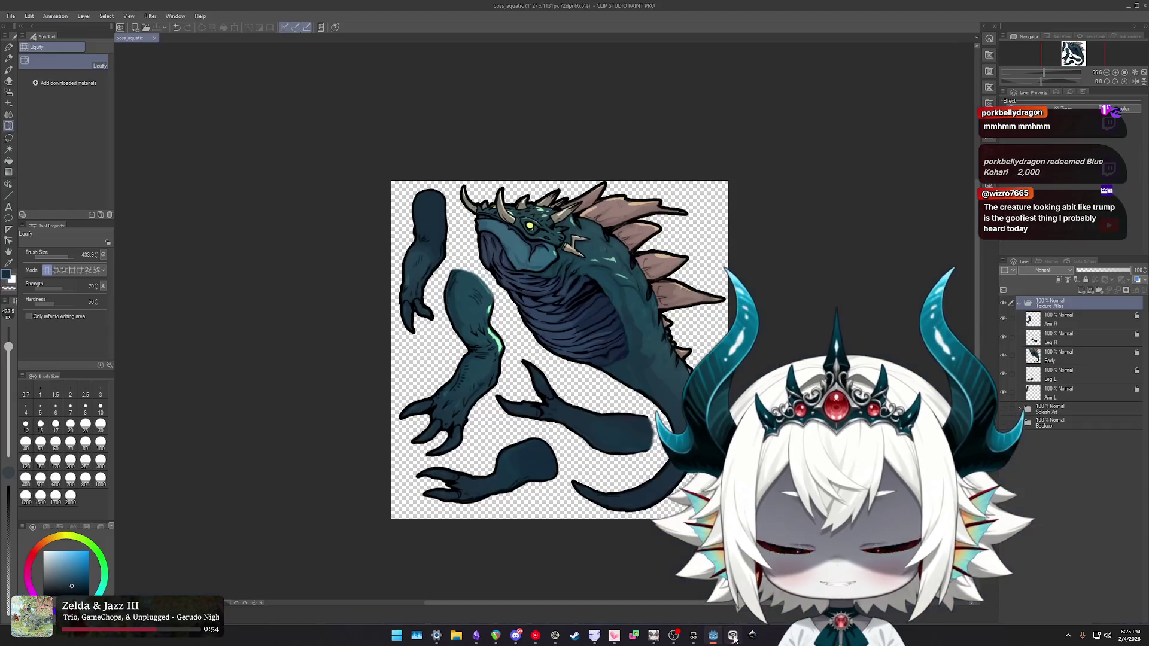
pyautogui.scroll(10, 650, 294)
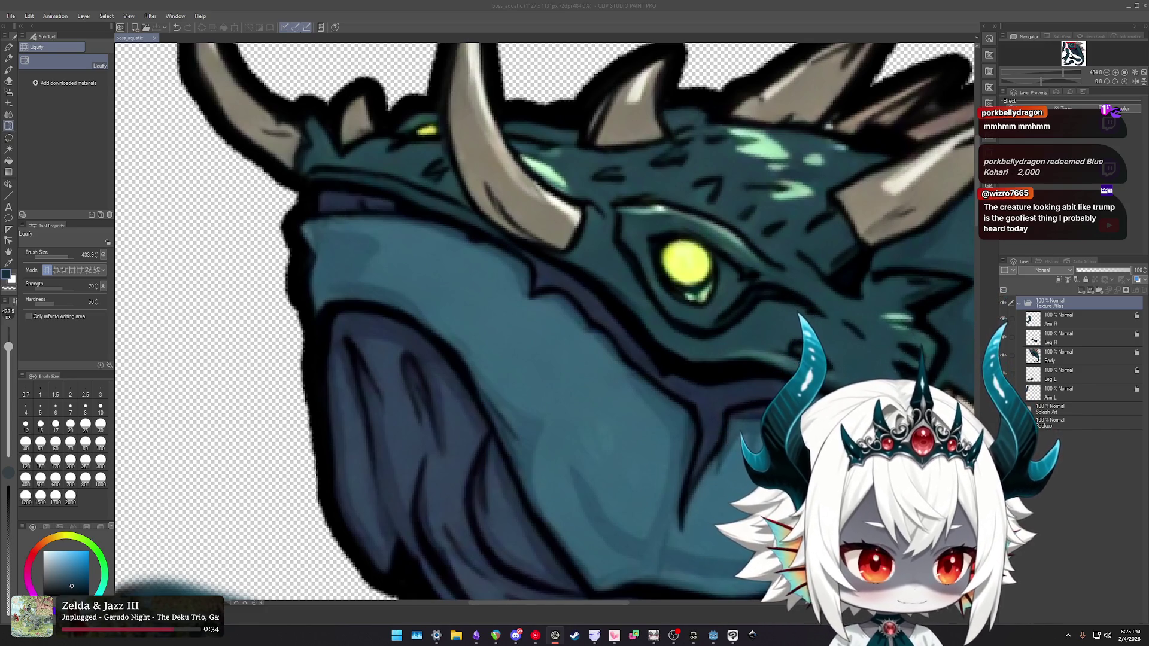
pyautogui.press('super+shift+s')
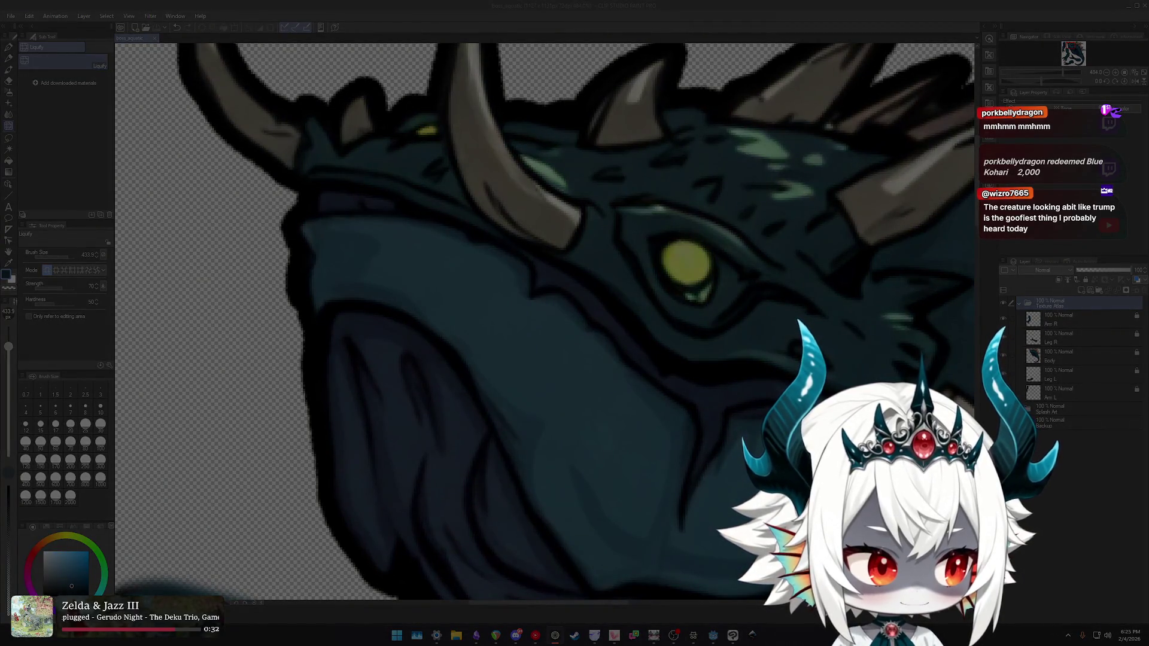
pyautogui.press('Escape')
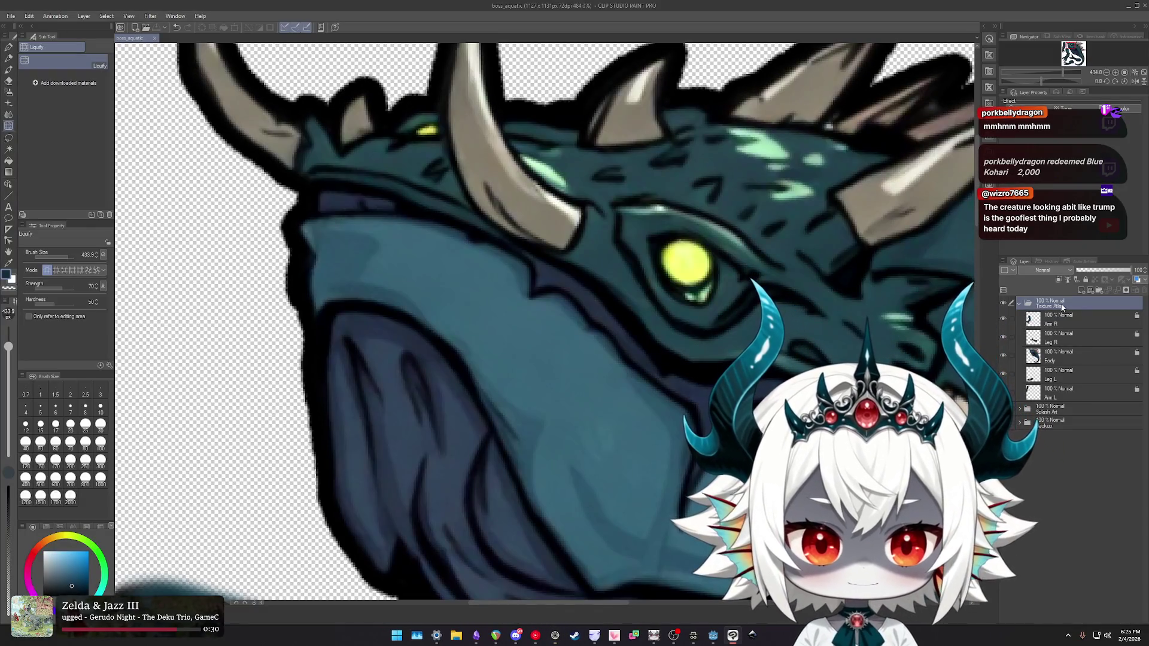
pyautogui.hotkey('ctrl', 'v')
pyautogui.scroll(-4, 447, 297)
pyautogui.moveTo(394, 342)
pyautogui.mouseDown()
pyautogui.moveTo(370, 311)
pyautogui.moveTo(359, 326)
pyautogui.mouseUp()
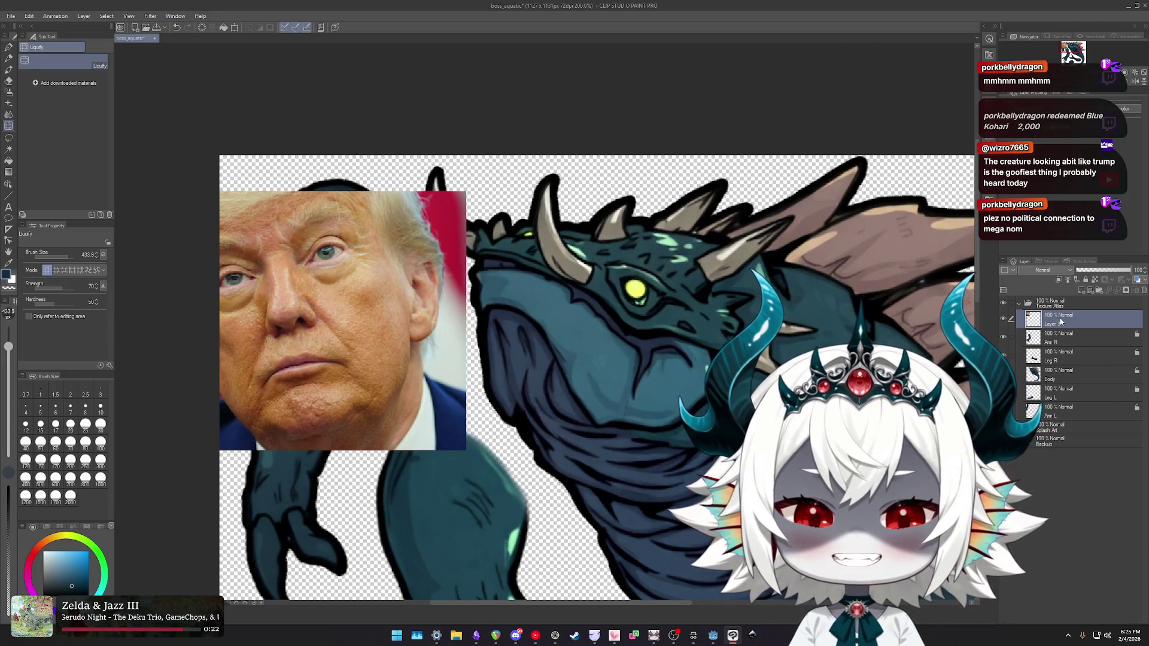
# - Delete the photo layer, then paste the photo again above Arm R
pyautogui.press('Delete')
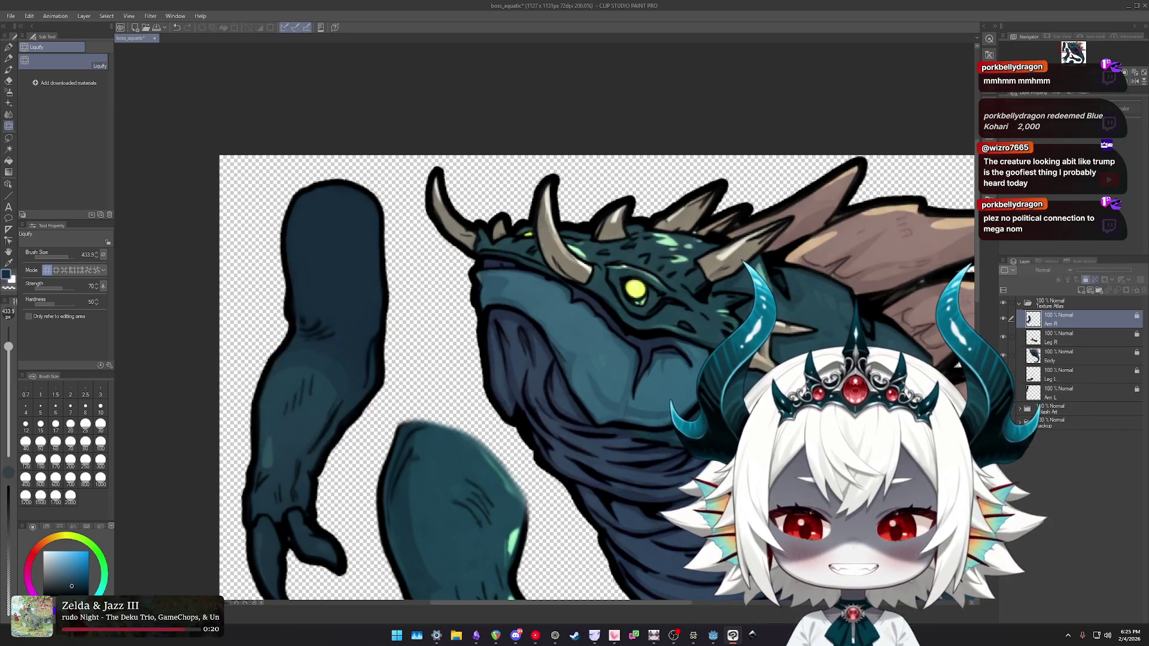
pyautogui.click(726, 635)
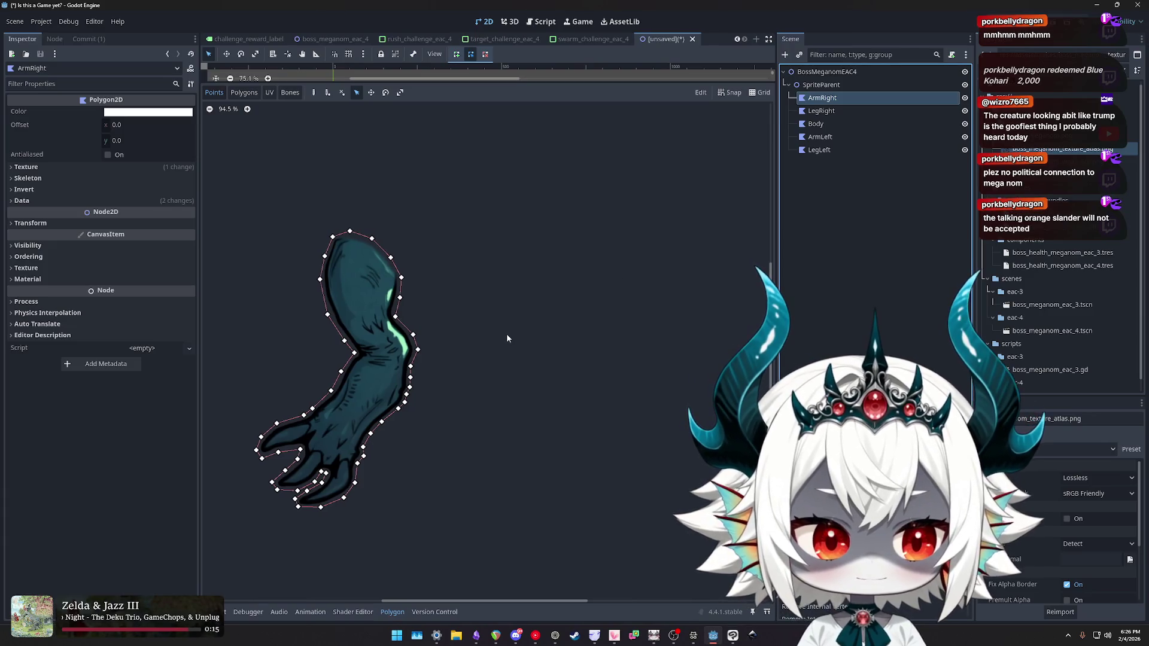
pyautogui.click(730, 634)
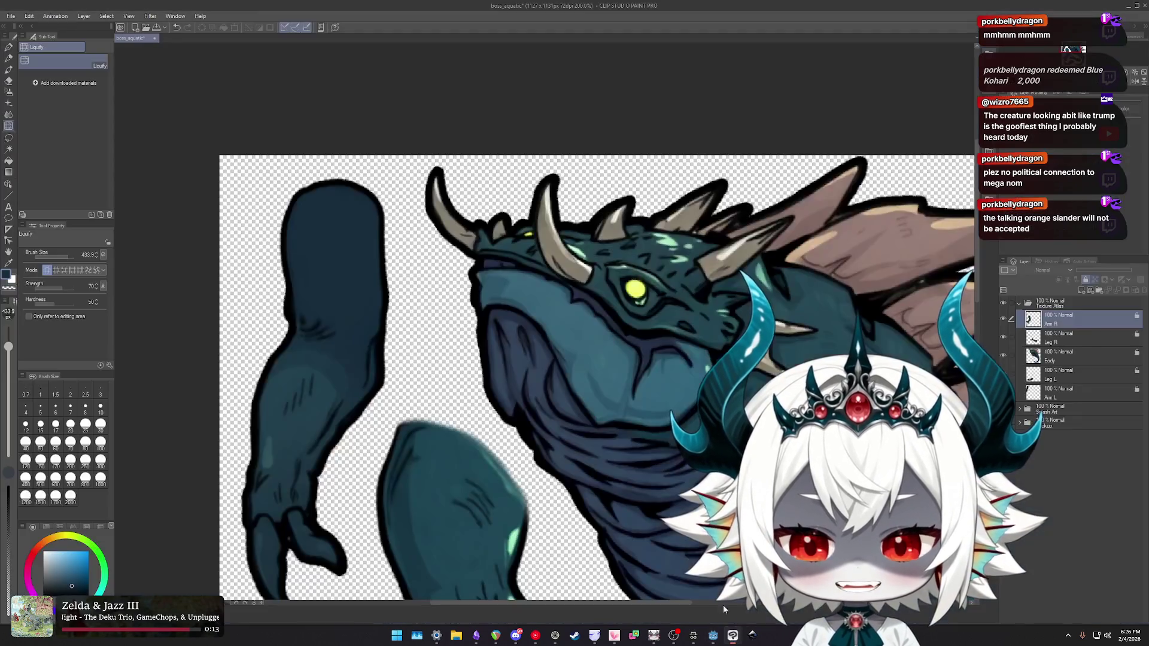
pyautogui.hotkey('ctrl', 'v')
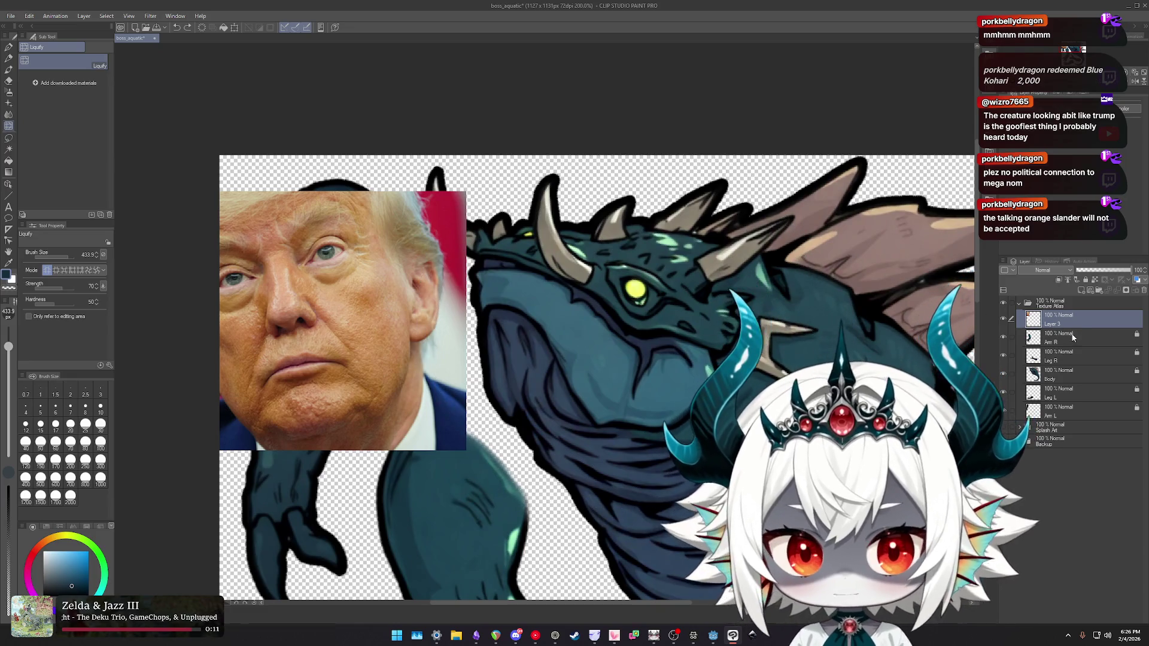
# - Try a -180 Hue/Saturation/Luminosity shift on the photo, cancel it, and delete the photo layer
pyautogui.hotkey('ctrl', 'u')
pyautogui.moveTo(844, 318); pyautogui.dragTo(775, 320)
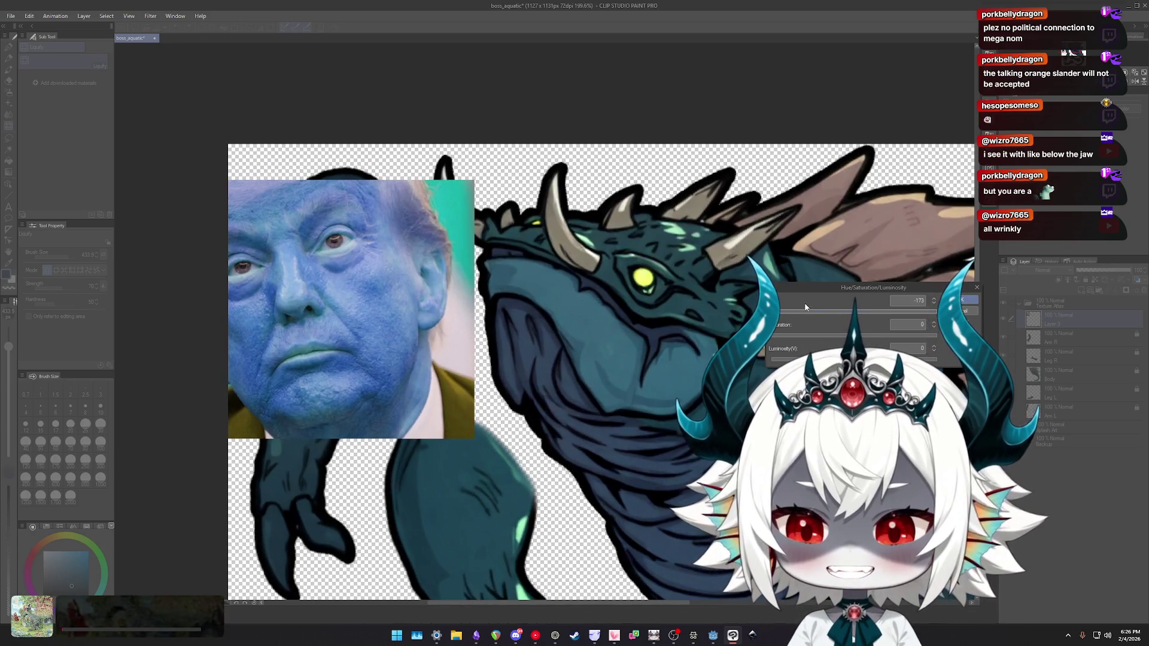
pyautogui.click(782, 318)
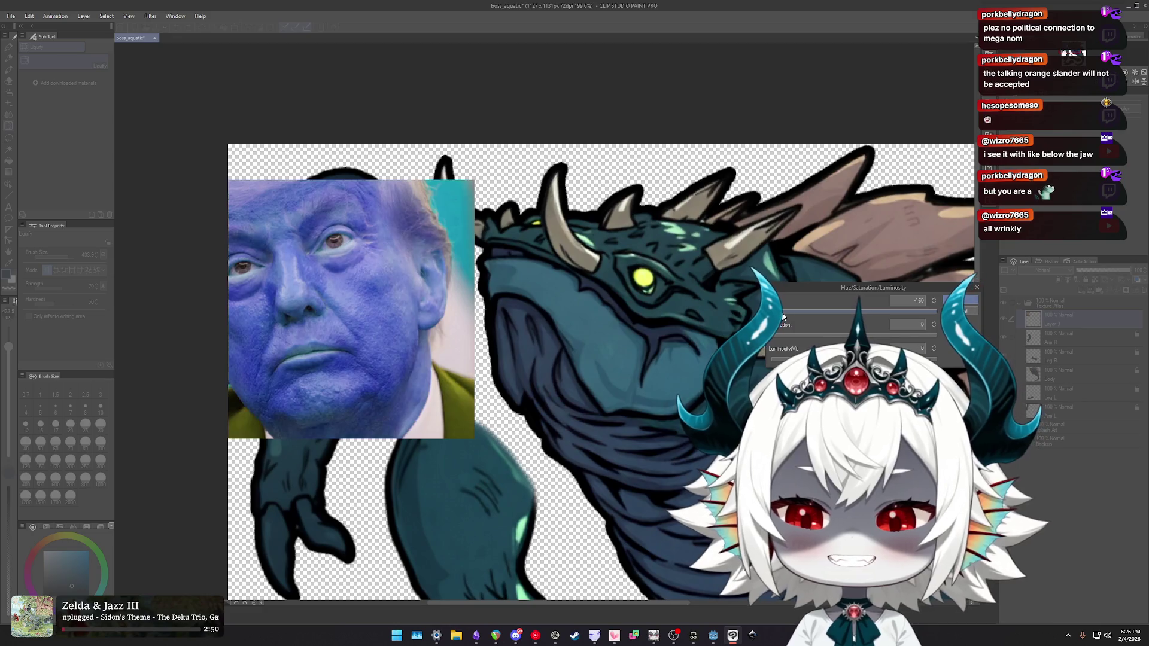
pyautogui.moveTo(783, 317); pyautogui.dragTo(774, 318)
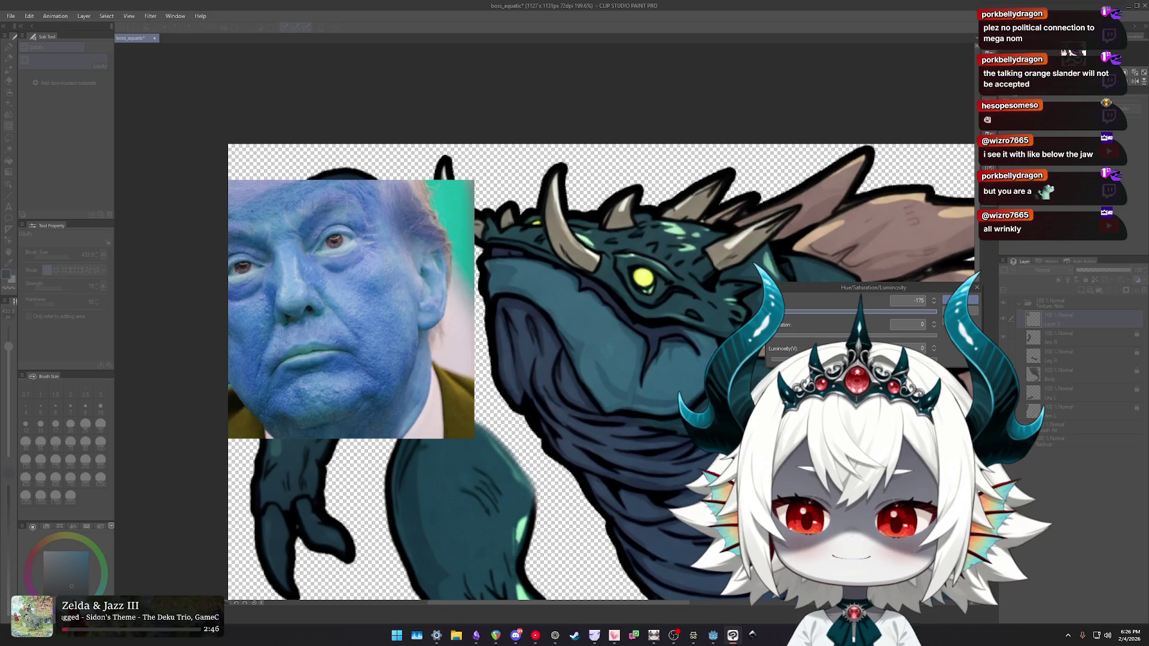
pyautogui.scroll(-2, 468, 337)
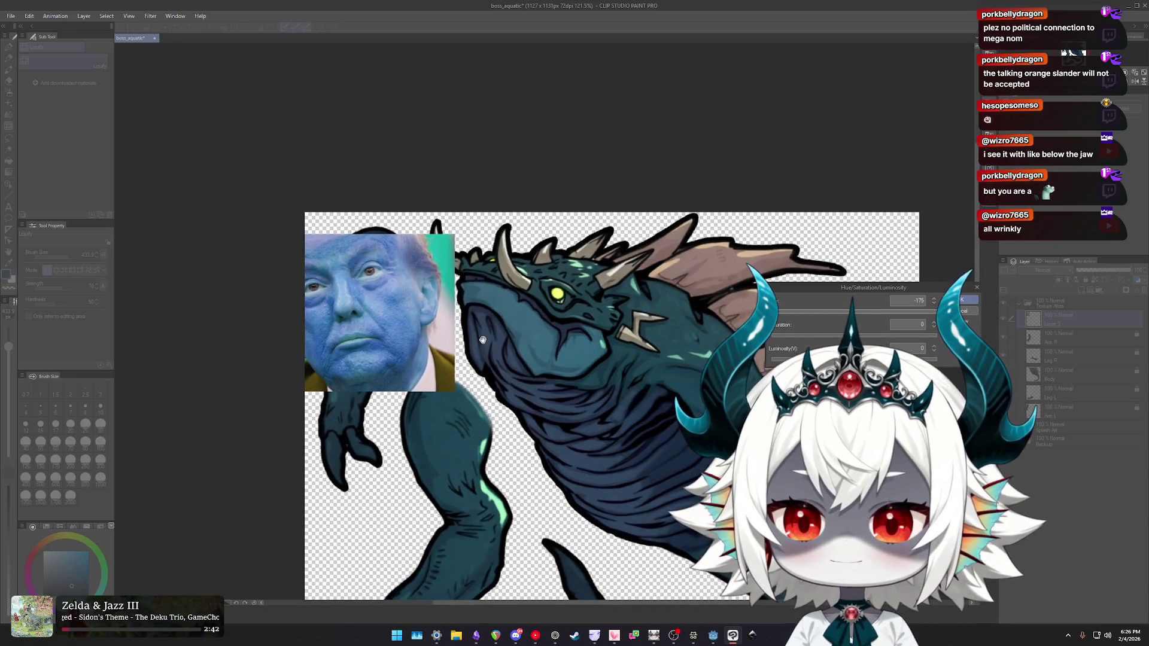
pyautogui.click(965, 311)
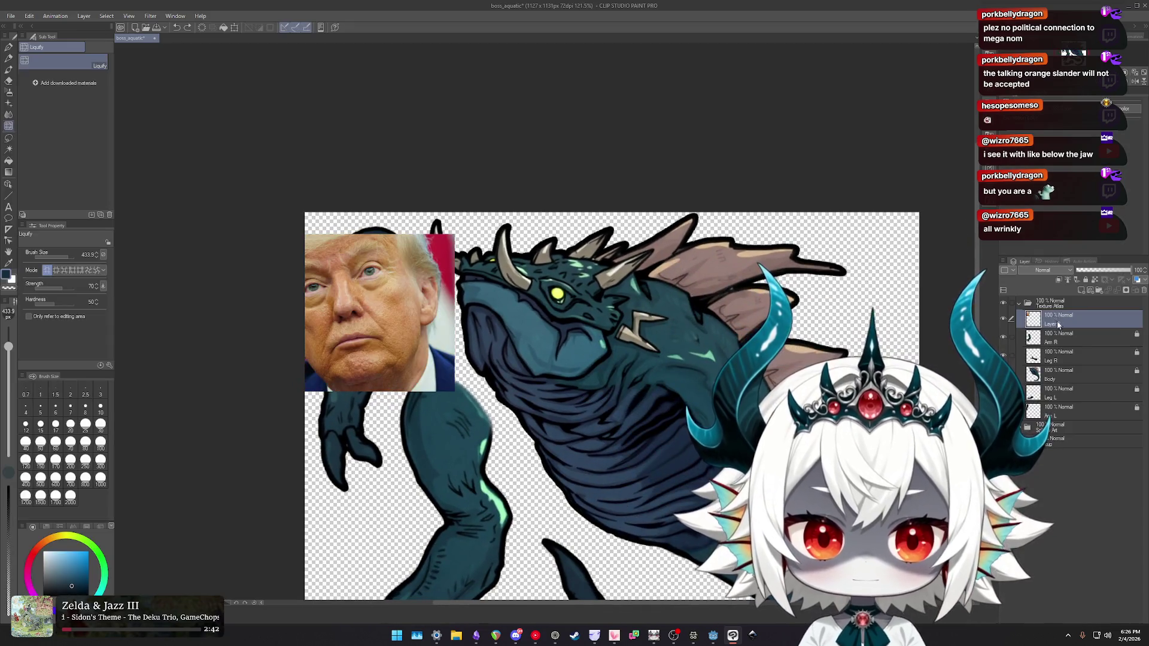
pyautogui.rightClick(1058, 323)
pyautogui.click(1057, 353)
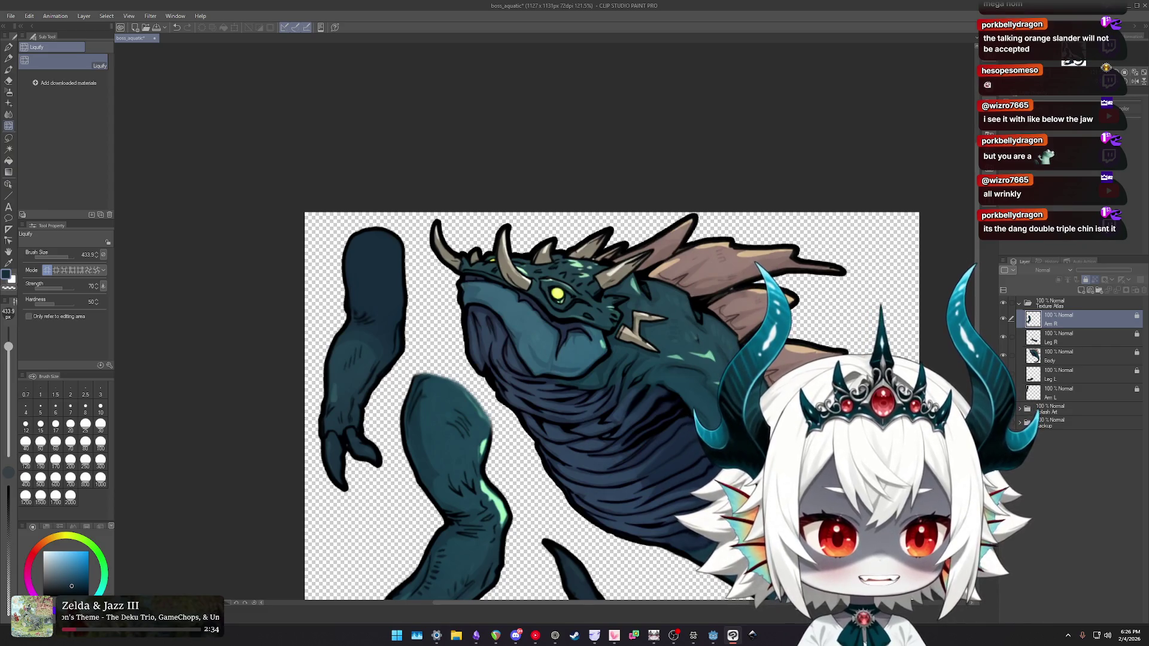
pyautogui.hotkey('alt', 'Tab')
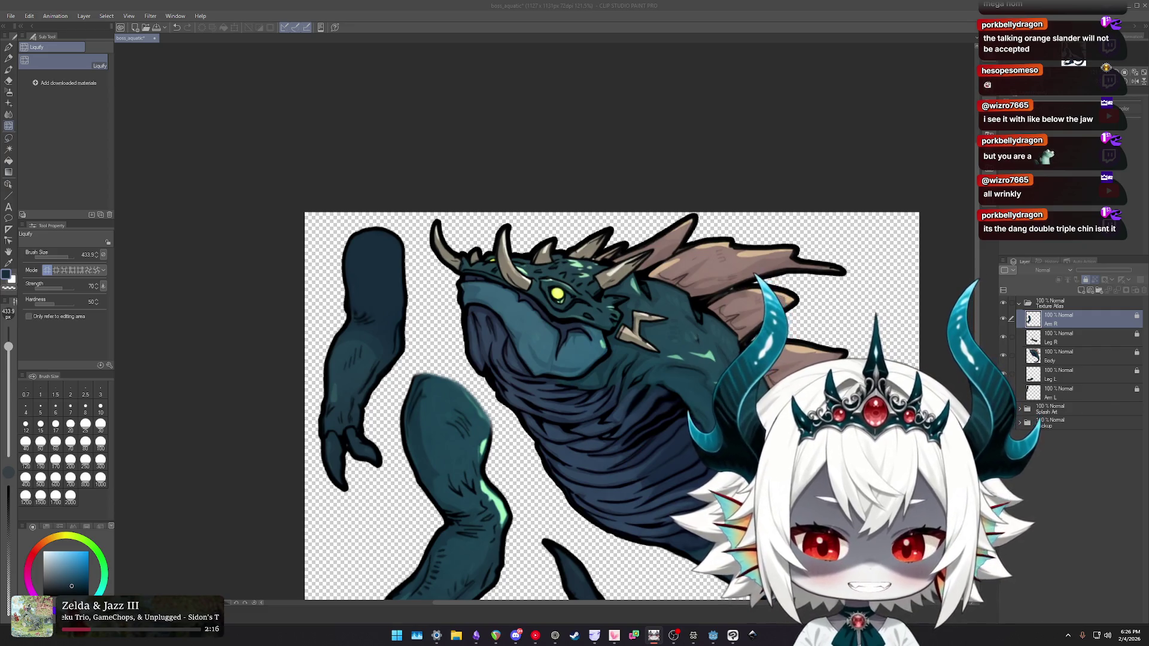
# - In Godot, view the LegRight, ArmLeft and Body polygons, then return to the 2D skeletons docs
pyautogui.click(710, 640)
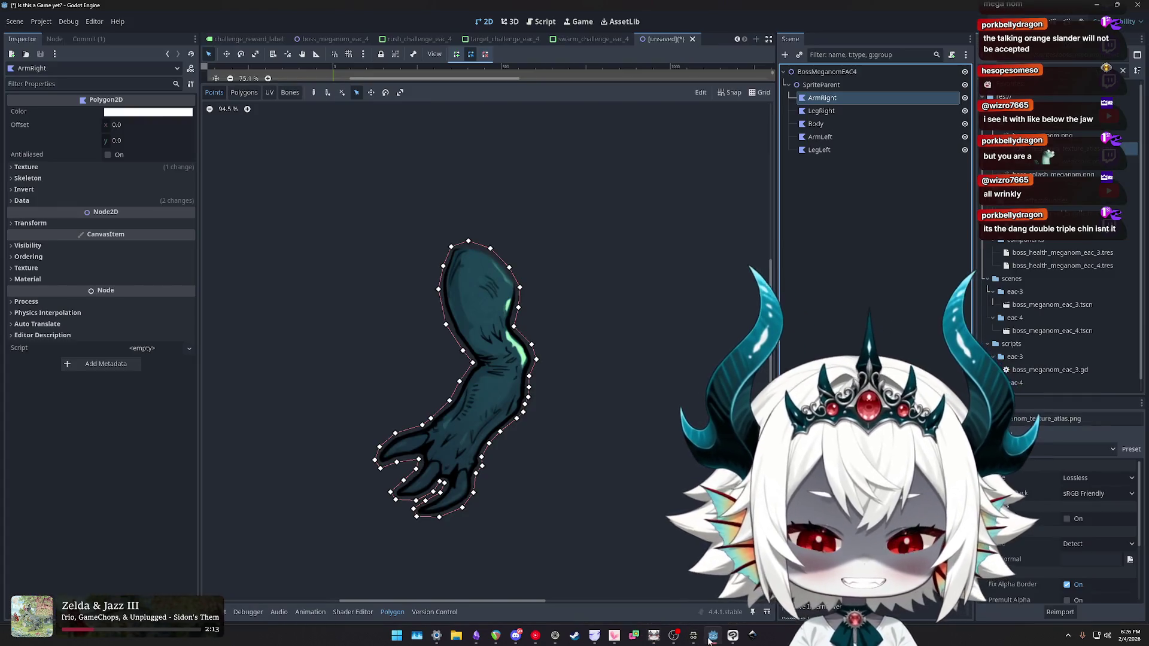
pyautogui.click(821, 111)
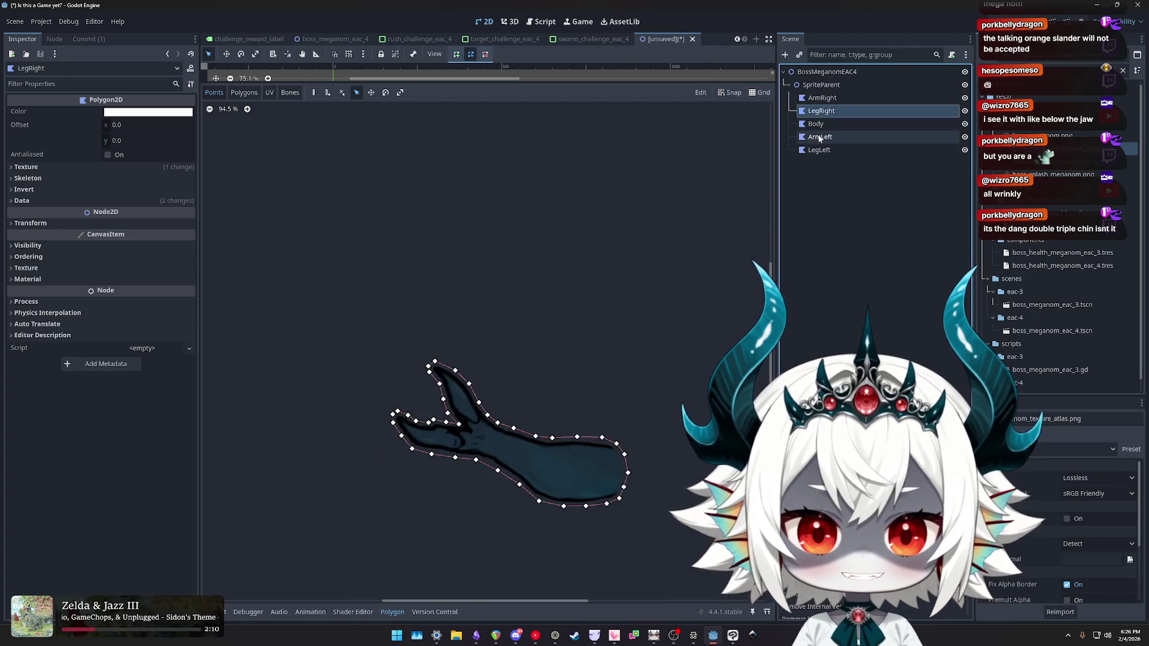
pyautogui.click(819, 137)
pyautogui.click(816, 124)
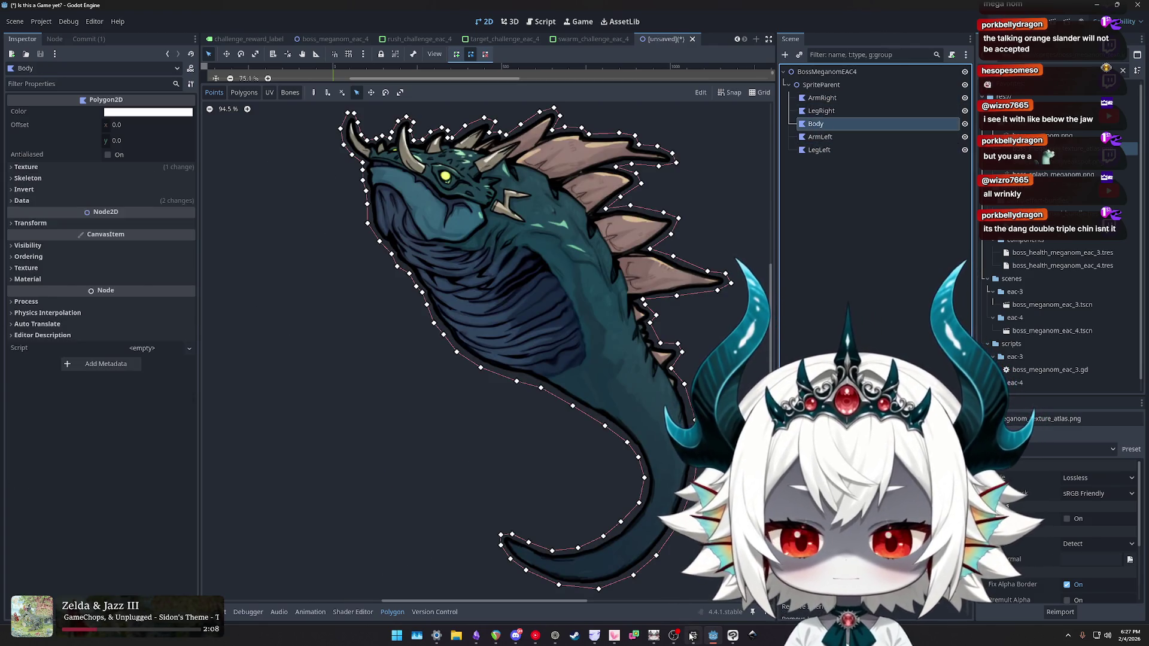
pyautogui.click(693, 635)
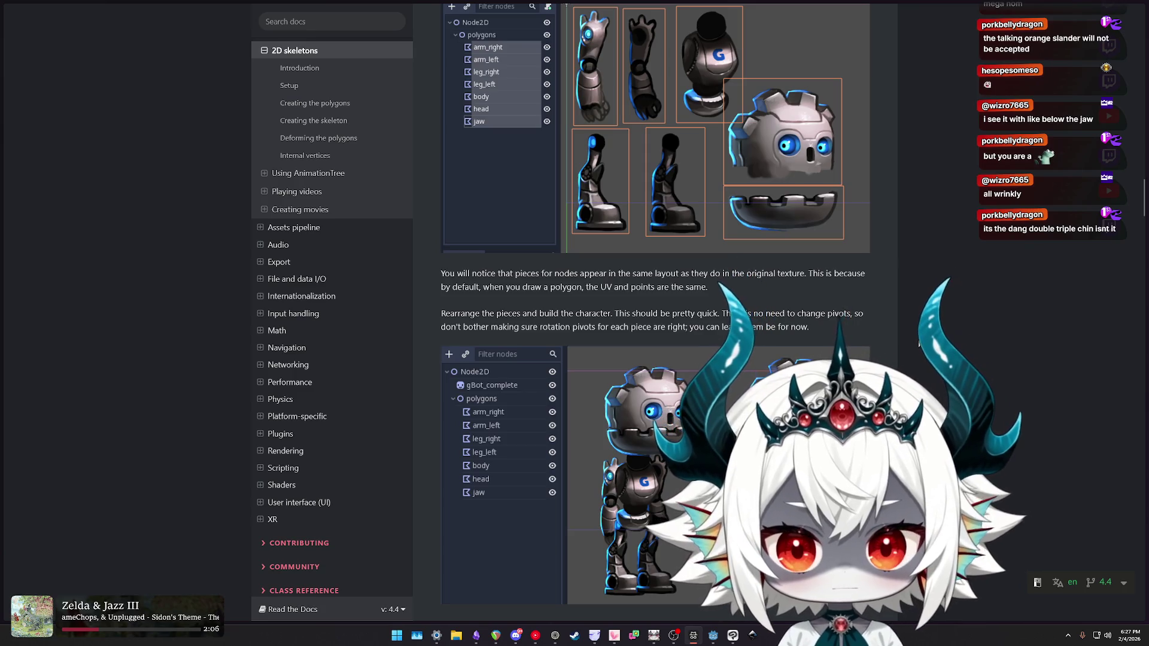
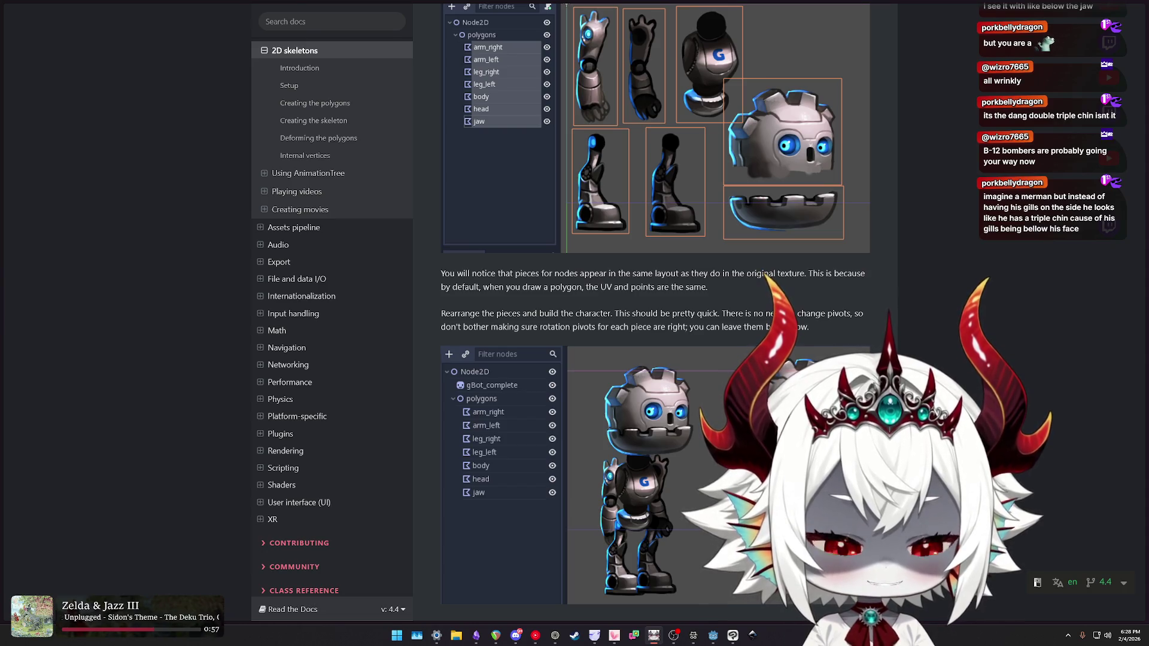
# - Switch to Clip Studio Paint to view the boss_aquatic creature artwork
pyautogui.click(731, 636)
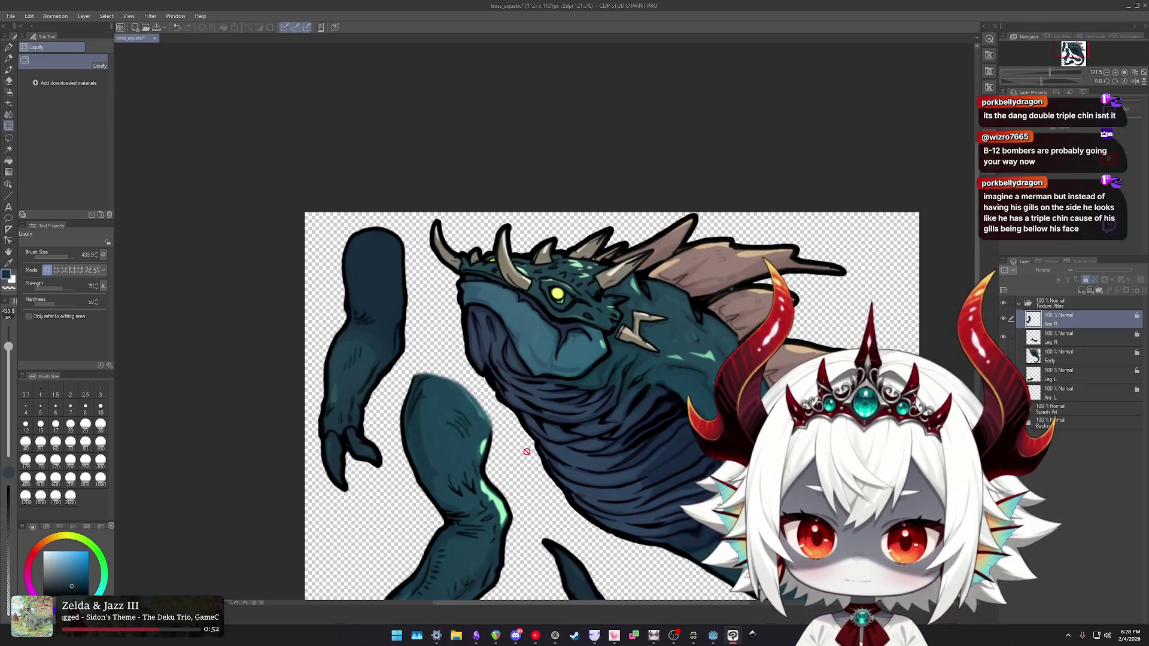
# - Inspect the boss_aquatic artwork's limb layers up close, then return to Godot
pyautogui.scroll(4, 527, 452)
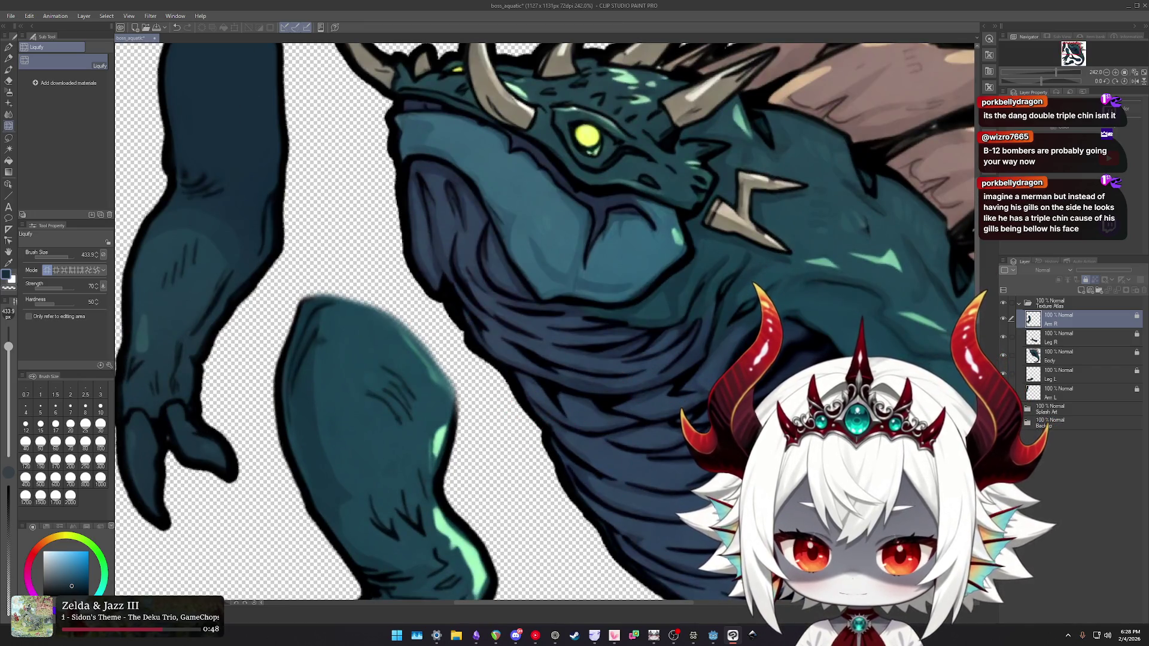
pyautogui.scroll(-1, 753, 328)
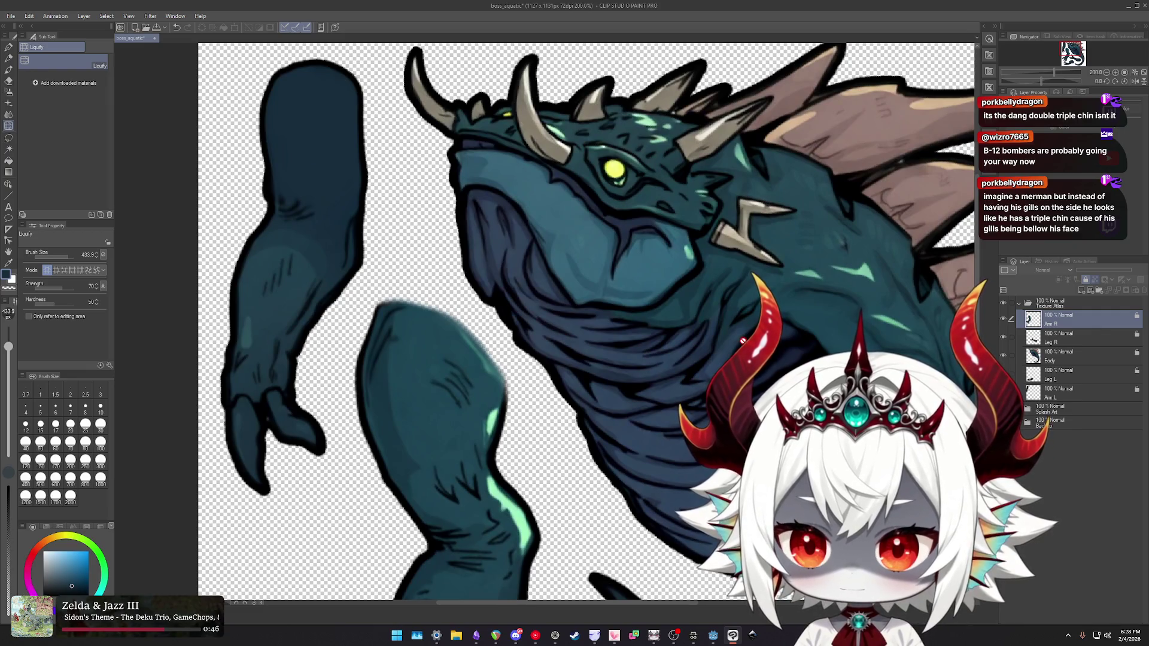
pyautogui.scroll(-2, 742, 341)
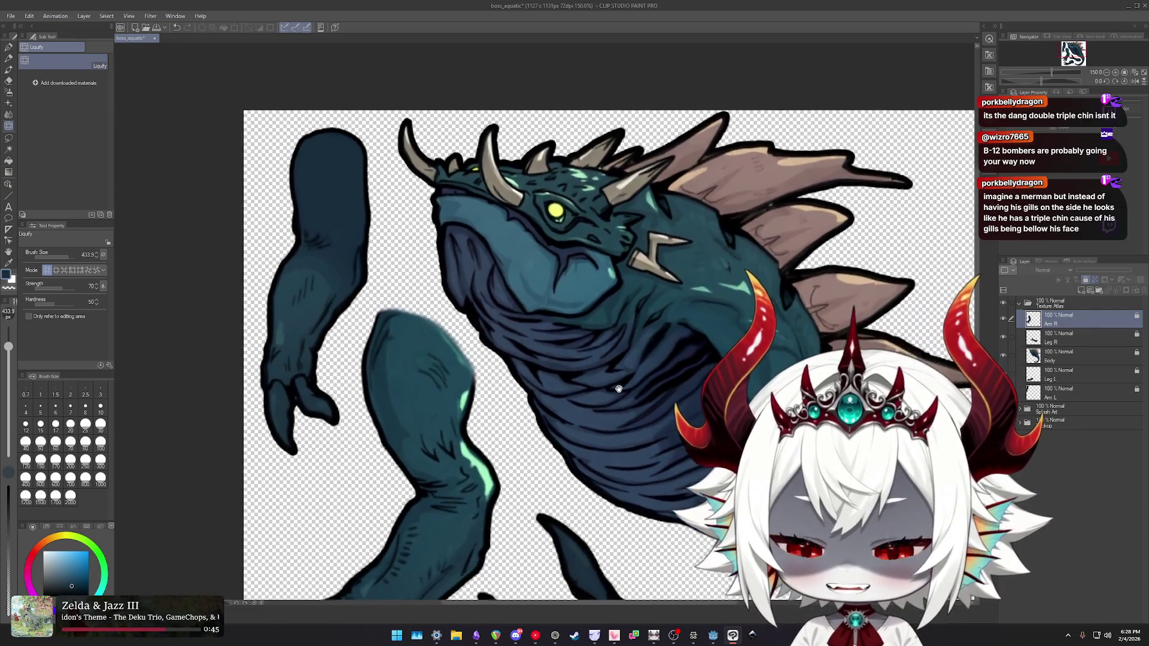
pyautogui.moveTo(619, 389); pyautogui.dragTo(606, 373)
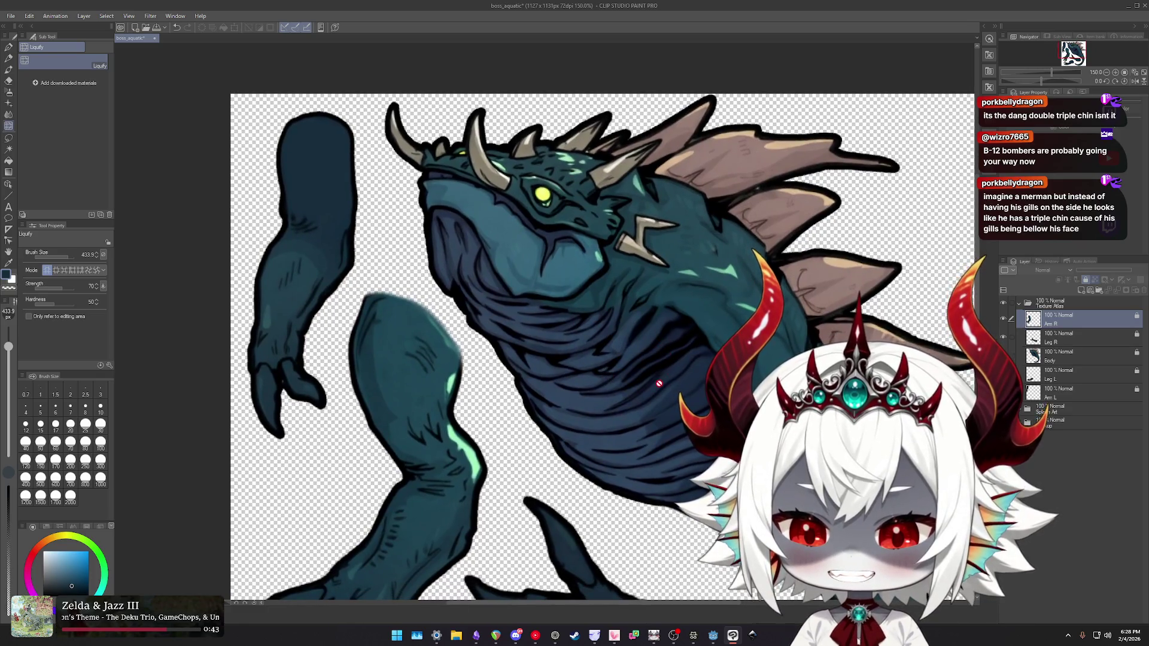
pyautogui.scroll(-1, 660, 383)
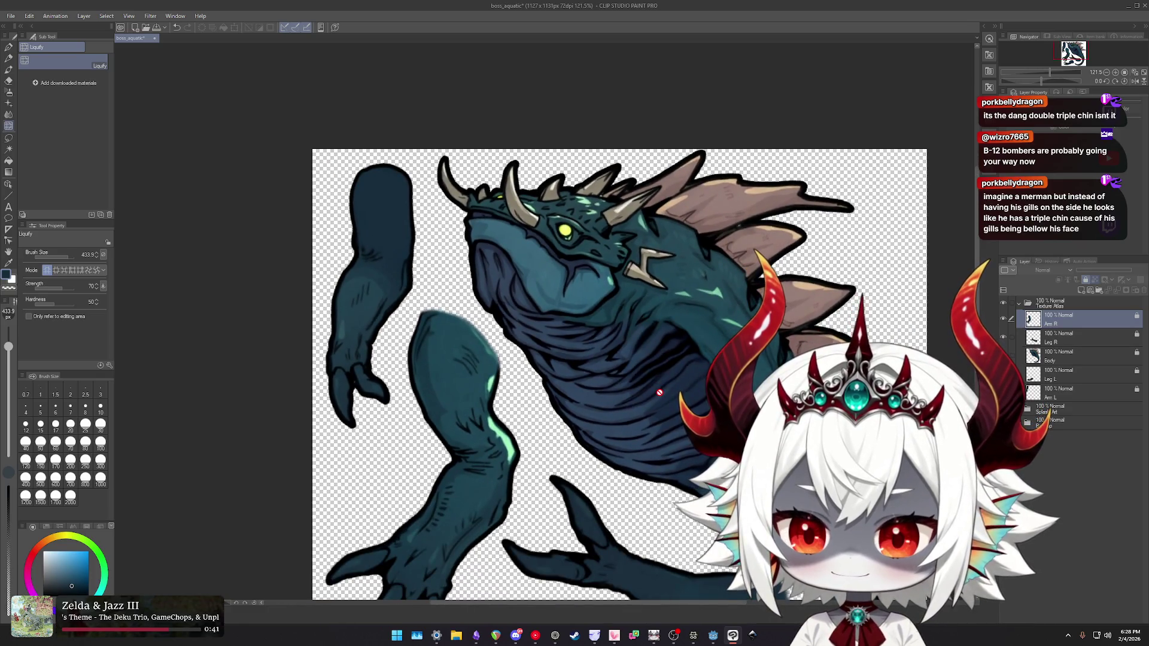
pyautogui.click(713, 635)
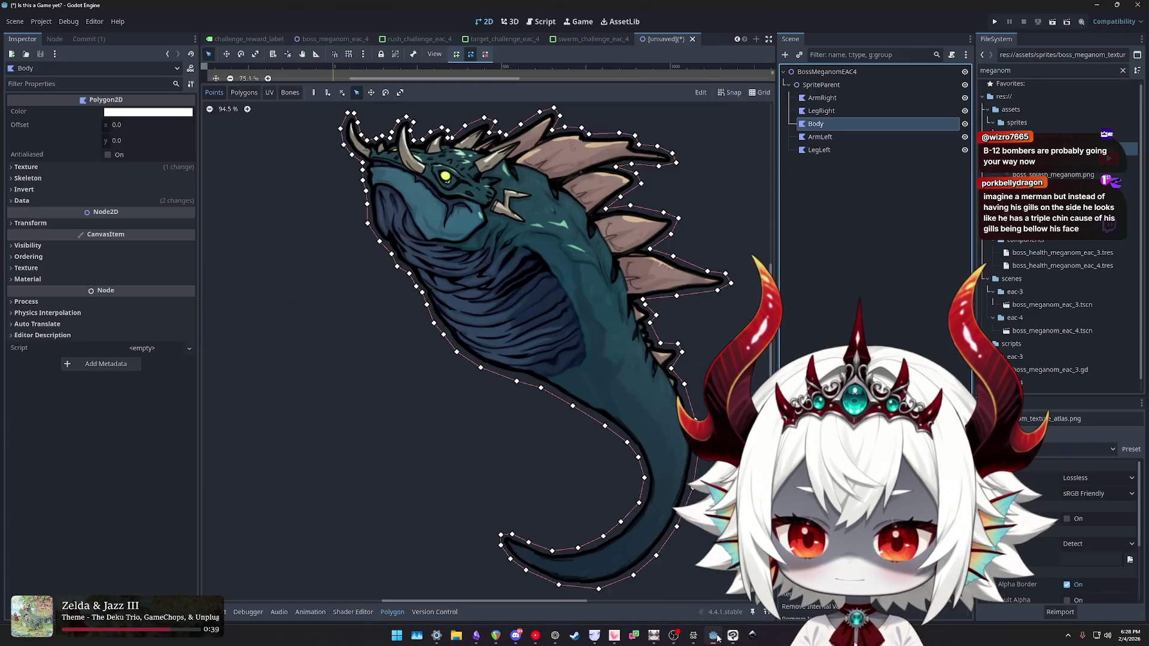
# - In the 2D skeletons docs, highlight the sentence saying pieces keep the texture's layout
pyautogui.scroll(-3, 623, 357)
pyautogui.scroll(2, 589, 310)
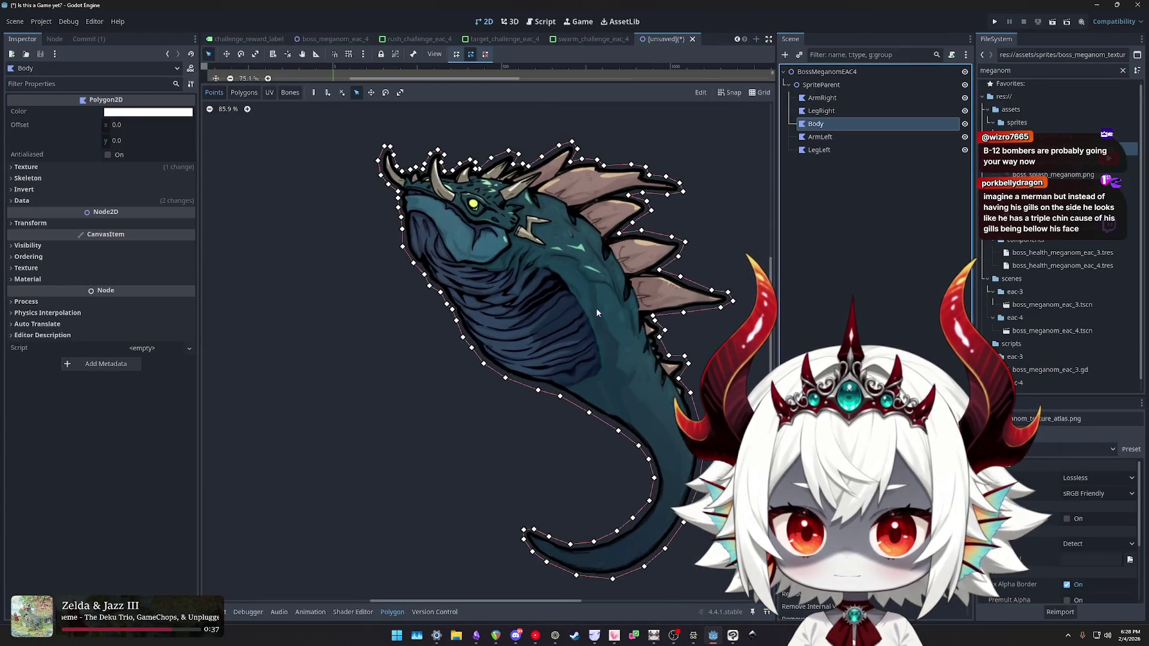
pyautogui.click(694, 636)
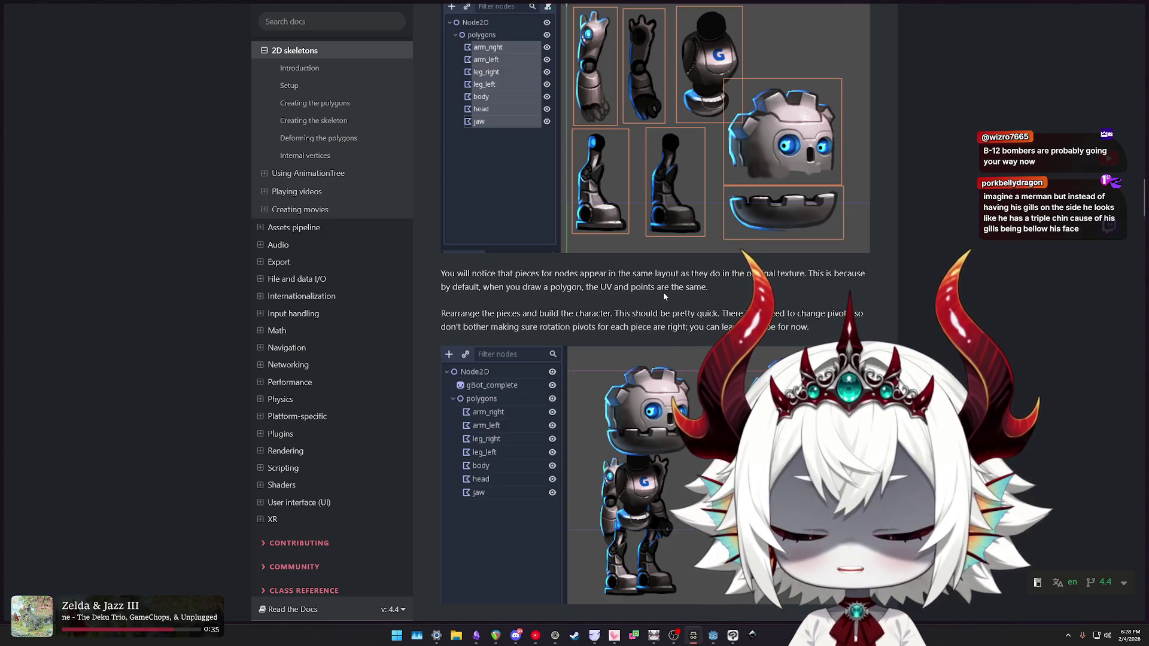
pyautogui.moveTo(462, 274)
pyautogui.mouseDown()
pyautogui.moveTo(718, 274)
pyautogui.moveTo(709, 288)
pyautogui.moveTo(522, 274)
pyautogui.moveTo(652, 274)
pyautogui.moveTo(708, 288)
pyautogui.mouseUp()
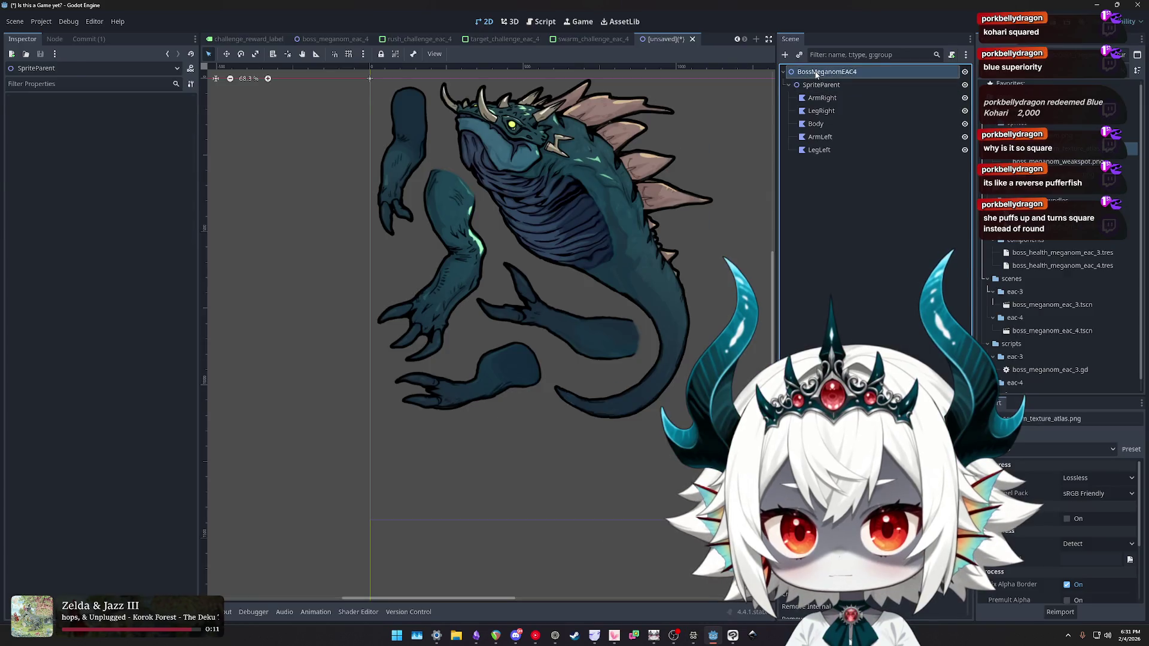
# - Move the Body polygon onto the reference creature sprite
pyautogui.scroll(-1, 587, 269)
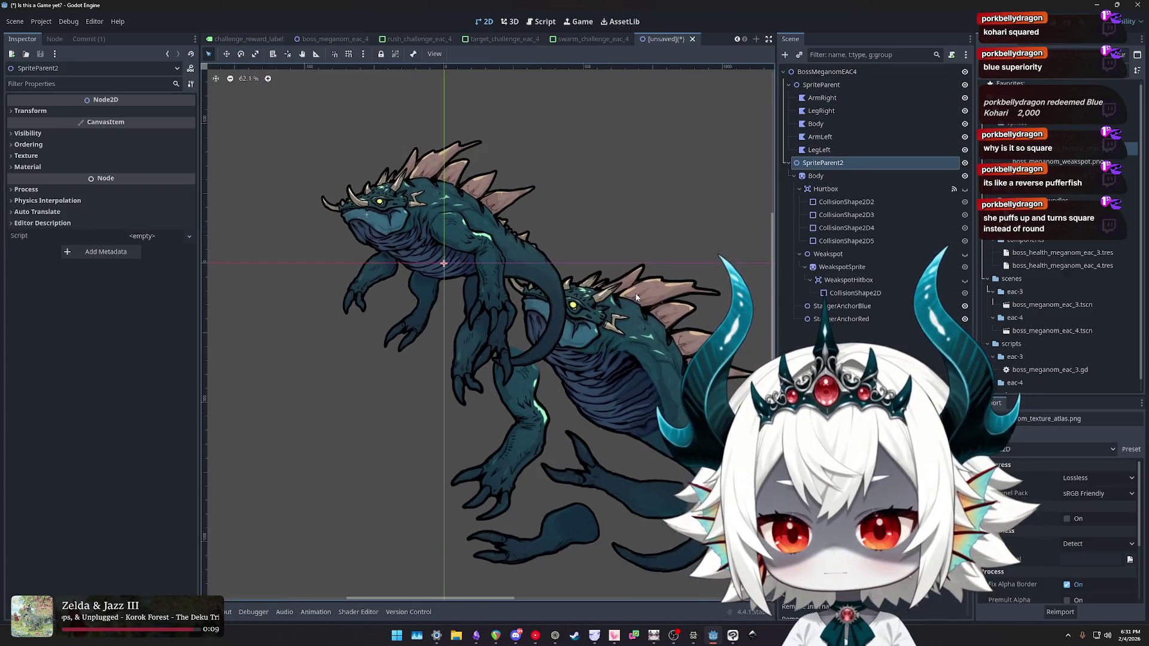
pyautogui.click(815, 124)
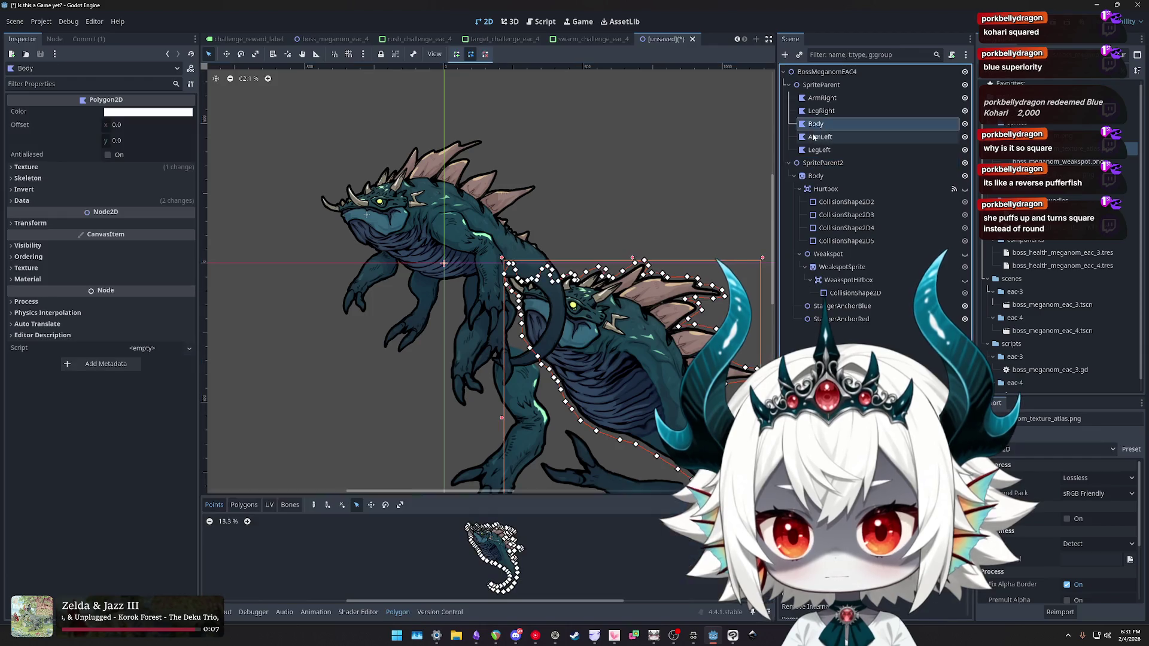
pyautogui.moveTo(652, 359)
pyautogui.mouseDown()
pyautogui.moveTo(458, 237)
pyautogui.moveTo(472, 252)
pyautogui.mouseUp()
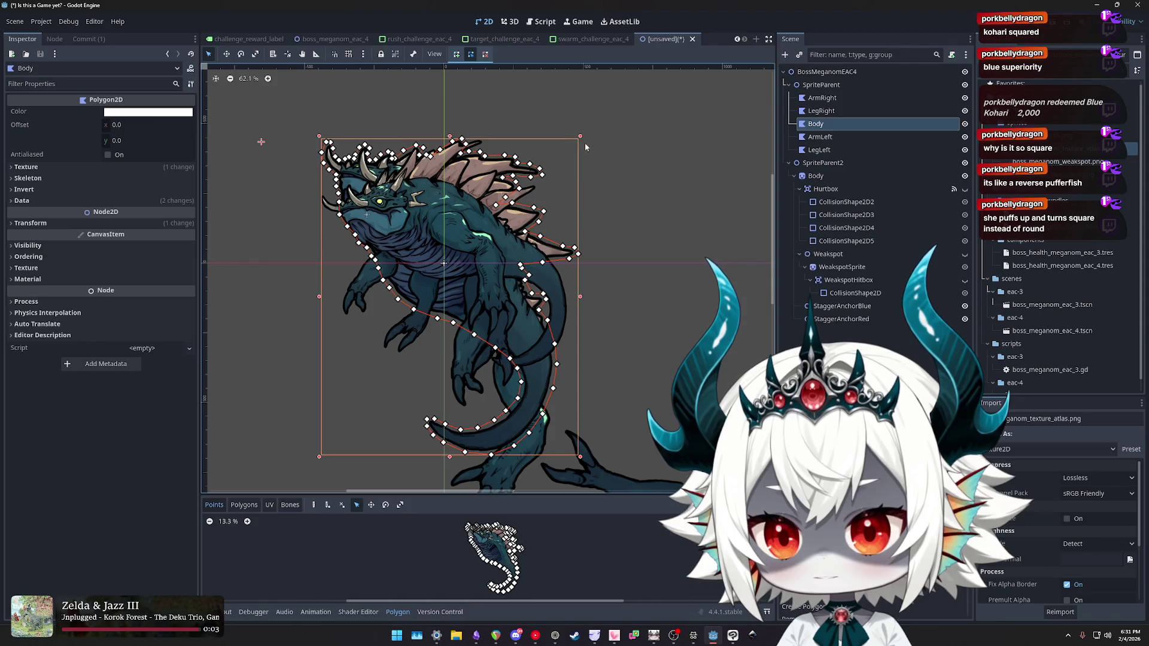
pyautogui.scroll(-4, 659, 245)
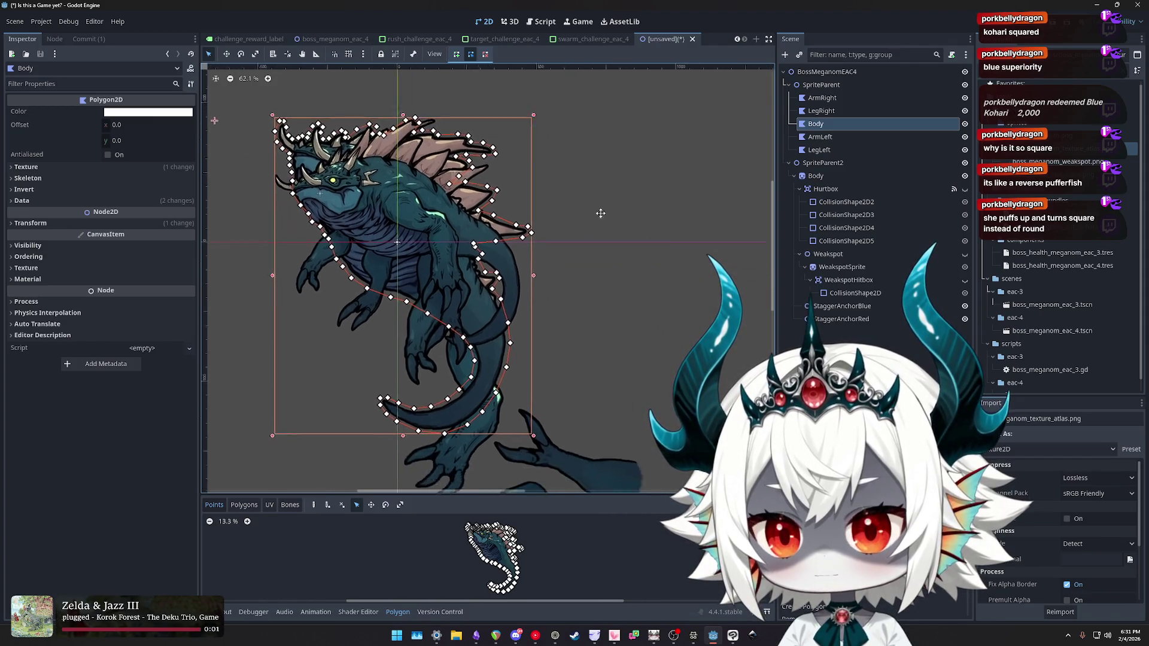
pyautogui.scroll(-1, 598, 228)
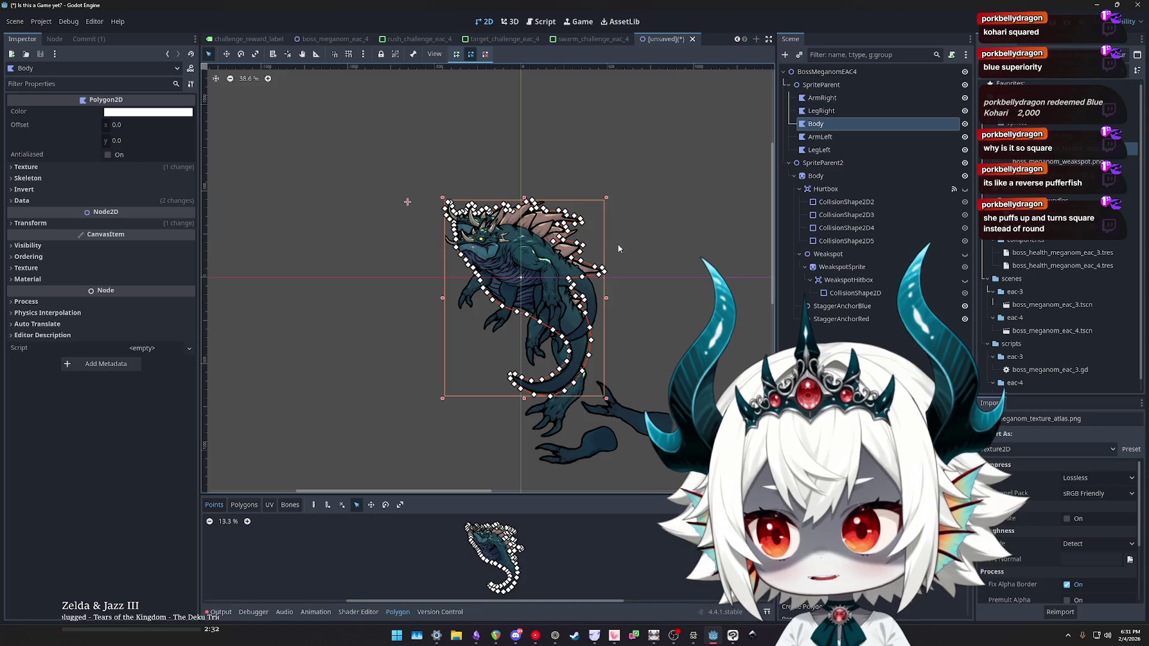
pyautogui.hotkey('ctrl', 'z')
pyautogui.hotkey('ctrl', 'z')
pyautogui.hotkey('ctrl', 'z')
pyautogui.hotkey('ctrl', 'shift', 'z')
pyautogui.click(822, 164)
pyautogui.click(820, 124)
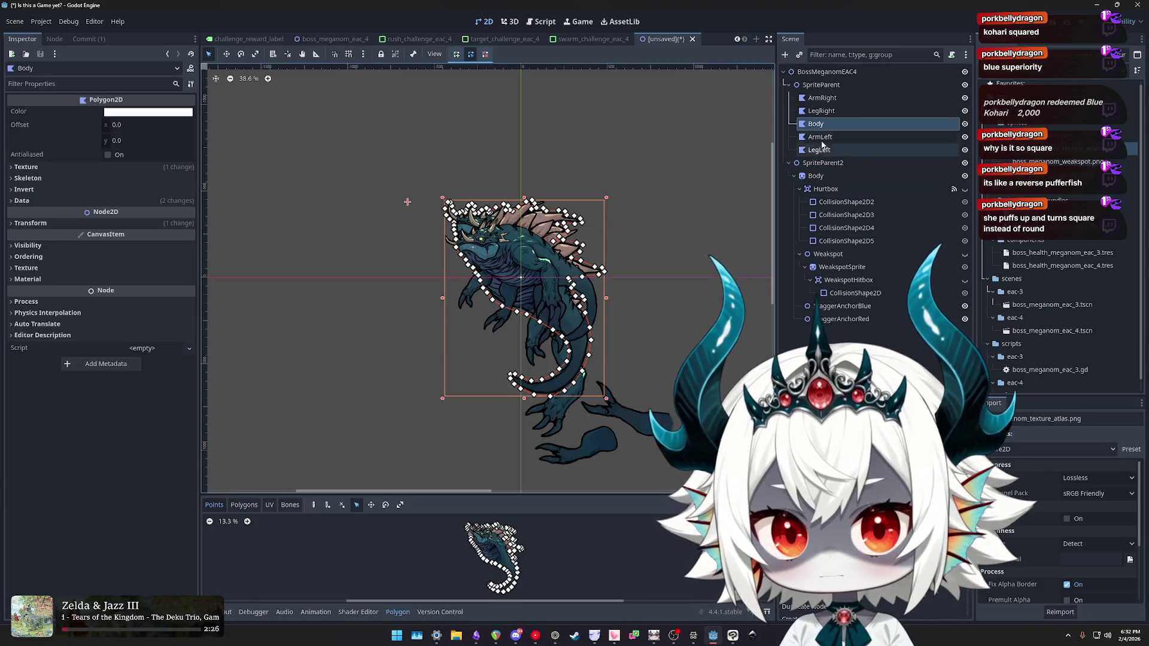
pyautogui.doubleClick(818, 125)
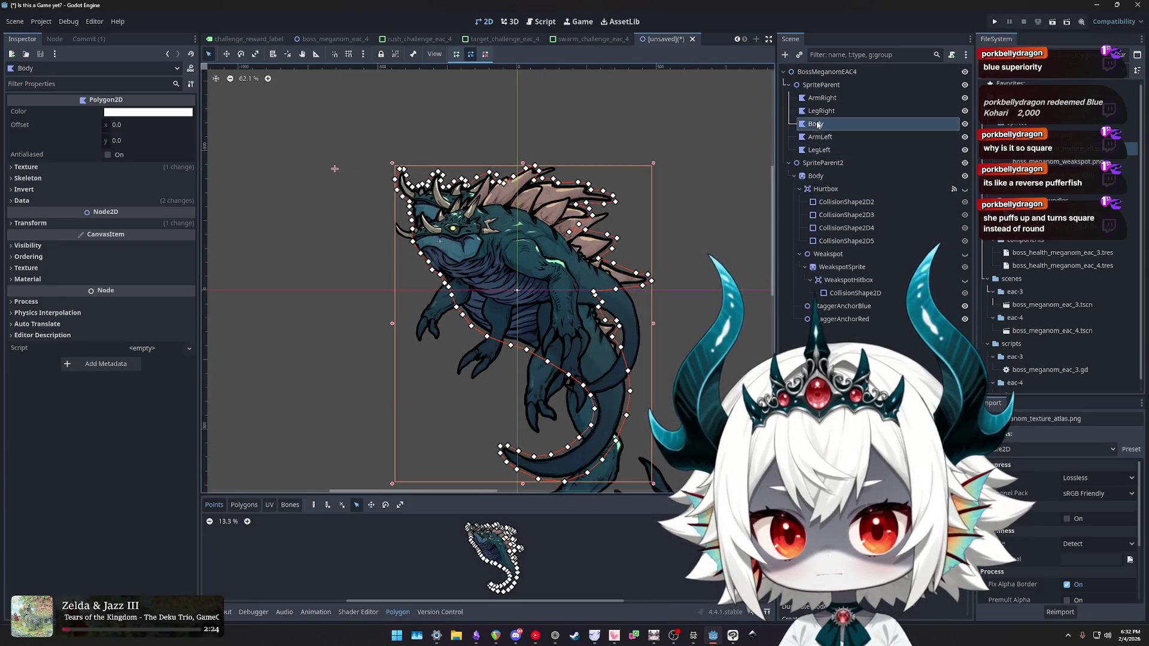
pyautogui.moveTo(494, 298); pyautogui.dragTo(415, 301)
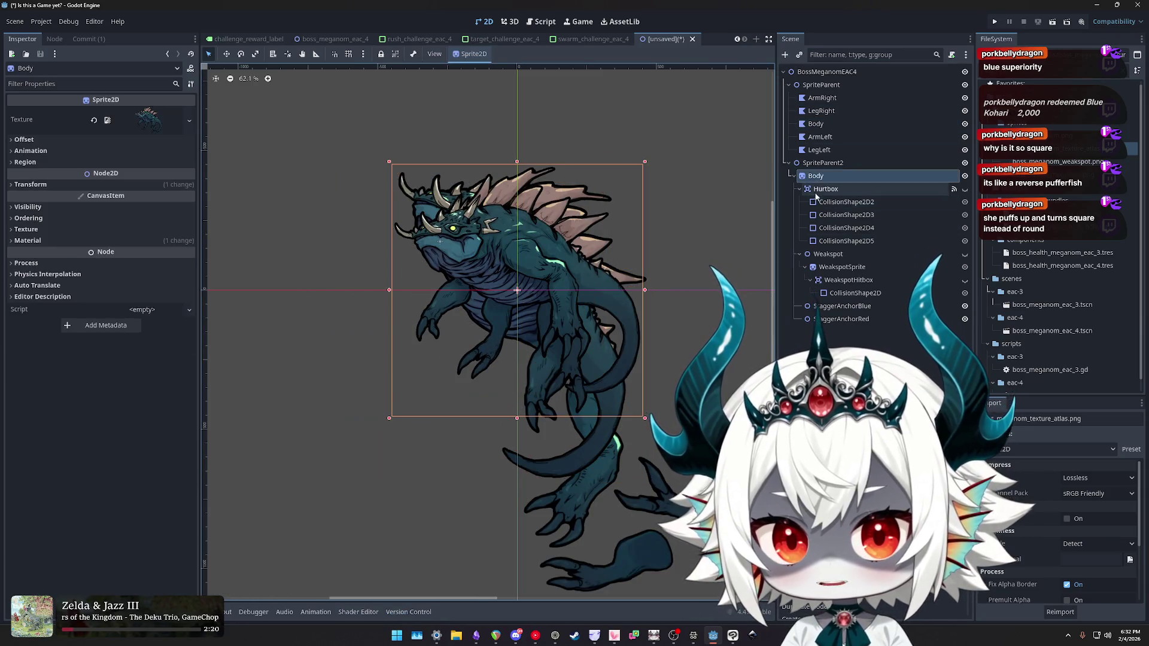
pyautogui.hotkey('ctrl', 'z')
# - Toggle SpriteParent2's visibility and nest it under SpriteParent
pyautogui.click(875, 163)
pyautogui.click(965, 163)
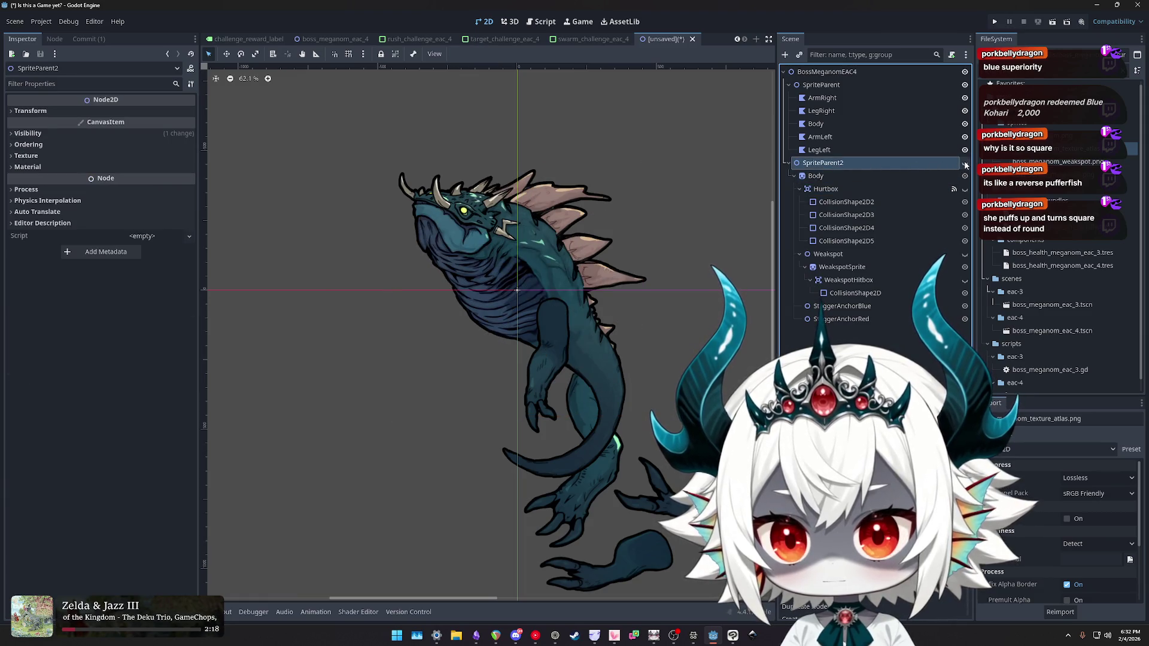
pyautogui.click(964, 163)
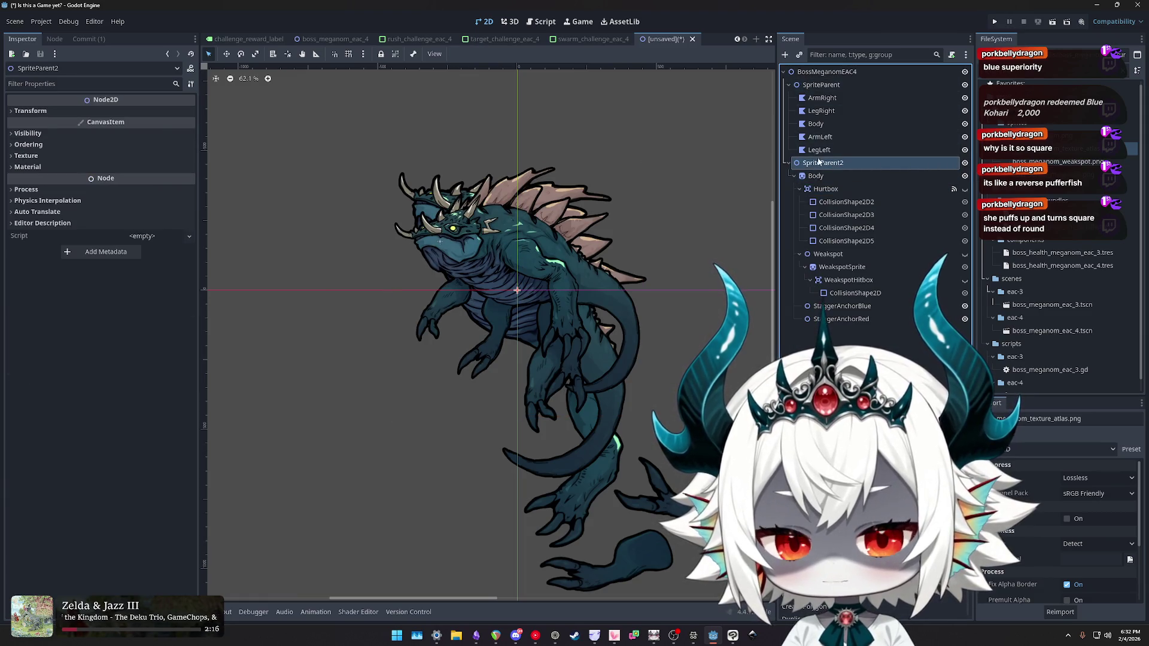
pyautogui.moveTo(823, 89); pyautogui.dragTo(824, 86)
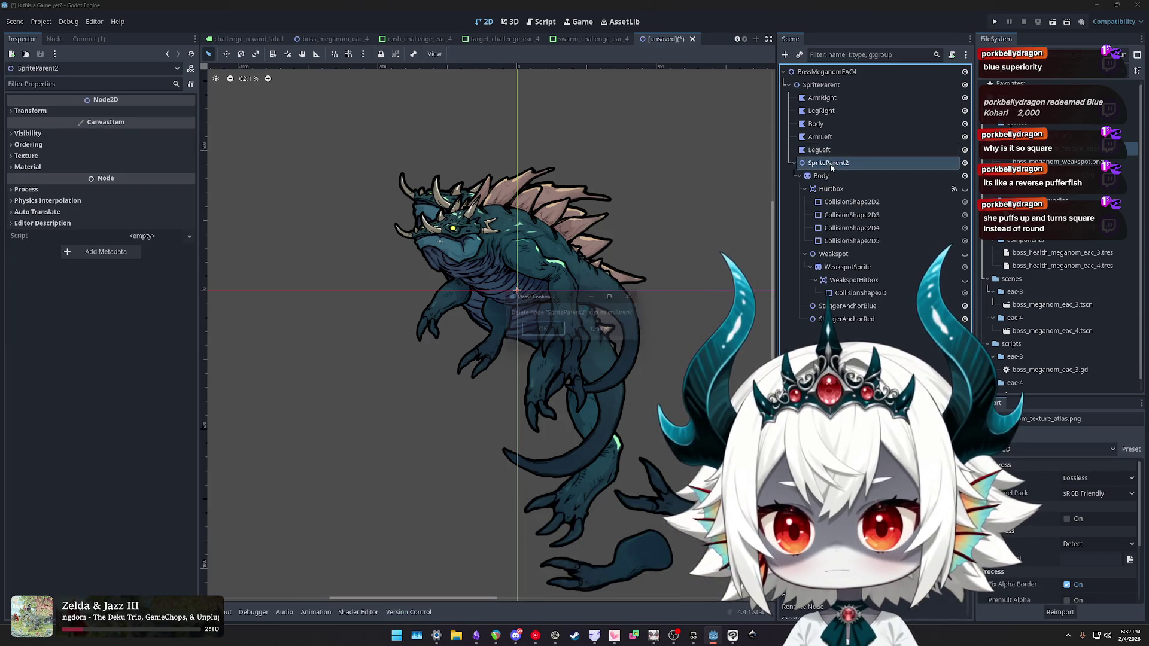
# - Delete the SpriteParent2 reference, then rotate the Body polygon into a tilted torso pose
pyautogui.click(555, 337)
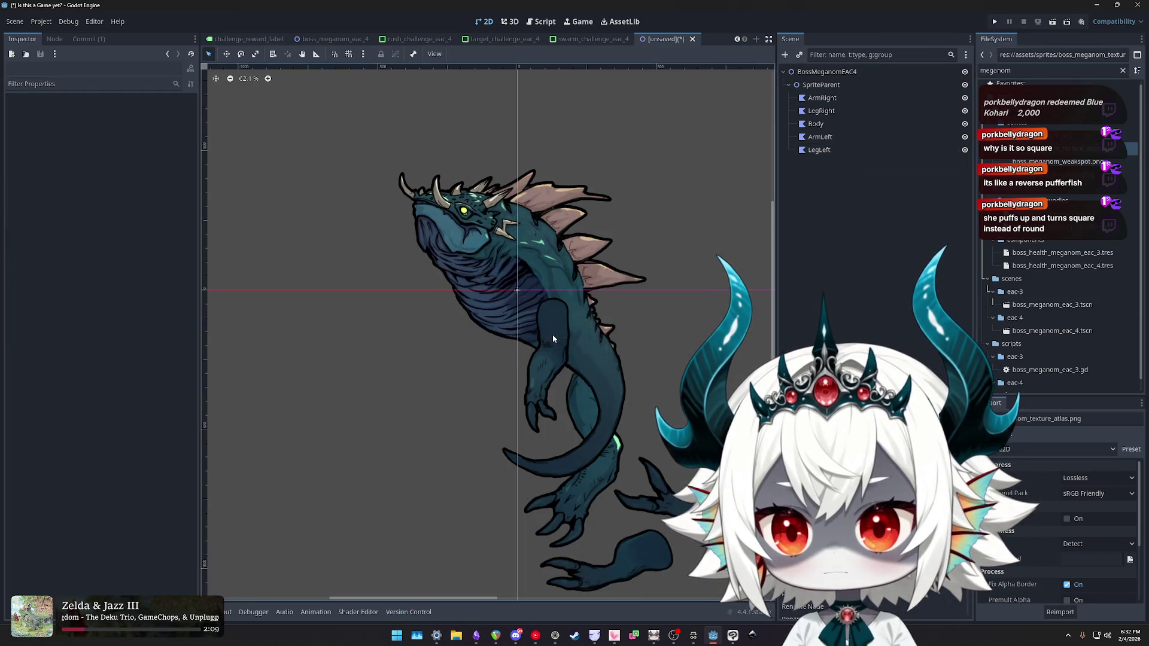
pyautogui.click(815, 124)
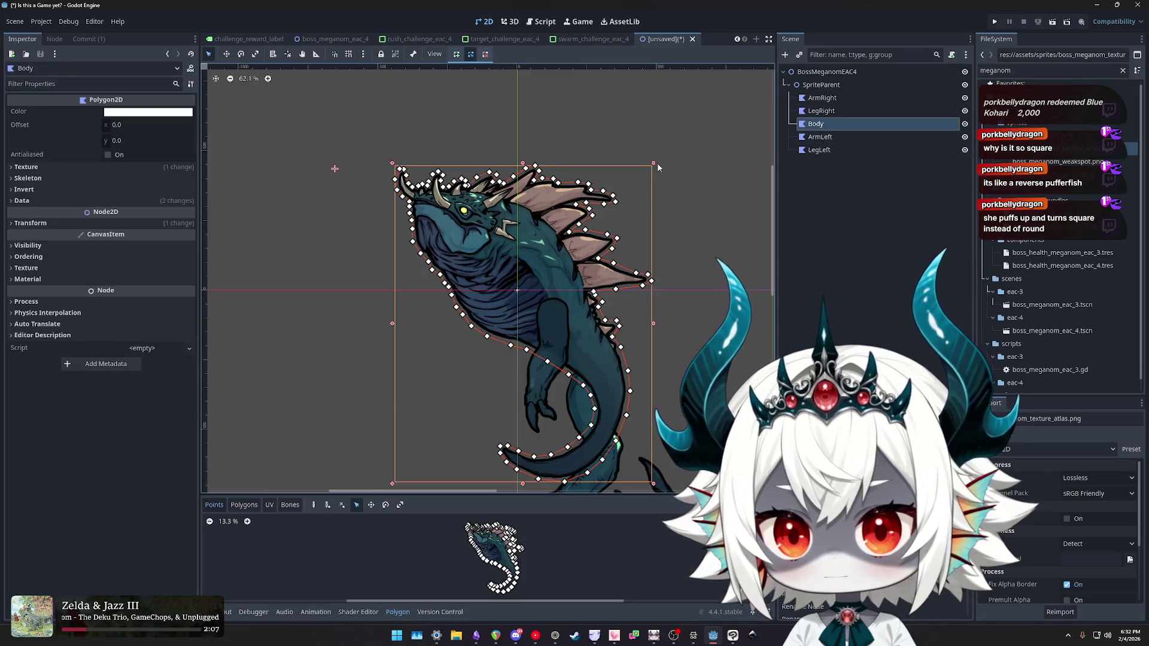
pyautogui.press('w')
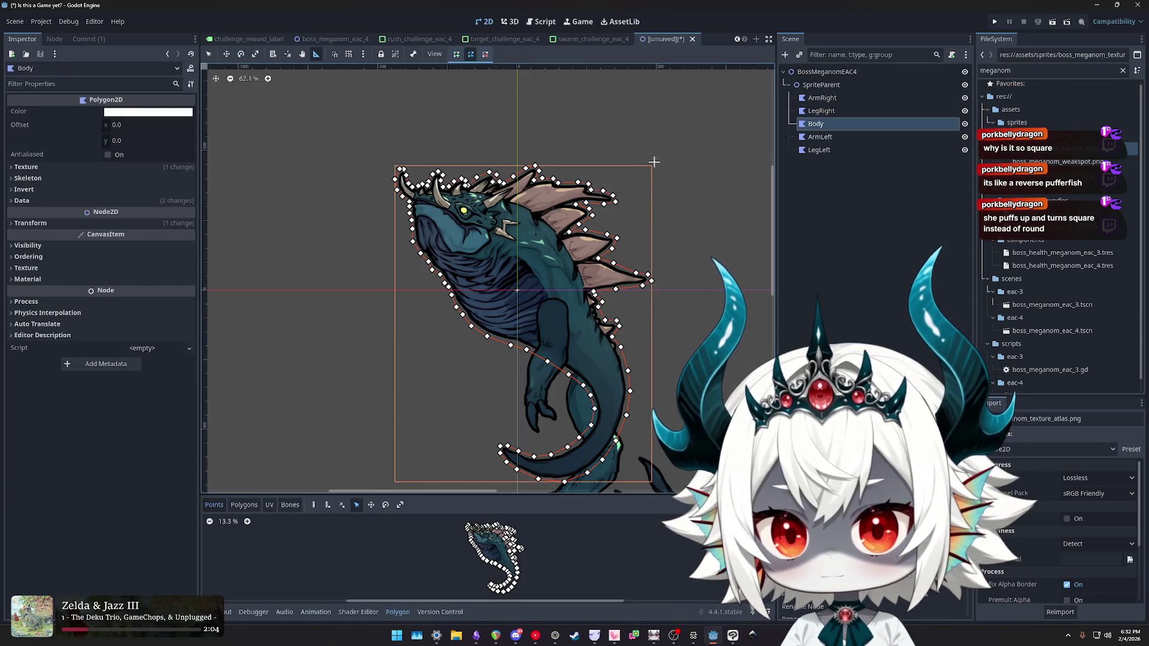
pyautogui.press('w')
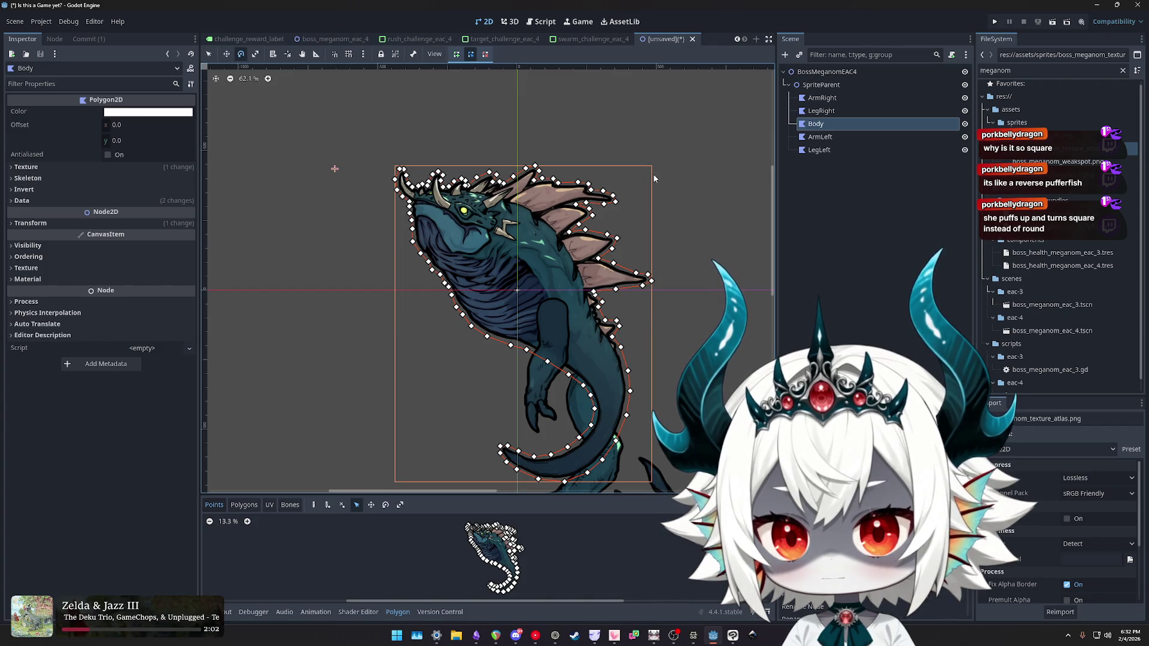
pyautogui.moveTo(654, 178)
pyautogui.mouseDown()
pyautogui.moveTo(669, 158)
pyautogui.moveTo(660, 136)
pyautogui.mouseUp()
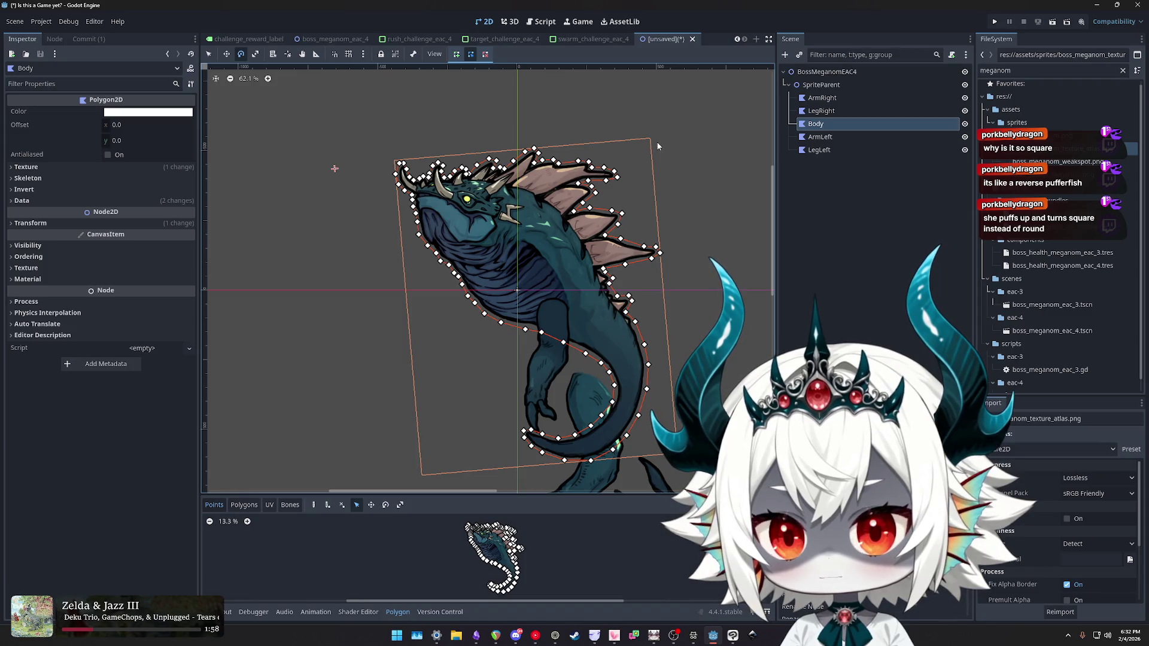
pyautogui.moveTo(661, 154)
pyautogui.mouseDown()
pyautogui.moveTo(597, 87)
pyautogui.moveTo(546, 102)
pyautogui.mouseUp()
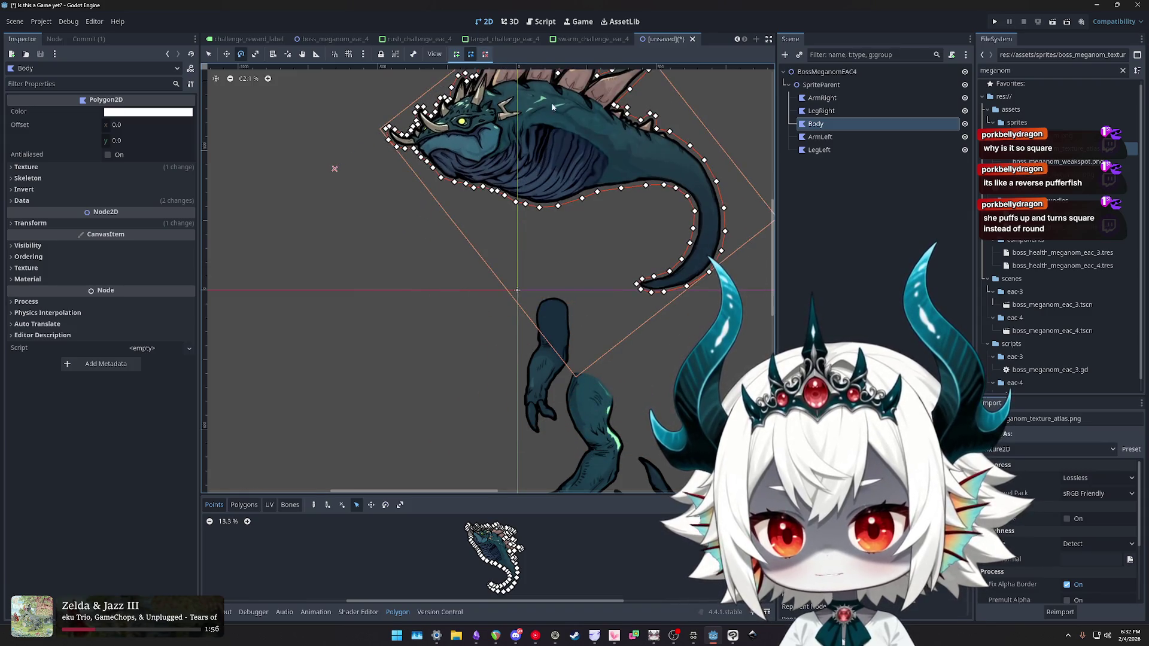
pyautogui.moveTo(663, 123)
pyautogui.mouseDown()
pyautogui.moveTo(559, 299)
pyautogui.moveTo(550, 257)
pyautogui.moveTo(553, 286)
pyautogui.moveTo(590, 219)
pyautogui.mouseUp()
pyautogui.press('s')
pyautogui.press('w')
# - Highlight the 'Rearrange the pieces' advice that rotation pivots needn't be set, then return to Godot
pyautogui.click(693, 637)
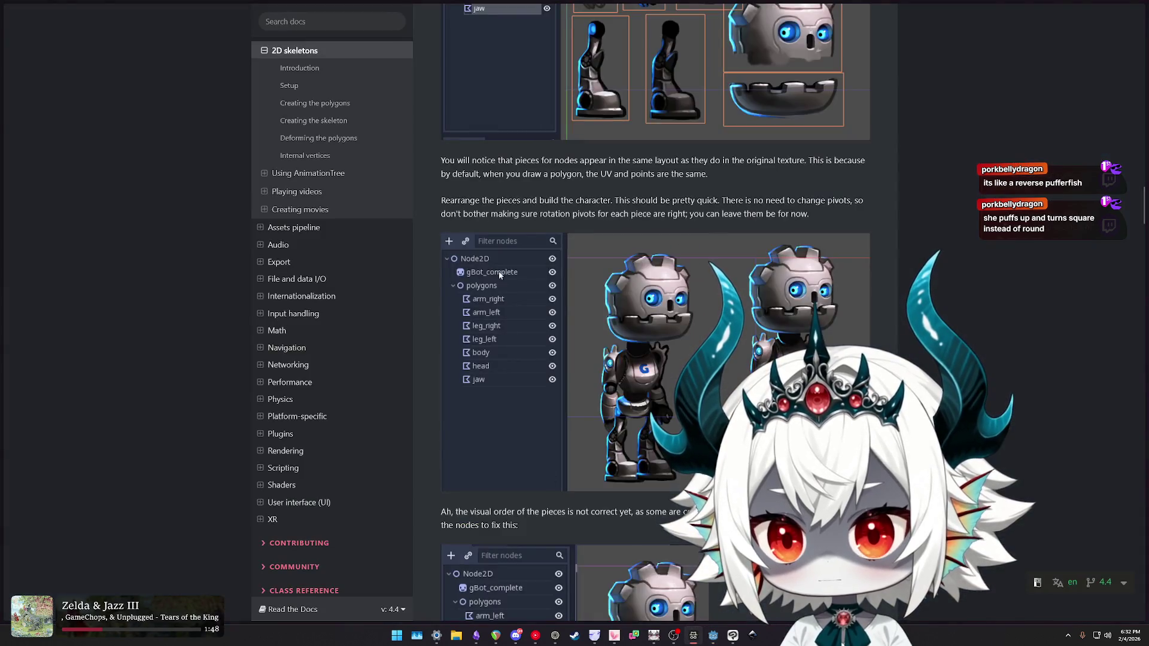
pyautogui.moveTo(468, 201); pyautogui.dragTo(607, 197)
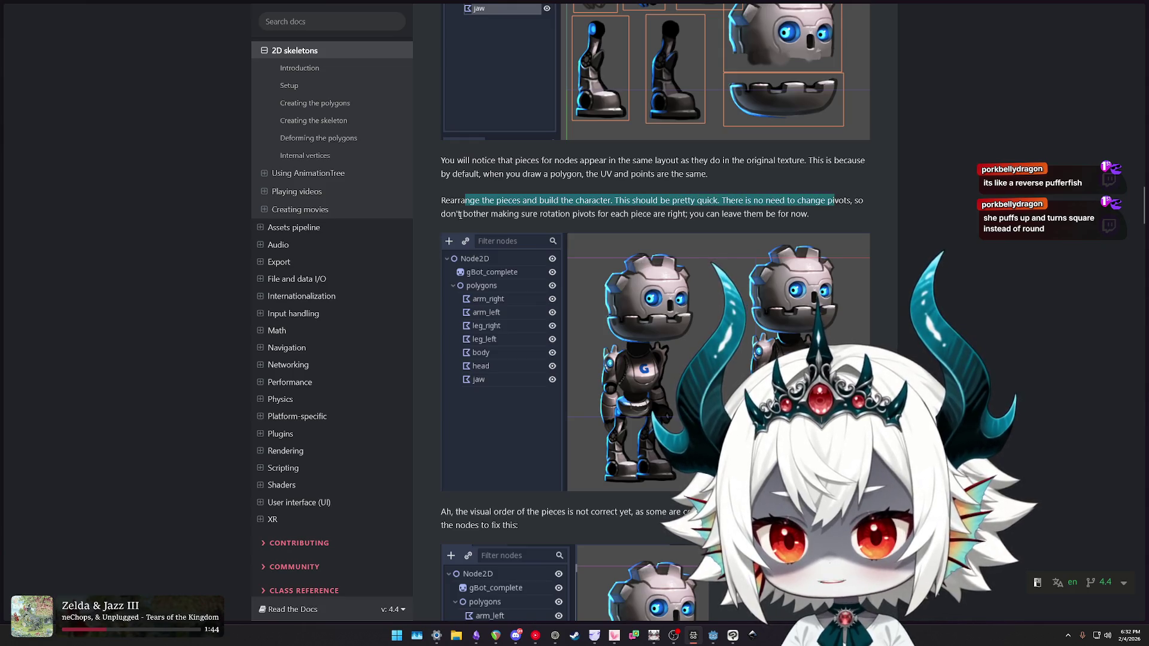
pyautogui.moveTo(459, 214); pyautogui.dragTo(505, 217)
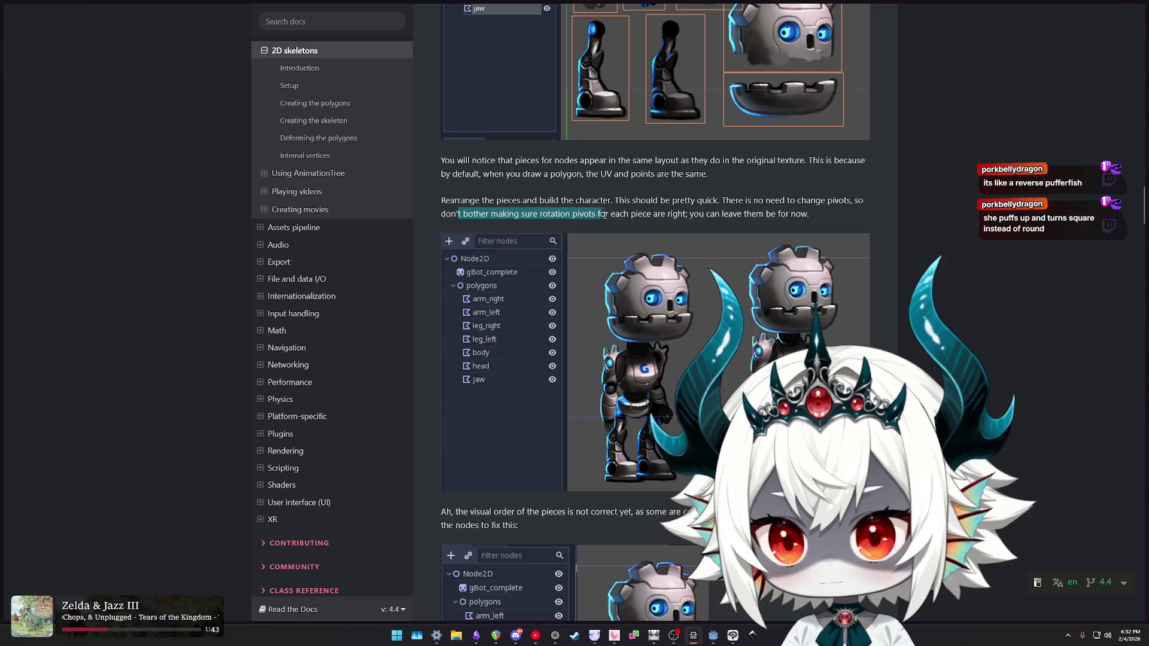
pyautogui.moveTo(603, 215); pyautogui.dragTo(639, 215)
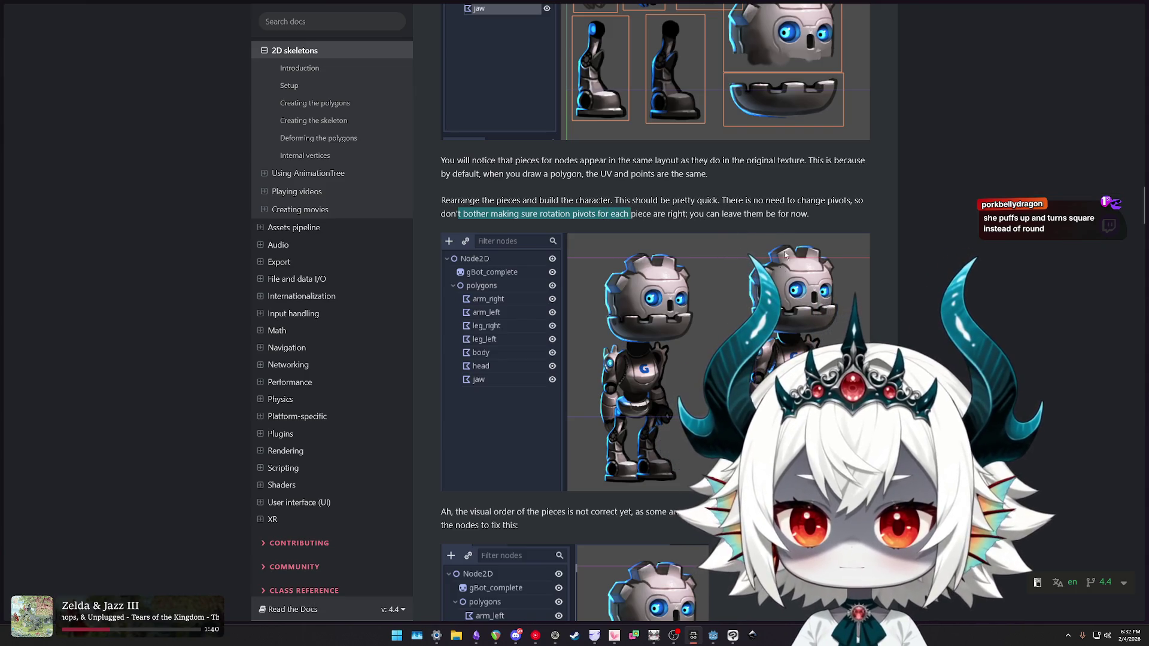
pyautogui.click(726, 636)
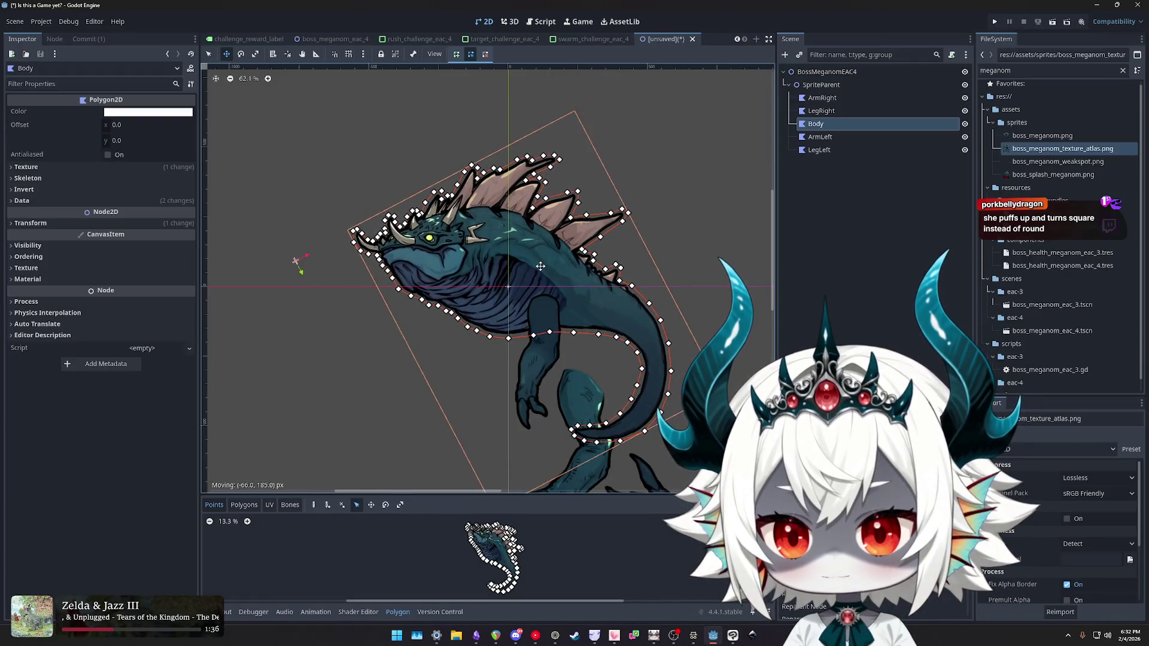
# - Move ArmRight up toward the torso and make LegLeft the first child of SpriteParent
pyautogui.scroll(-2, 644, 268)
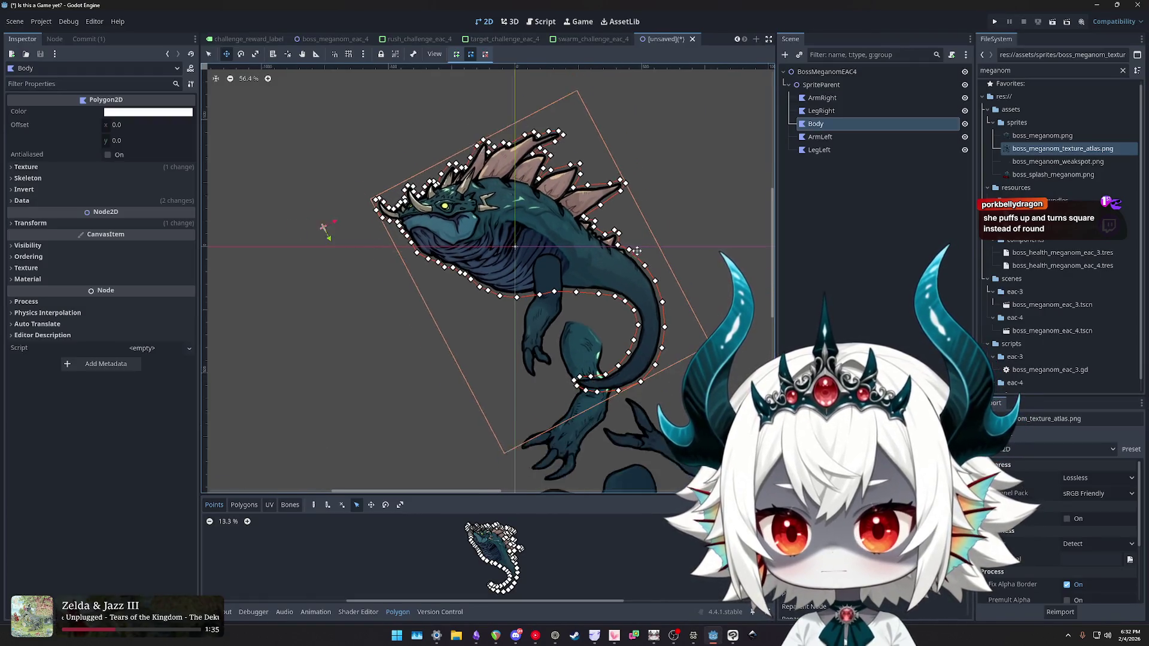
pyautogui.click(820, 111)
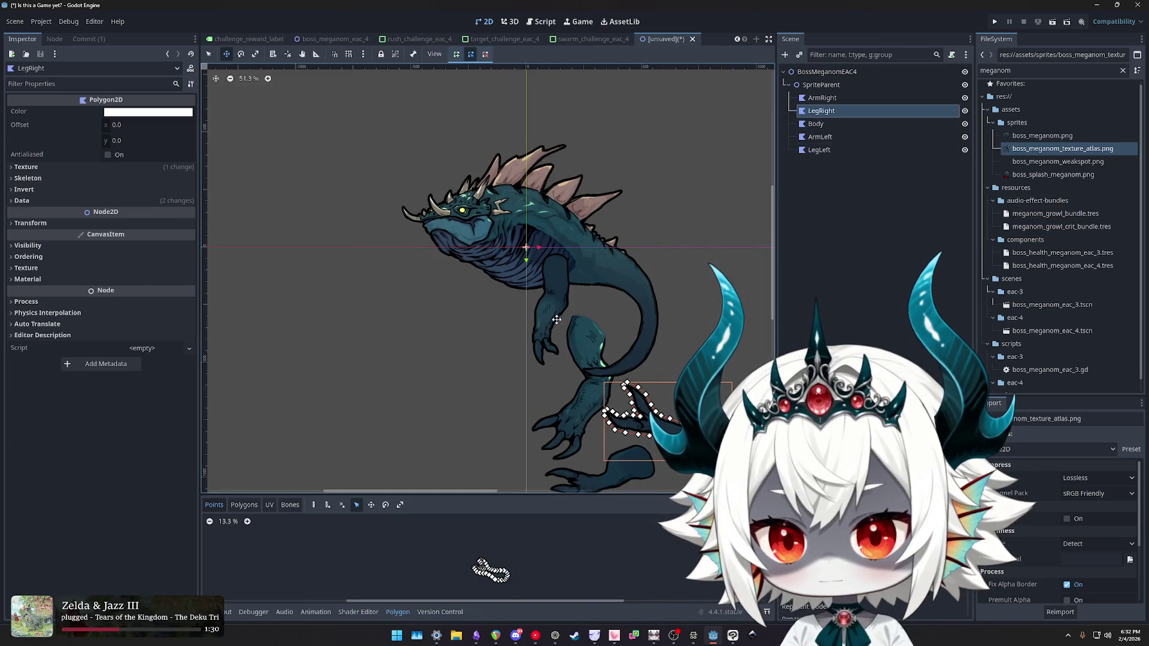
pyautogui.click(849, 99)
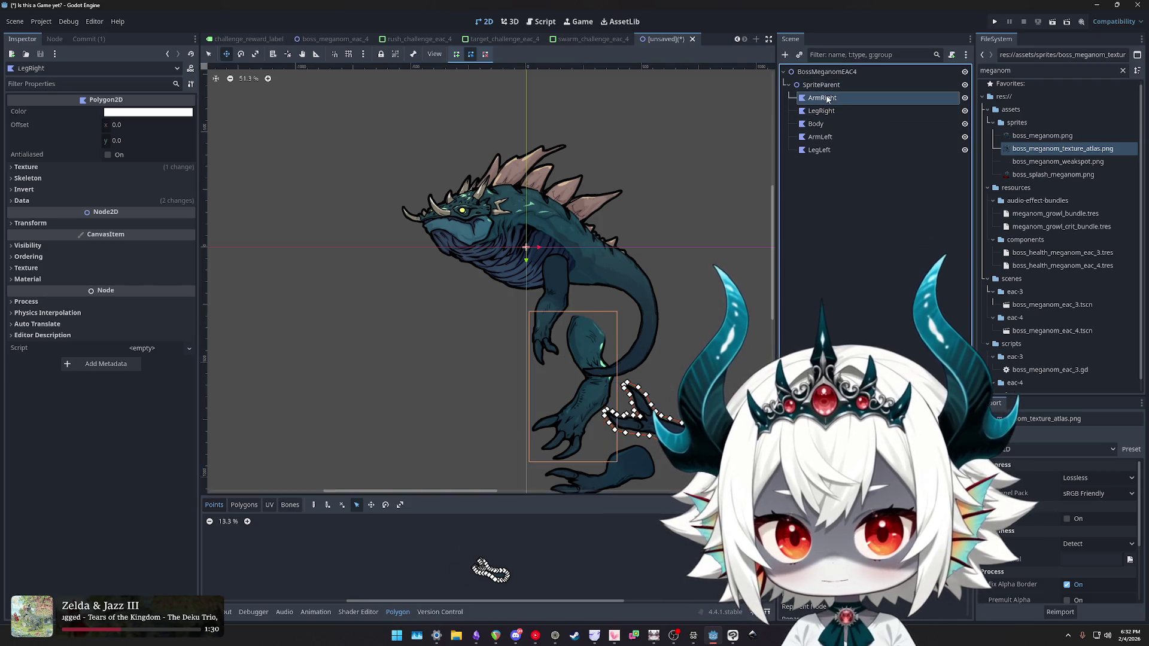
pyautogui.moveTo(588, 406)
pyautogui.mouseDown()
pyautogui.moveTo(552, 389)
pyautogui.moveTo(531, 348)
pyautogui.moveTo(473, 350)
pyautogui.moveTo(459, 357)
pyautogui.moveTo(465, 383)
pyautogui.moveTo(539, 253)
pyautogui.moveTo(536, 281)
pyautogui.moveTo(588, 319)
pyautogui.moveTo(496, 367)
pyautogui.moveTo(491, 390)
pyautogui.mouseUp()
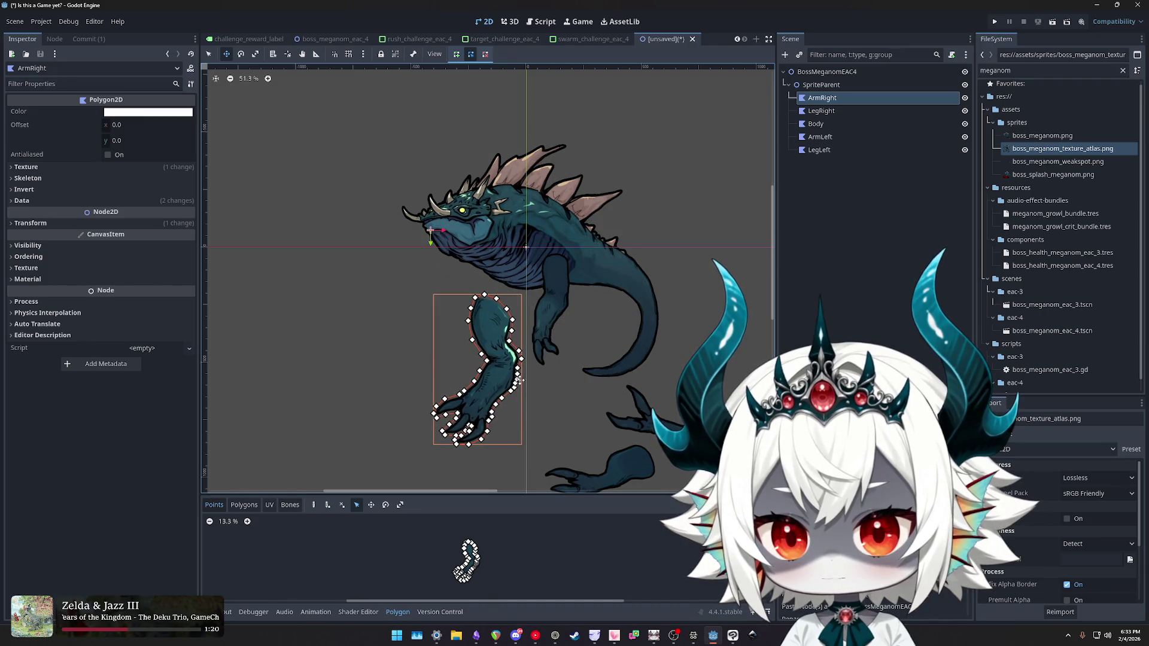
pyautogui.click(821, 152)
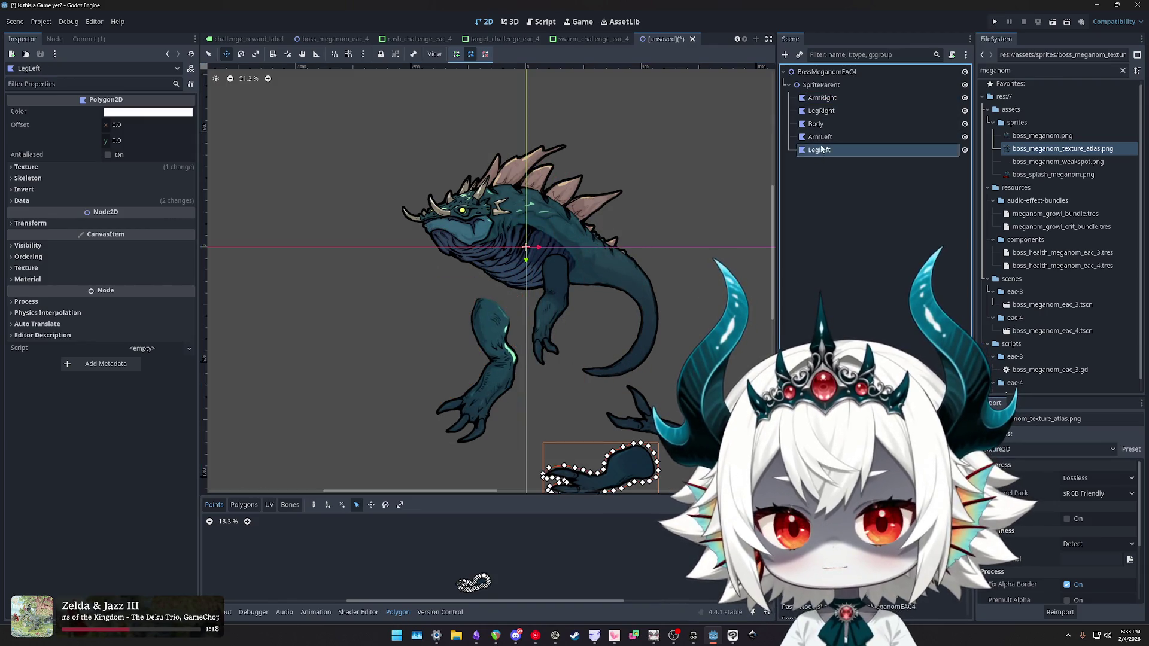
pyautogui.moveTo(822, 97); pyautogui.dragTo(822, 97)
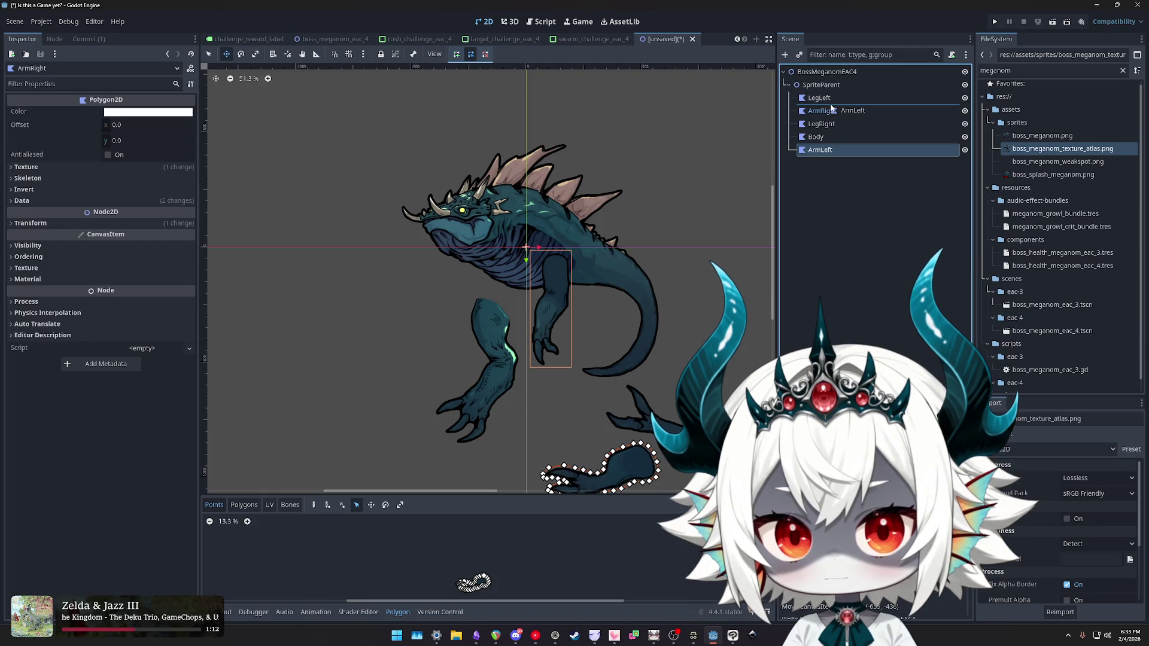
# - Reorder the pieces to LegLeft, ArmLeft, Body, LegRight, ArmRight
pyautogui.moveTo(831, 107); pyautogui.dragTo(831, 109)
pyautogui.moveTo(820, 150)
pyautogui.mouseDown()
pyautogui.moveTo(824, 123)
pyautogui.moveTo(822, 144)
pyautogui.moveTo(823, 133)
pyautogui.mouseUp()
pyautogui.moveTo(662, 221)
pyautogui.mouseDown()
pyautogui.moveTo(635, 219)
pyautogui.moveTo(670, 201)
pyautogui.mouseUp()
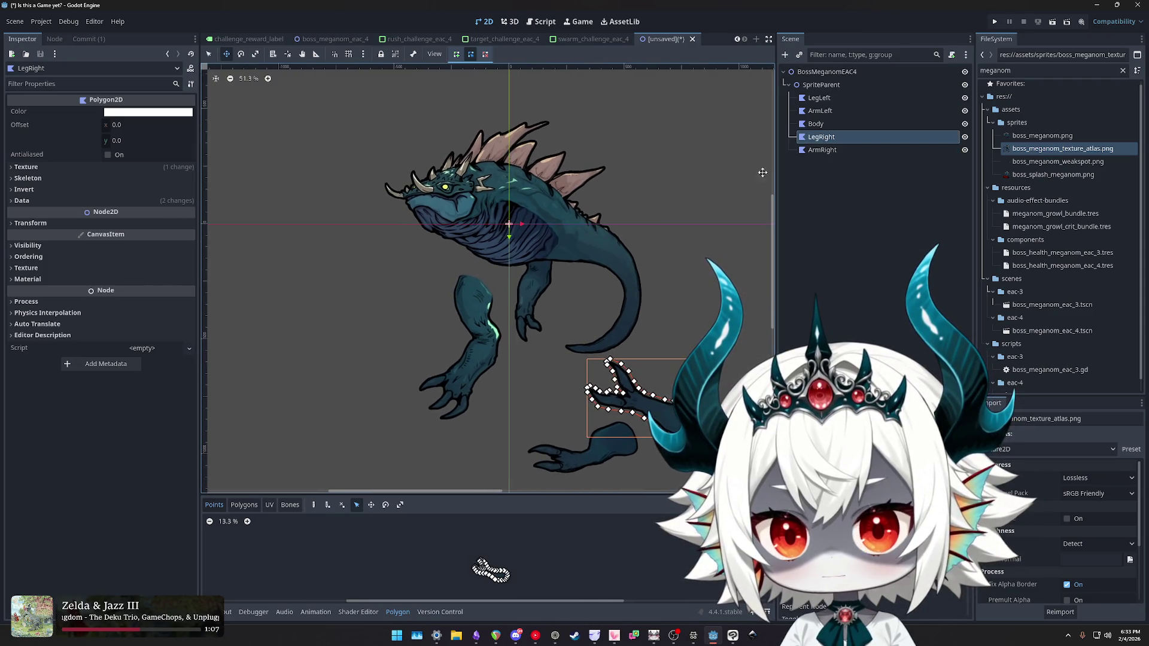
pyautogui.click(819, 98)
pyautogui.click(820, 111)
pyautogui.click(819, 97)
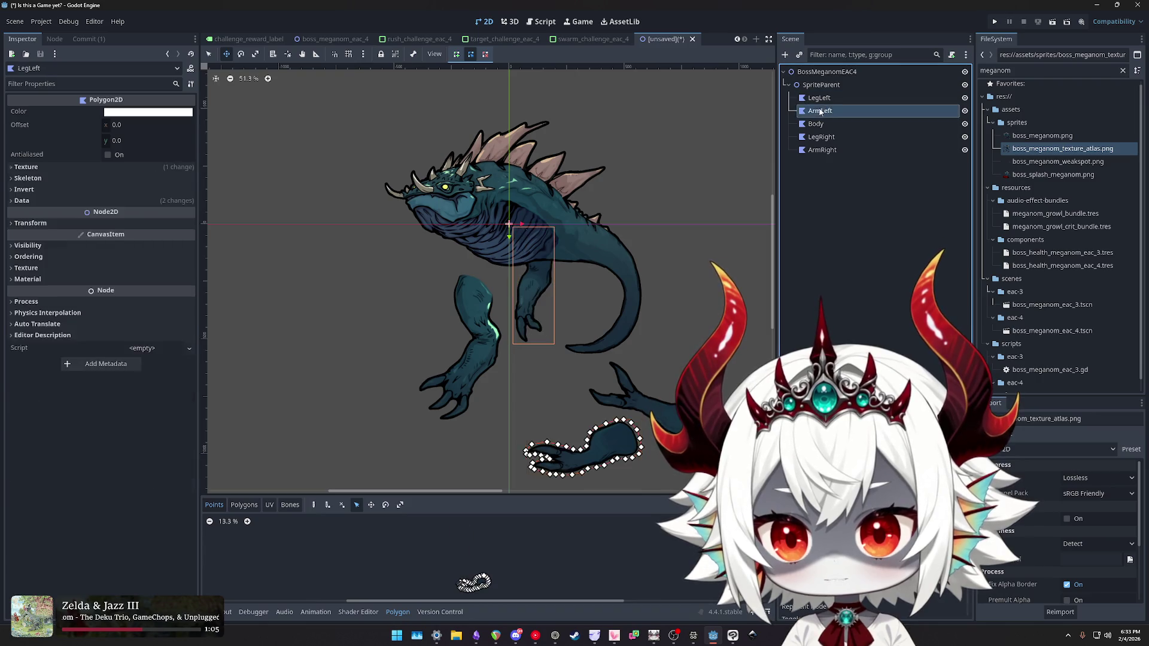
pyautogui.moveTo(816, 124); pyautogui.dragTo(824, 144)
# - Move ArmRight up onto the body and nudge it toward the shoulder
pyautogui.click(825, 151)
pyautogui.moveTo(472, 306)
pyautogui.mouseDown()
pyautogui.moveTo(520, 256)
pyautogui.moveTo(542, 256)
pyautogui.moveTo(504, 227)
pyautogui.moveTo(531, 233)
pyautogui.moveTo(552, 186)
pyautogui.moveTo(592, 239)
pyautogui.moveTo(546, 223)
pyautogui.moveTo(531, 239)
pyautogui.moveTo(565, 195)
pyautogui.moveTo(594, 215)
pyautogui.moveTo(544, 192)
pyautogui.mouseUp()
pyautogui.scroll(5, 509, 219)
pyautogui.scroll(2, 522, 223)
pyautogui.scroll(-5, 544, 192)
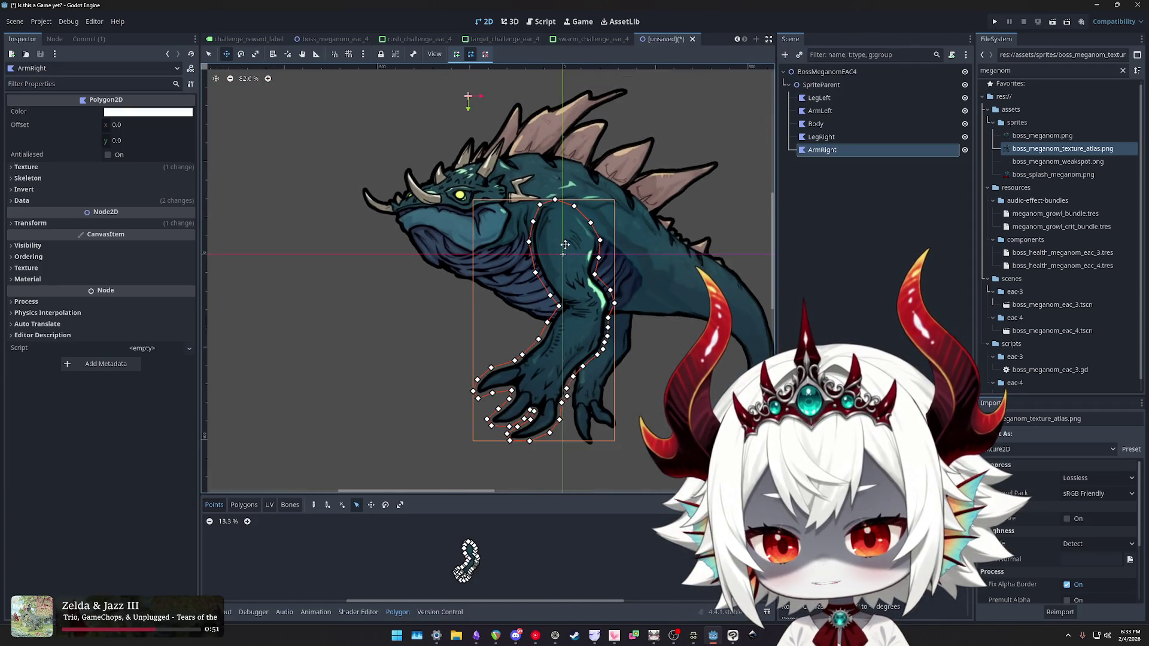
pyautogui.moveTo(560, 229); pyautogui.dragTo(548, 225)
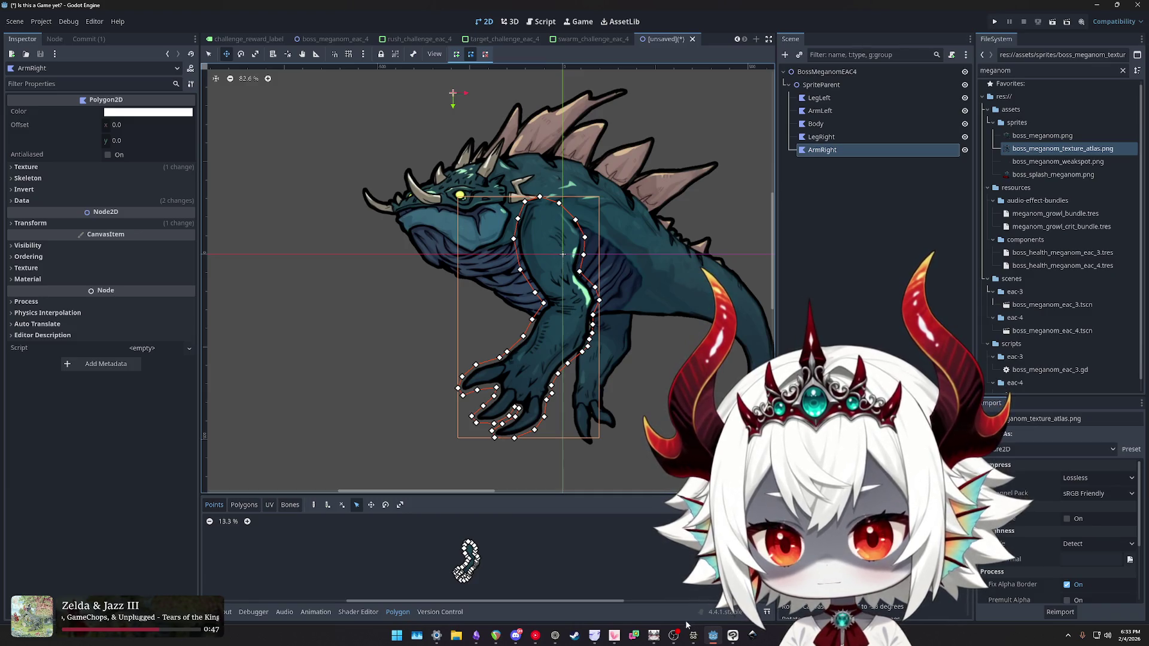
pyautogui.moveTo(553, 225); pyautogui.dragTo(516, 260)
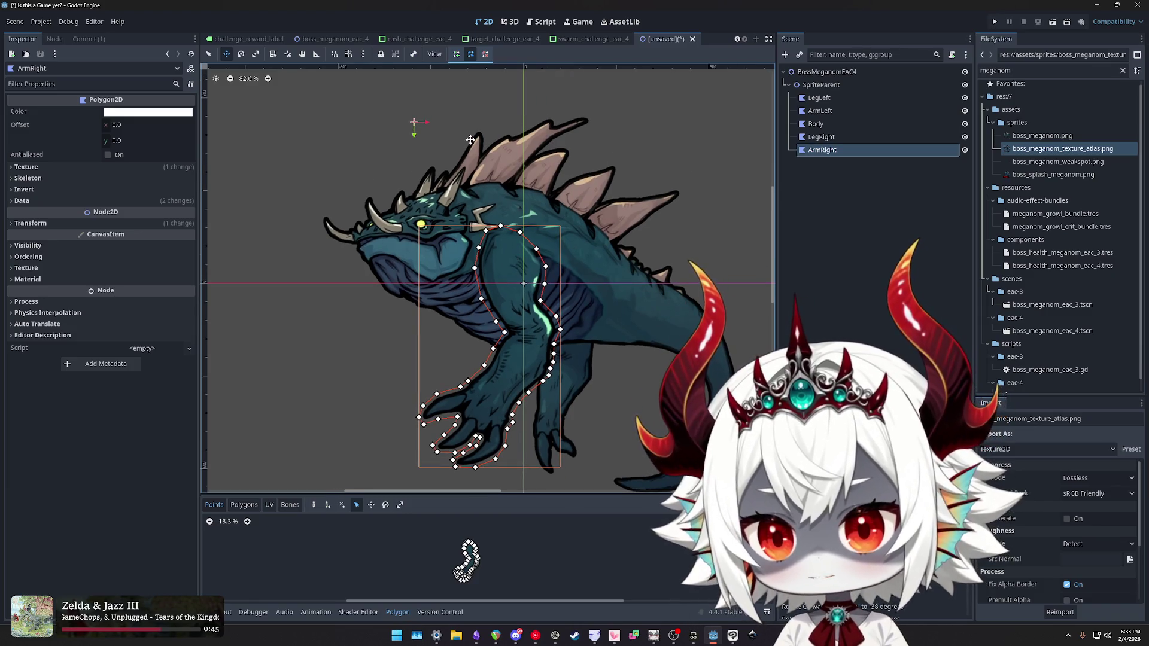
# - Rotate ArmRight across the body and refine its angle and position on the shoulder
pyautogui.moveTo(621, 226)
pyautogui.mouseDown()
pyautogui.moveTo(587, 128)
pyautogui.moveTo(508, 93)
pyautogui.mouseUp()
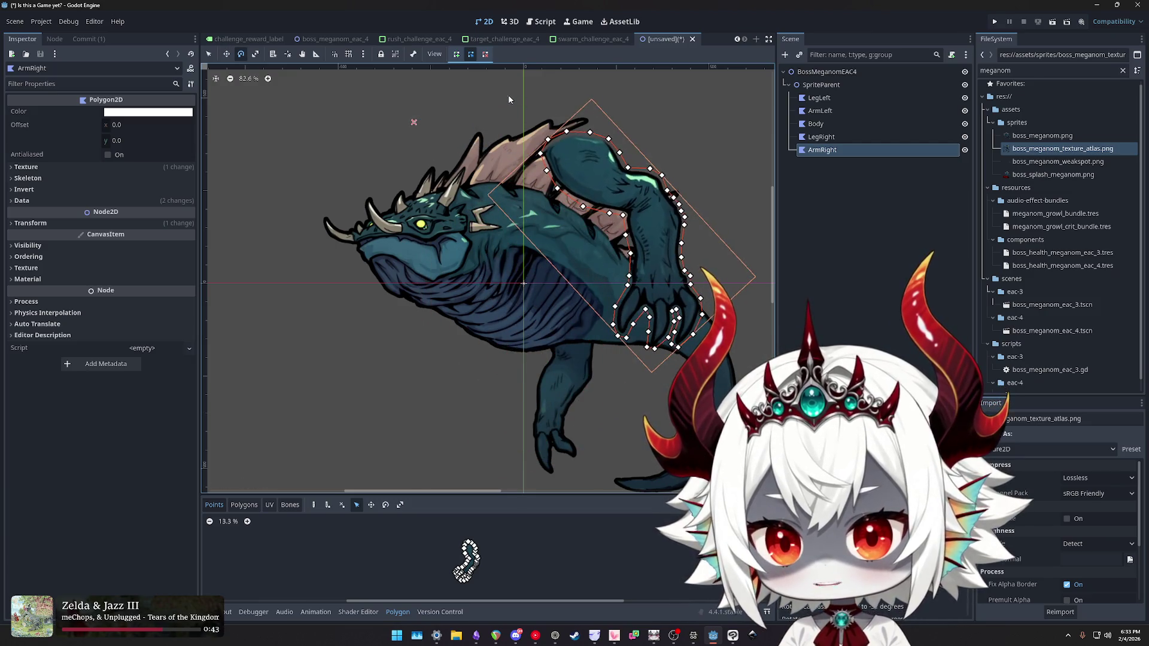
pyautogui.moveTo(589, 165)
pyautogui.mouseDown()
pyautogui.moveTo(635, 240)
pyautogui.moveTo(641, 284)
pyautogui.mouseUp()
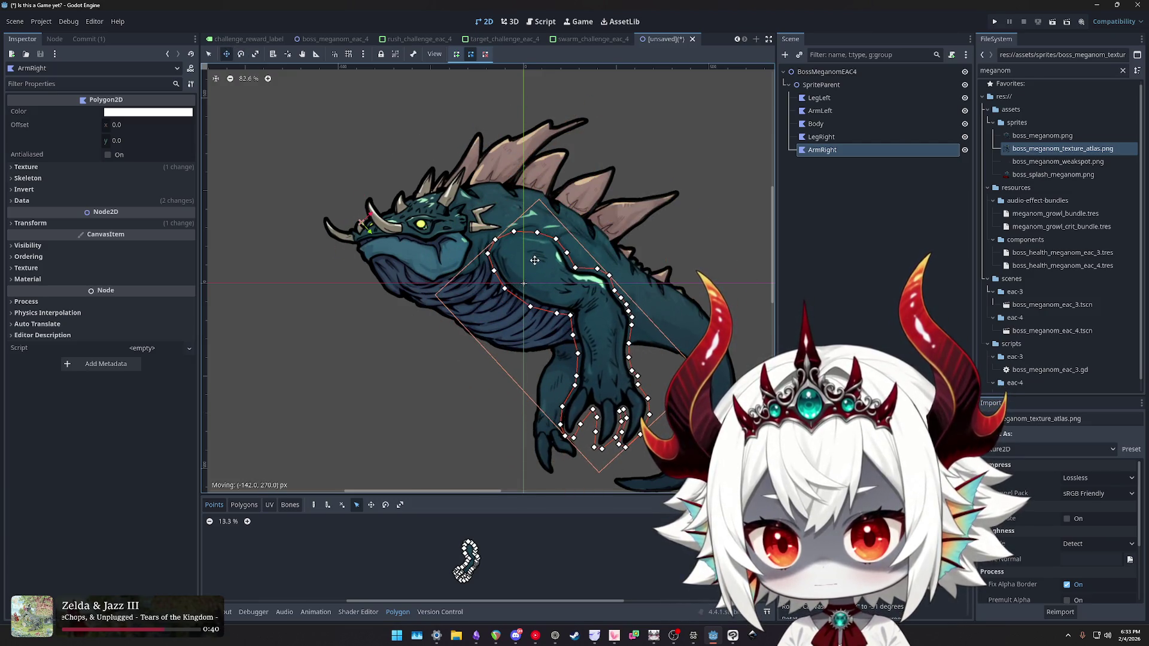
pyautogui.press('w')
pyautogui.scroll(4, 510, 265)
pyautogui.scroll(2, 510, 265)
pyautogui.moveTo(545, 258); pyautogui.dragTo(592, 274)
pyautogui.scroll(-7, 593, 274)
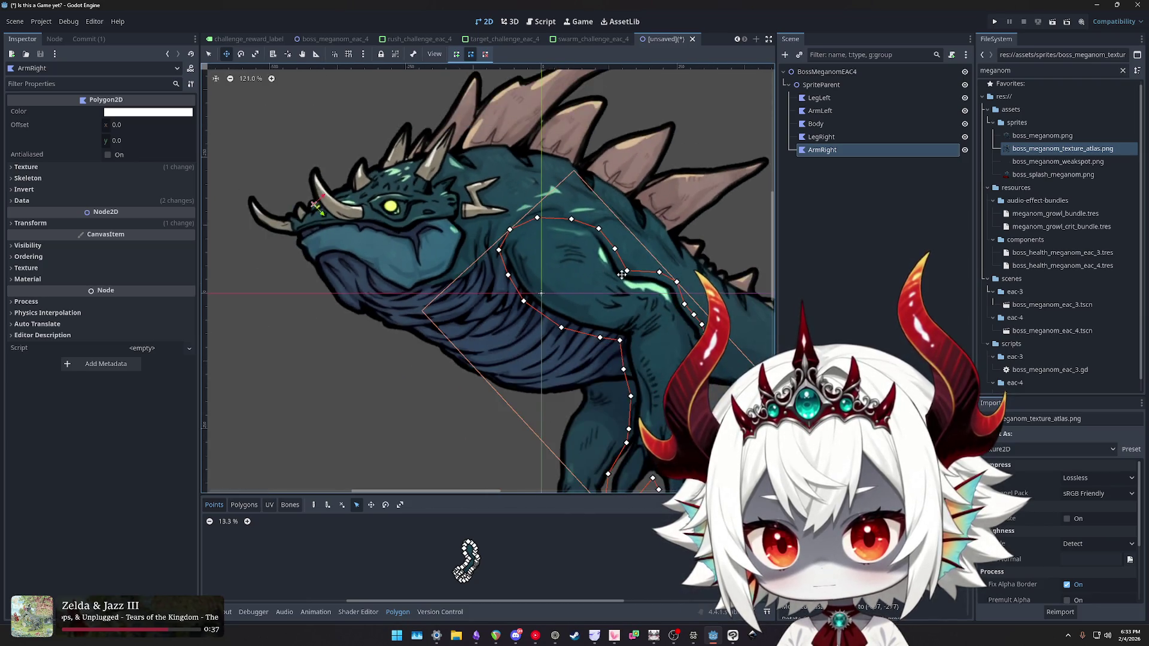
pyautogui.press('e')
pyautogui.moveTo(686, 234); pyautogui.dragTo(696, 262)
pyautogui.press('w')
pyautogui.moveTo(579, 309); pyautogui.dragTo(581, 272)
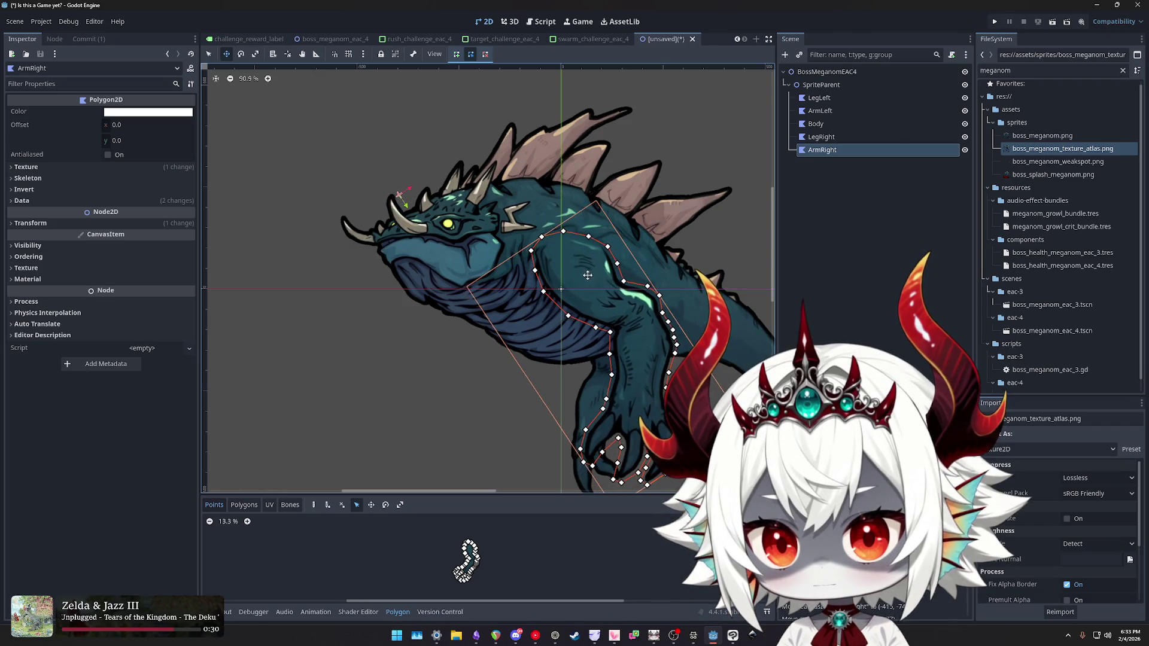
# - Rotate ArmRight slightly further, then check LegRight and reselect ArmRight
pyautogui.scroll(-4, 579, 284)
pyautogui.moveTo(651, 258)
pyautogui.mouseDown()
pyautogui.moveTo(633, 273)
pyautogui.moveTo(582, 246)
pyautogui.moveTo(583, 262)
pyautogui.moveTo(583, 250)
pyautogui.mouseUp()
pyautogui.scroll(15, 586, 273)
pyautogui.scroll(-15, 583, 251)
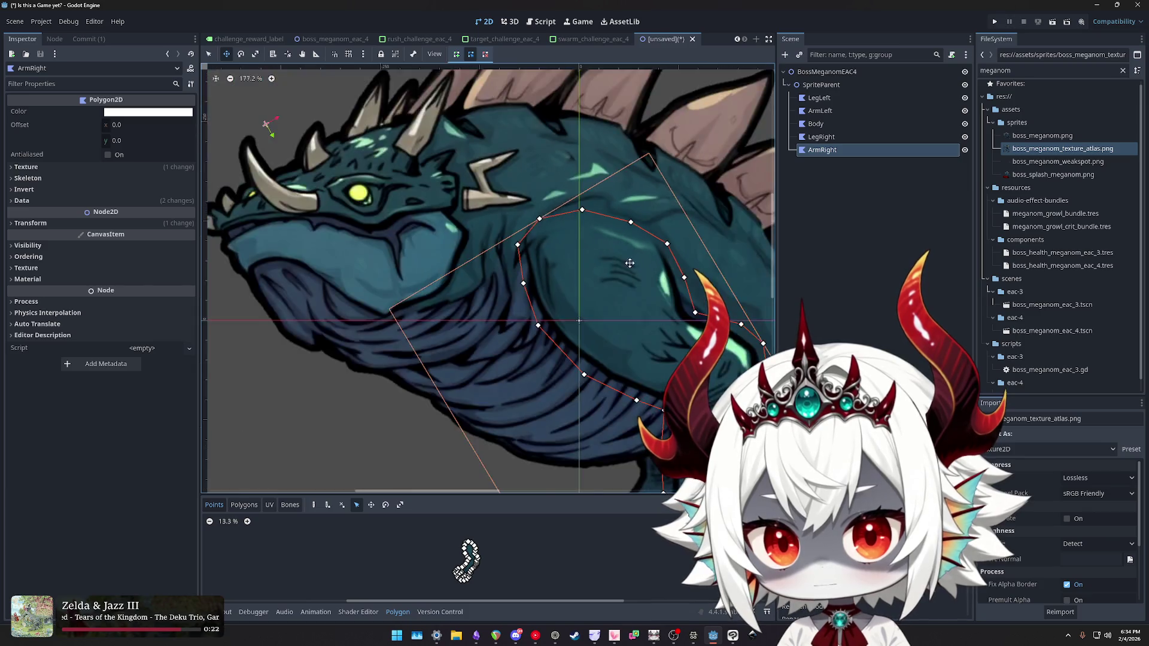
pyautogui.click(822, 138)
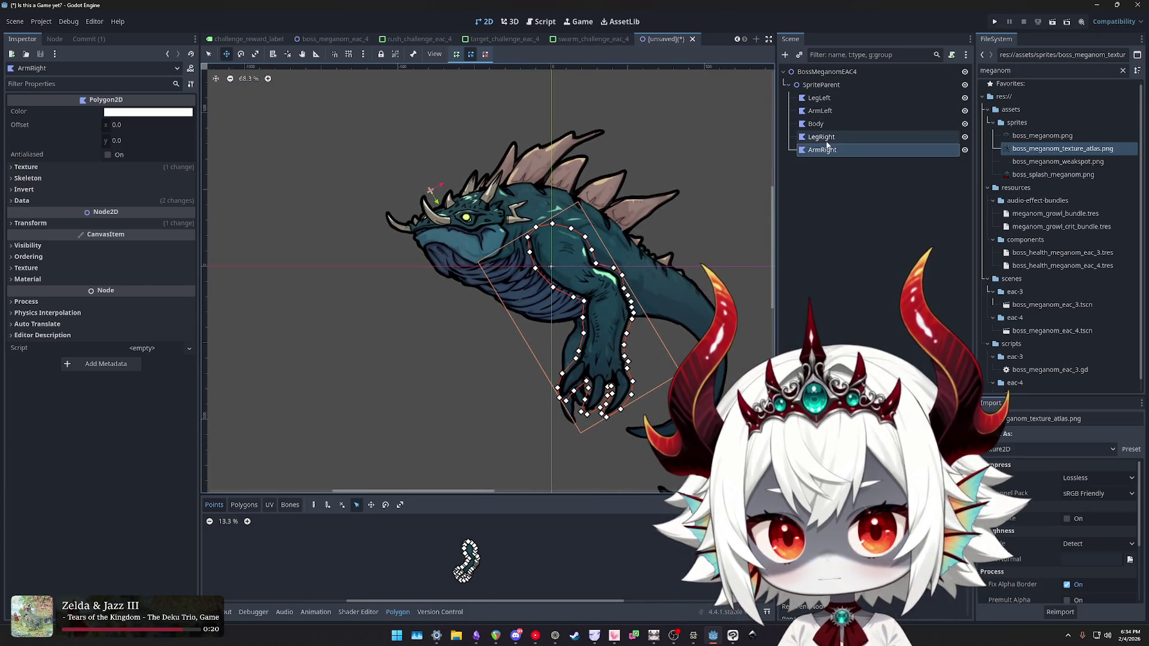
pyautogui.scroll(-5, 487, 282)
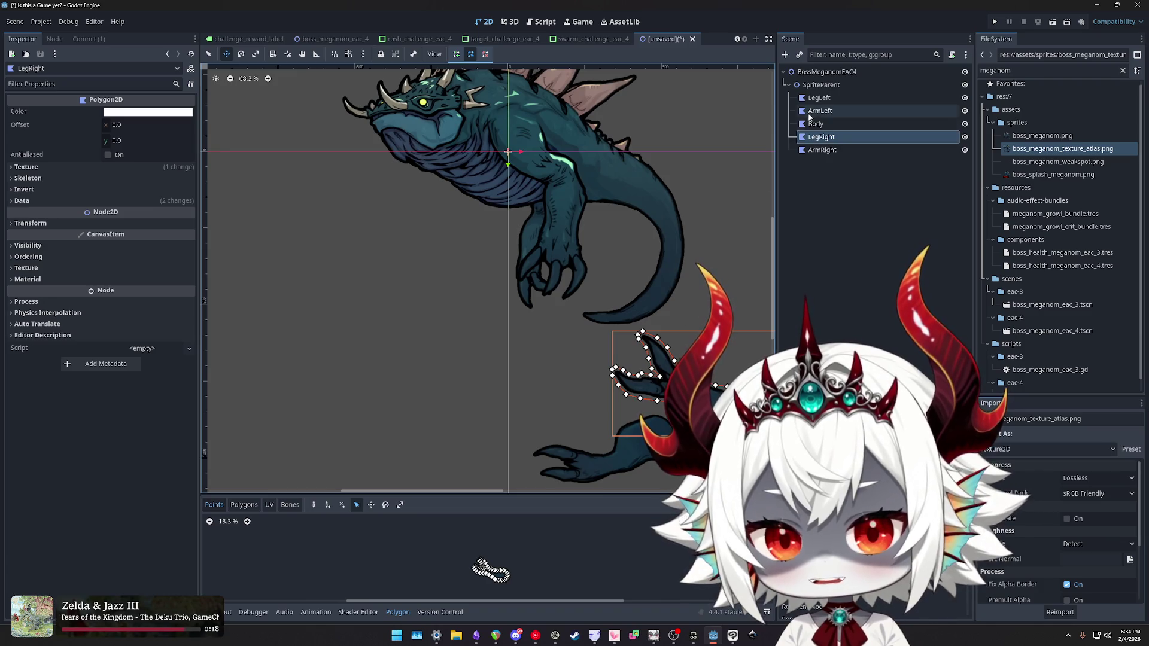
pyautogui.click(823, 150)
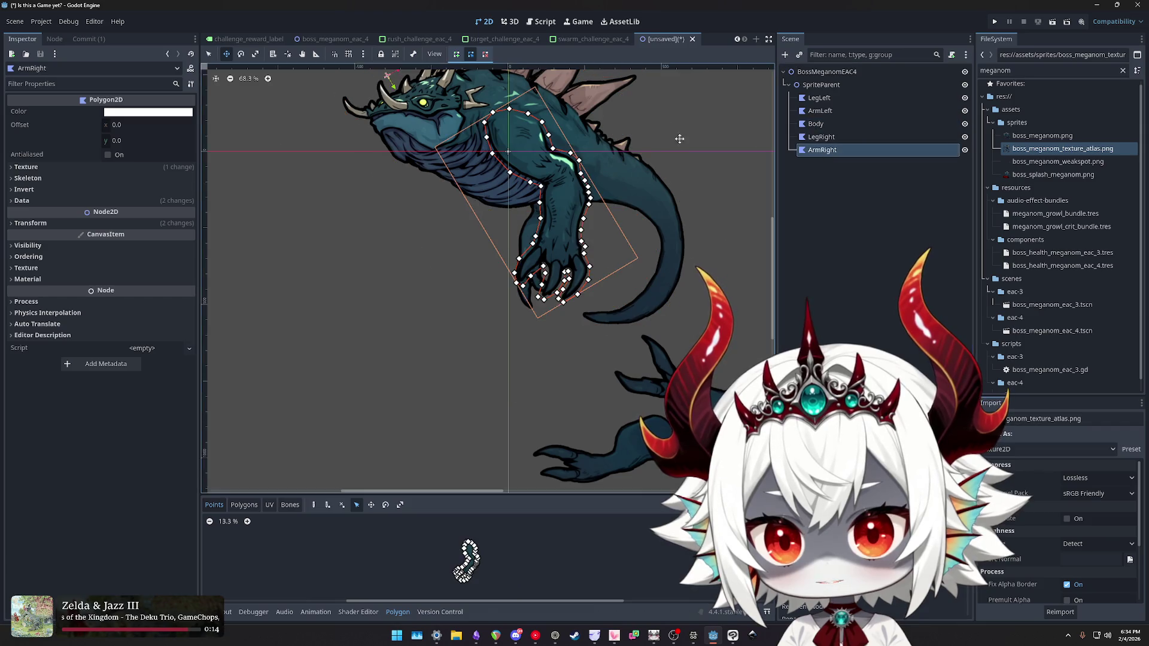
pyautogui.scroll(3, 729, 190)
# - Move ArmLeft above LegLeft so it heads the piece order
pyautogui.click(820, 98)
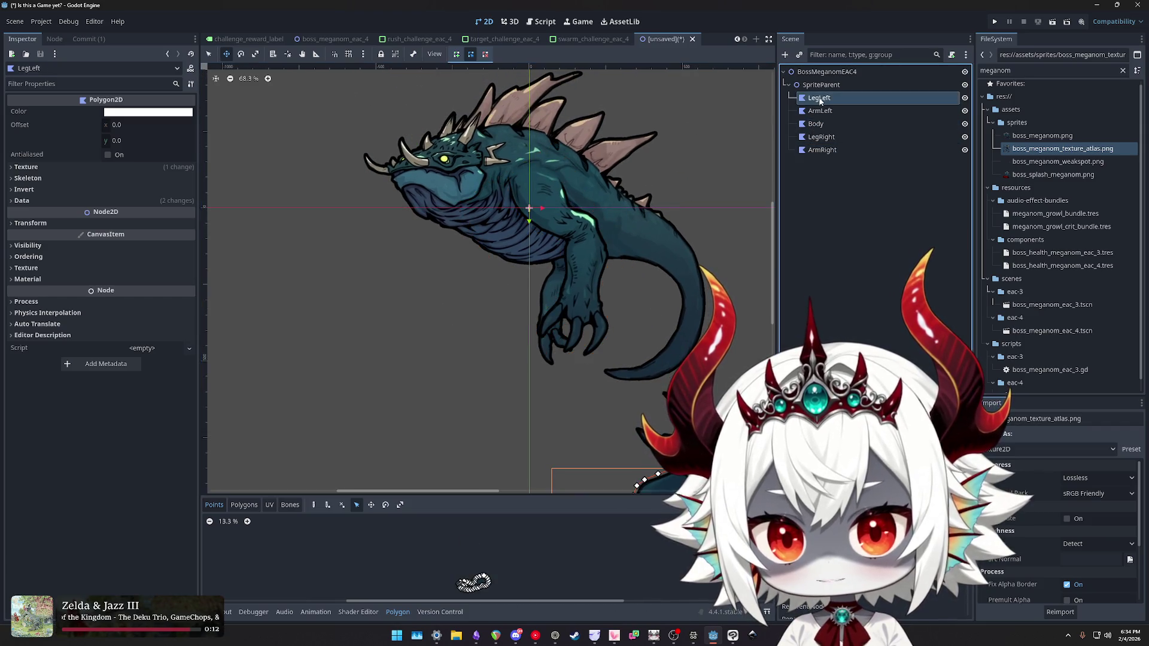
pyautogui.scroll(-4, 675, 118)
pyautogui.moveTo(820, 111); pyautogui.dragTo(822, 94)
pyautogui.scroll(3, 595, 269)
# - Move and rotate the left arm about 3° to sit under the chin against the chest
pyautogui.moveTo(596, 271)
pyautogui.mouseDown()
pyautogui.moveTo(487, 259)
pyautogui.moveTo(509, 261)
pyautogui.mouseUp()
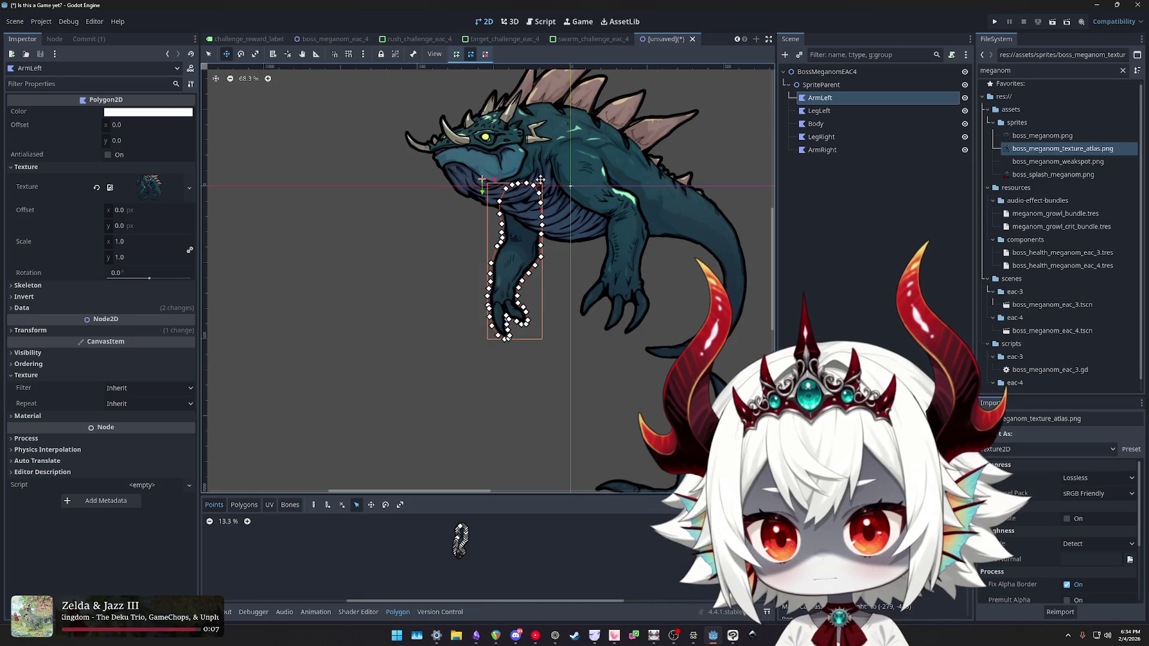
pyautogui.press('e')
pyautogui.moveTo(547, 177); pyautogui.dragTo(560, 197)
pyautogui.moveTo(502, 249)
pyautogui.mouseDown()
pyautogui.moveTo(464, 287)
pyautogui.moveTo(484, 251)
pyautogui.moveTo(513, 240)
pyautogui.mouseUp()
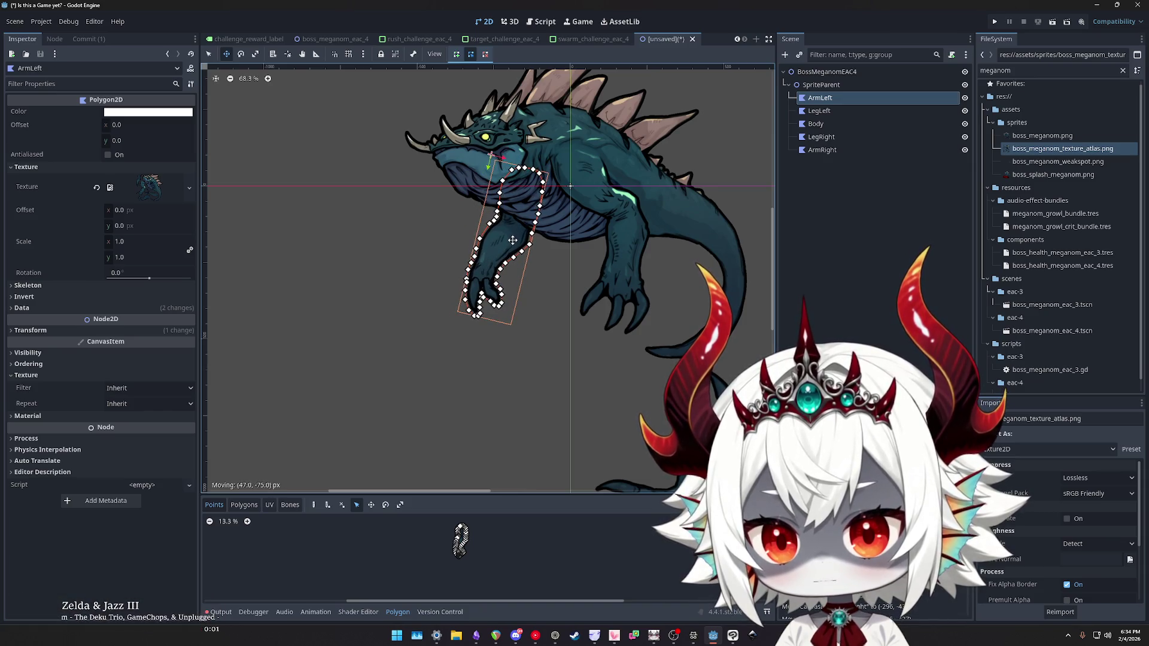
pyautogui.press('e')
pyautogui.moveTo(562, 181); pyautogui.dragTo(564, 175)
pyautogui.press('w')
pyautogui.moveTo(505, 246); pyautogui.dragTo(500, 238)
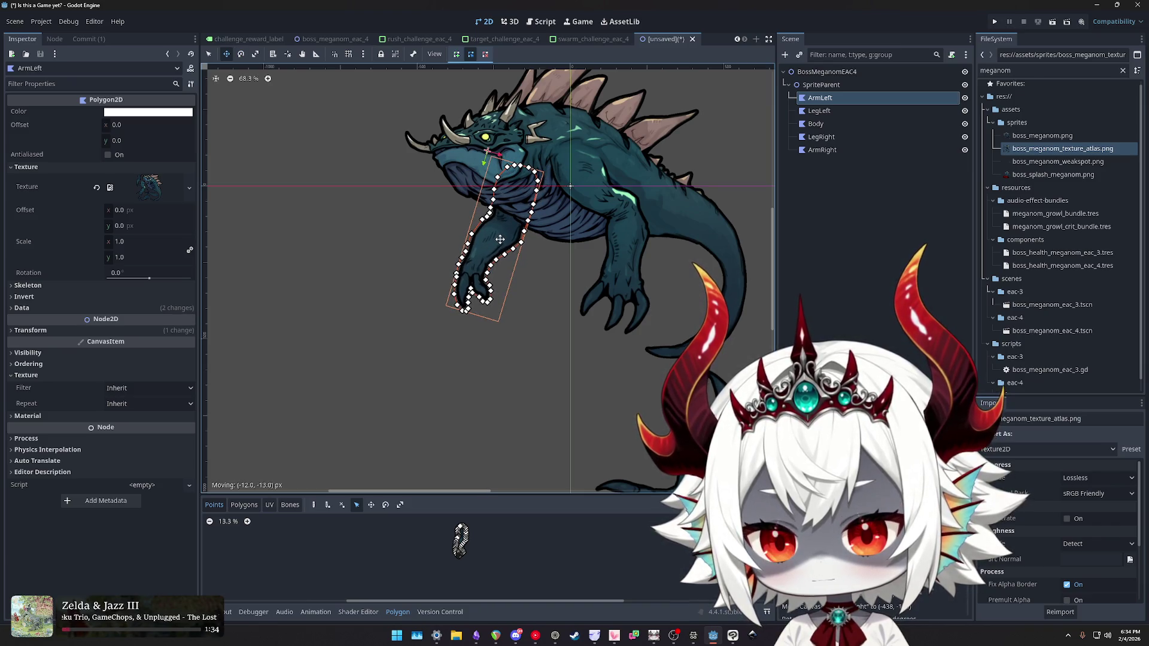
pyautogui.click(819, 110)
# - Tilt the right leg about 30° and move it onto the creature's lower belly
pyautogui.click(816, 124)
pyautogui.click(821, 137)
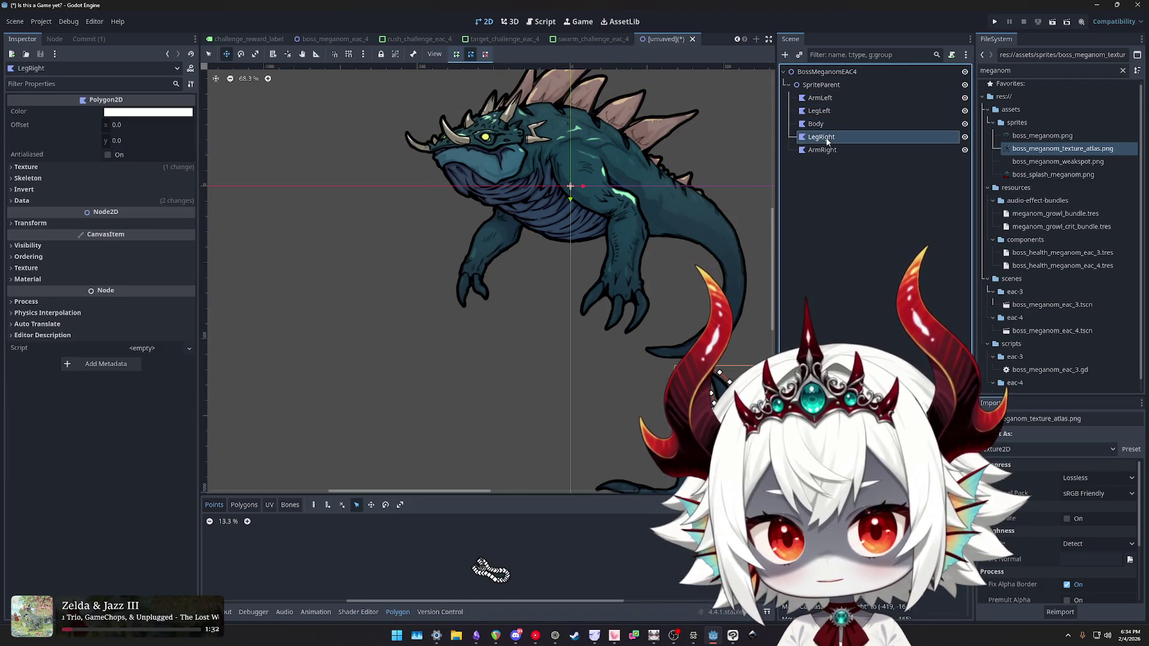
pyautogui.scroll(-1, 631, 250)
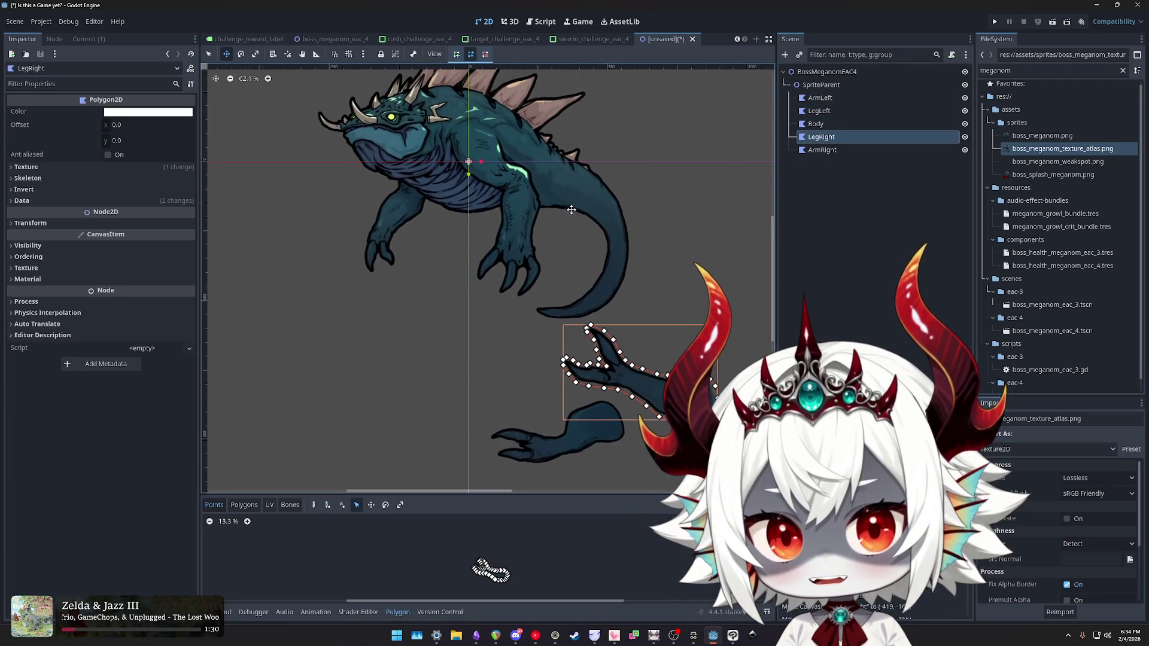
pyautogui.press('e')
pyautogui.moveTo(744, 360); pyautogui.dragTo(552, 85)
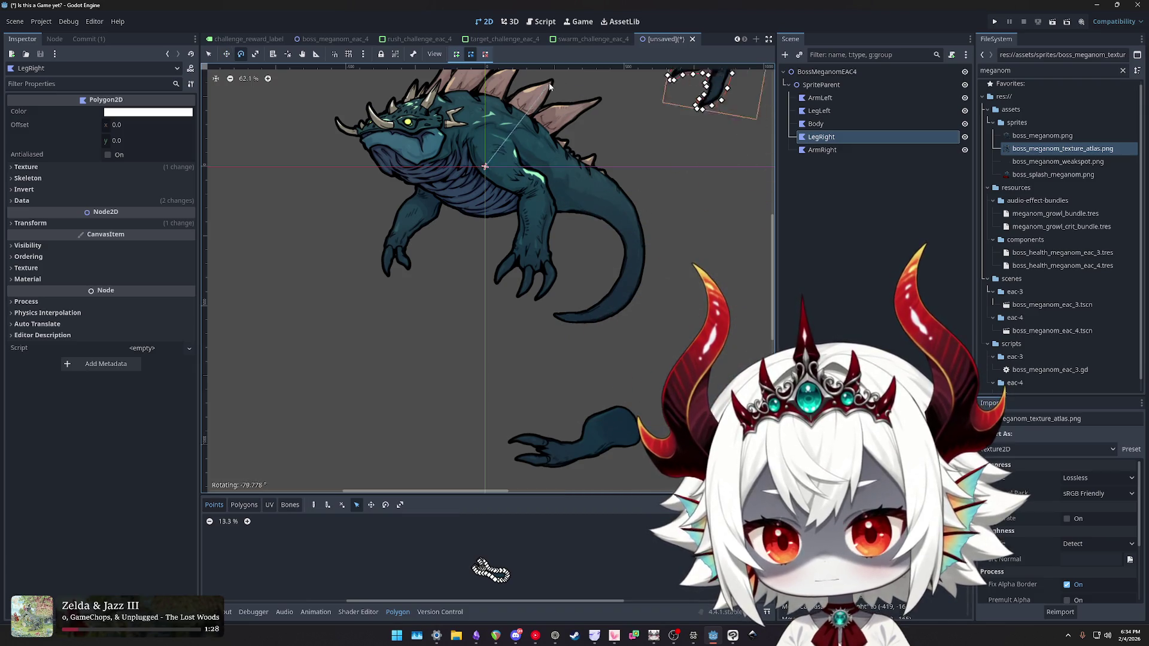
pyautogui.hotkey('ctrl', 'z')
pyautogui.press('w')
pyautogui.moveTo(706, 180)
pyautogui.mouseDown()
pyautogui.moveTo(575, 302)
pyautogui.moveTo(571, 293)
pyautogui.mouseUp()
pyautogui.moveTo(550, 321); pyautogui.dragTo(607, 316)
pyautogui.moveTo(640, 277); pyautogui.dragTo(646, 230)
pyautogui.press('w')
pyautogui.moveTo(447, 212)
pyautogui.mouseDown()
pyautogui.moveTo(616, 319)
pyautogui.moveTo(594, 292)
pyautogui.mouseUp()
# - Hide ArmLeft and ArmRight and fine-tune the right leg's position on the belly
pyautogui.scroll(2, 610, 318)
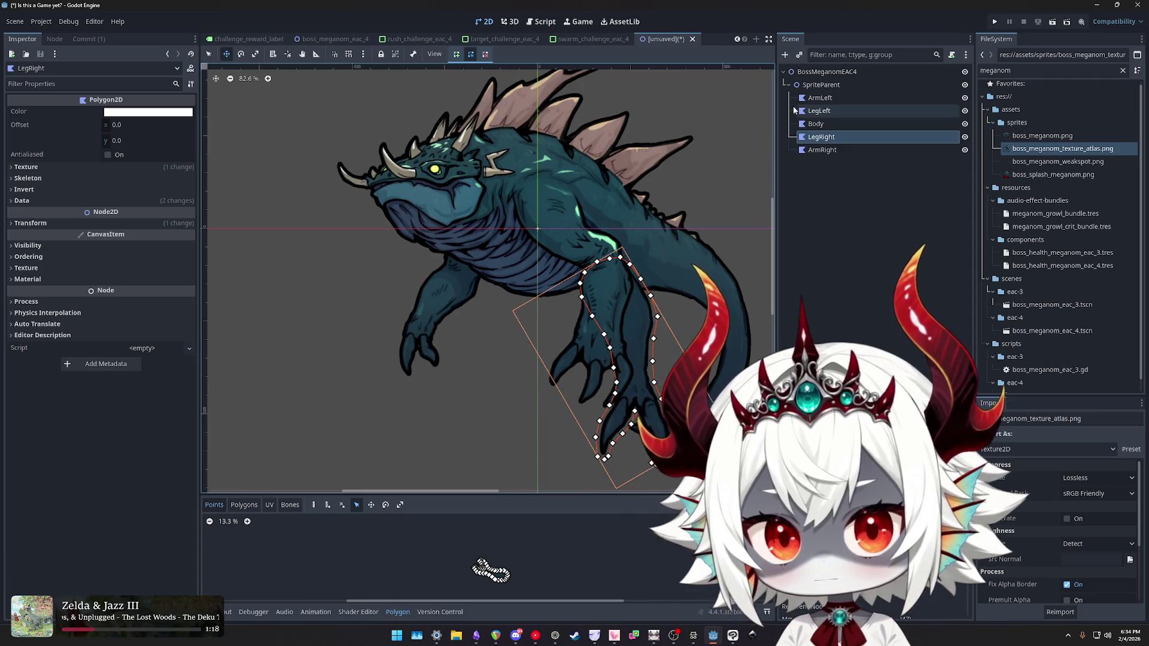
pyautogui.click(964, 97)
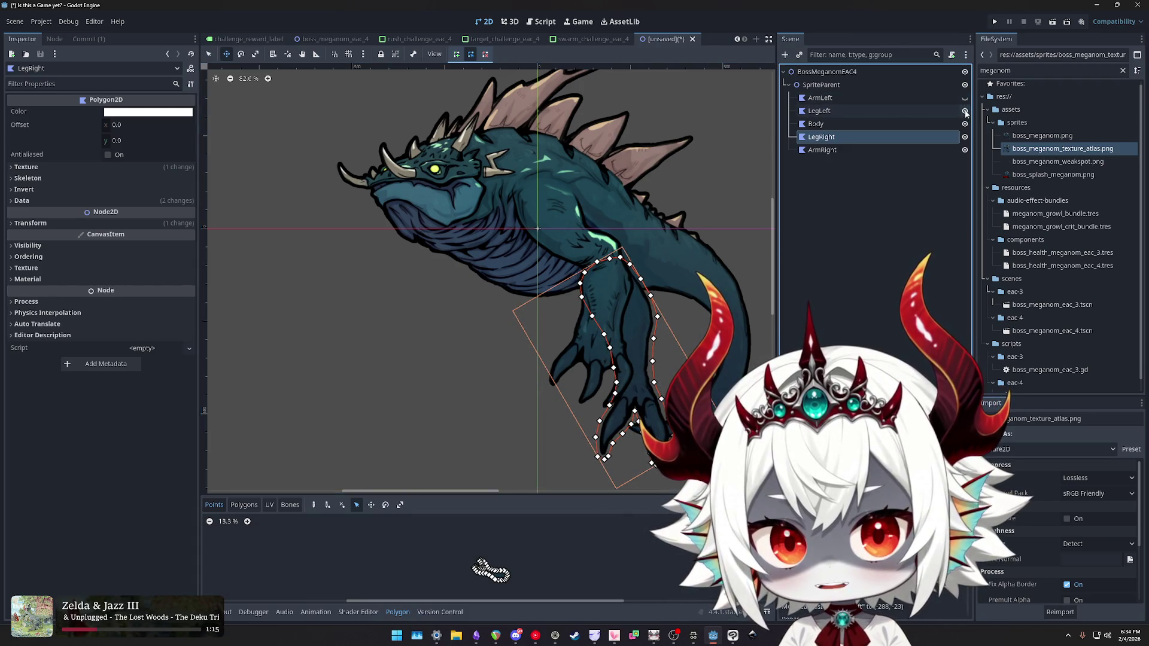
pyautogui.click(965, 150)
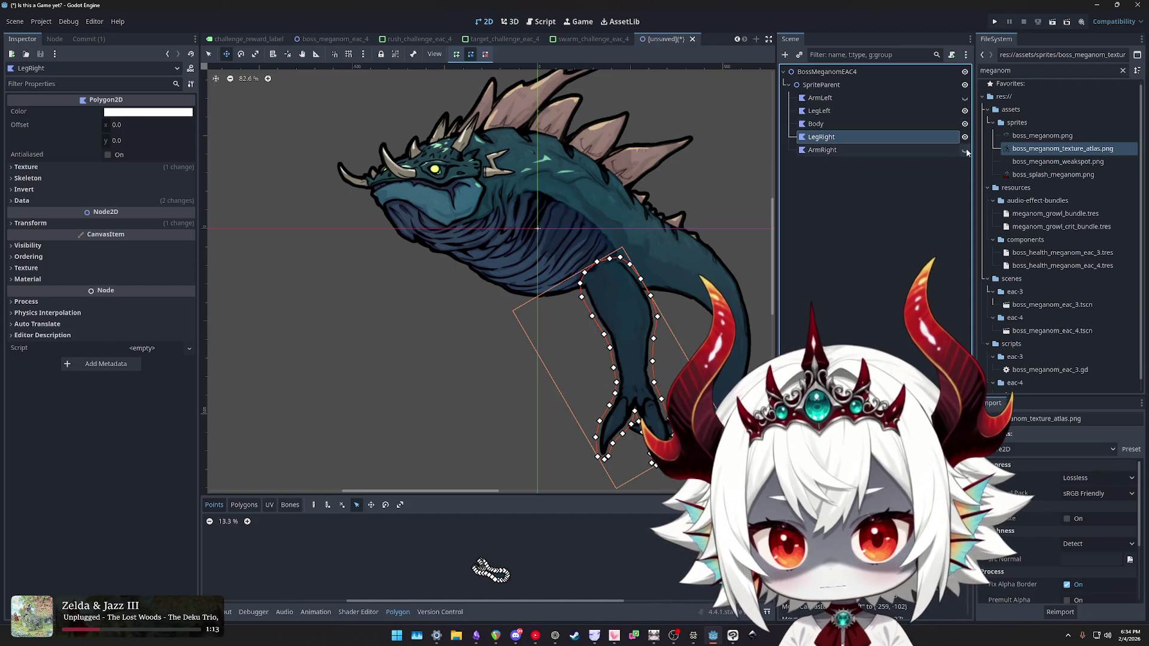
pyautogui.scroll(2, 584, 300)
pyautogui.moveTo(621, 285)
pyautogui.mouseDown()
pyautogui.moveTo(647, 306)
pyautogui.moveTo(645, 291)
pyautogui.mouseUp()
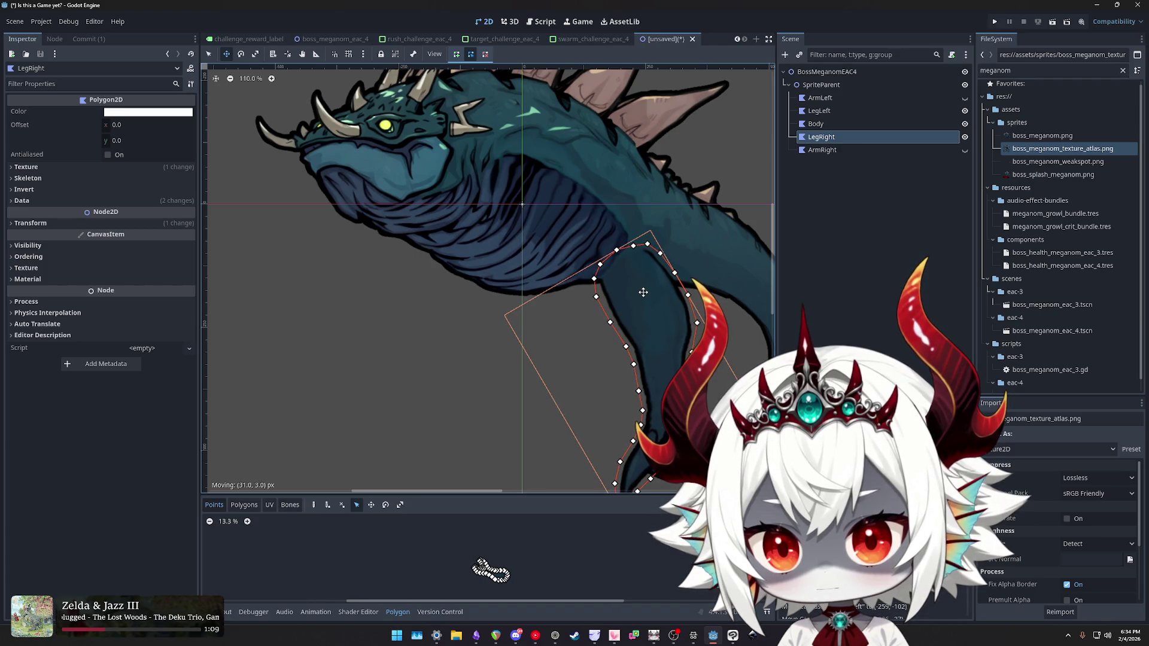
pyautogui.scroll(-3, 629, 272)
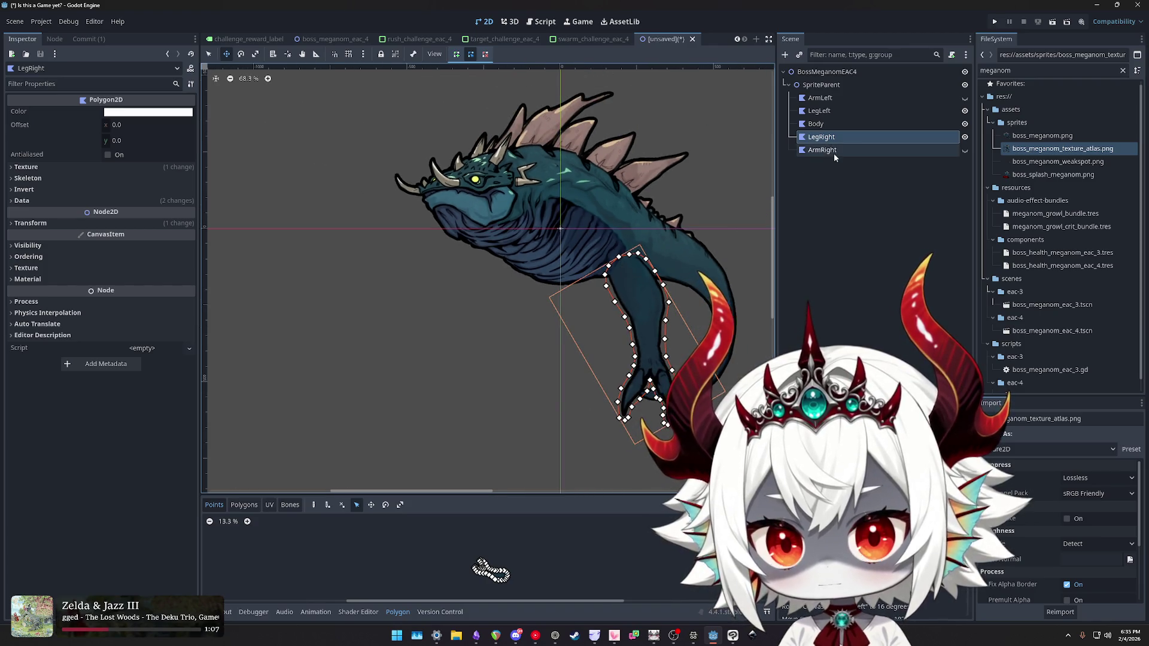
pyautogui.click(820, 98)
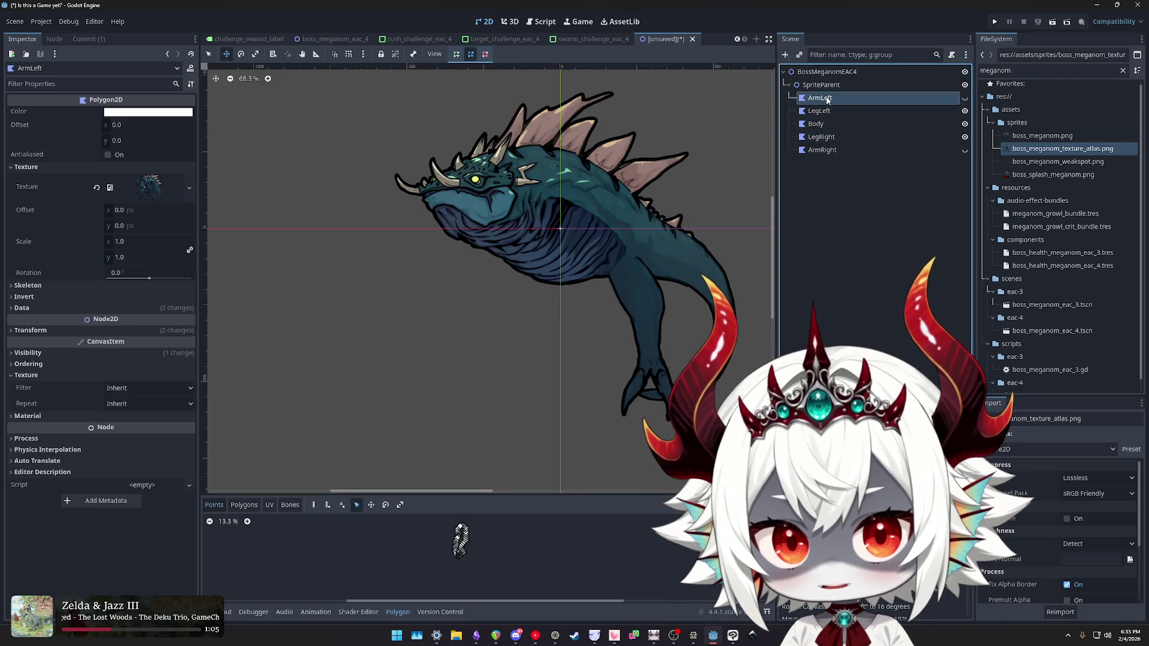
# - Move the LegLeft polygon onto the body and rotate it to the front leg's angle
pyautogui.click(827, 110)
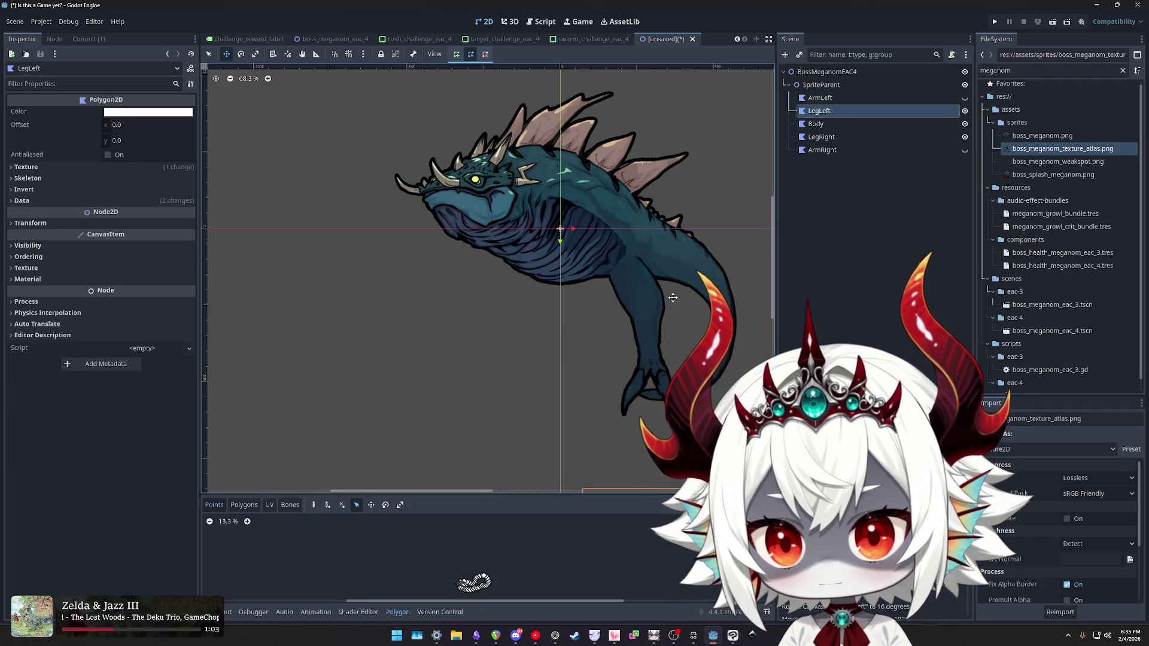
pyautogui.scroll(-2, 593, 265)
pyautogui.moveTo(639, 439)
pyautogui.mouseDown()
pyautogui.moveTo(478, 322)
pyautogui.moveTo(519, 193)
pyautogui.moveTo(504, 75)
pyautogui.mouseUp()
pyautogui.press('e')
pyautogui.moveTo(610, 129)
pyautogui.mouseDown()
pyautogui.moveTo(571, 206)
pyautogui.moveTo(592, 182)
pyautogui.moveTo(523, 247)
pyautogui.mouseUp()
pyautogui.press('e')
pyautogui.moveTo(571, 219); pyautogui.dragTo(561, 202)
pyautogui.moveTo(512, 254)
pyautogui.mouseDown()
pyautogui.moveTo(501, 278)
pyautogui.moveTo(507, 251)
pyautogui.mouseUp()
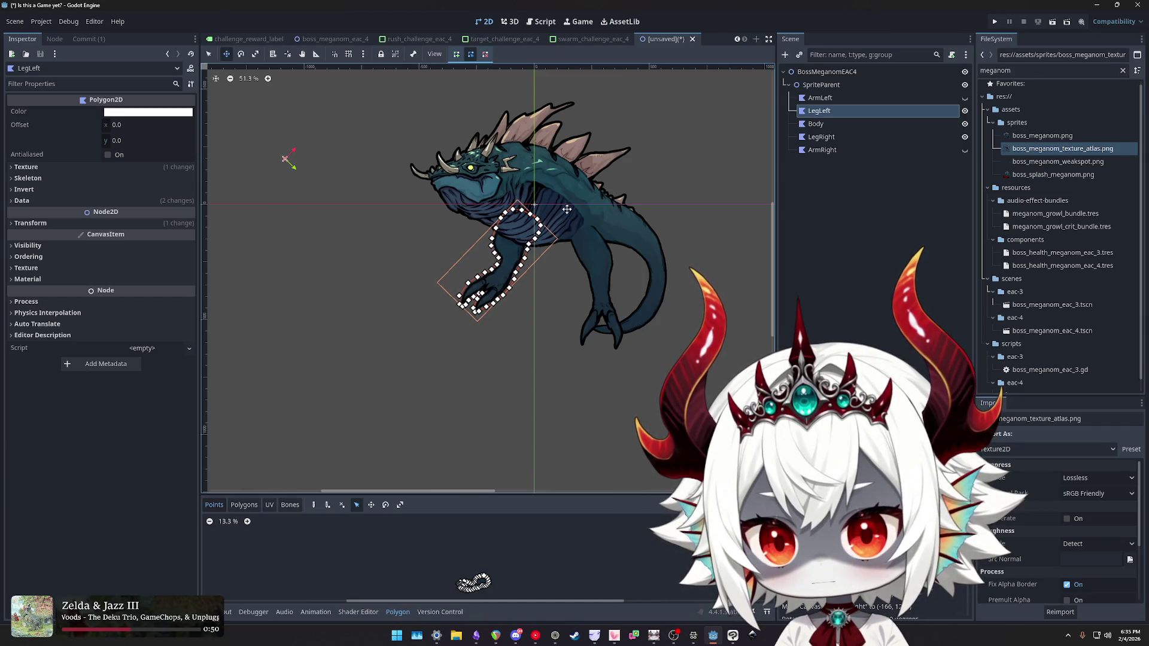
# - Fine-tune LegLeft's angle and position so it sits under the belly as the front leg
pyautogui.moveTo(572, 203)
pyautogui.mouseDown()
pyautogui.moveTo(563, 181)
pyautogui.moveTo(558, 189)
pyautogui.mouseUp()
pyautogui.press('w')
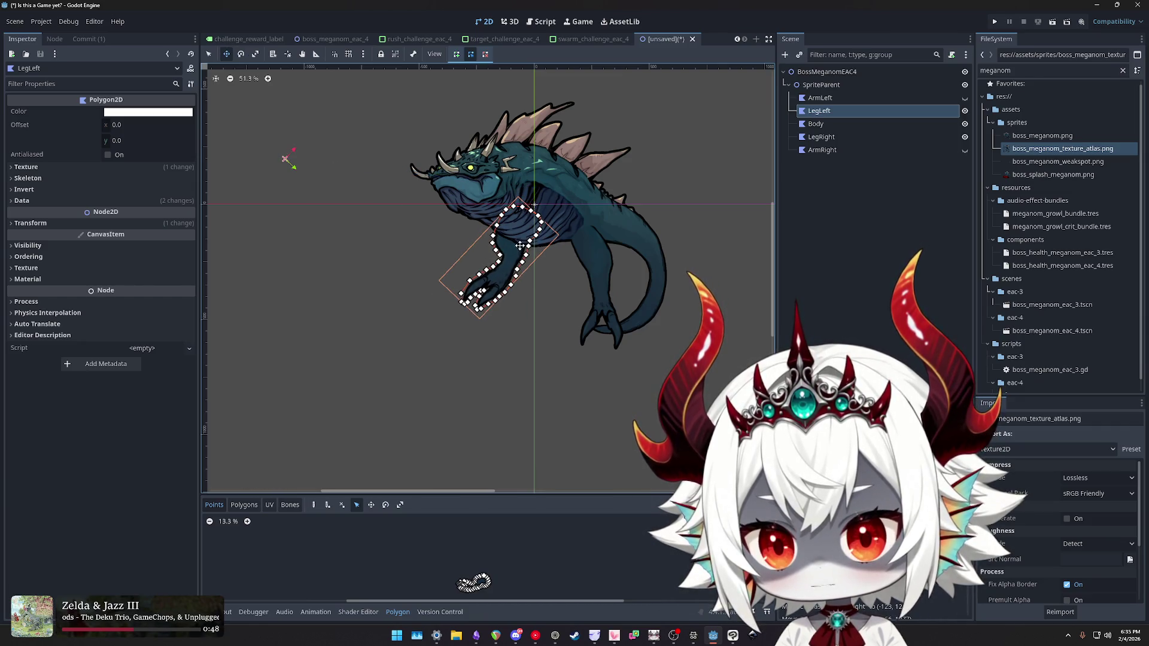
pyautogui.moveTo(518, 243); pyautogui.dragTo(518, 265)
pyautogui.moveTo(568, 222); pyautogui.dragTo(513, 265)
pyautogui.press('w')
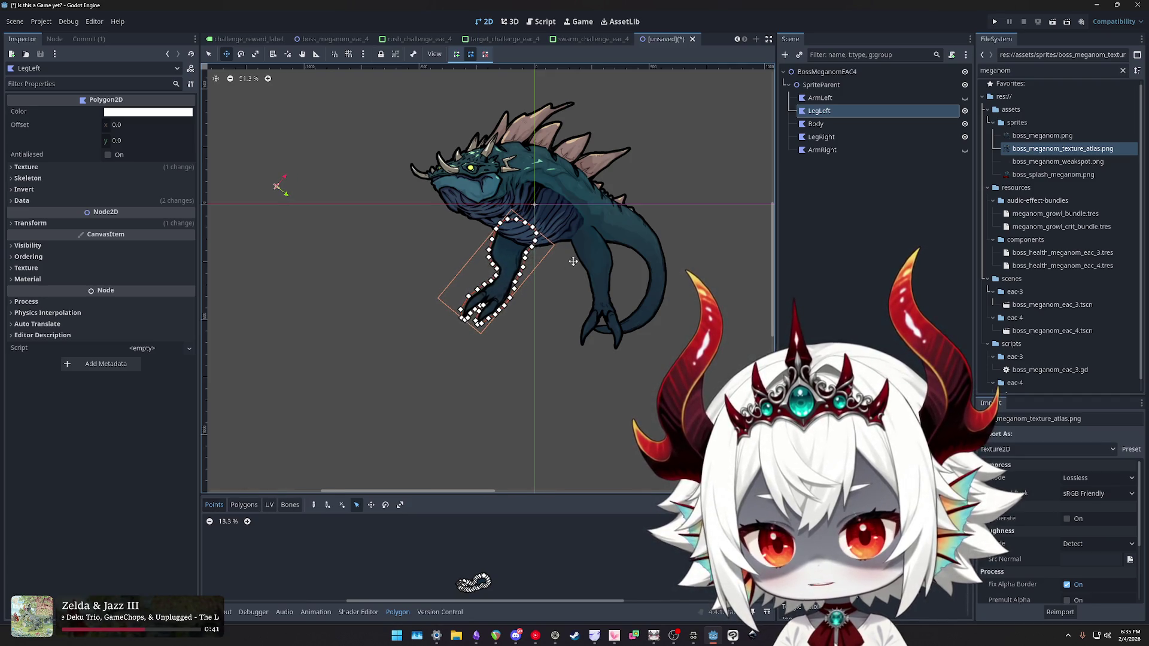
pyautogui.scroll(2, 573, 262)
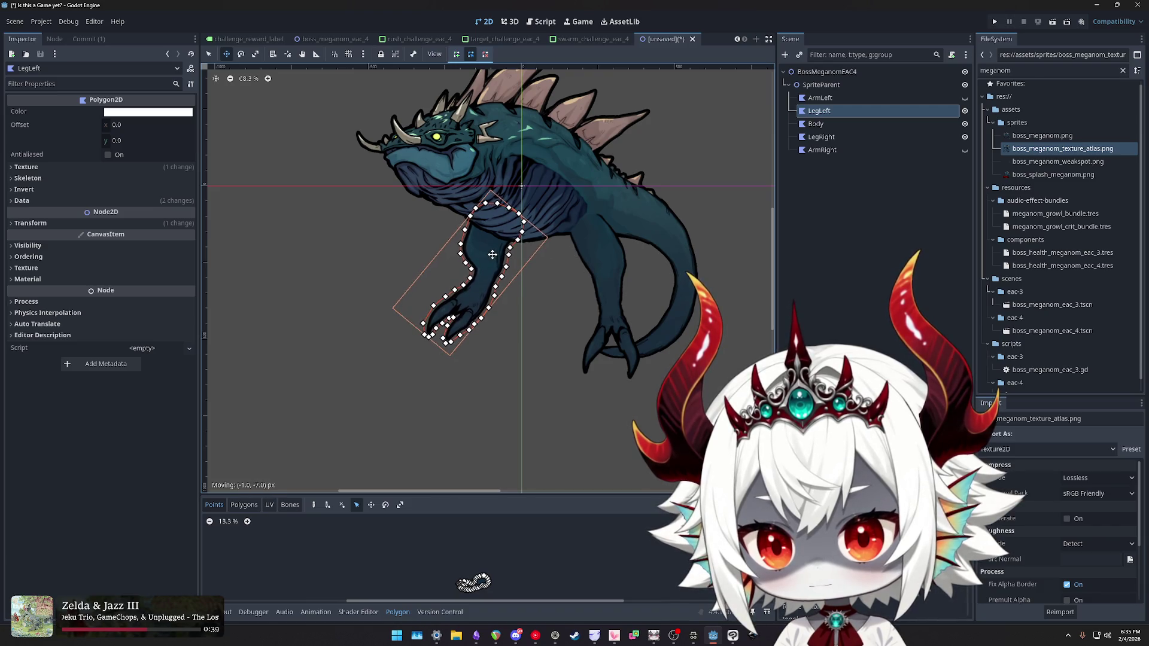
pyautogui.moveTo(484, 271); pyautogui.dragTo(490, 256)
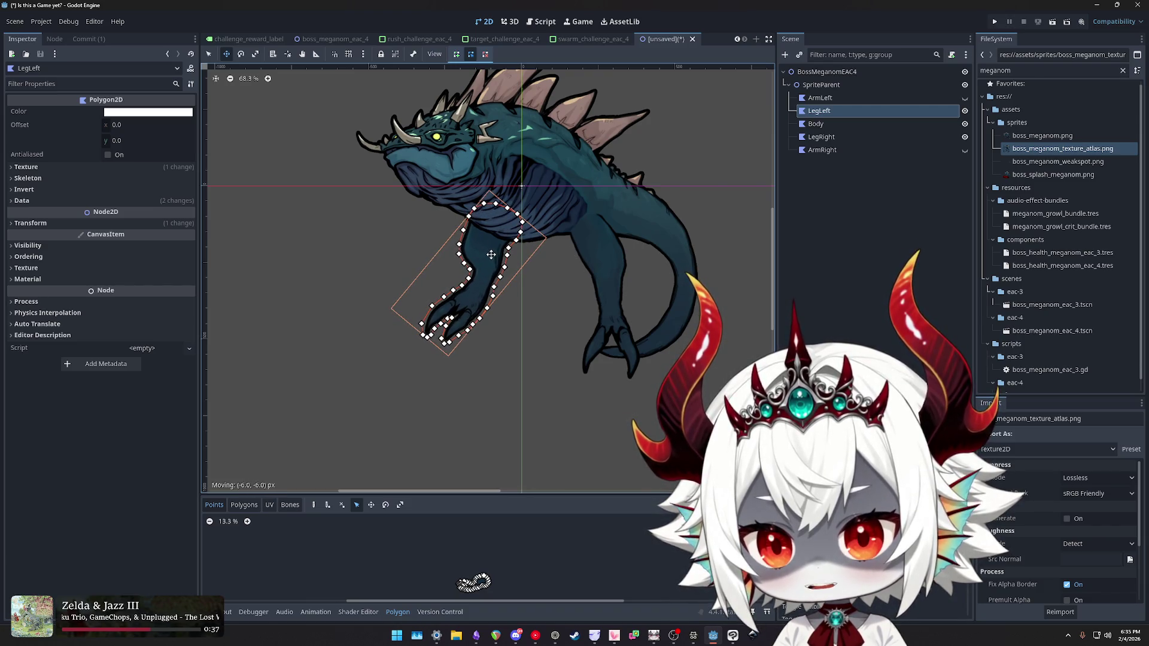
pyautogui.scroll(2, 577, 239)
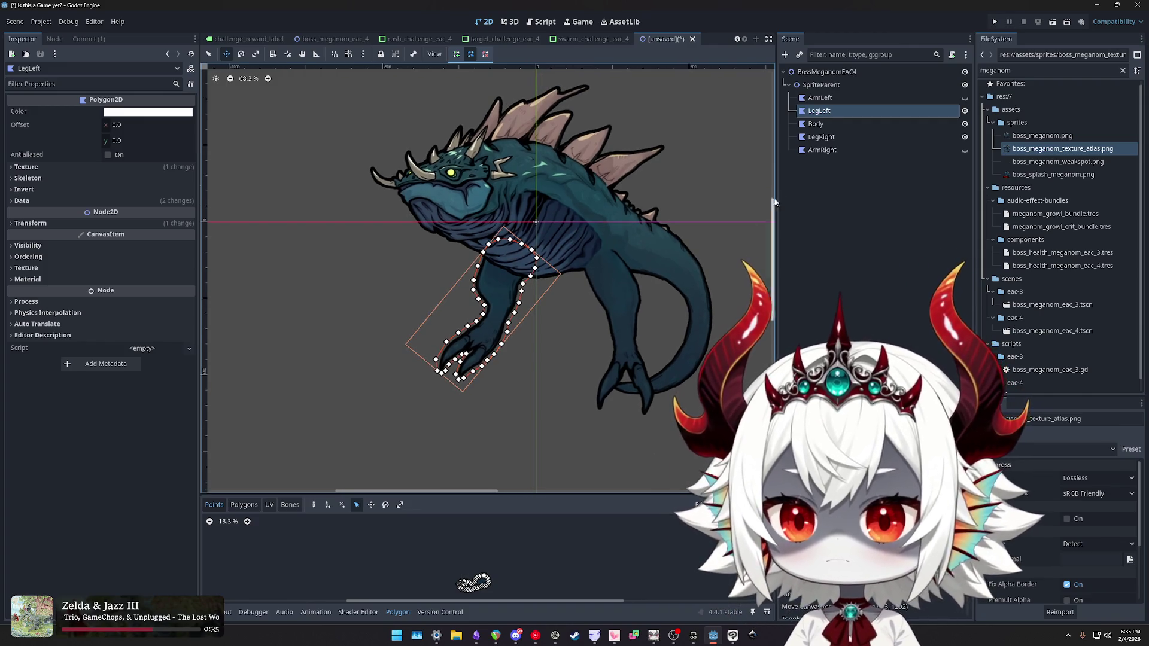
pyautogui.click(829, 124)
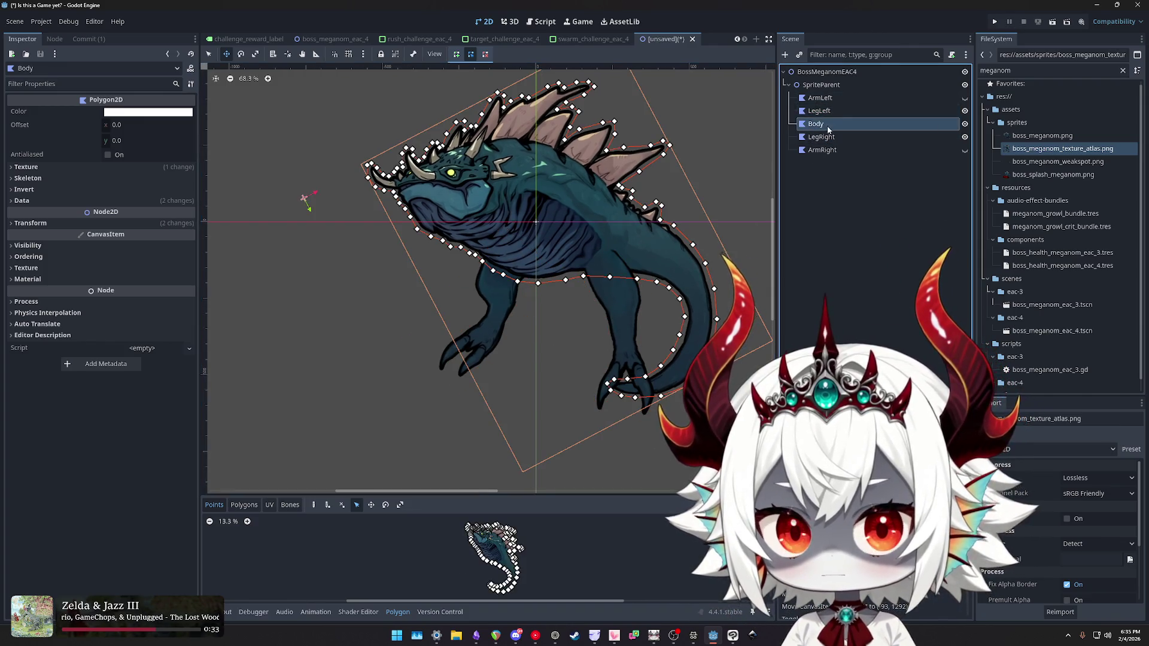
# - Nudge the LegRight polygon slightly into place on the creature
pyautogui.click(823, 137)
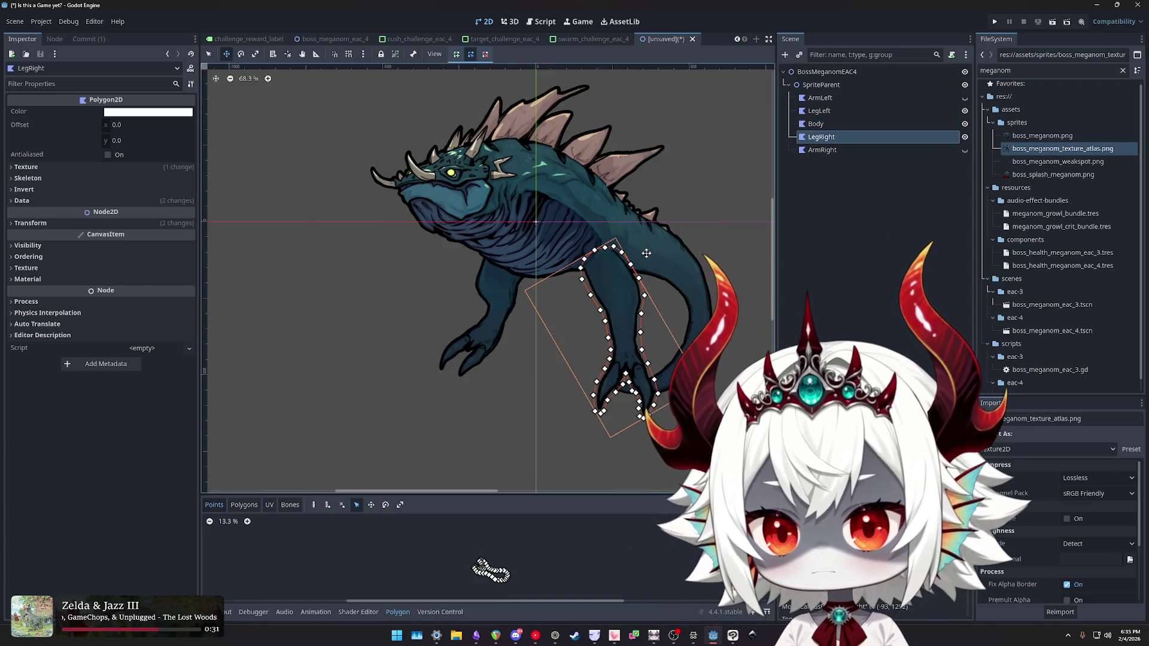
pyautogui.moveTo(618, 288)
pyautogui.mouseDown()
pyautogui.moveTo(605, 257)
pyautogui.moveTo(588, 273)
pyautogui.moveTo(557, 259)
pyautogui.moveTo(634, 271)
pyautogui.moveTo(592, 277)
pyautogui.mouseUp()
pyautogui.scroll(5, 625, 286)
pyautogui.scroll(-6, 596, 280)
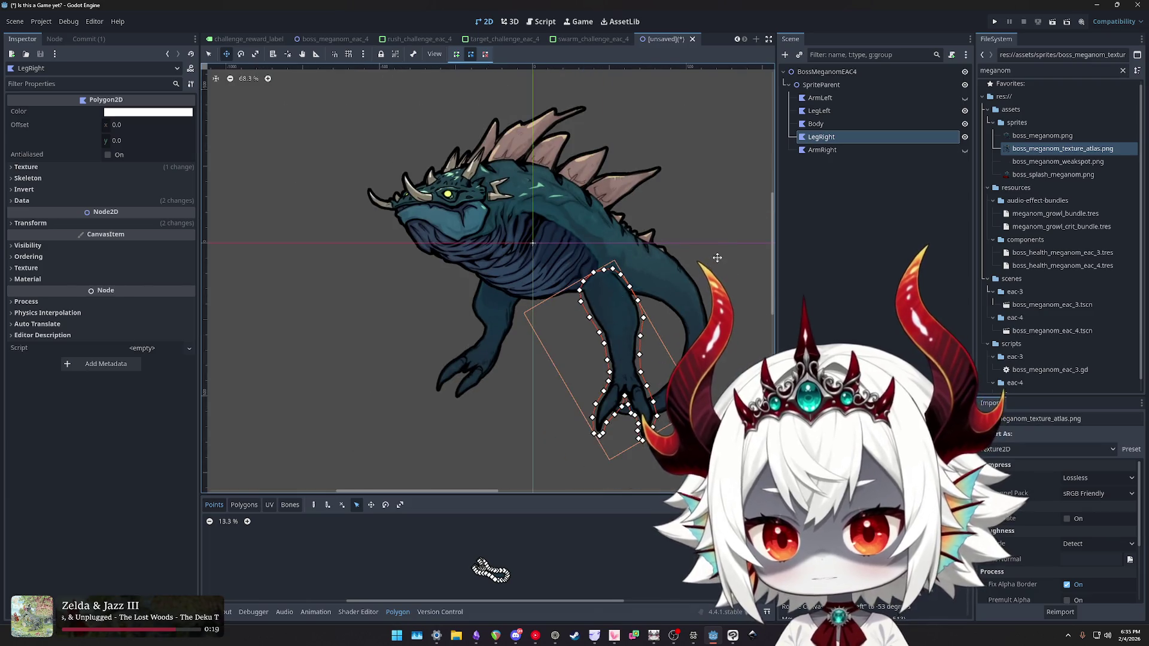
pyautogui.click(874, 257)
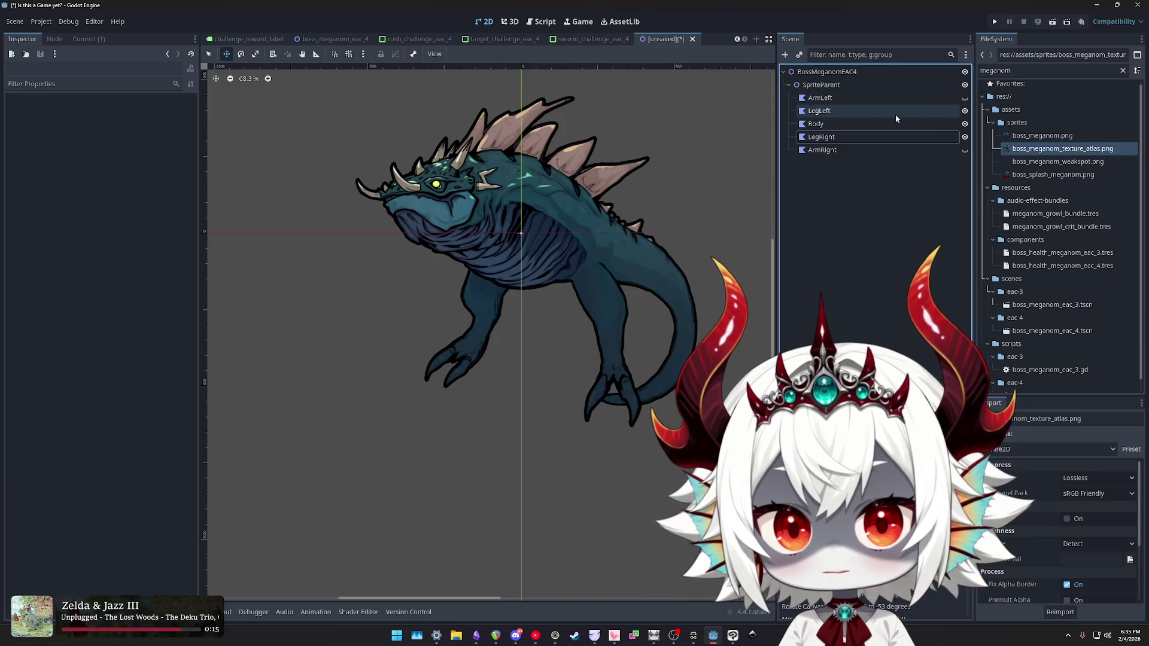
# - Unhide the ArmLeft and ArmRight pieces and bring up the boss_meganom_eac_4 scene
pyautogui.click(965, 97)
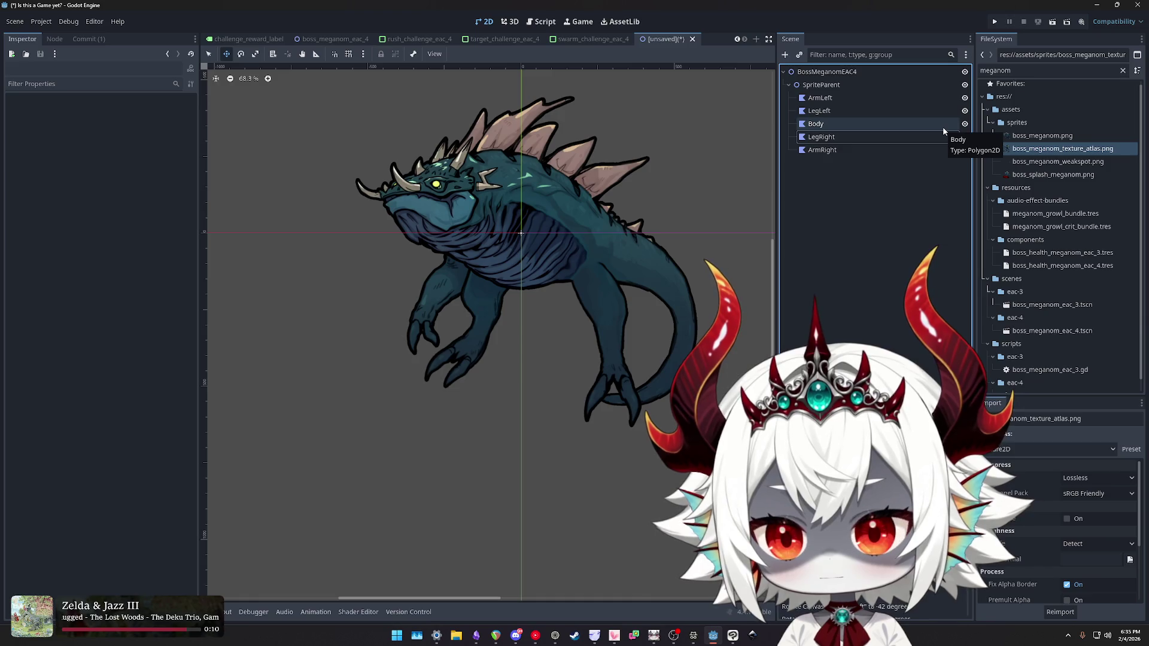
pyautogui.click(964, 150)
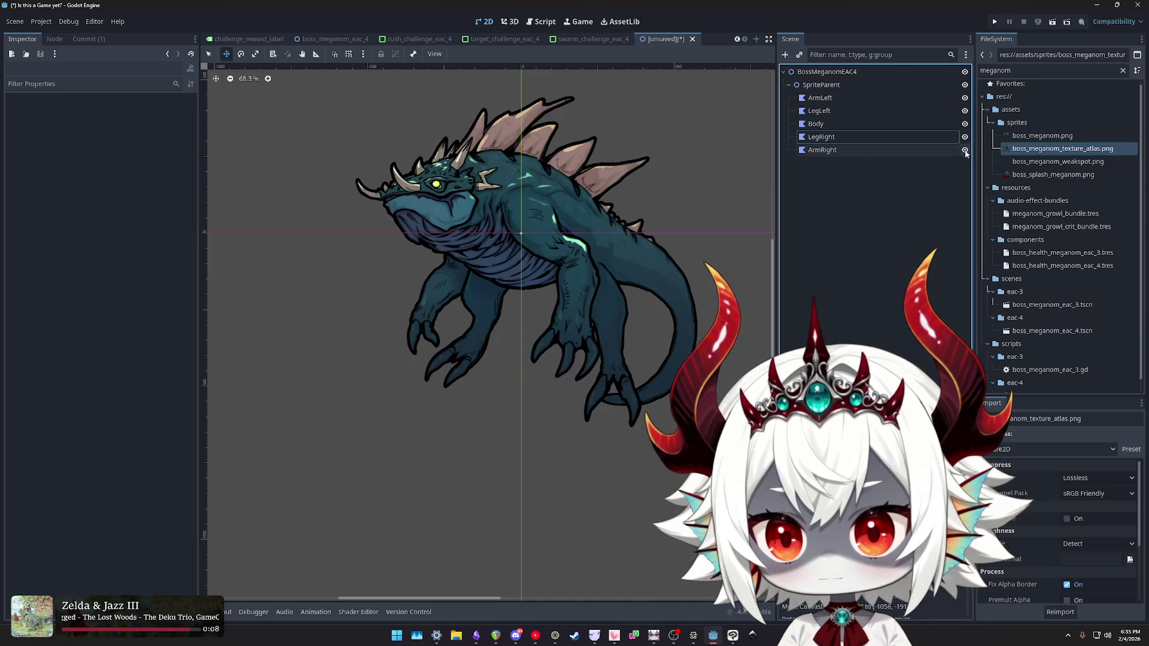
pyautogui.scroll(-2, 677, 226)
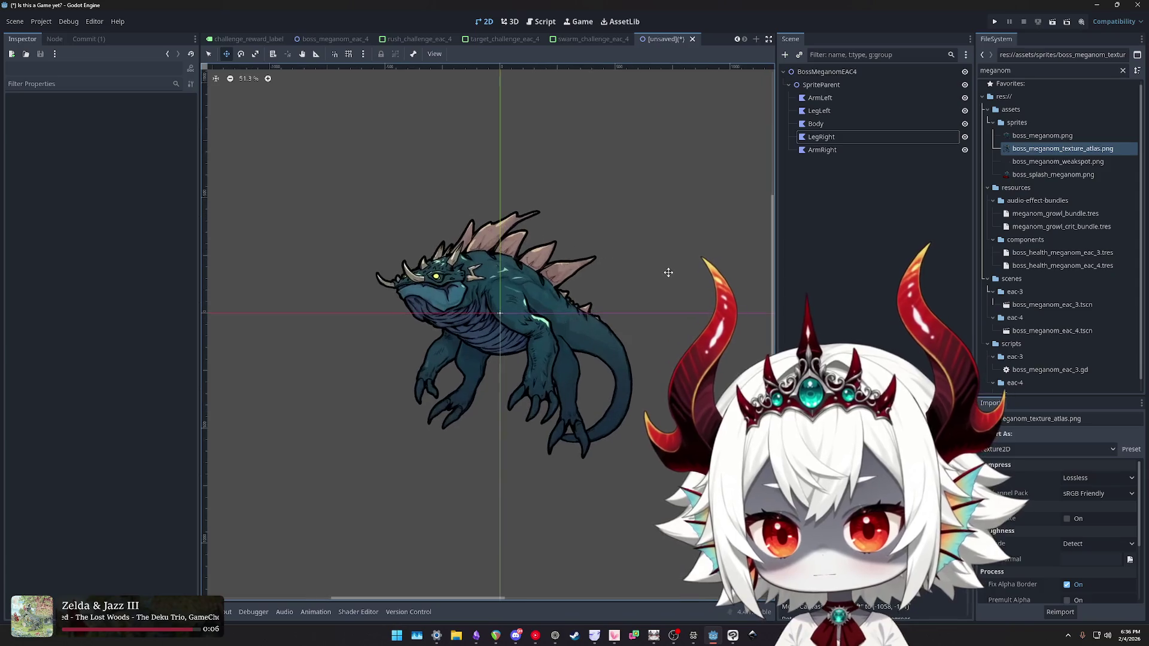
pyautogui.click(354, 41)
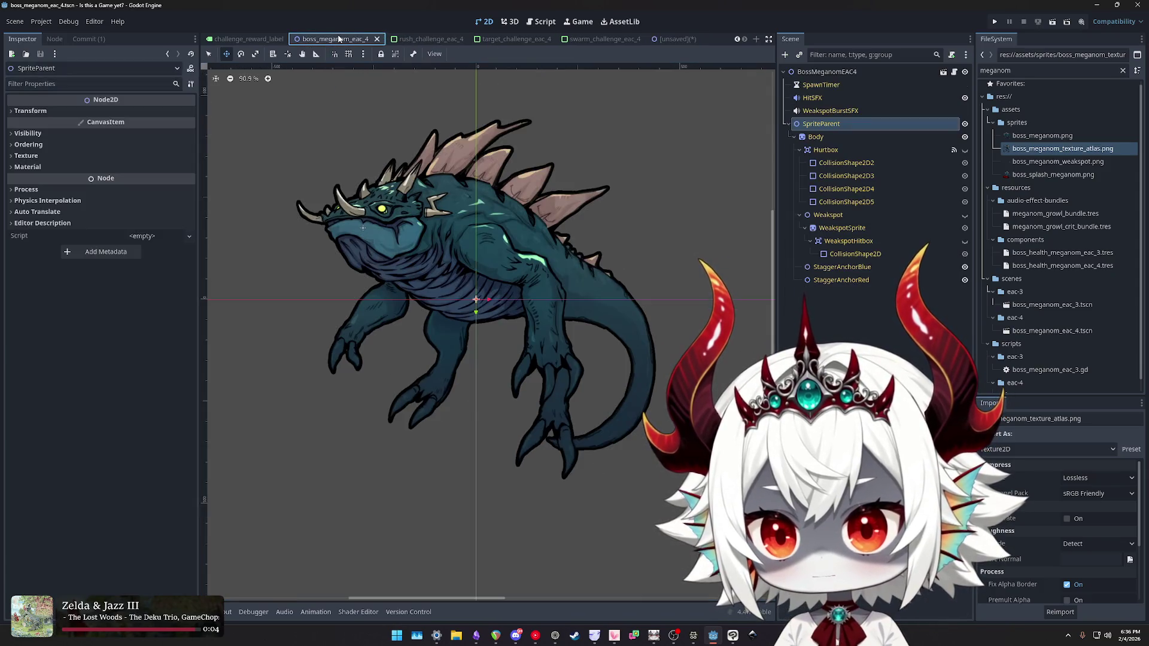
# - Flip repeatedly between boss_meganom_eac_4 and the unsaved polygon scene, ending on the unsaved one
pyautogui.click(674, 40)
pyautogui.click(316, 40)
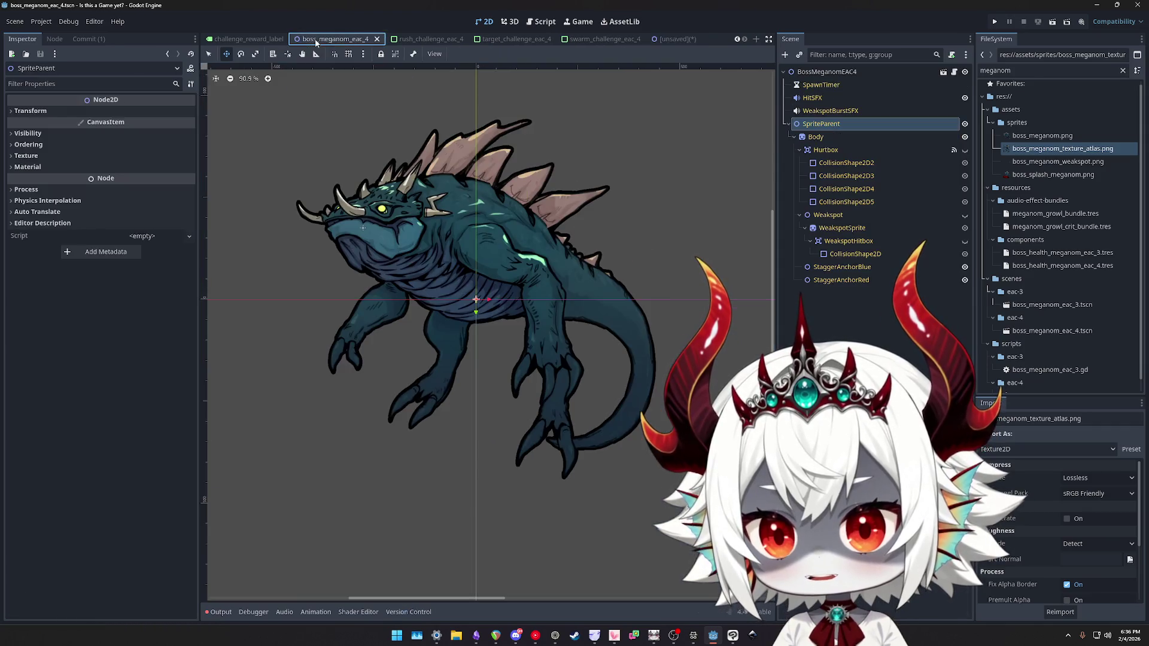
pyautogui.click(674, 40)
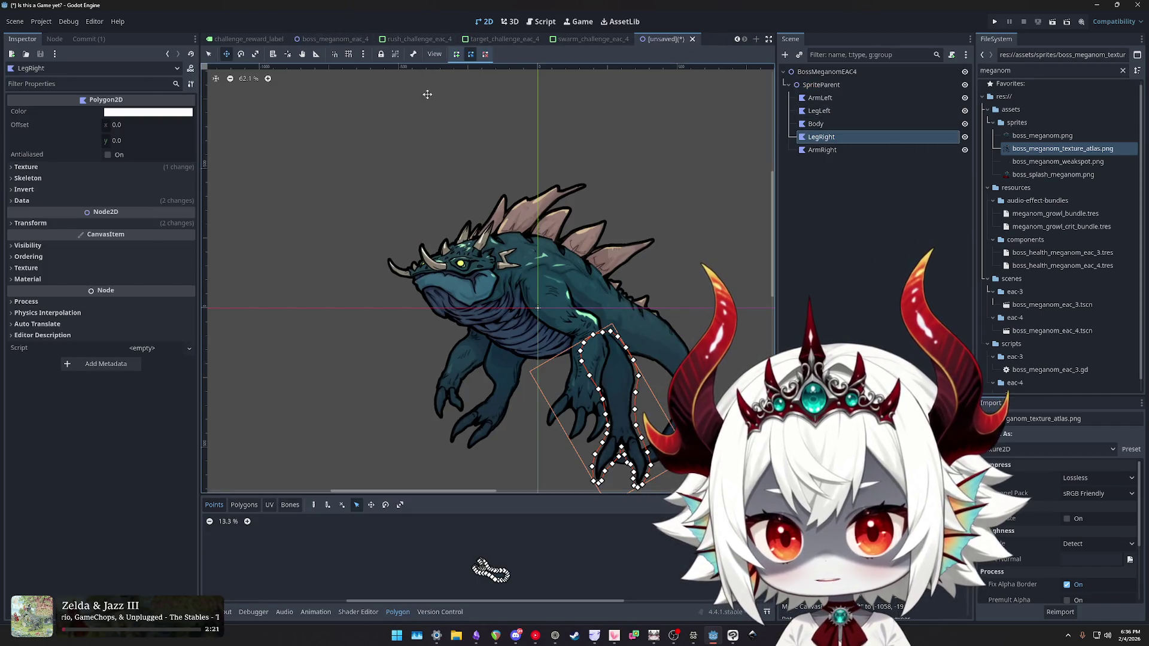
pyautogui.click(317, 41)
pyautogui.click(672, 40)
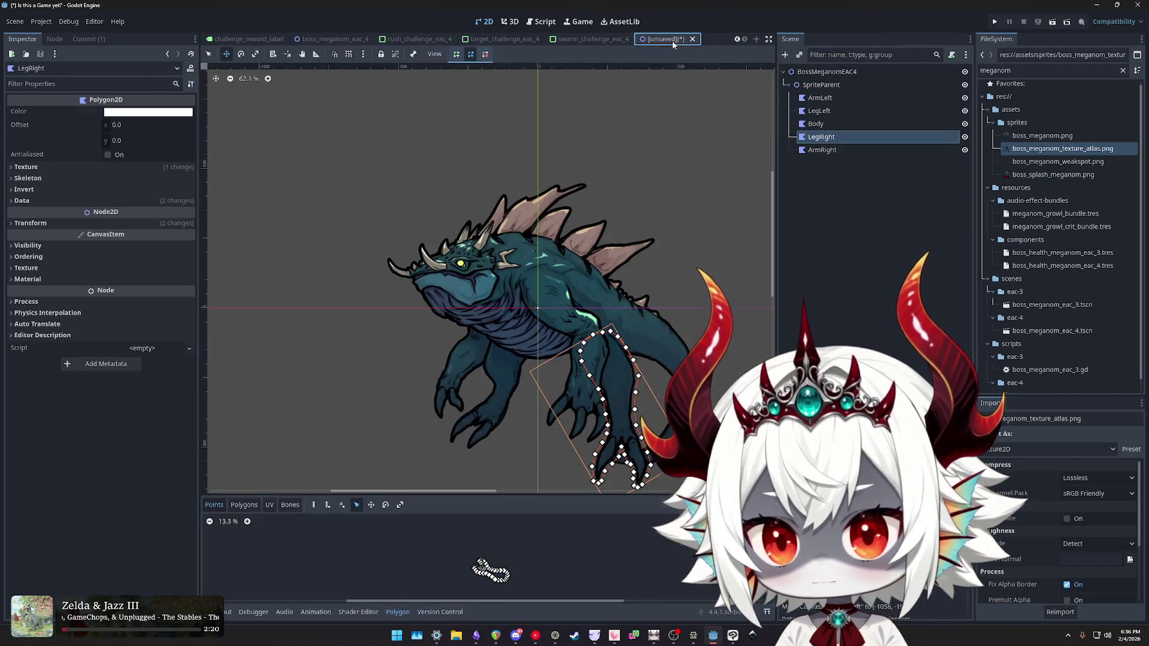
pyautogui.click(337, 40)
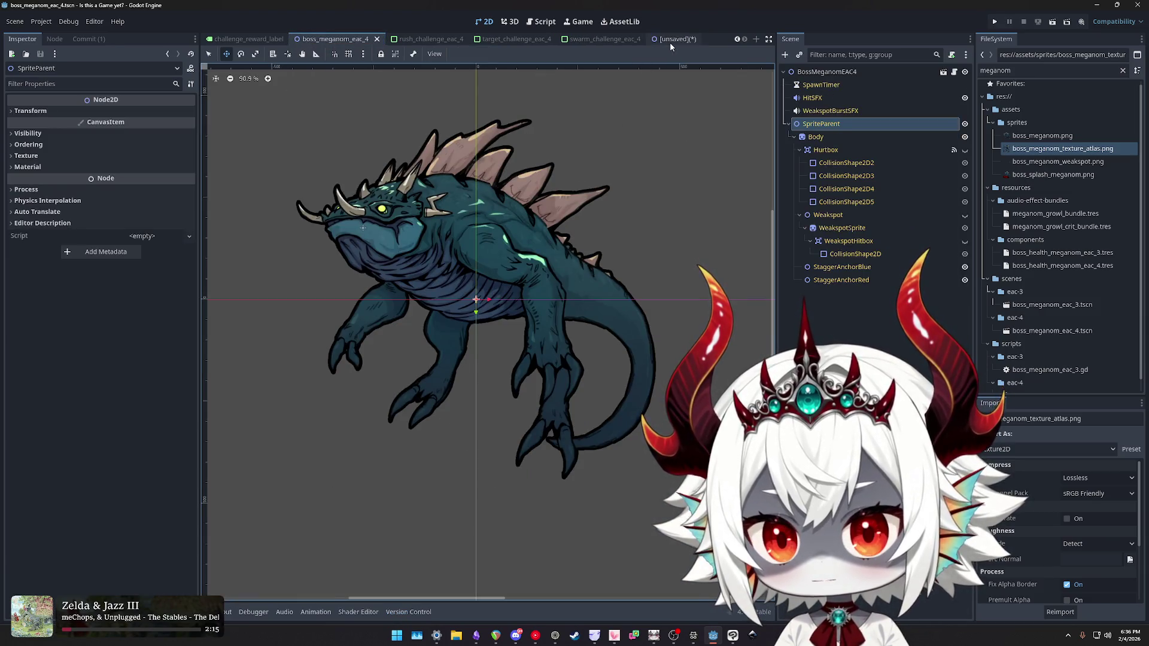
pyautogui.click(670, 41)
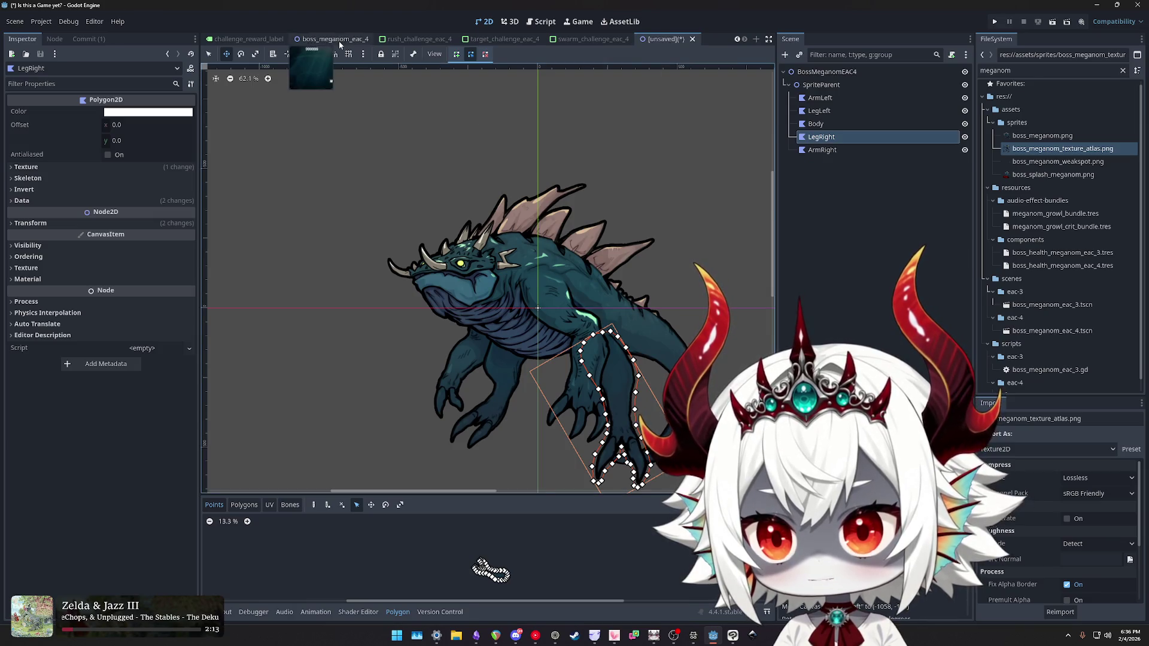
pyautogui.click(339, 41)
pyautogui.click(668, 40)
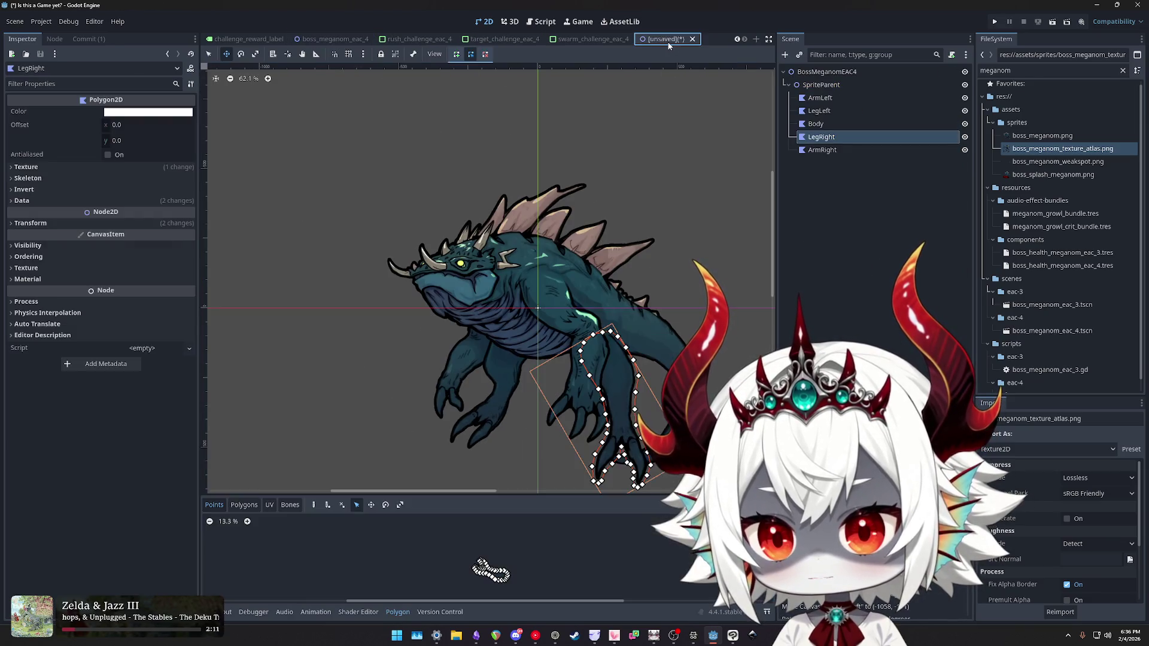
pyautogui.click(334, 39)
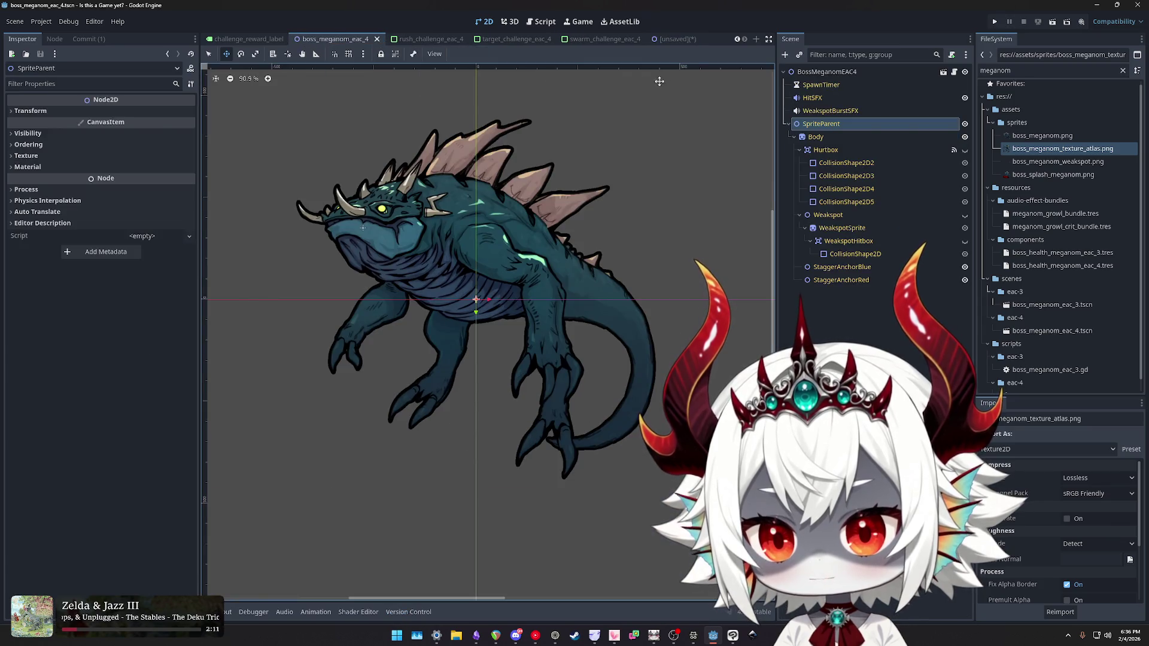
pyautogui.click(667, 40)
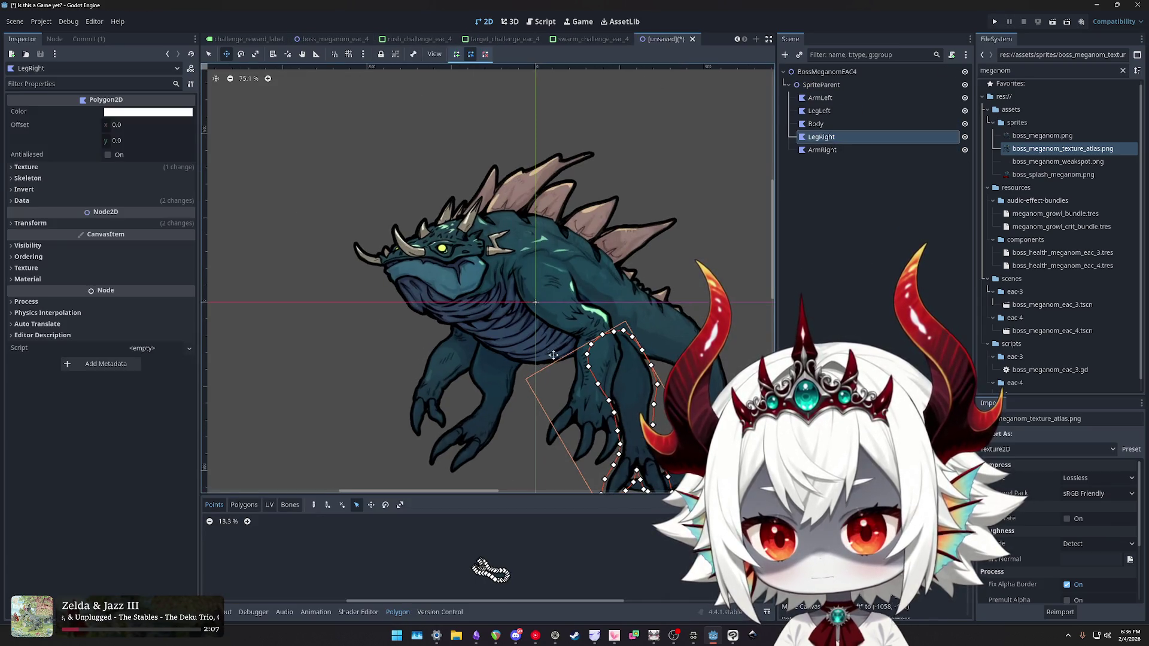
# - Nudge LegLeft slightly up-right and rotate ArmRight to fit the arm
pyautogui.click(506, 392)
pyautogui.moveTo(504, 392); pyautogui.dragTo(503, 387)
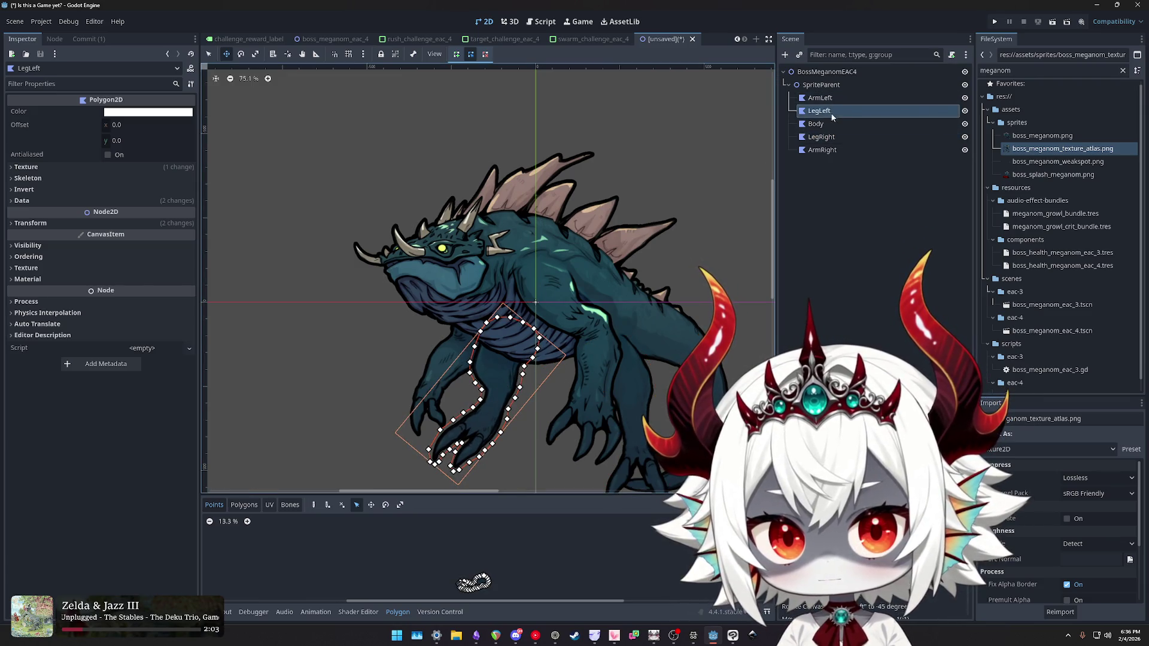
pyautogui.click(822, 150)
pyautogui.press('e')
pyautogui.moveTo(640, 237)
pyautogui.mouseDown()
pyautogui.moveTo(627, 186)
pyautogui.moveTo(558, 276)
pyautogui.moveTo(567, 292)
pyautogui.moveTo(558, 279)
pyautogui.mouseUp()
pyautogui.press('w')
pyautogui.scroll(5, 565, 292)
pyautogui.scroll(-6, 558, 279)
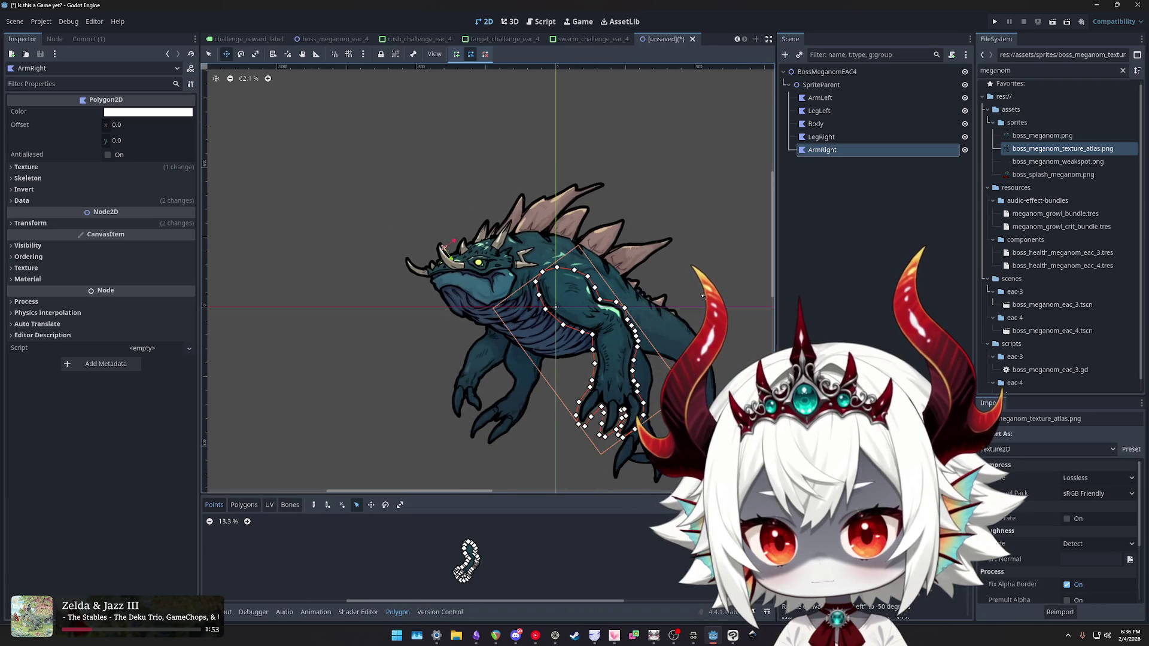
# - Rotate and shift LegRight along the leg with ArmRight temporarily hidden, then view boss_meganom_eac_4
pyautogui.click(836, 110)
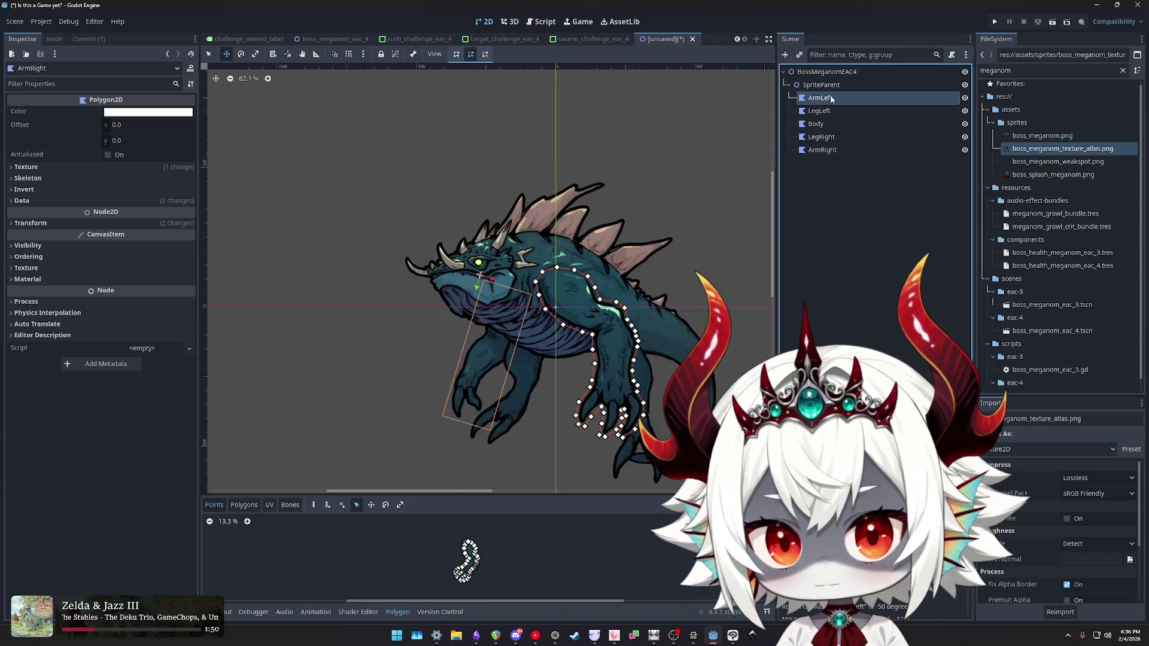
pyautogui.click(831, 137)
pyautogui.scroll(1, 675, 239)
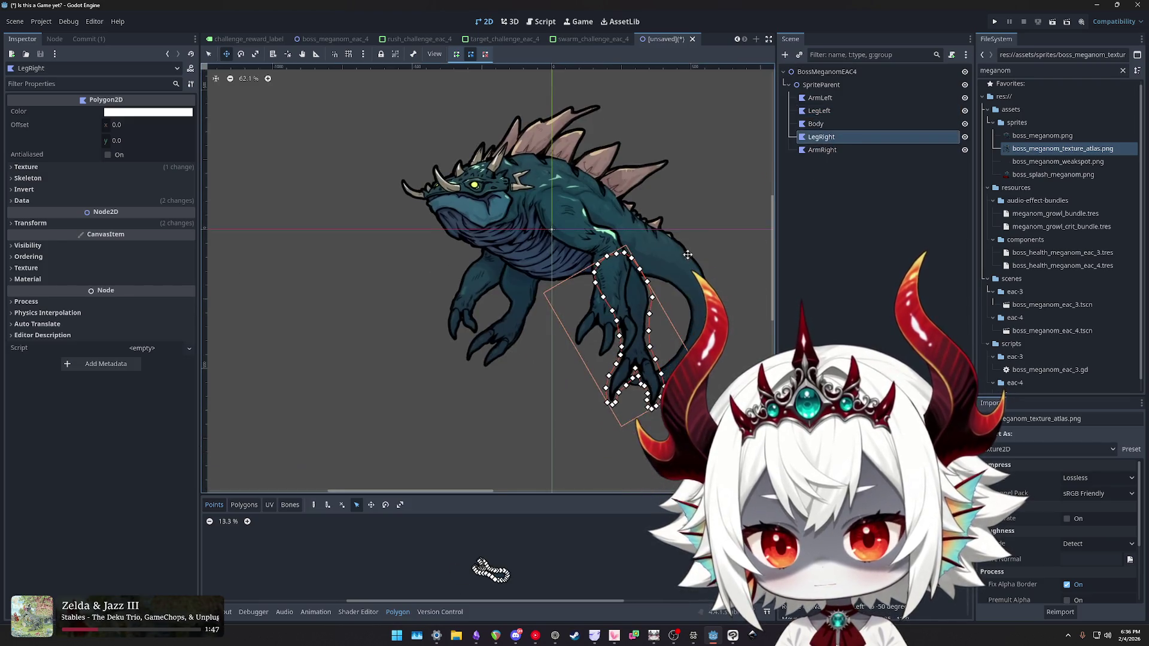
pyautogui.press('e')
pyautogui.moveTo(673, 237)
pyautogui.mouseDown()
pyautogui.moveTo(697, 284)
pyautogui.moveTo(654, 324)
pyautogui.moveTo(566, 279)
pyautogui.moveTo(583, 281)
pyautogui.mouseUp()
pyautogui.scroll(3, 579, 282)
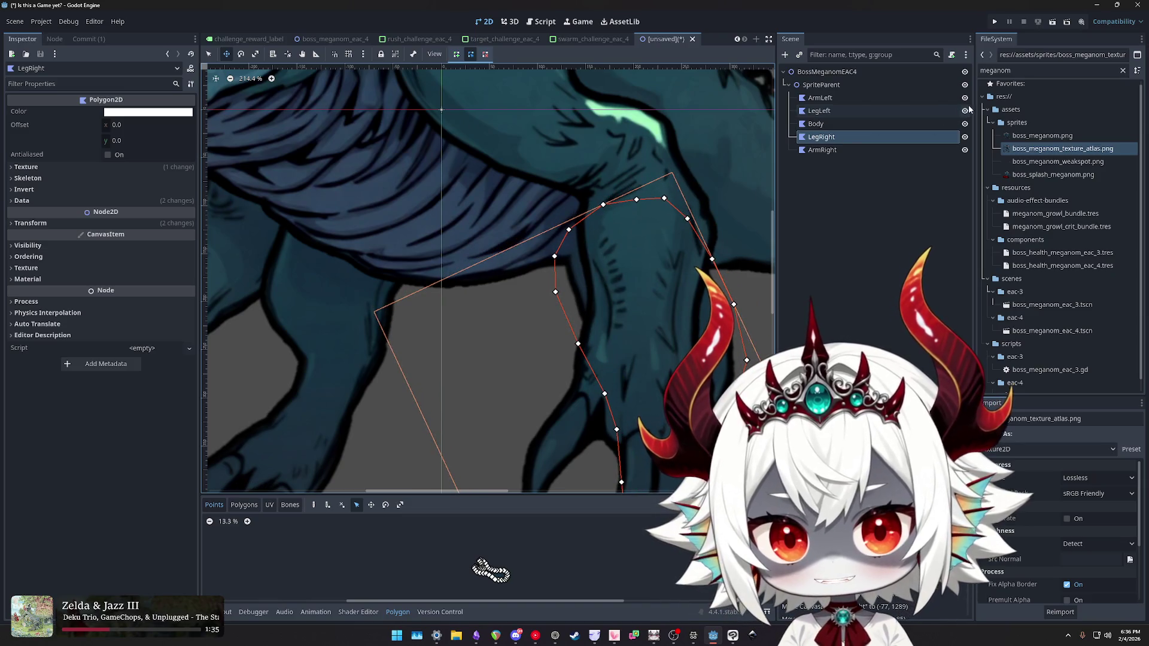
pyautogui.click(965, 150)
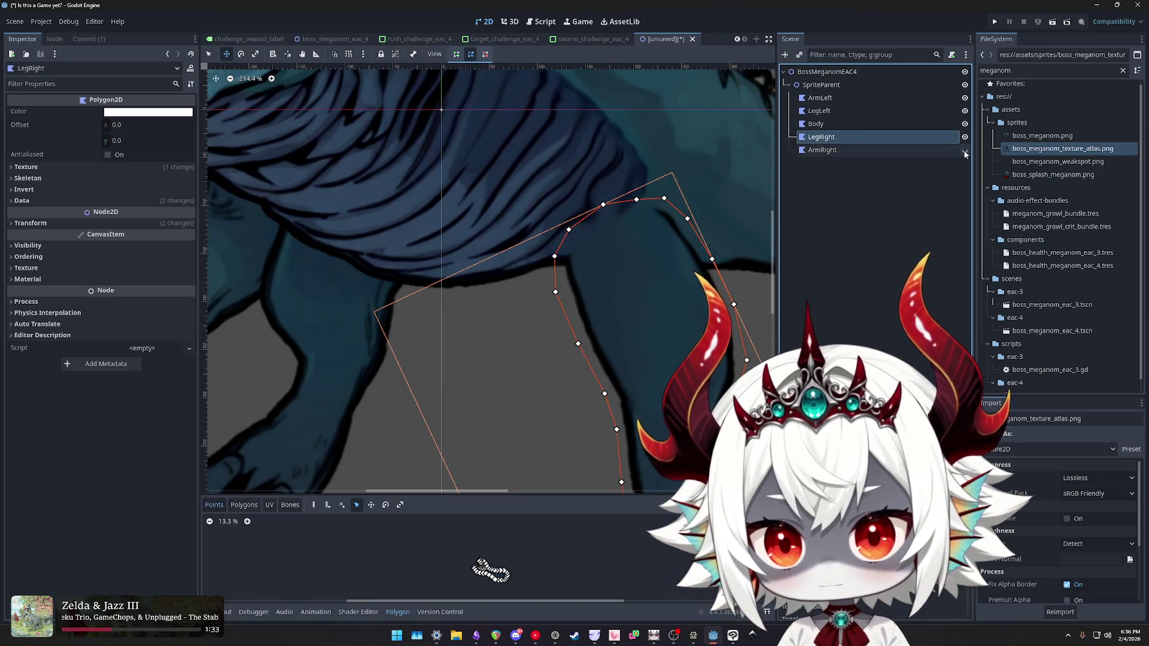
pyautogui.moveTo(595, 244); pyautogui.dragTo(635, 246)
pyautogui.scroll(-10, 634, 245)
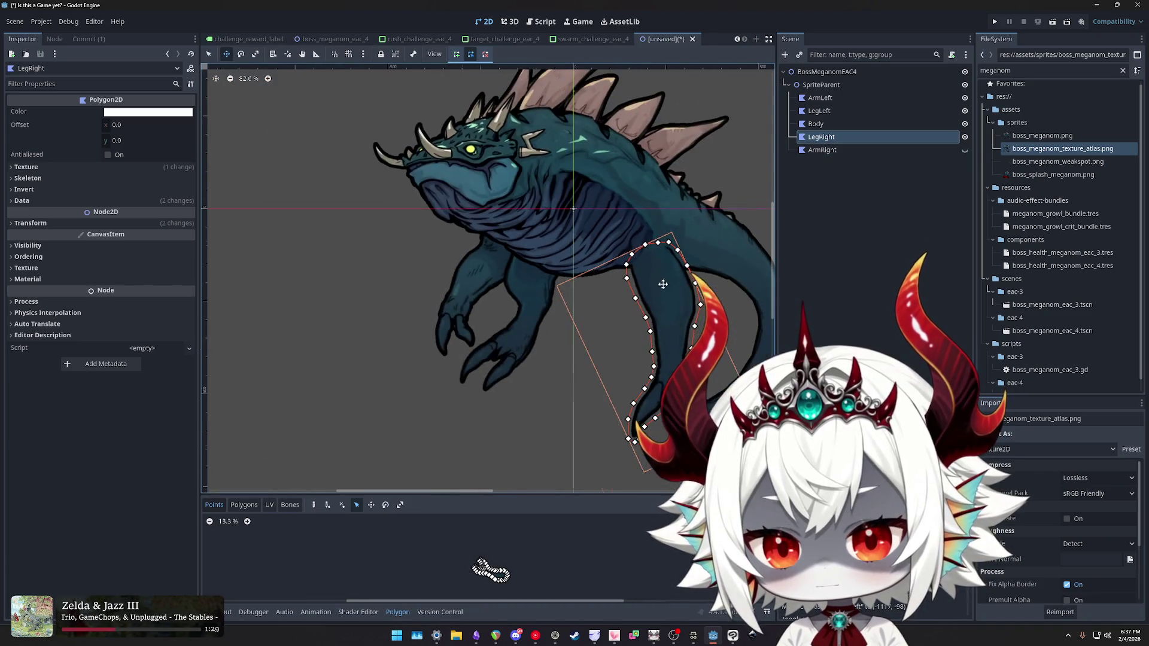
pyautogui.click(965, 151)
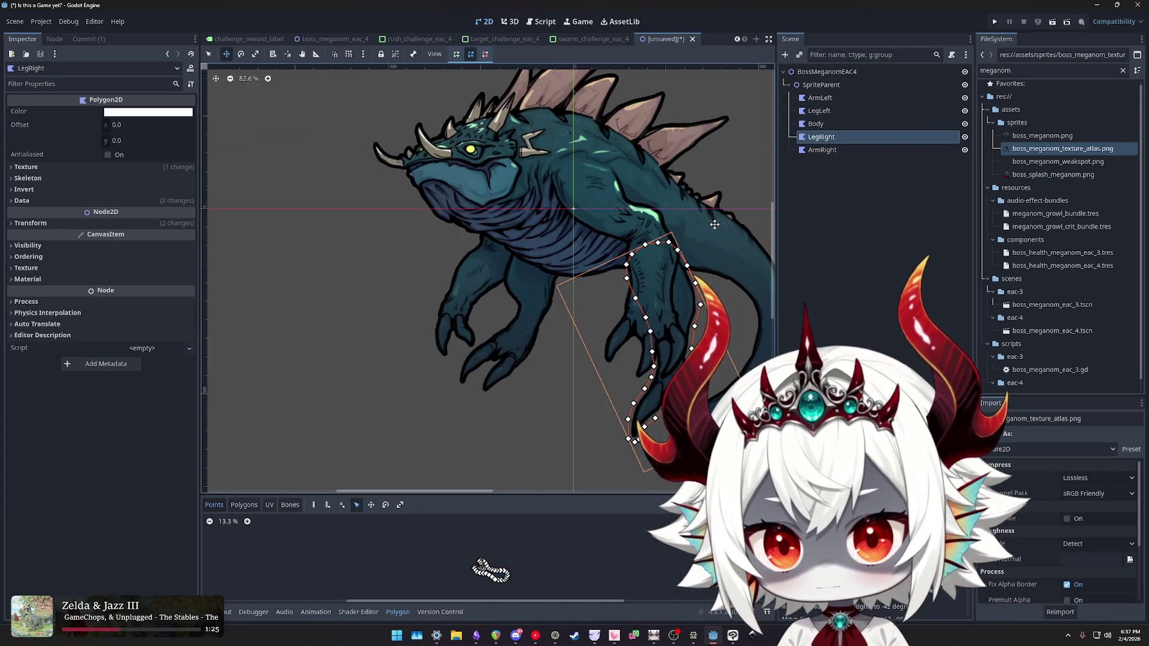
pyautogui.click(334, 39)
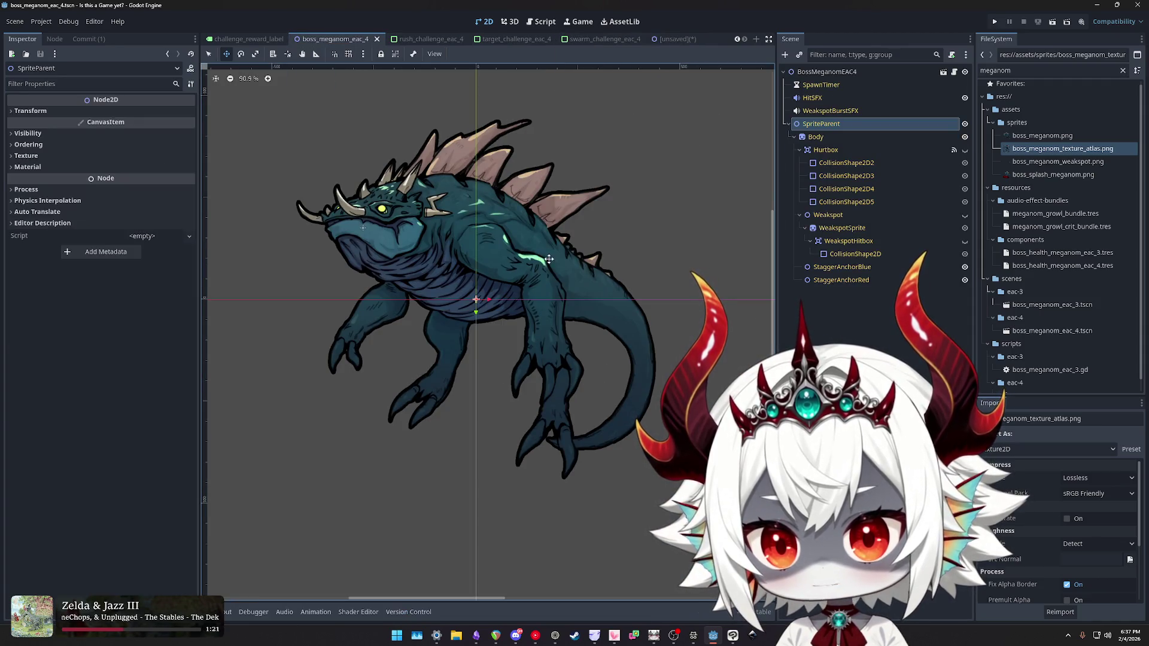
# - Compare the unsaved creature against the boss_meganom_eac_4 reference scene
pyautogui.click(679, 40)
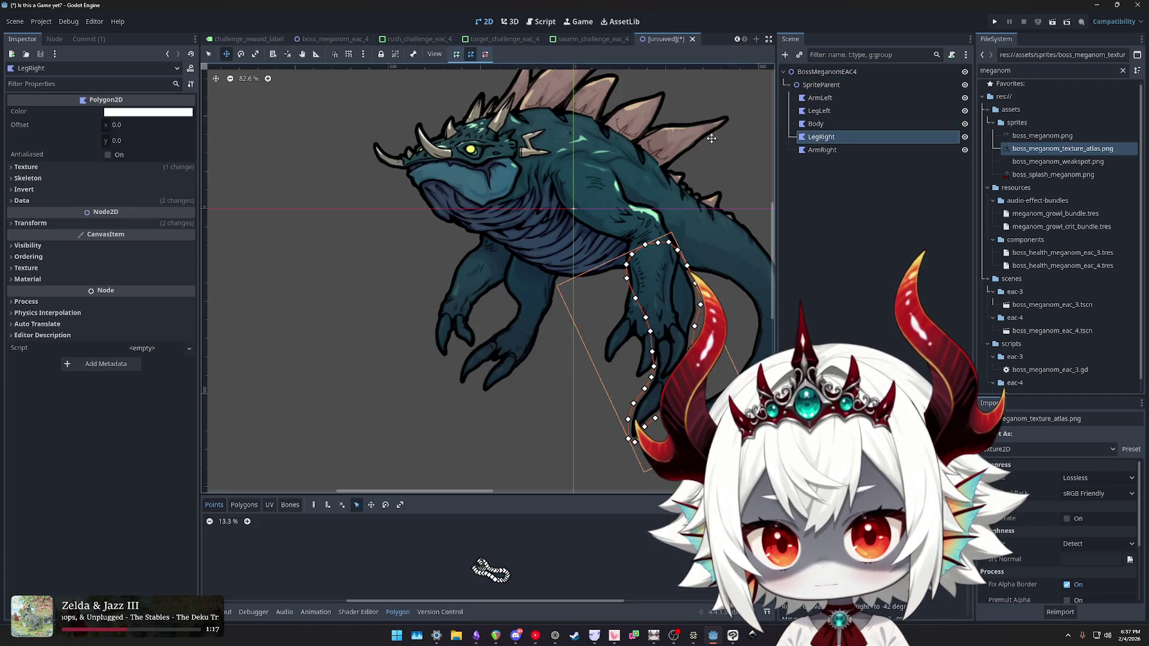
pyautogui.scroll(2, 547, 101)
pyautogui.click(334, 39)
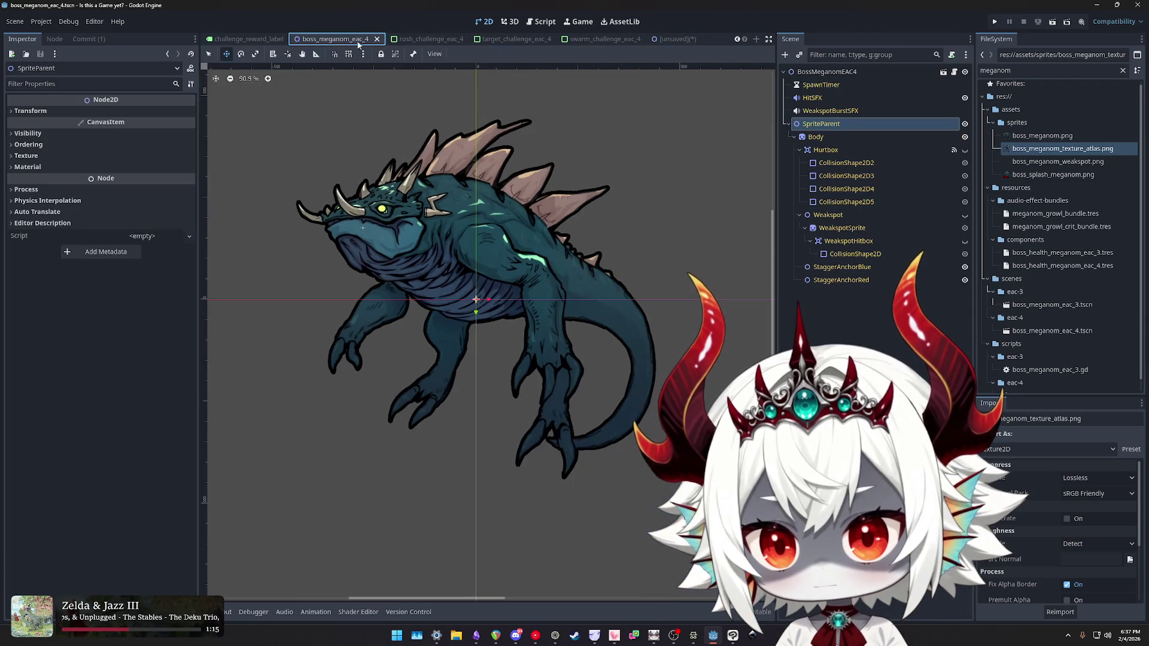
pyautogui.click(668, 40)
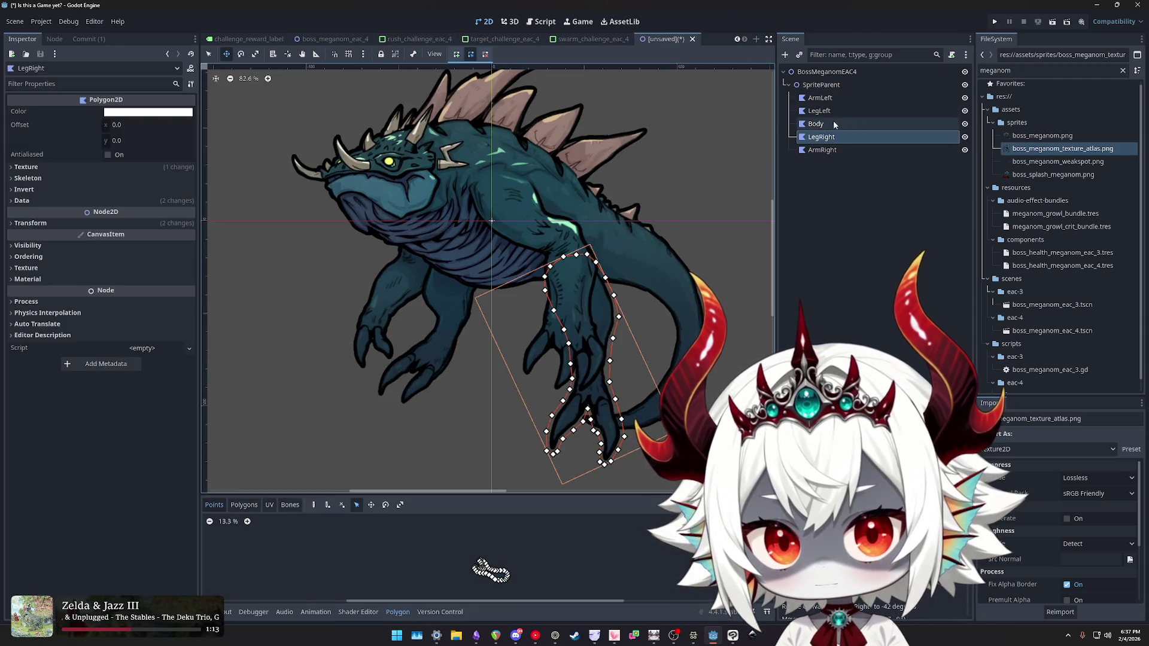
# - Rotate the ArmRight polygon a few degrees and nudge it into place
pyautogui.click(820, 98)
pyautogui.click(821, 151)
pyautogui.press('e')
pyautogui.moveTo(645, 152); pyautogui.dragTo(644, 143)
pyautogui.scroll(4, 512, 200)
pyautogui.scroll(3, 512, 200)
pyautogui.press('w')
pyautogui.moveTo(527, 191); pyautogui.dragTo(529, 198)
pyautogui.scroll(-5, 568, 217)
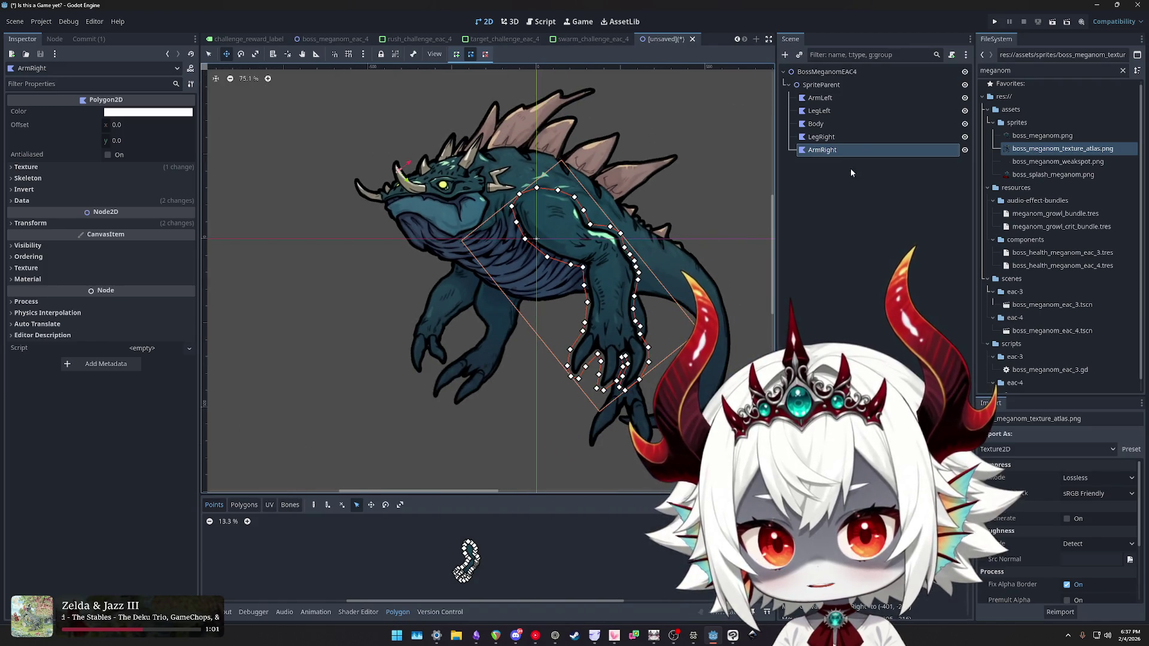
# - Rotate the LegRight polygon and move it up and left
pyautogui.click(836, 138)
pyautogui.press('e')
pyautogui.moveTo(685, 285)
pyautogui.mouseDown()
pyautogui.moveTo(687, 276)
pyautogui.moveTo(692, 286)
pyautogui.mouseUp()
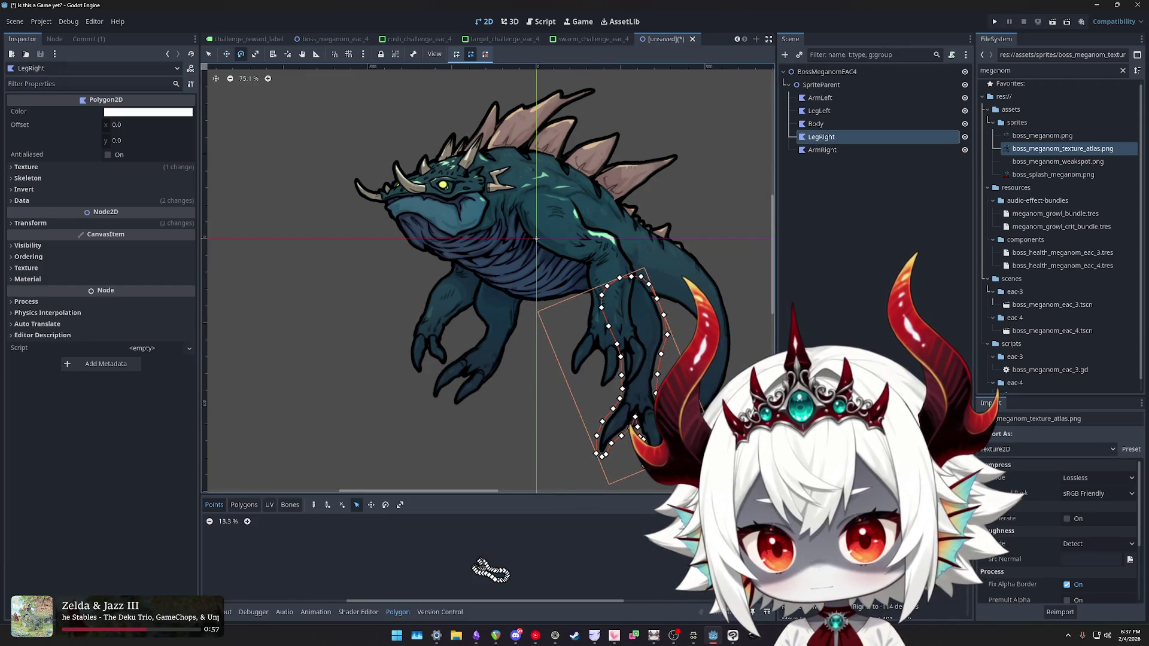
pyautogui.moveTo(650, 320); pyautogui.dragTo(634, 305)
pyautogui.click(964, 98)
pyautogui.click(965, 97)
pyautogui.click(965, 110)
pyautogui.click(965, 113)
# - With ArmRight hidden, nudge LegRight into place, unhide ArmRight, and view the reference scene
pyautogui.click(964, 149)
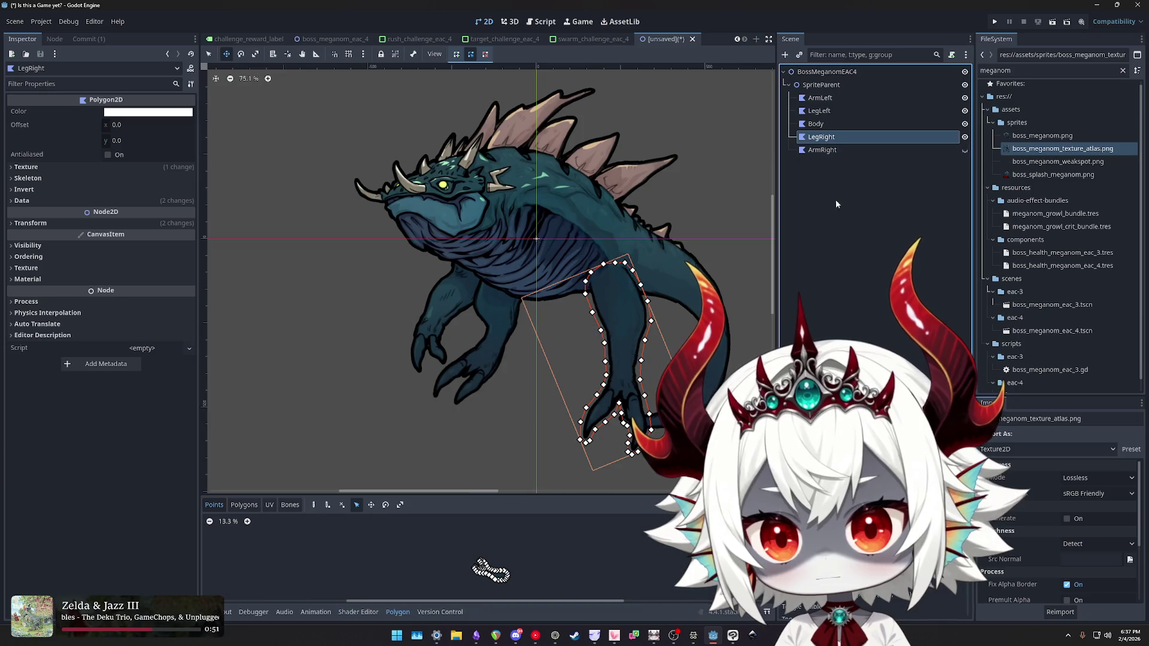
pyautogui.scroll(9, 619, 308)
pyautogui.moveTo(615, 302)
pyautogui.mouseDown()
pyautogui.moveTo(624, 287)
pyautogui.moveTo(614, 298)
pyautogui.mouseUp()
pyautogui.scroll(-10, 614, 299)
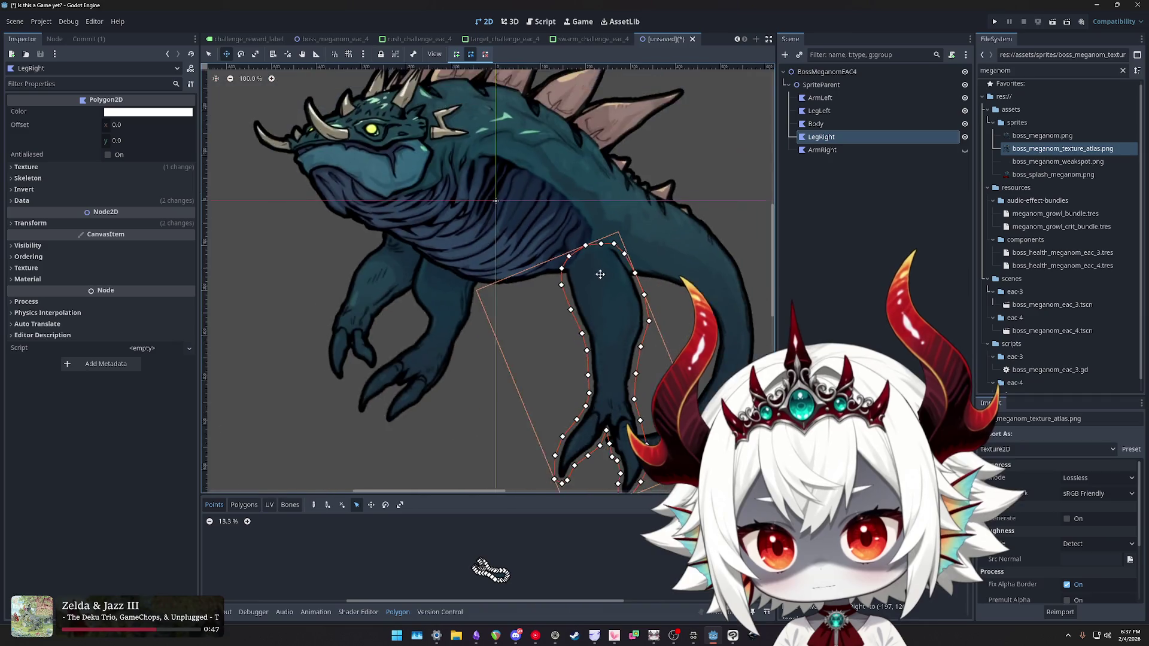
pyautogui.click(965, 150)
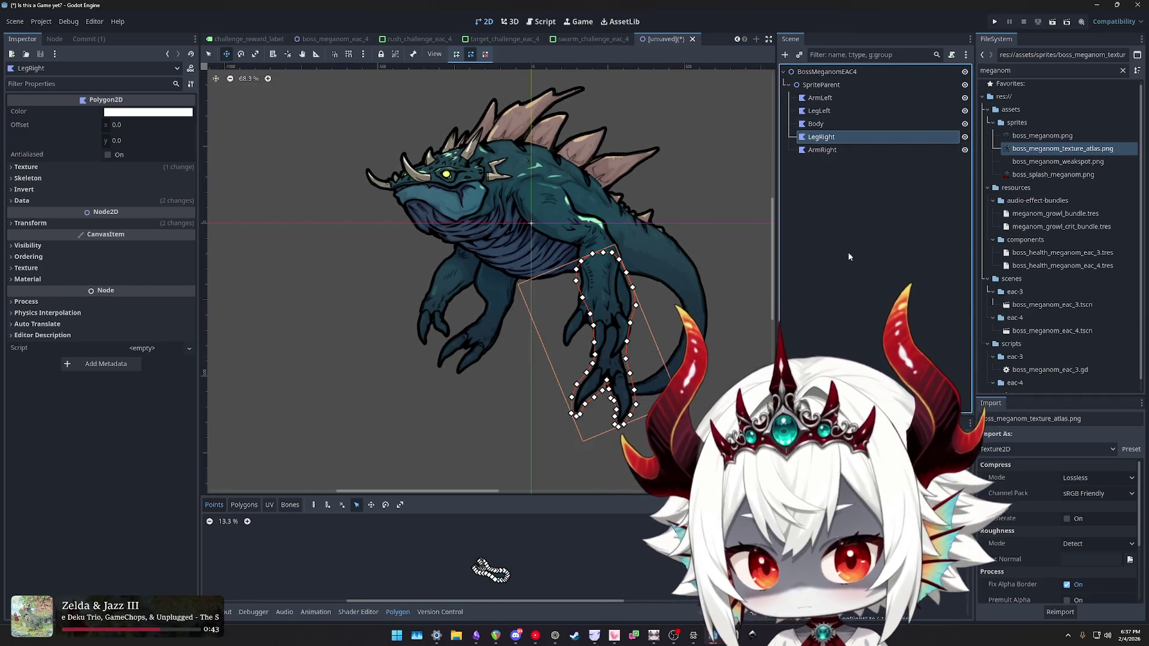
pyautogui.click(844, 231)
pyautogui.click(350, 38)
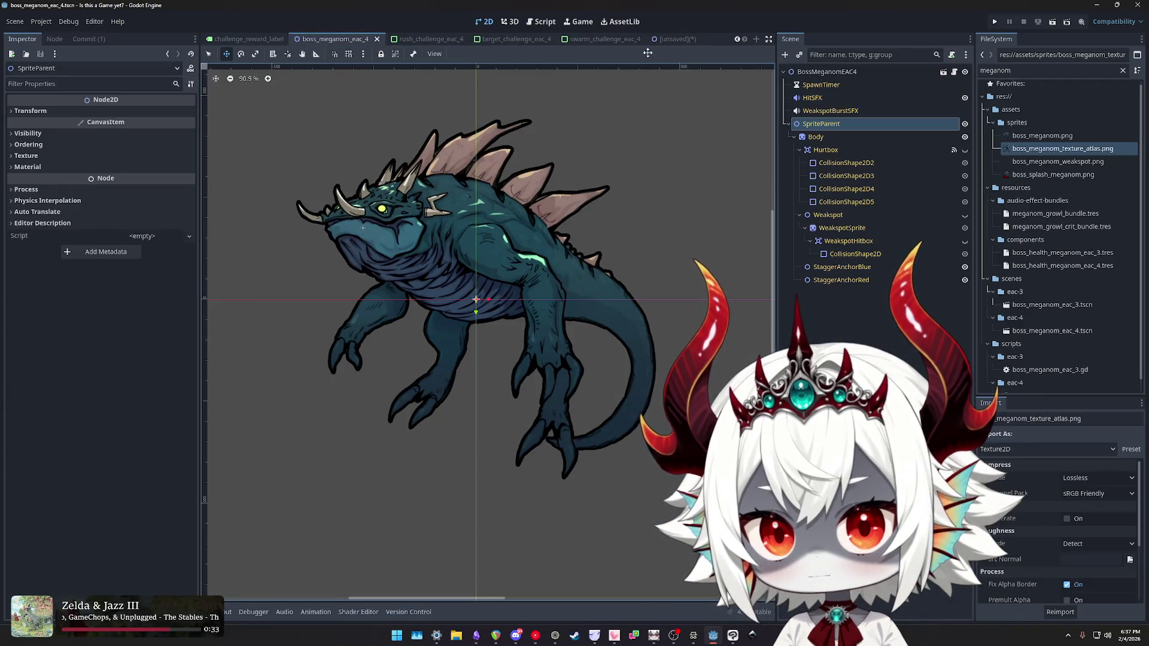
# - Drag the ArmLeft polygon into place, comparing it against the boss_meganom_eac_4 reference scene
pyautogui.click(670, 38)
pyautogui.scroll(2, 455, 299)
pyautogui.moveTo(459, 300); pyautogui.dragTo(477, 301)
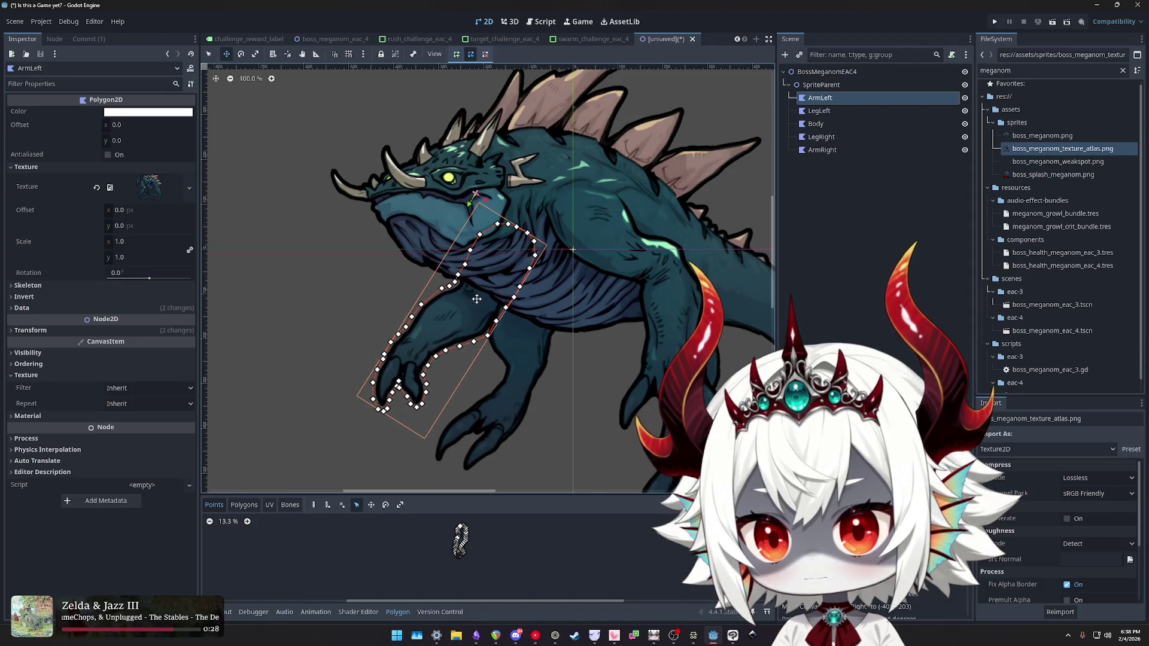
pyautogui.scroll(-1, 478, 301)
pyautogui.click(334, 38)
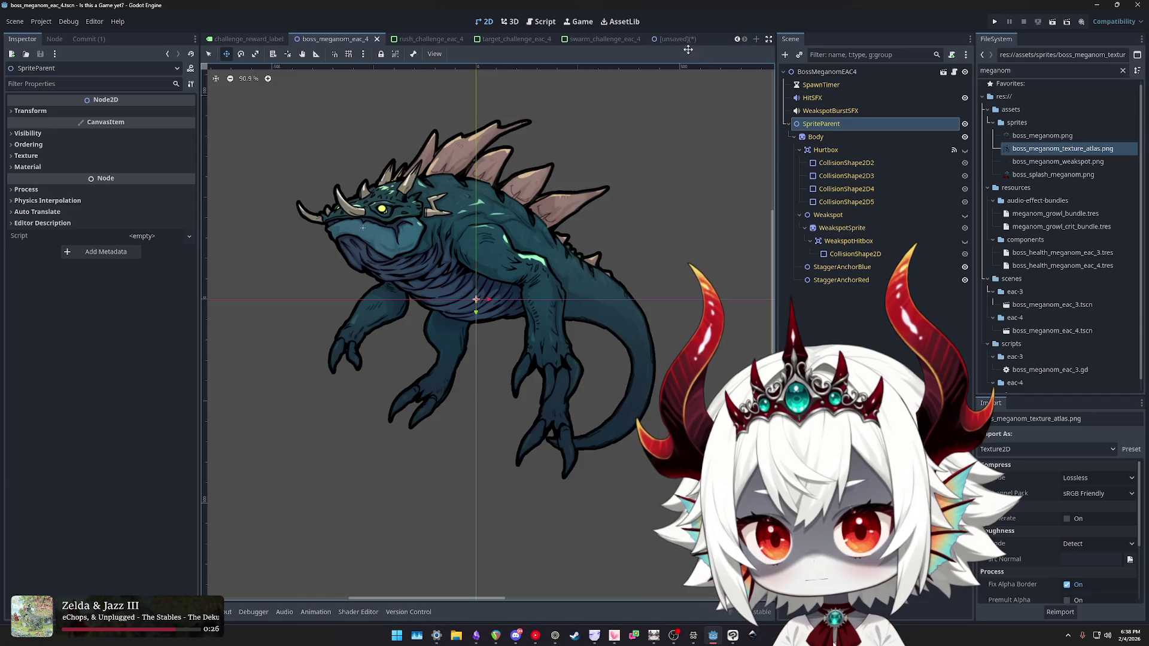
pyautogui.click(674, 39)
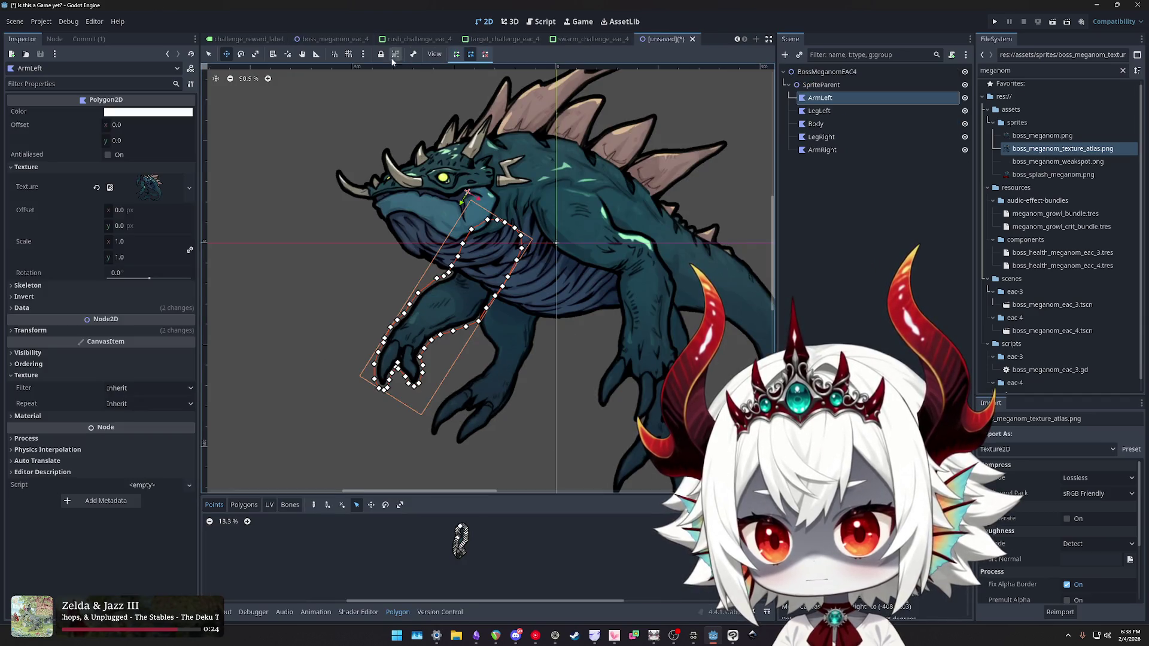
pyautogui.click(345, 40)
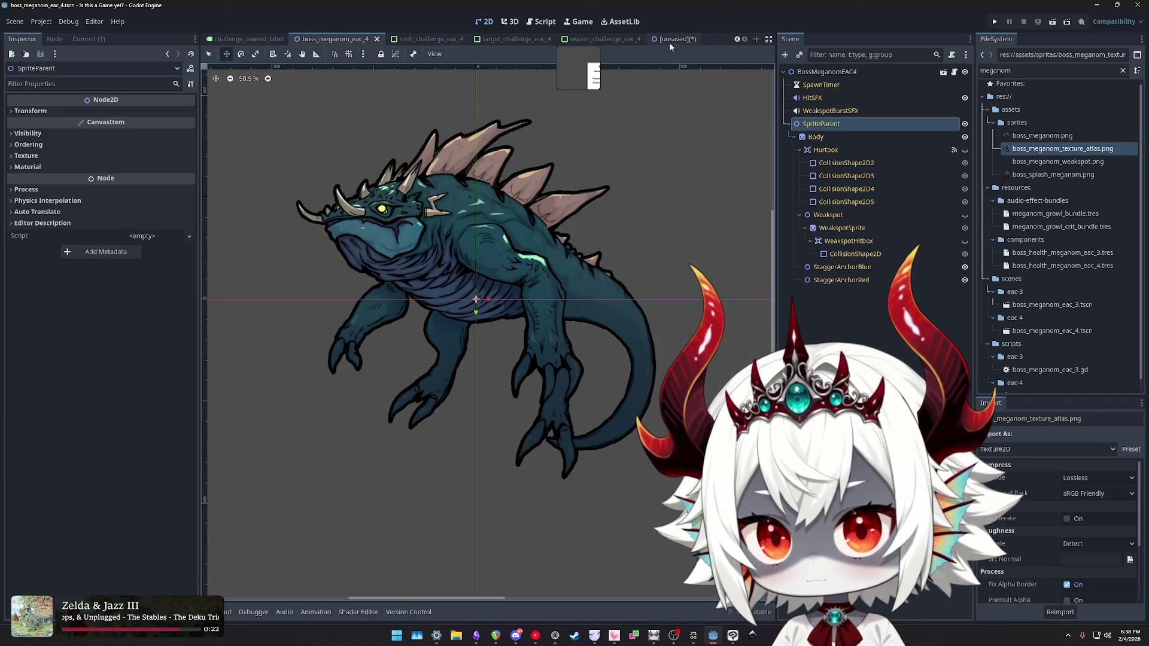
pyautogui.click(673, 40)
pyautogui.click(332, 39)
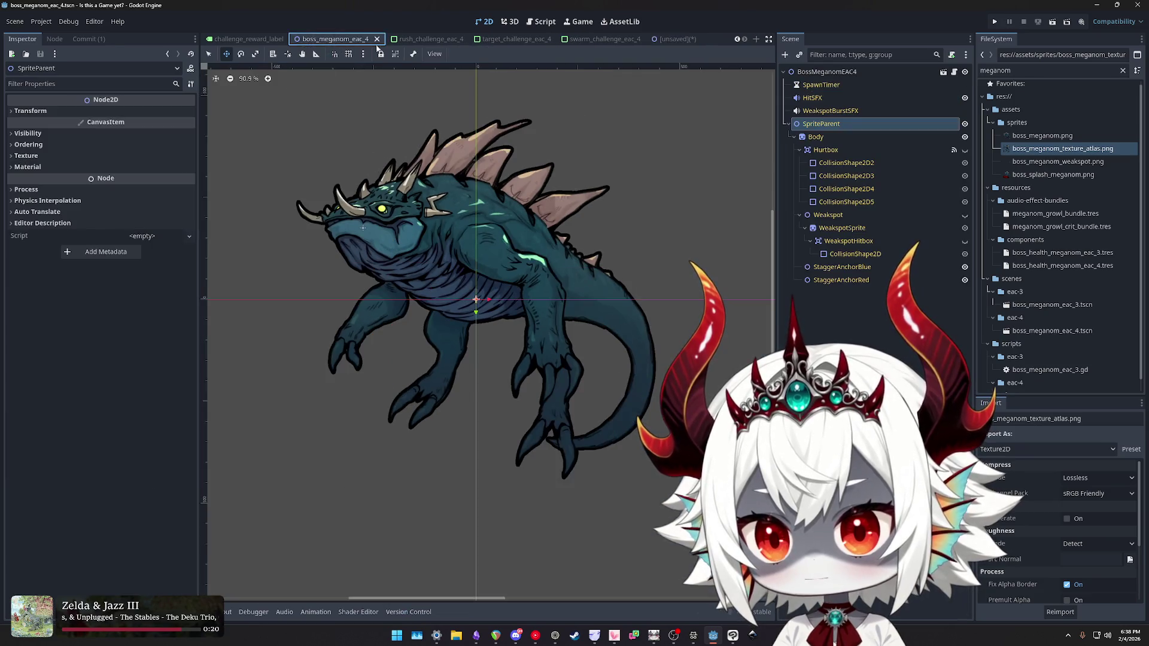
pyautogui.click(670, 41)
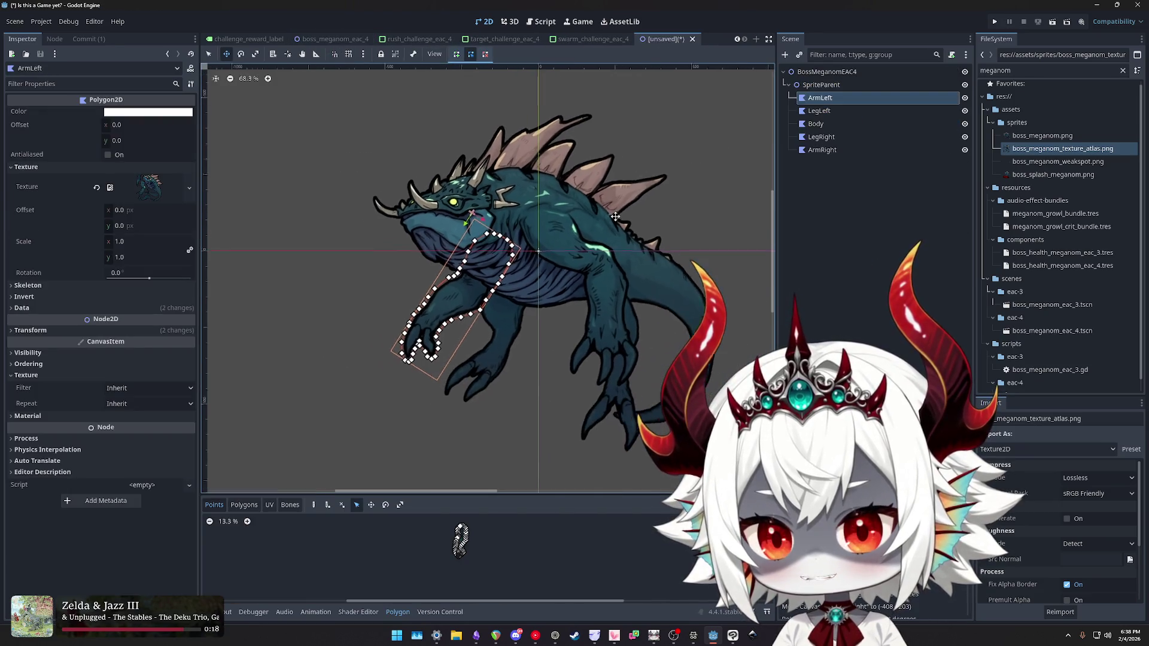
pyautogui.click(335, 39)
pyautogui.click(669, 39)
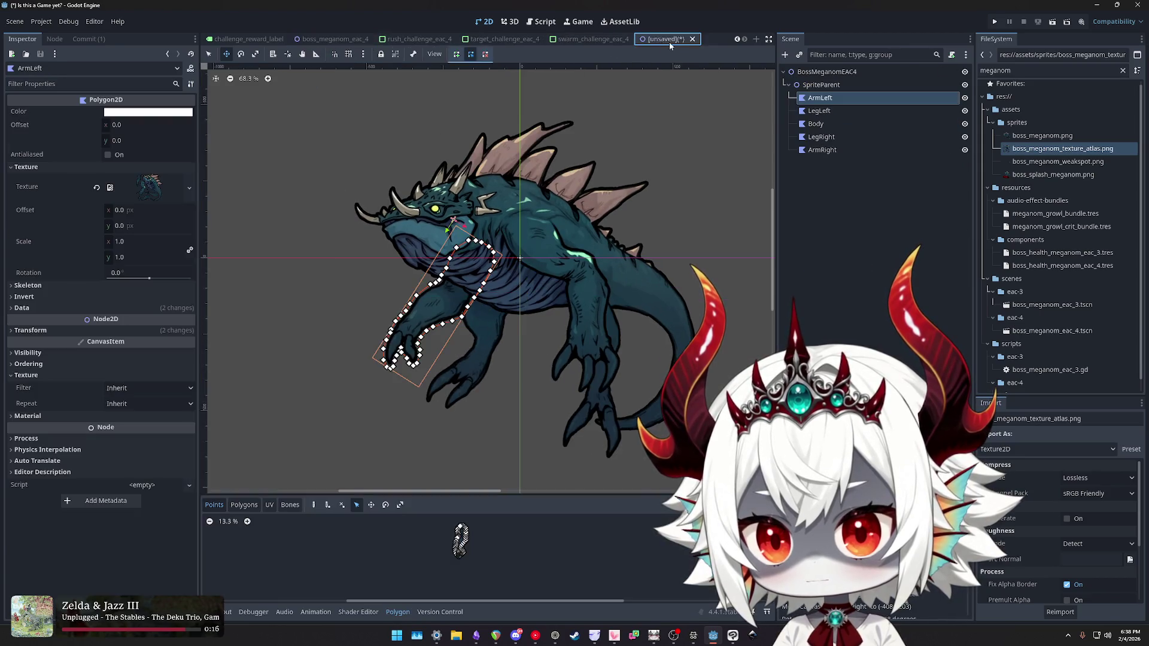
pyautogui.click(342, 41)
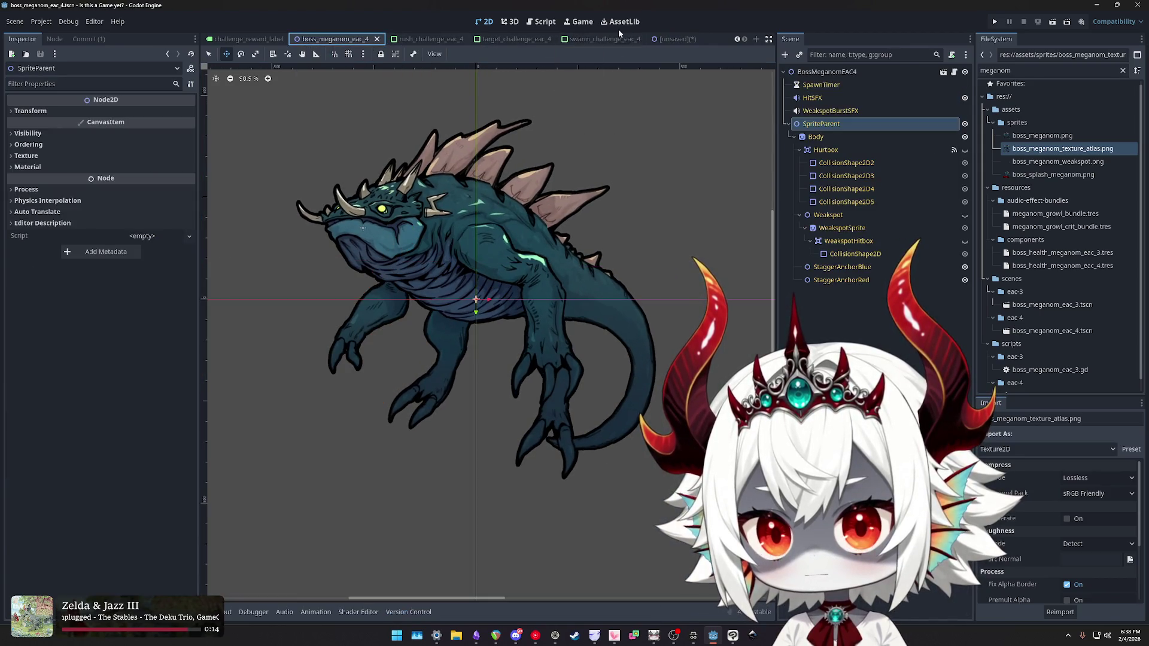
pyautogui.click(665, 40)
pyautogui.click(335, 41)
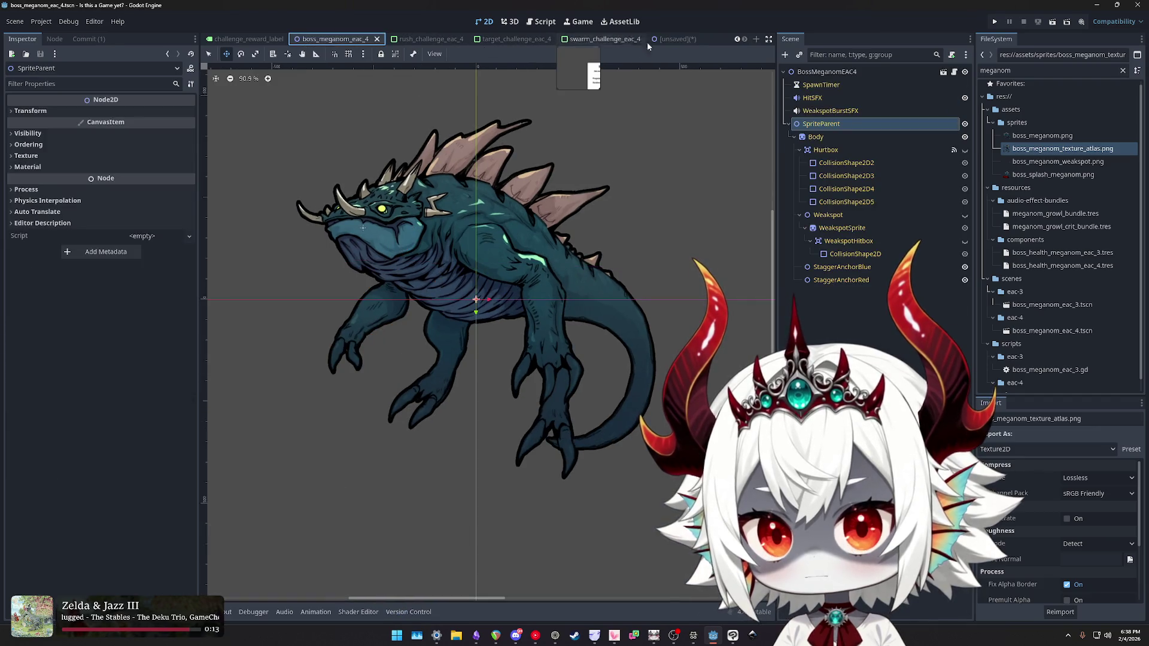
pyautogui.click(670, 39)
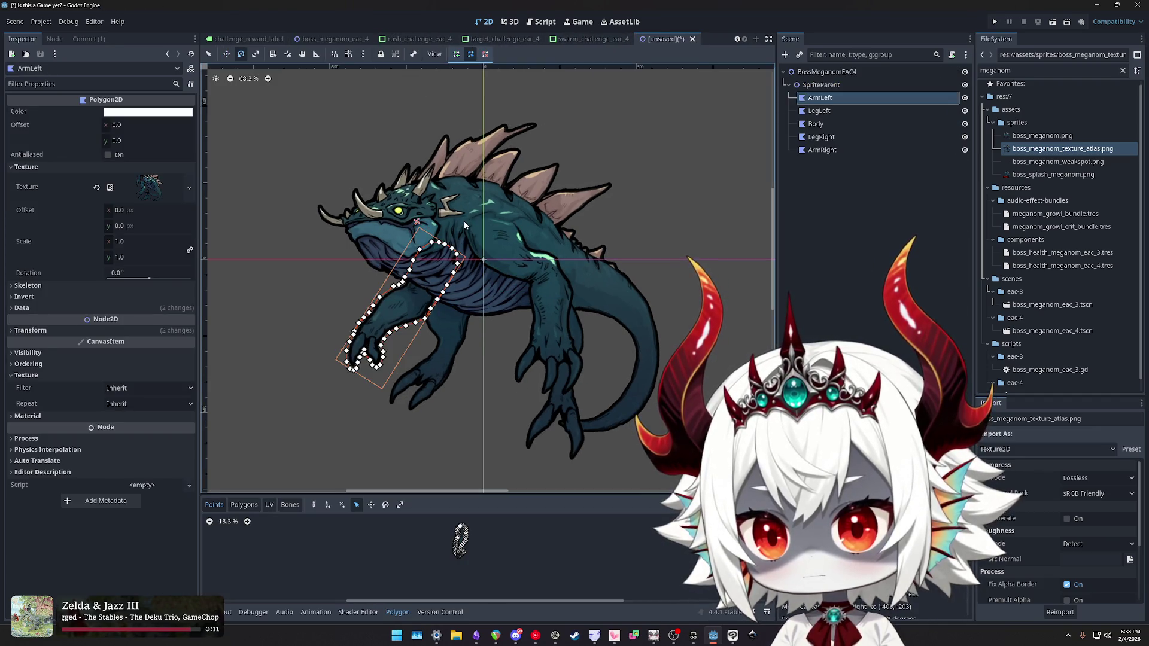
# - Rotate ArmLeft and shift it left, nudging it until it matches the reference
pyautogui.moveTo(464, 225); pyautogui.dragTo(461, 218)
pyautogui.press('w')
pyautogui.moveTo(420, 295); pyautogui.dragTo(405, 294)
pyautogui.click(348, 39)
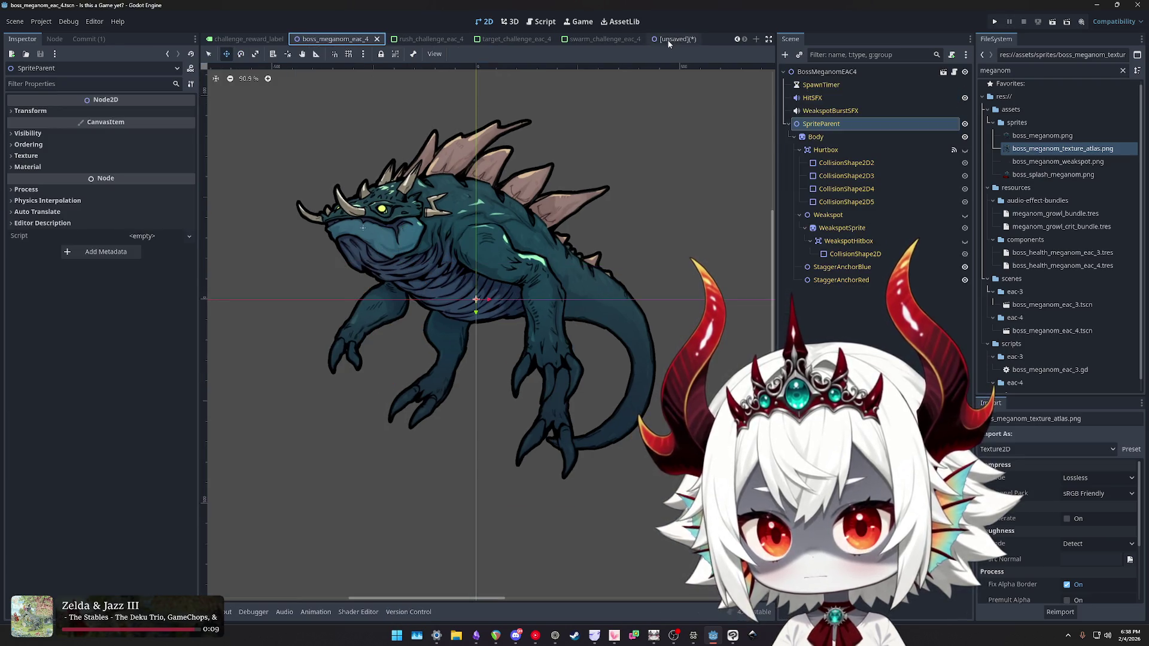
pyautogui.click(669, 39)
pyautogui.click(338, 40)
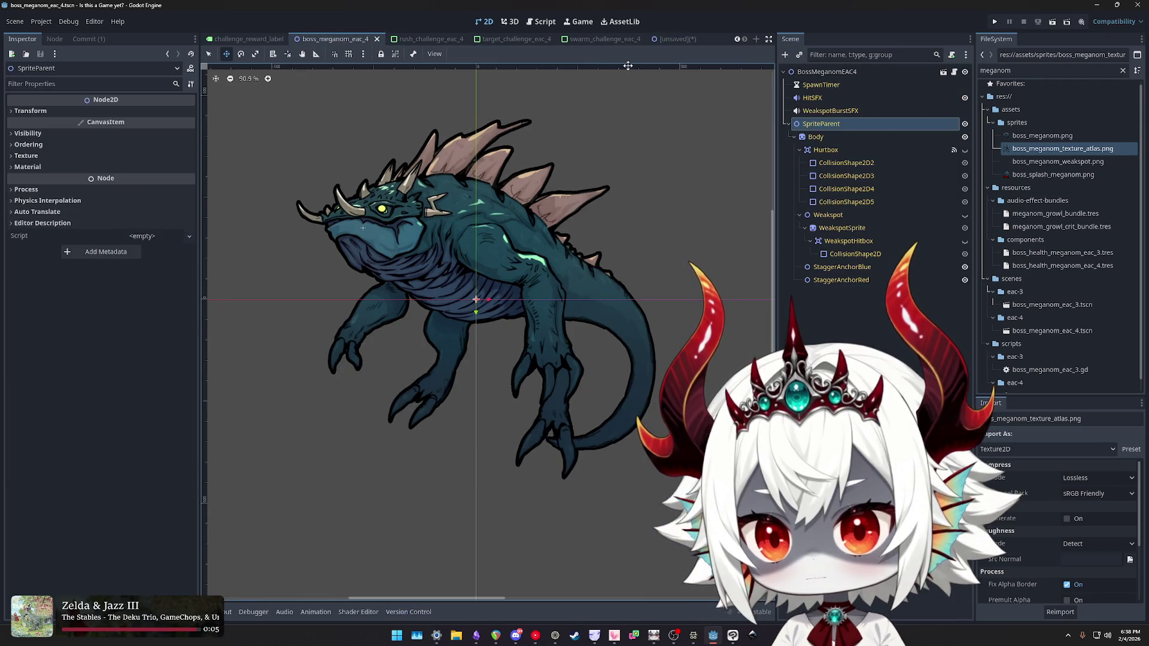
pyautogui.click(667, 39)
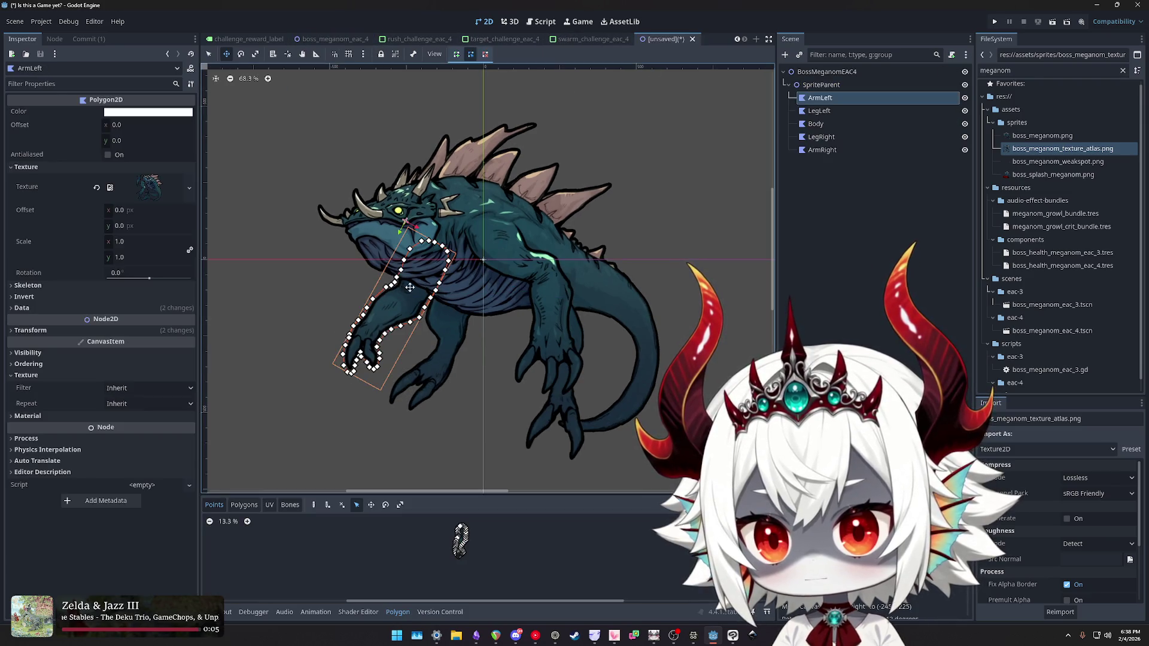
pyautogui.moveTo(409, 299); pyautogui.dragTo(412, 297)
pyautogui.click(334, 39)
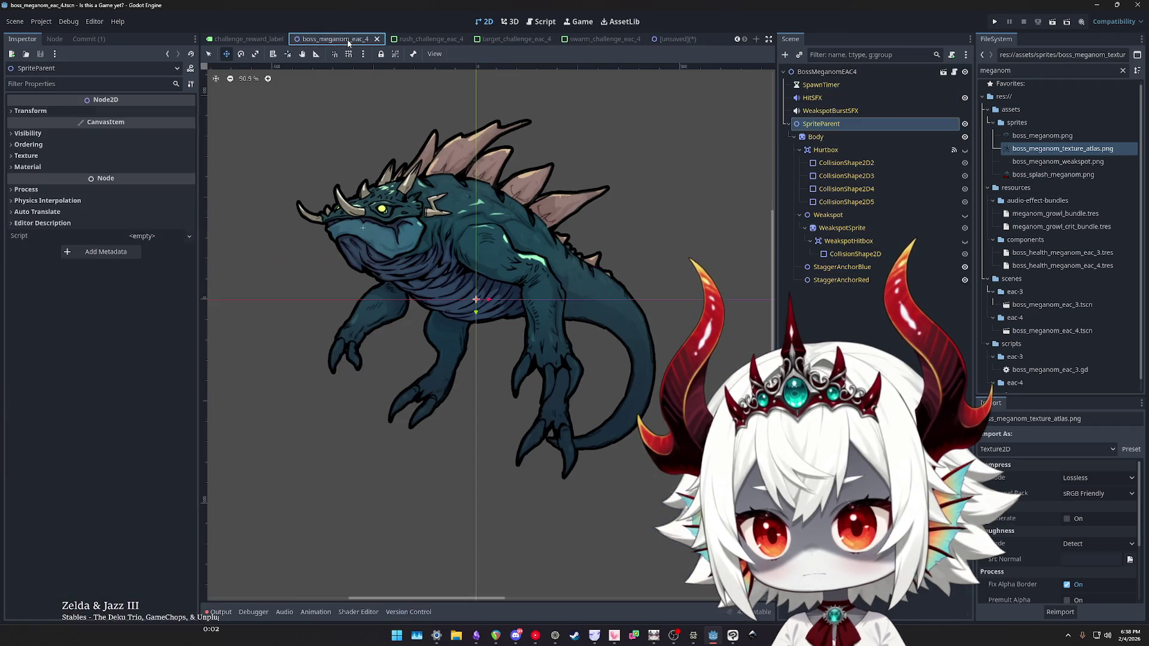
pyautogui.click(671, 39)
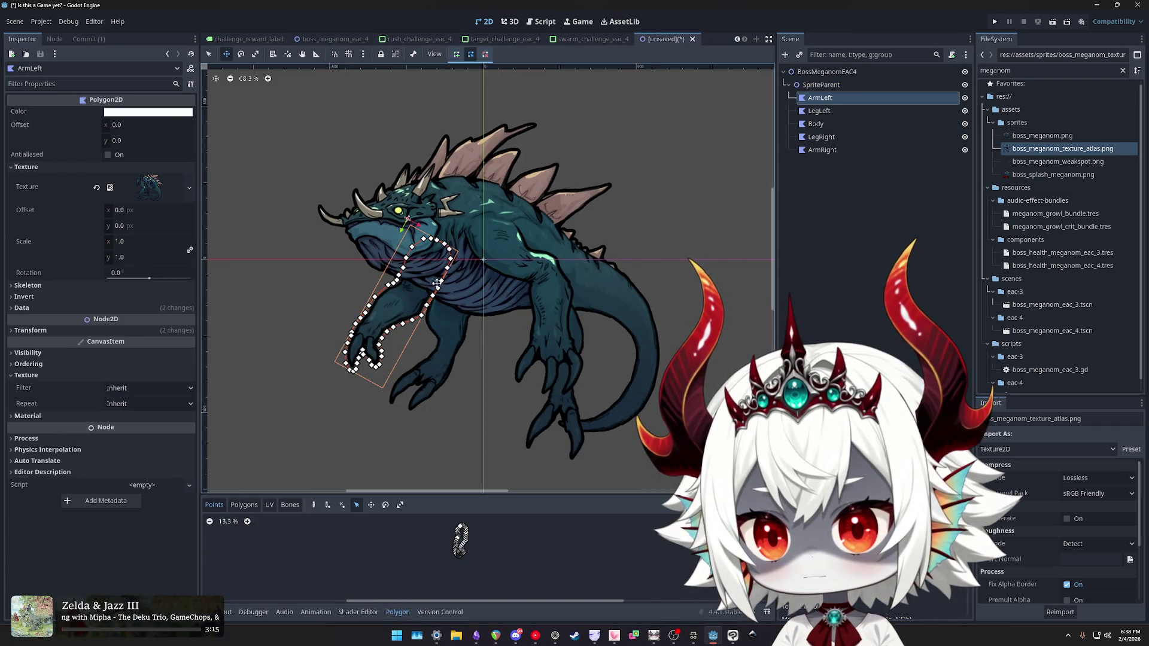
pyautogui.moveTo(407, 302); pyautogui.dragTo(407, 302)
pyautogui.click(339, 39)
pyautogui.click(671, 40)
pyautogui.click(338, 39)
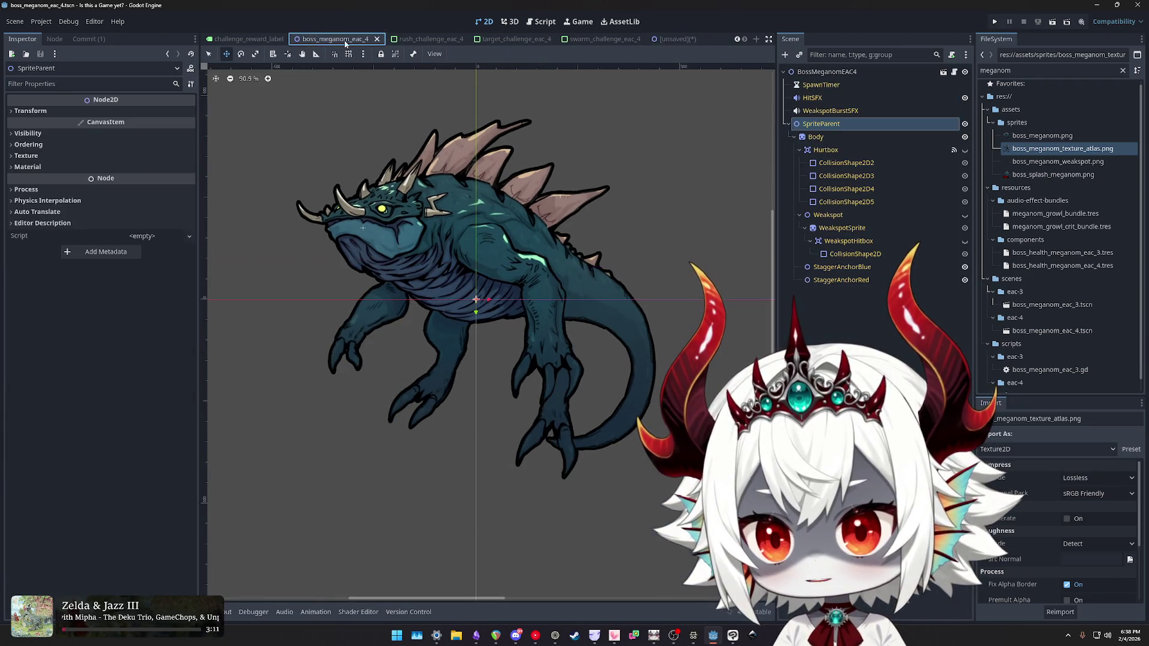
pyautogui.click(675, 40)
pyautogui.click(334, 39)
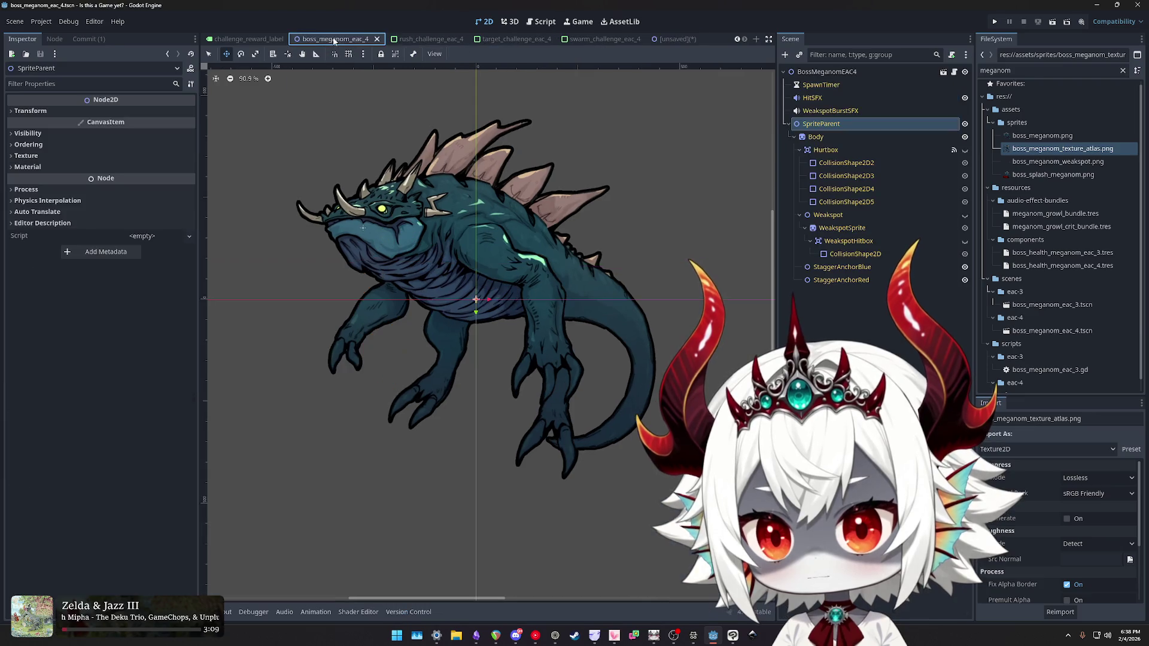
pyautogui.click(672, 39)
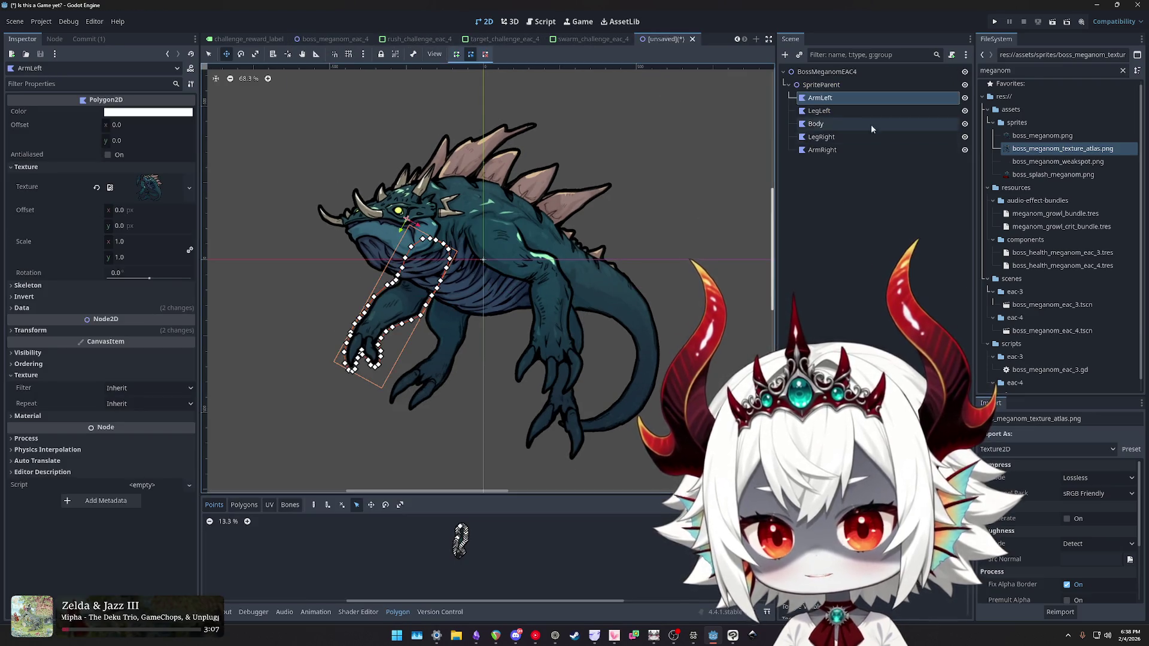
# - Move, rotate and reposition the LegLeft polygon to match the reference scene
pyautogui.click(873, 111)
pyautogui.moveTo(449, 320); pyautogui.dragTo(454, 316)
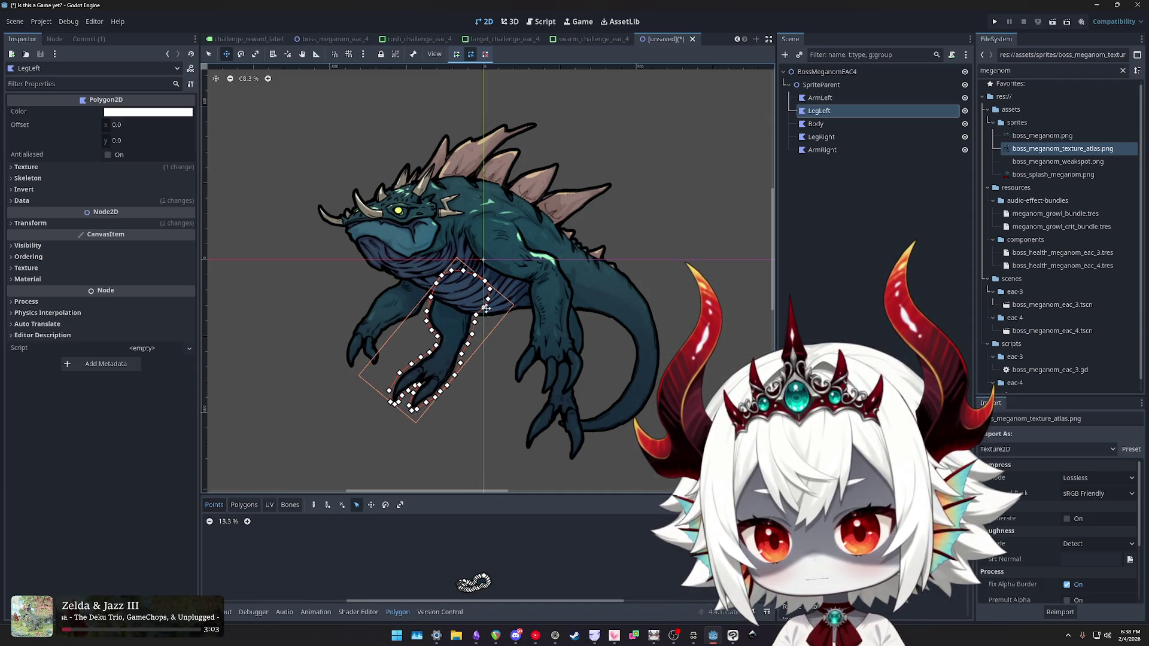
pyautogui.moveTo(510, 279); pyautogui.dragTo(506, 263)
pyautogui.press('w')
pyautogui.moveTo(464, 303); pyautogui.dragTo(457, 314)
pyautogui.click(335, 39)
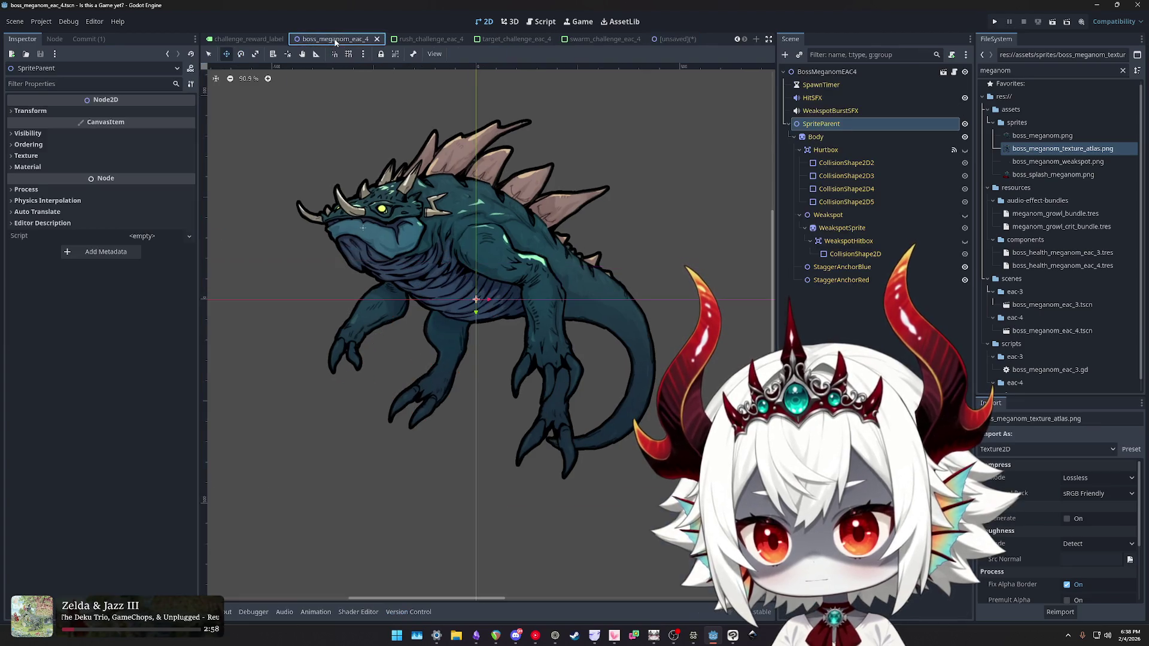
pyautogui.click(671, 40)
pyautogui.moveTo(453, 325); pyautogui.dragTo(454, 339)
pyautogui.click(335, 40)
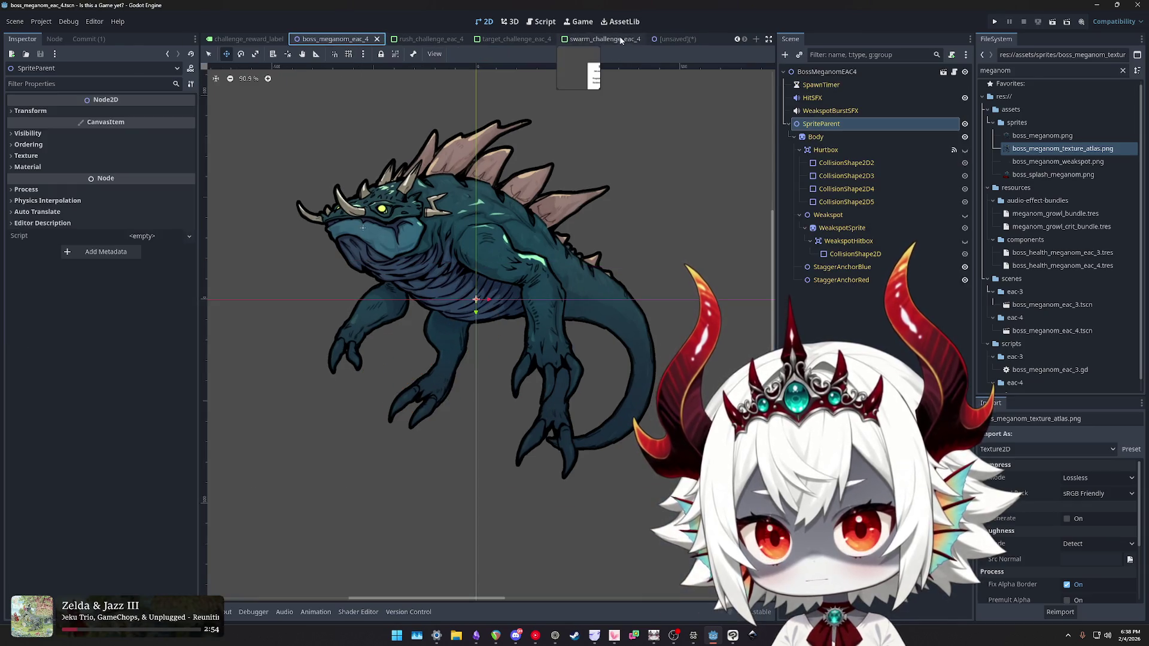
pyautogui.click(662, 40)
pyautogui.click(344, 39)
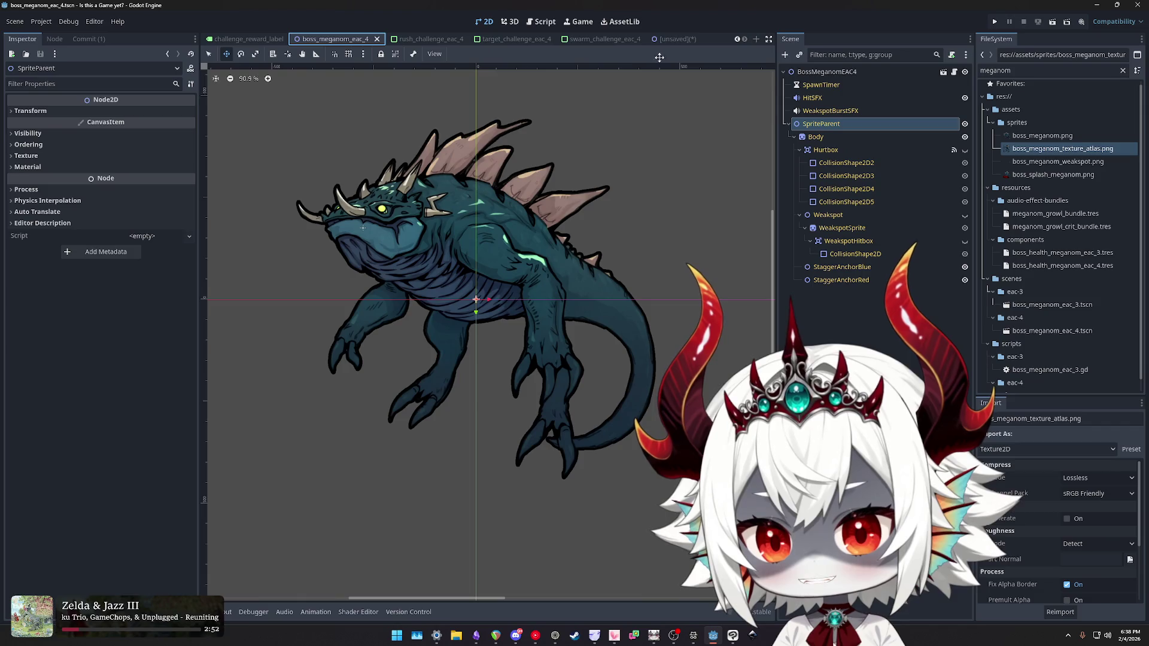
pyautogui.click(677, 39)
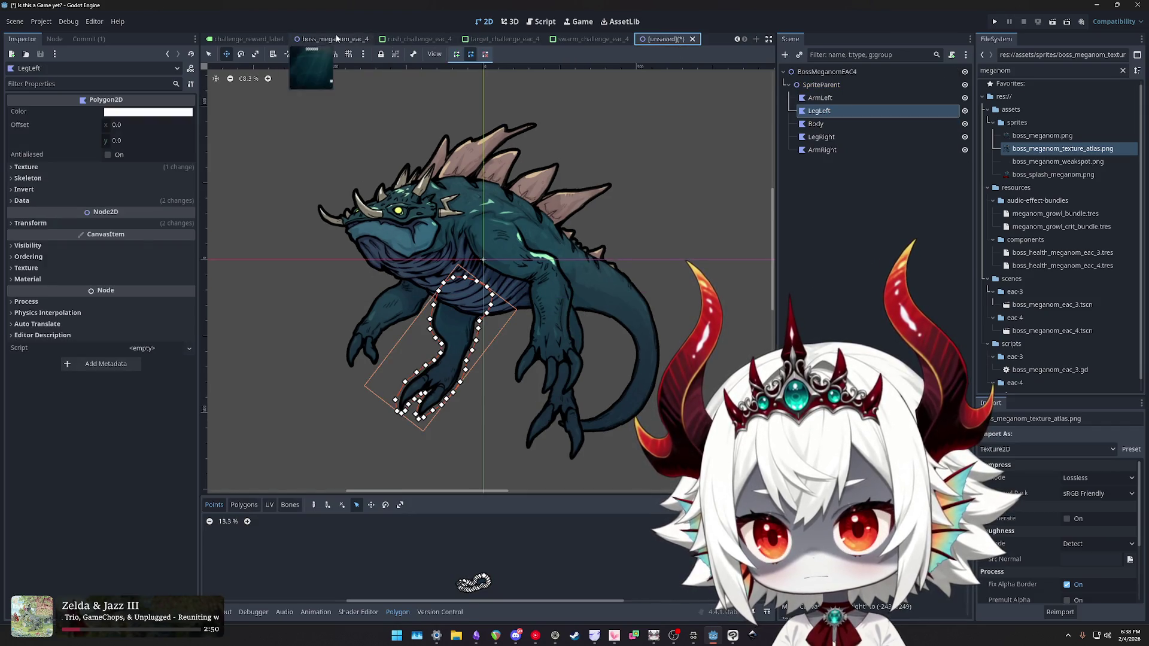
pyautogui.click(335, 39)
# - Hide ArmRight and nudge the LegRight polygon a few pixels into place
pyautogui.click(675, 39)
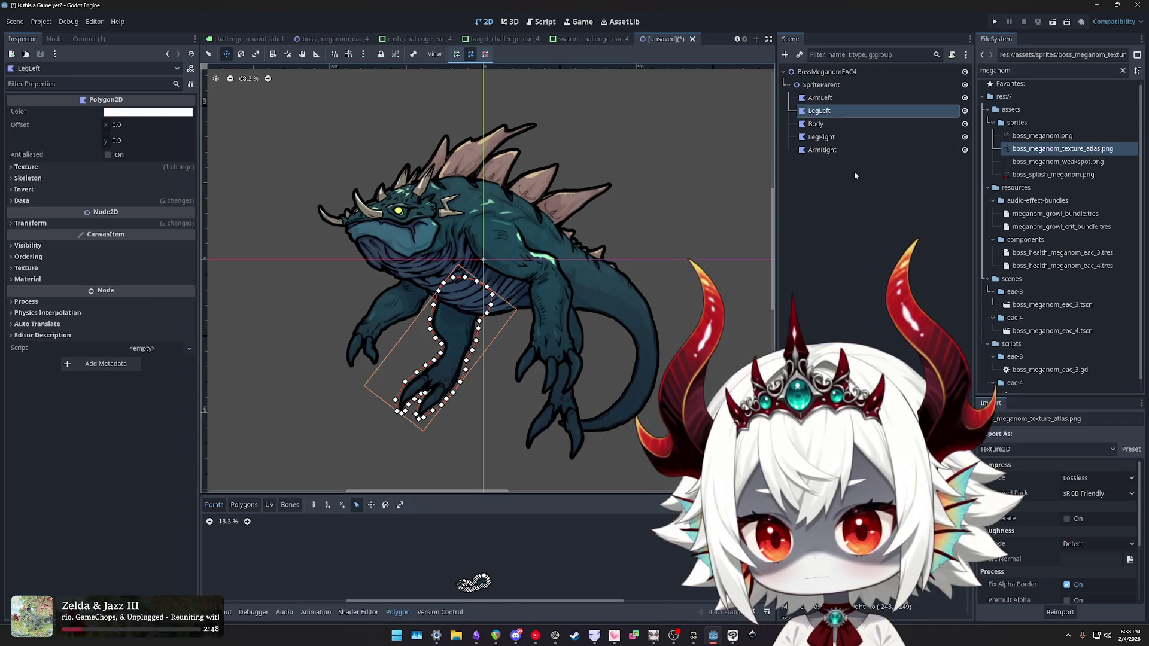
pyautogui.click(837, 137)
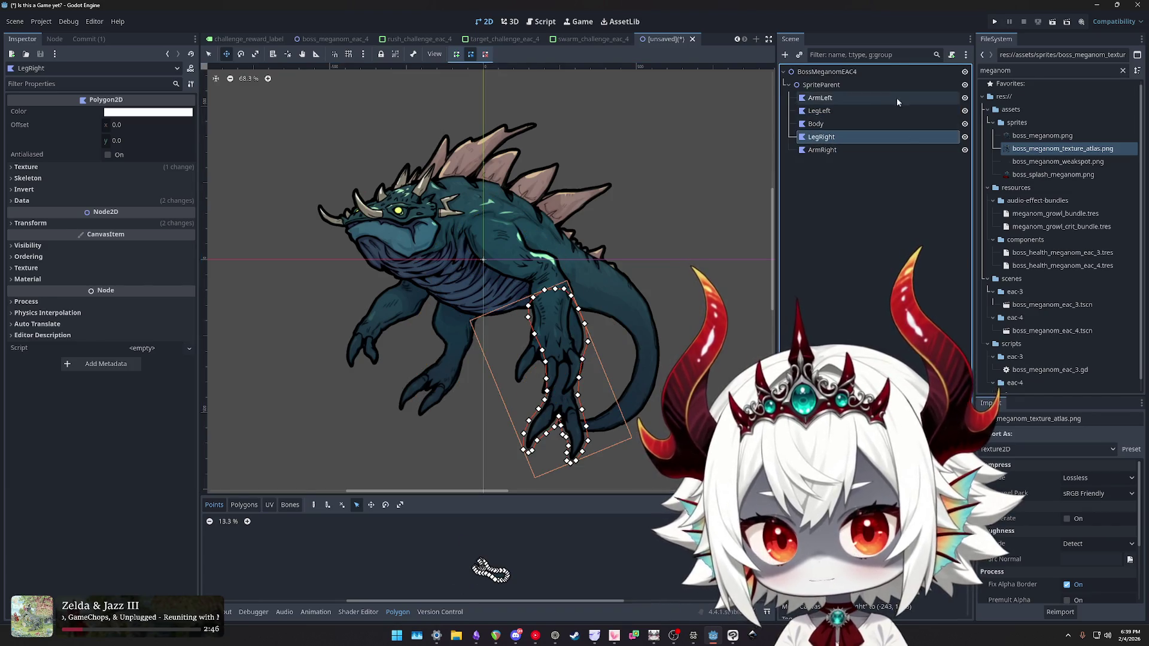
pyautogui.click(965, 151)
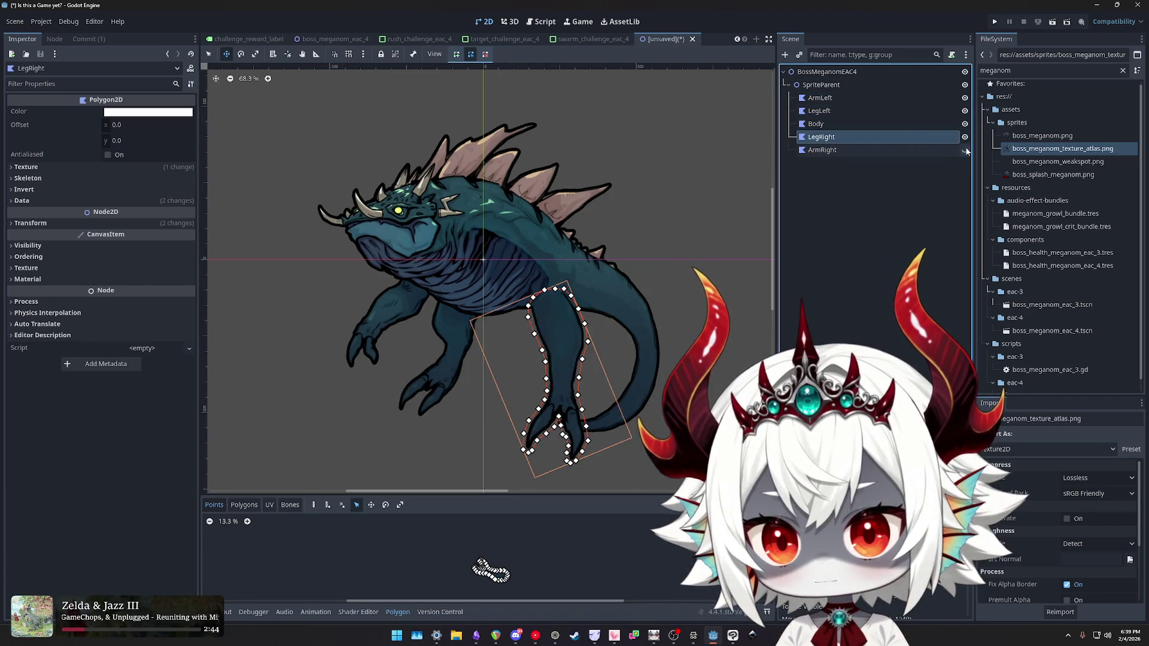
pyautogui.scroll(5, 554, 309)
pyautogui.moveTo(554, 309)
pyautogui.mouseDown()
pyautogui.moveTo(561, 300)
pyautogui.moveTo(571, 317)
pyautogui.moveTo(562, 300)
pyautogui.mouseUp()
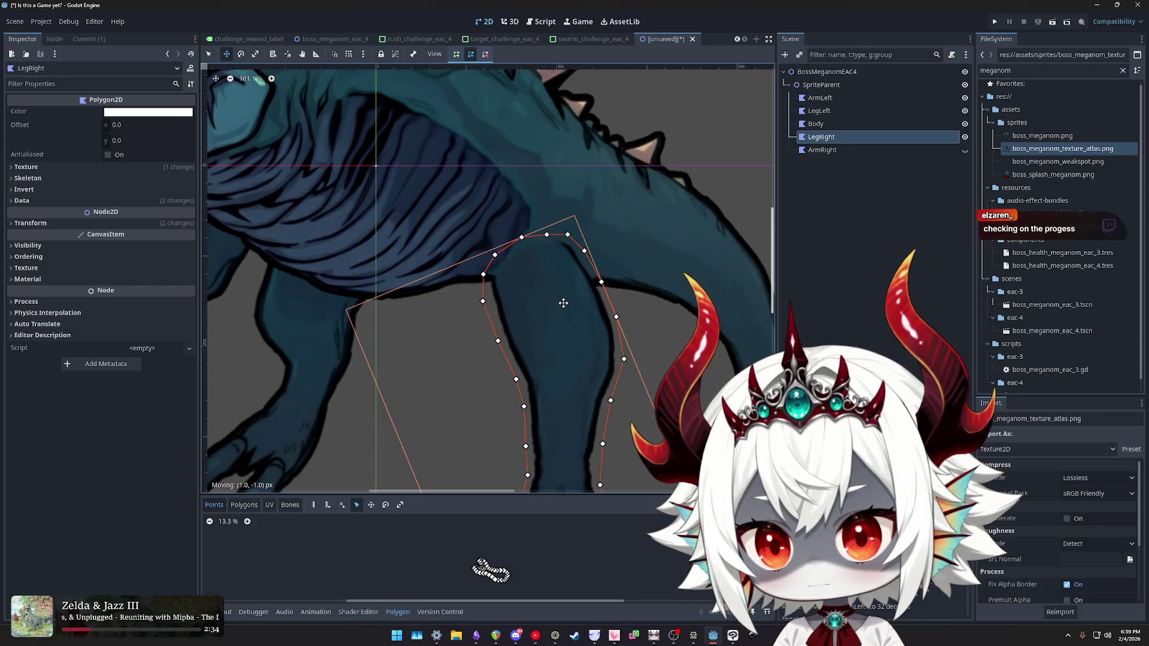
pyautogui.scroll(-5, 561, 300)
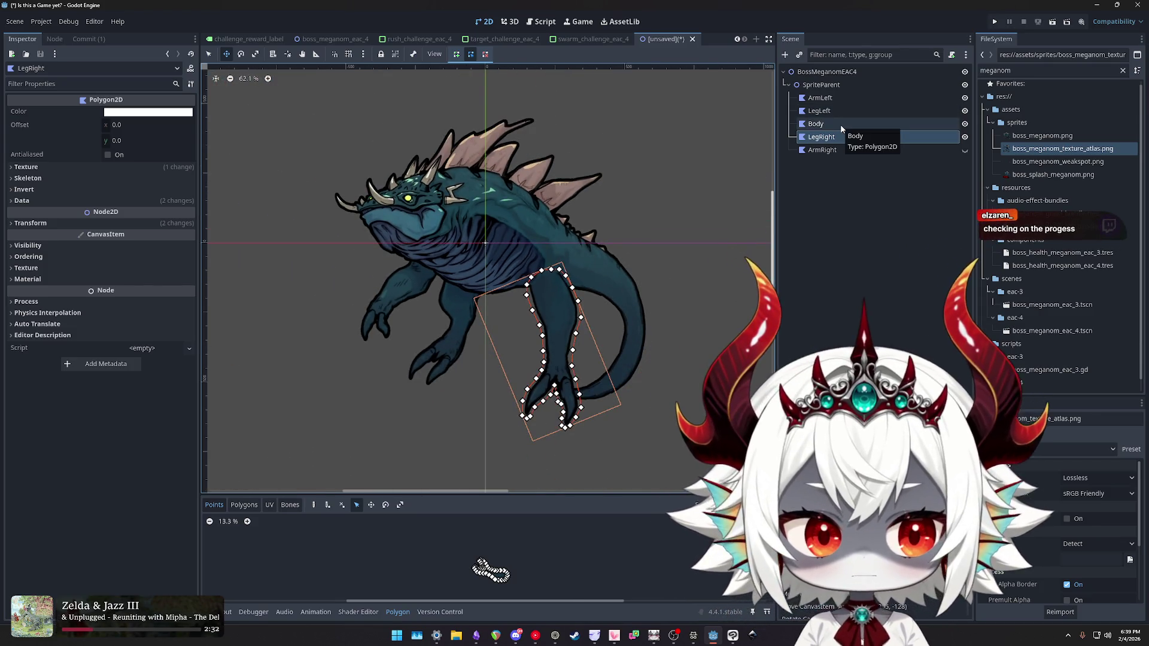
# - Select each piece in turn to review the assembled creature
pyautogui.click(840, 124)
pyautogui.click(897, 150)
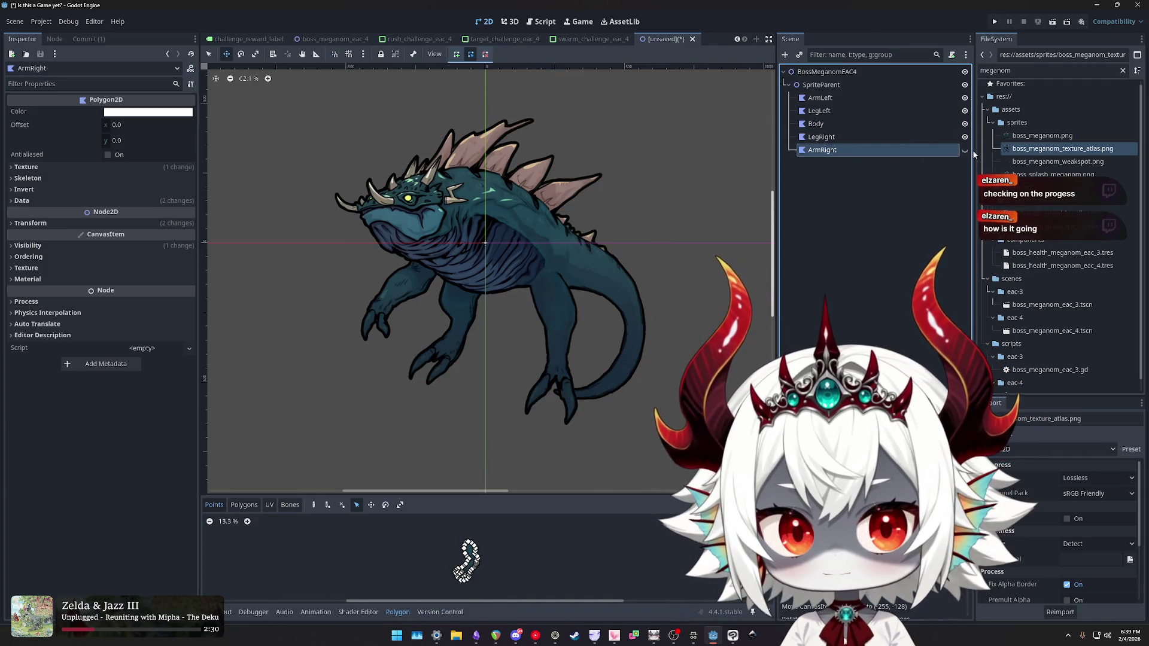
pyautogui.click(838, 138)
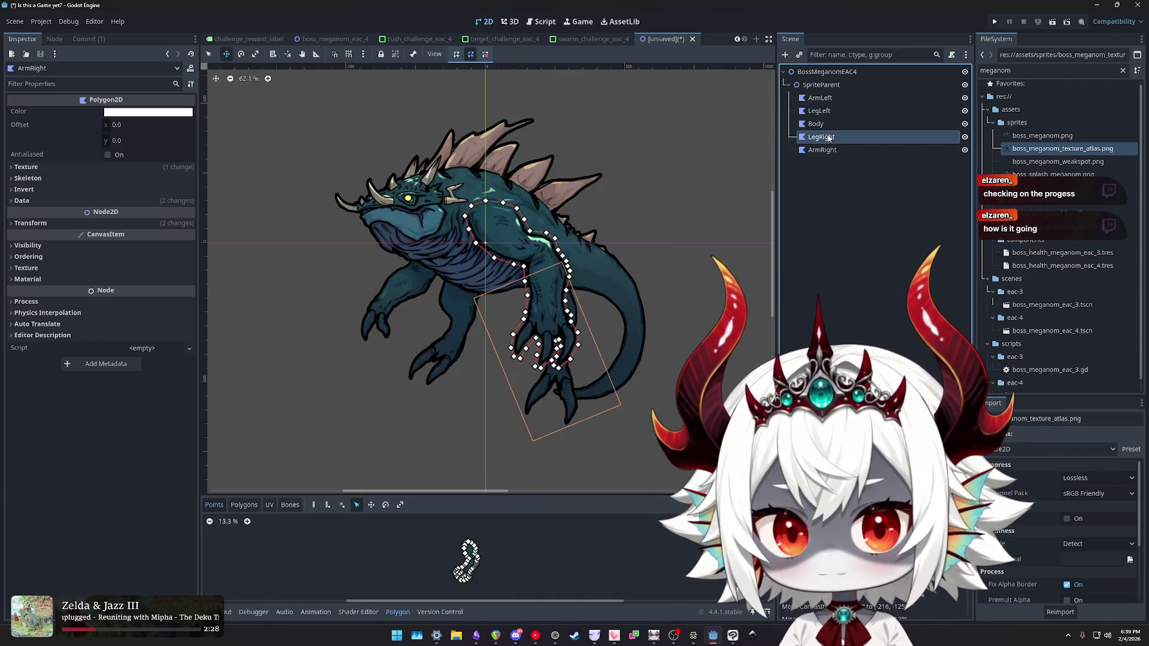
pyautogui.click(830, 121)
pyautogui.click(830, 112)
pyautogui.click(831, 100)
pyautogui.click(832, 113)
pyautogui.click(831, 123)
pyautogui.click(830, 138)
pyautogui.click(828, 150)
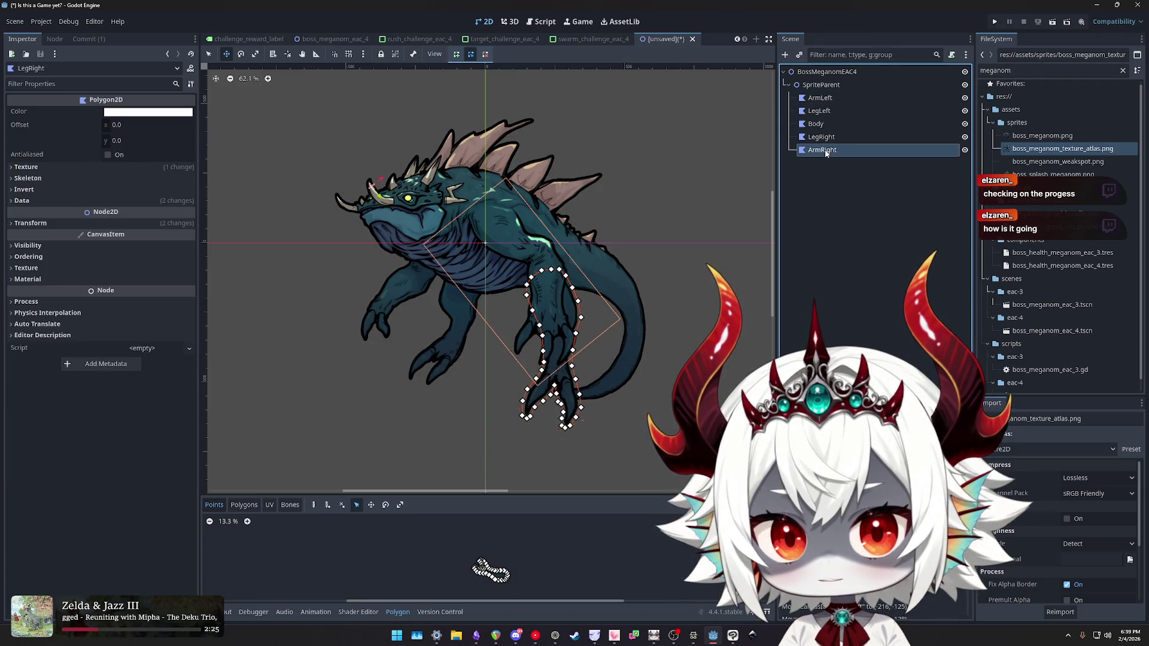
pyautogui.click(828, 100)
# - Cancel saving the scene for now and select the BossMeganomEAC4 root node
pyautogui.hotkey('ctrl', 's')
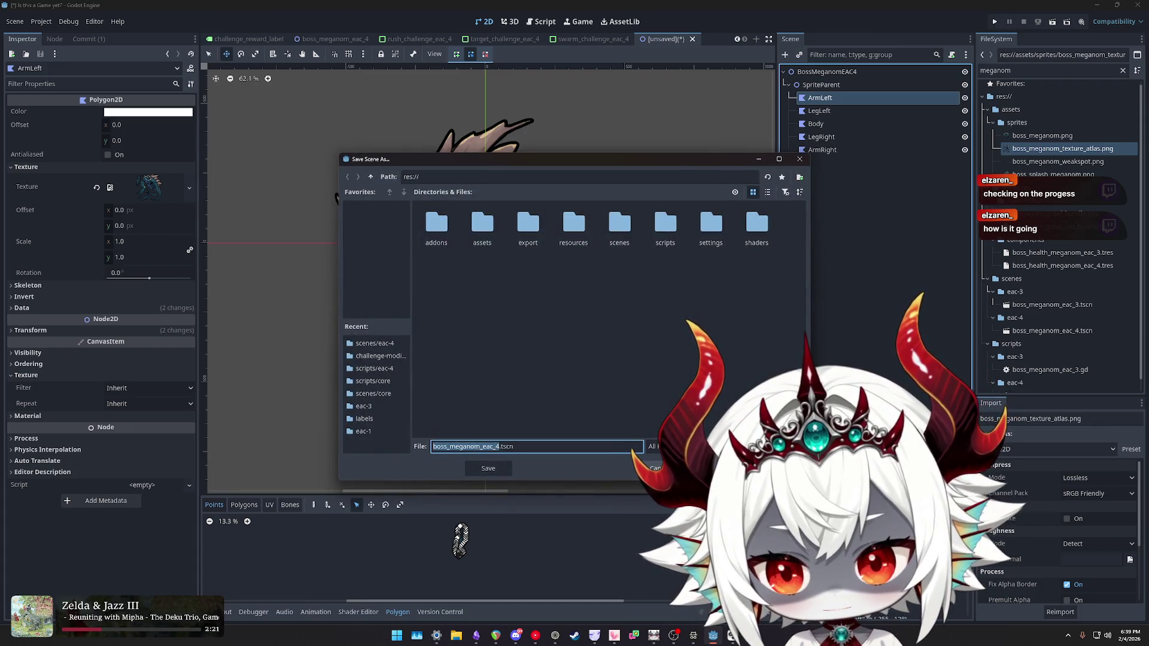
pyautogui.click(655, 468)
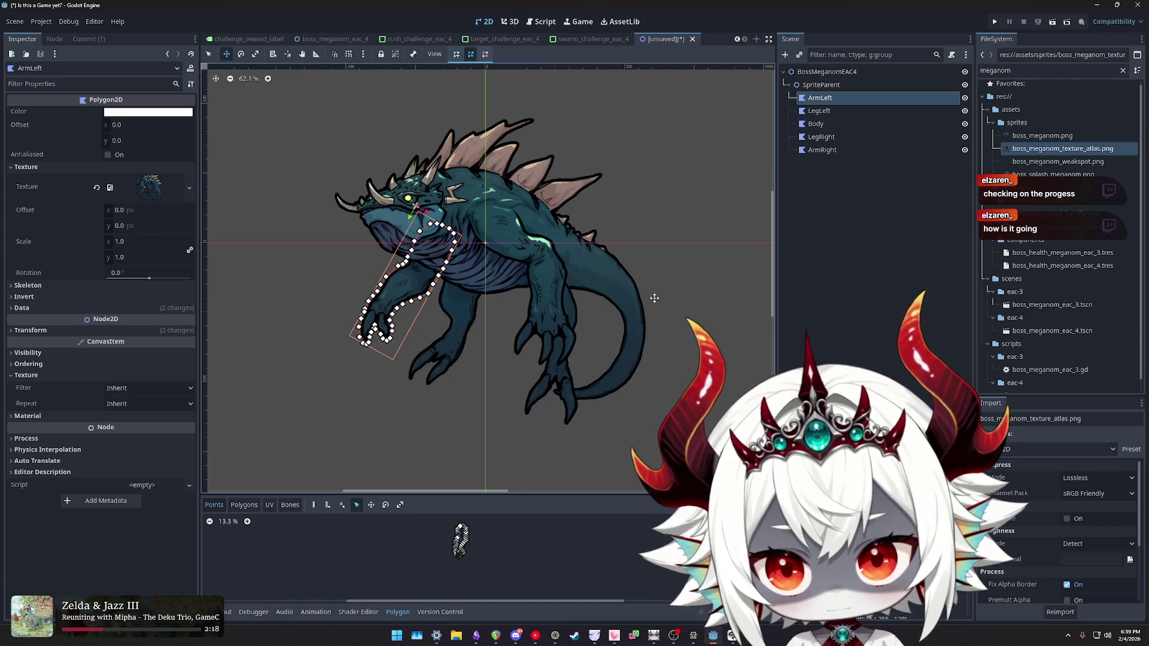
pyautogui.scroll(1, 655, 298)
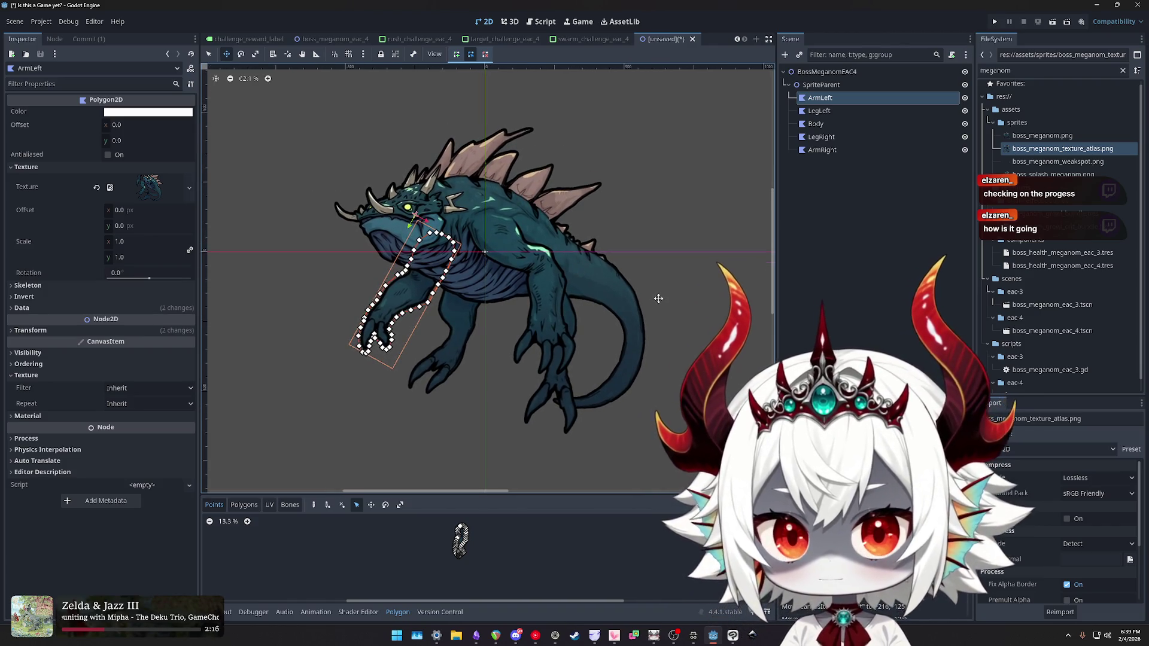
pyautogui.click(826, 71)
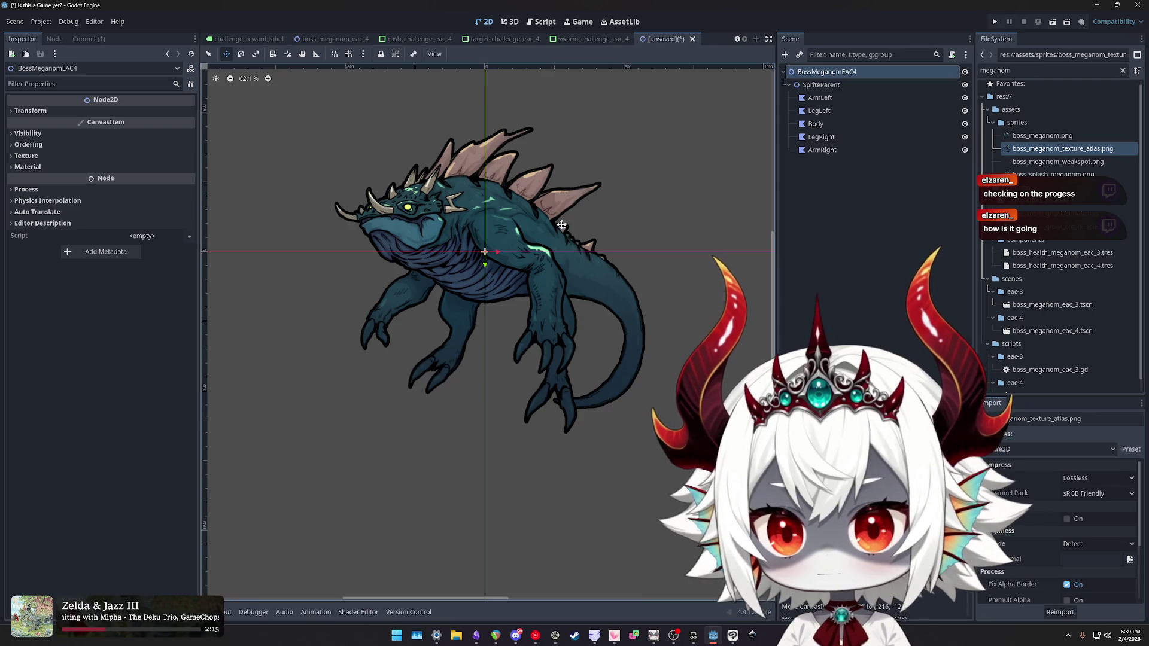
pyautogui.scroll(-1, 616, 270)
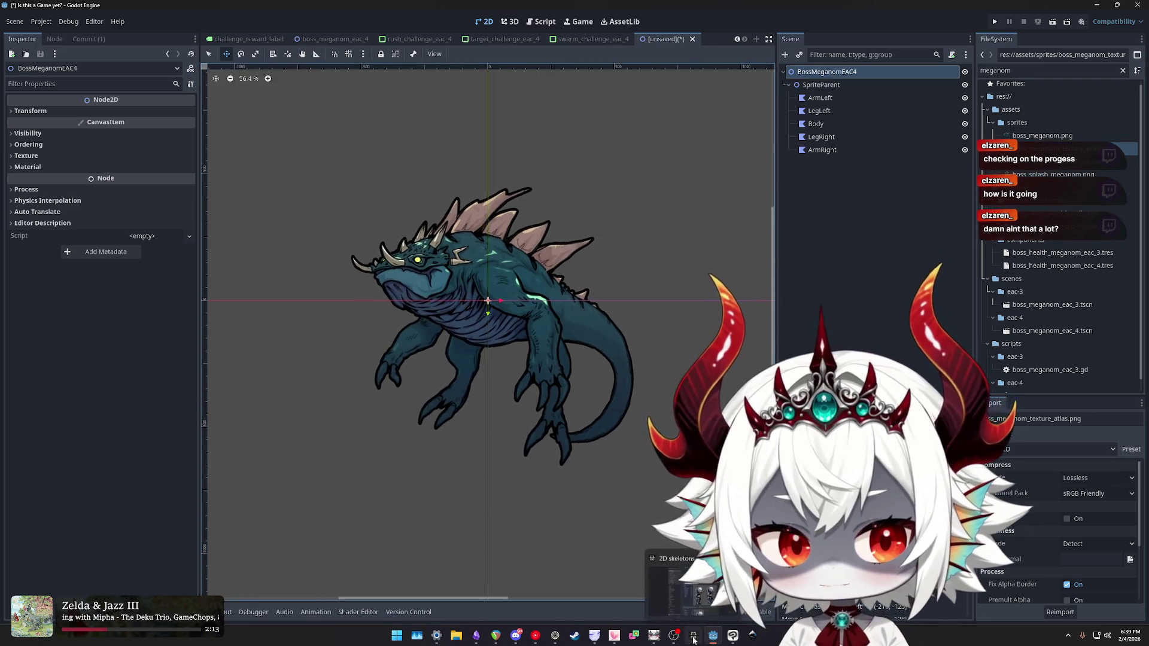
pyautogui.click(694, 638)
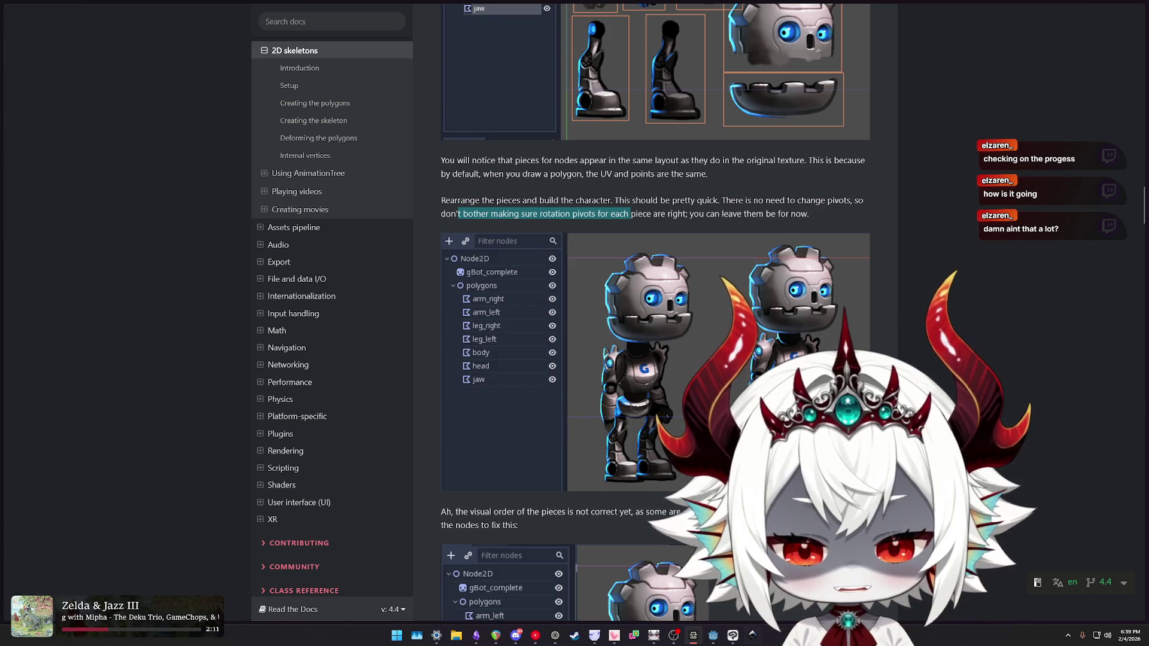
pyautogui.scroll(-15, 655, 311)
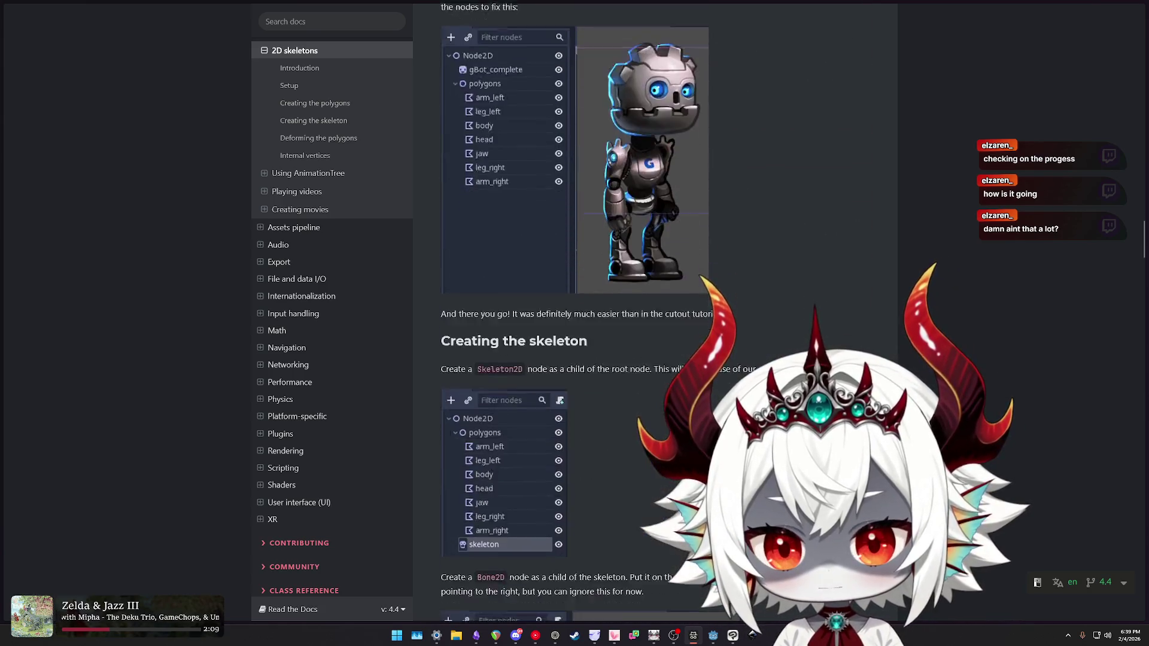
pyautogui.scroll(-5, 655, 311)
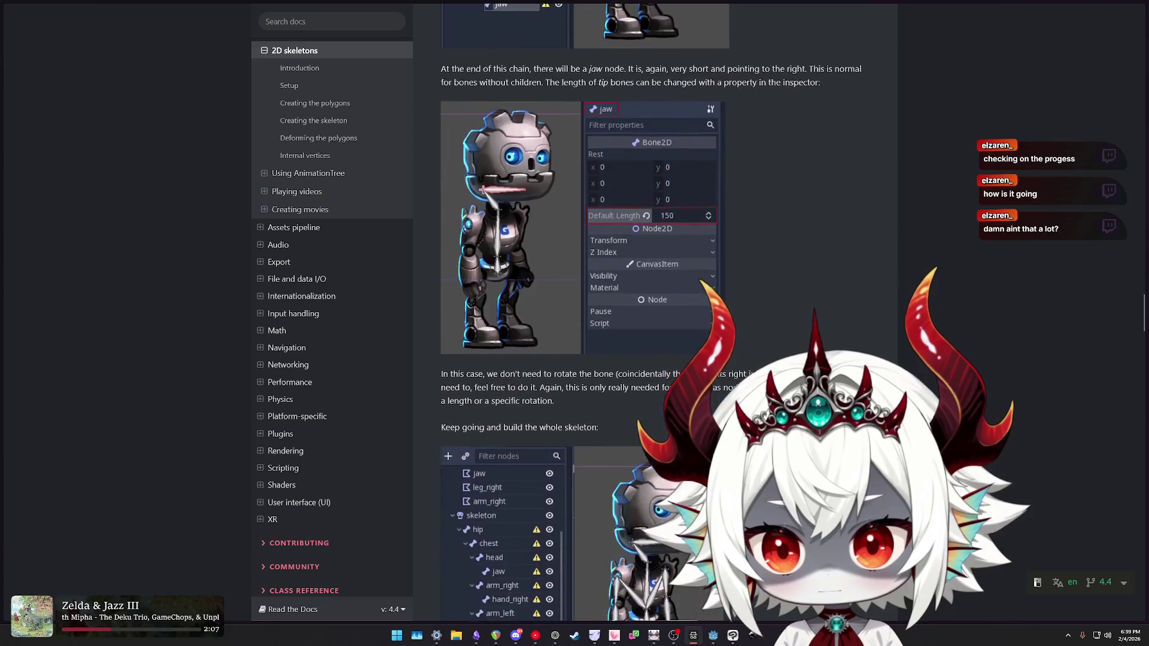
pyautogui.scroll(10, 655, 311)
pyautogui.scroll(10, 656, 311)
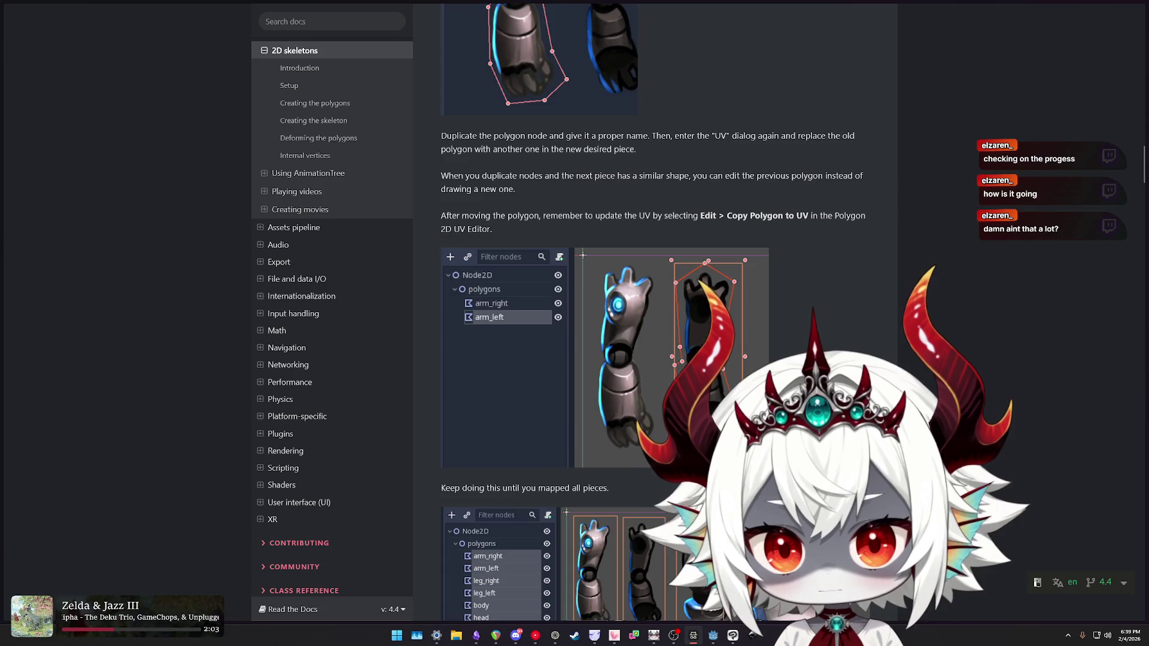
pyautogui.scroll(10, 656, 312)
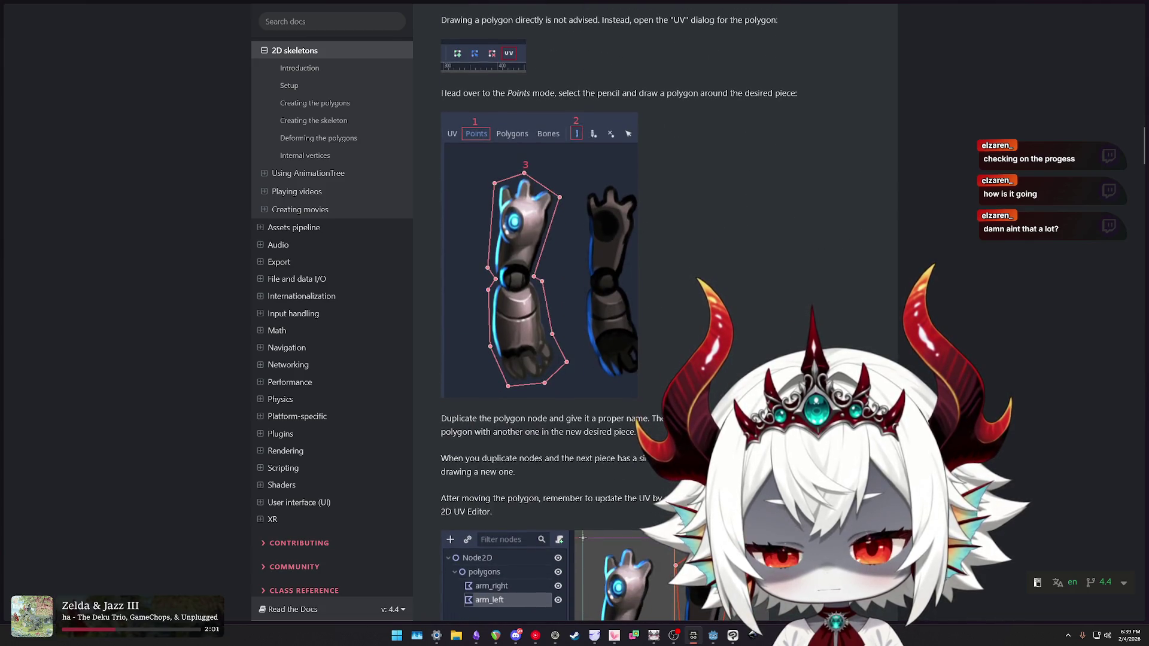
pyautogui.scroll(-3, 656, 311)
pyautogui.scroll(-1, 655, 312)
pyautogui.scroll(-5, 655, 311)
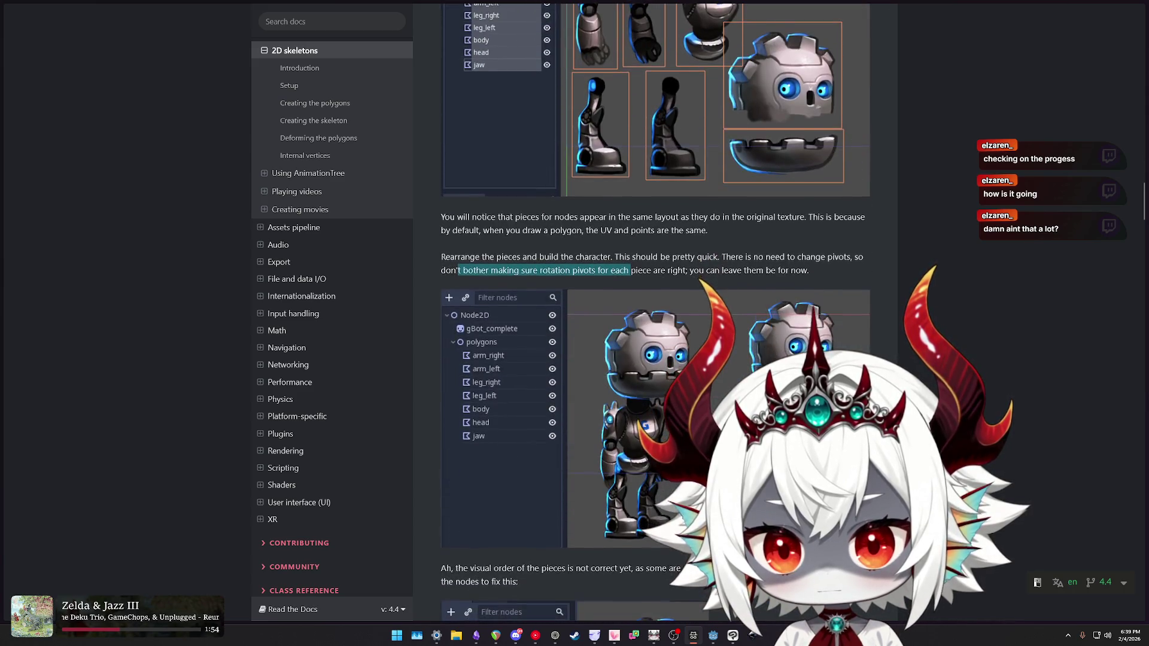
pyautogui.scroll(-20, 655, 311)
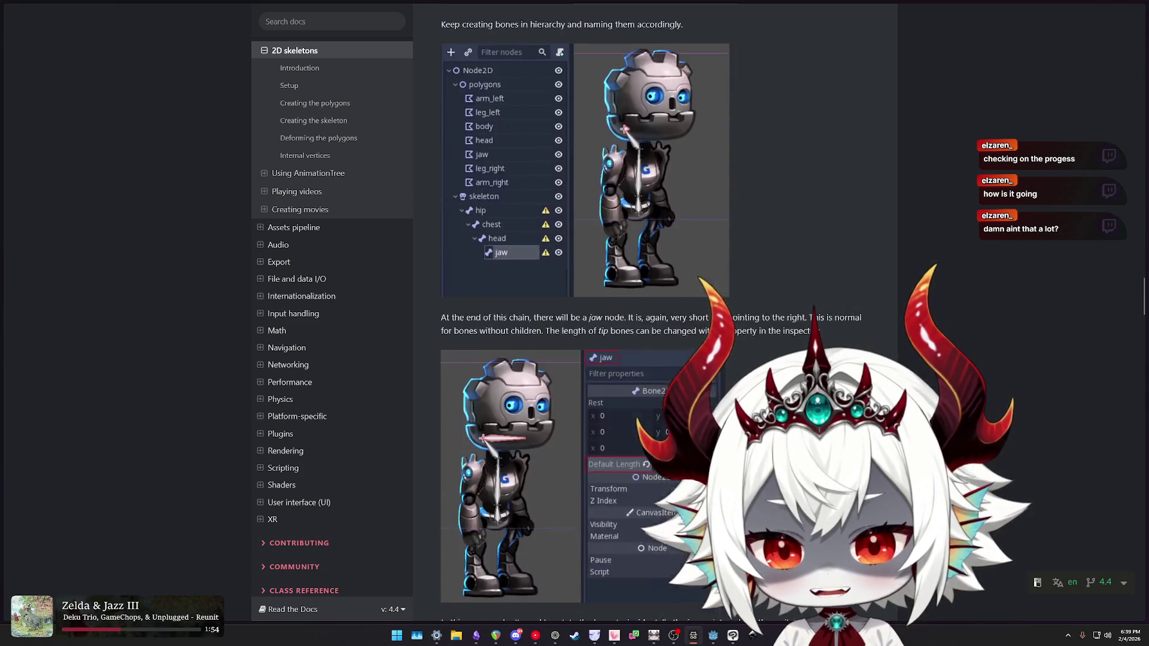
pyautogui.scroll(20, 655, 311)
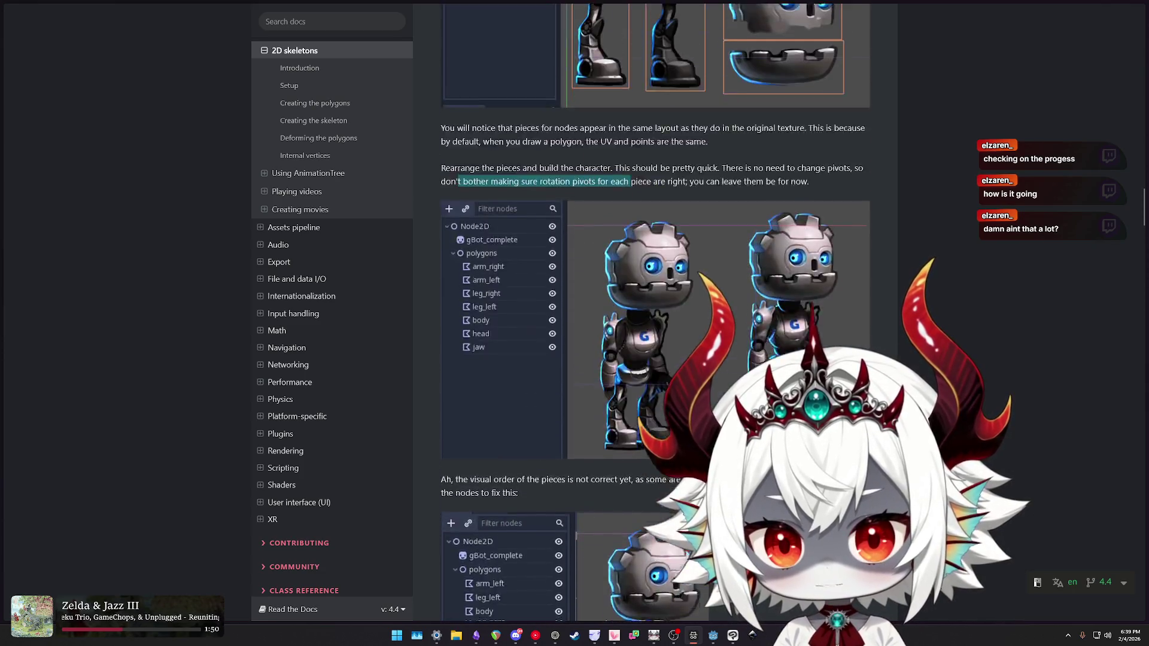
pyautogui.scroll(7, 655, 311)
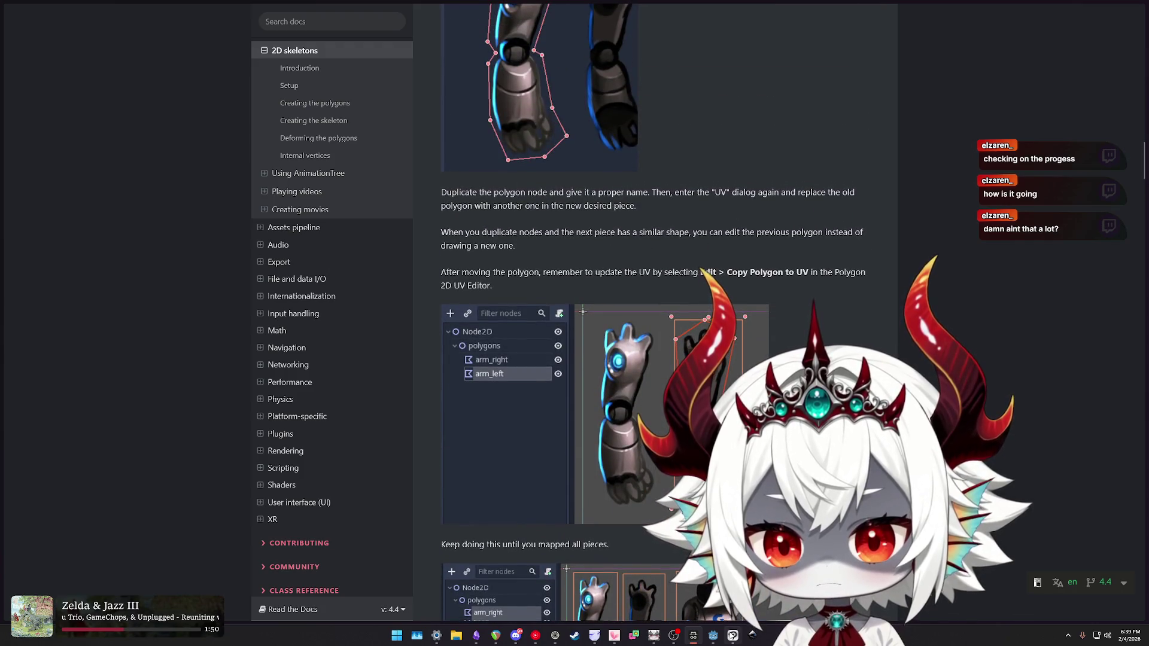
pyautogui.click(732, 636)
pyautogui.click(713, 637)
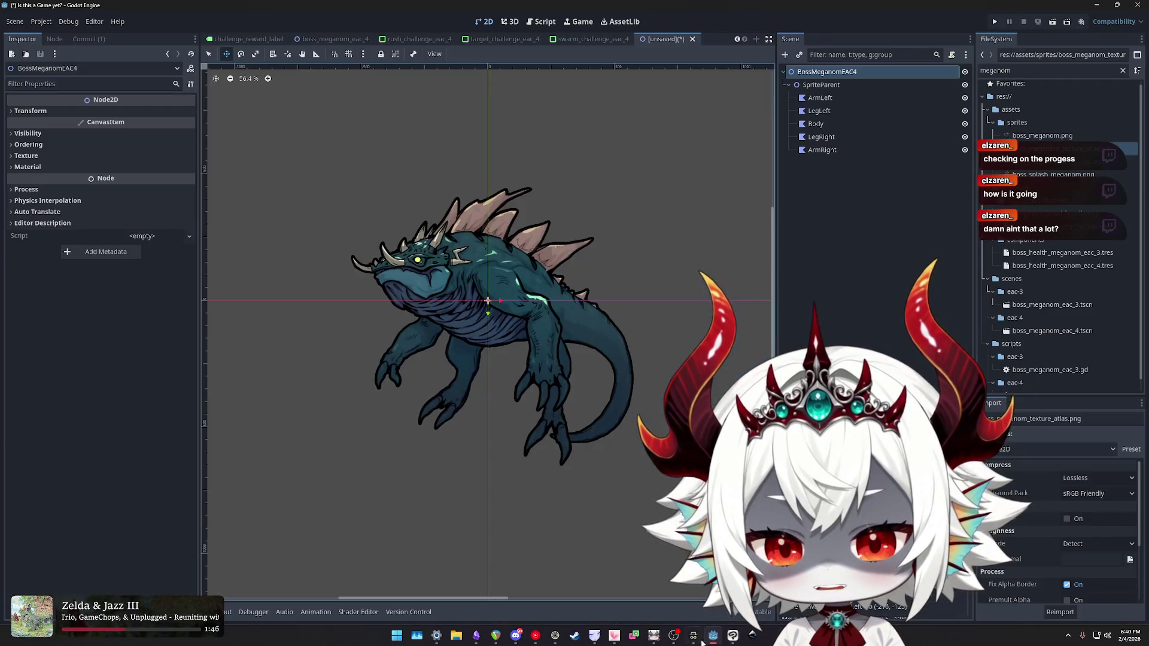
# - Select the ArmLeft polygon to check its outline and recentre the monster on the canvas
pyautogui.click(817, 100)
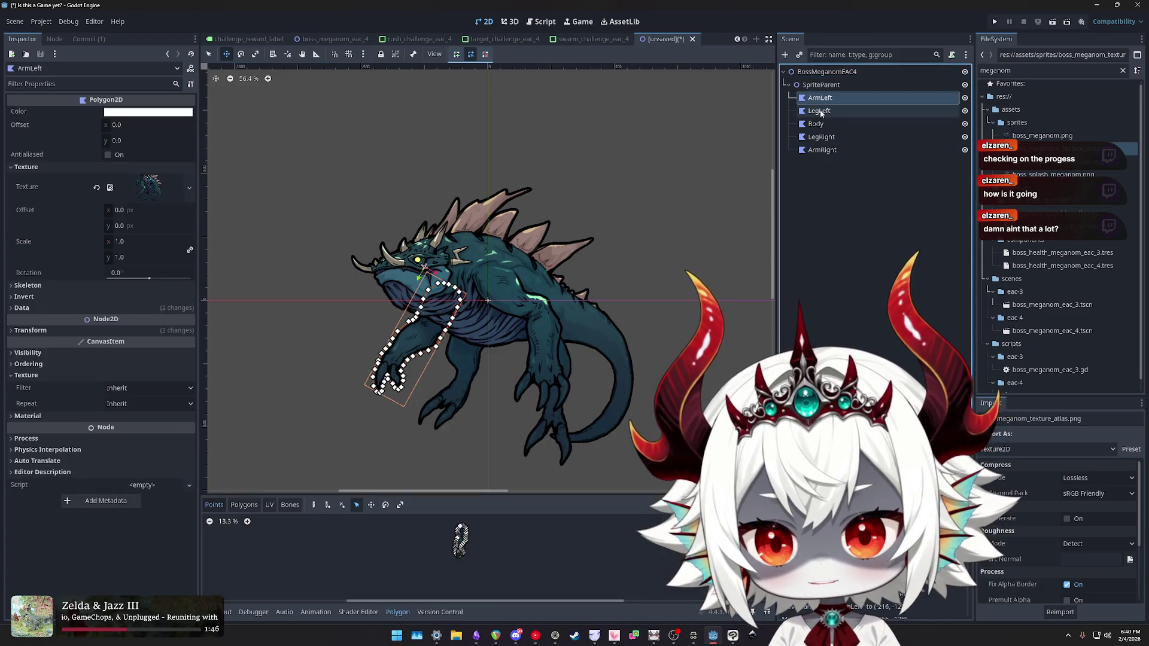
pyautogui.scroll(10, 440, 290)
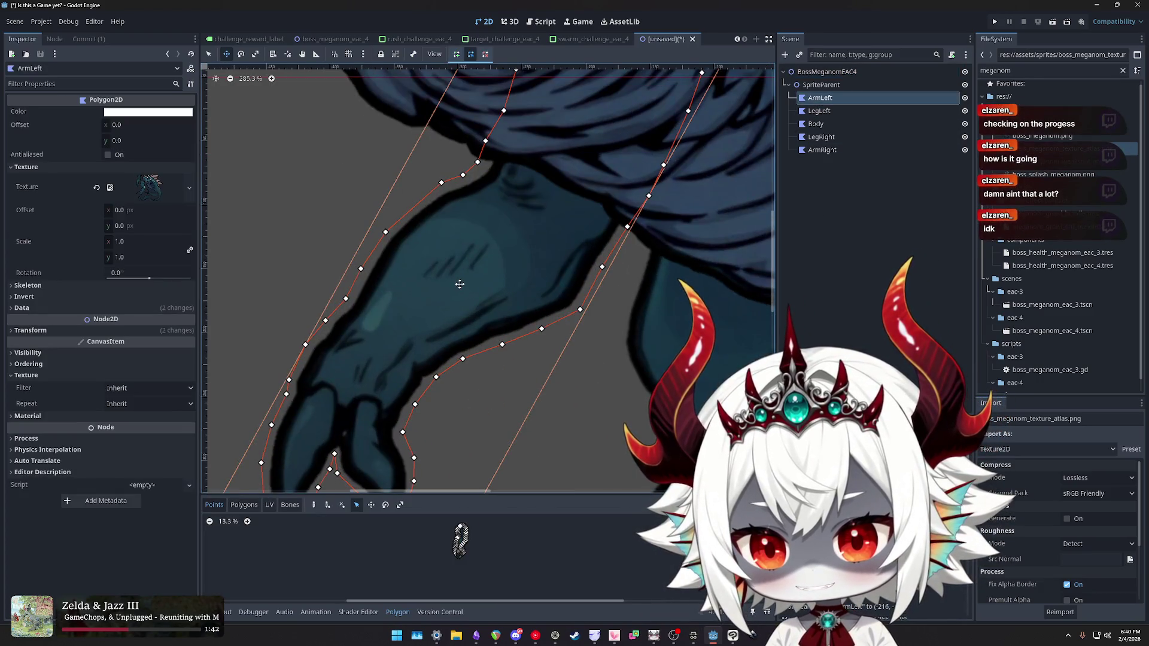
pyautogui.scroll(-1, 460, 284)
pyautogui.scroll(-4, 461, 285)
pyautogui.scroll(-8, 580, 320)
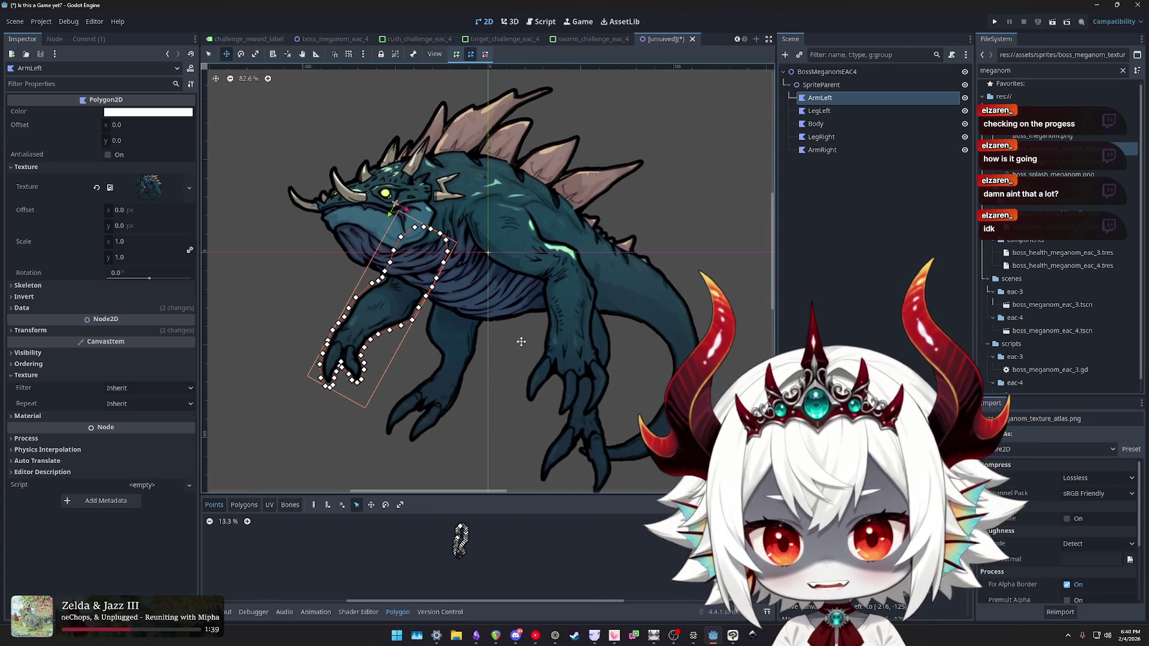
pyautogui.scroll(1, 528, 324)
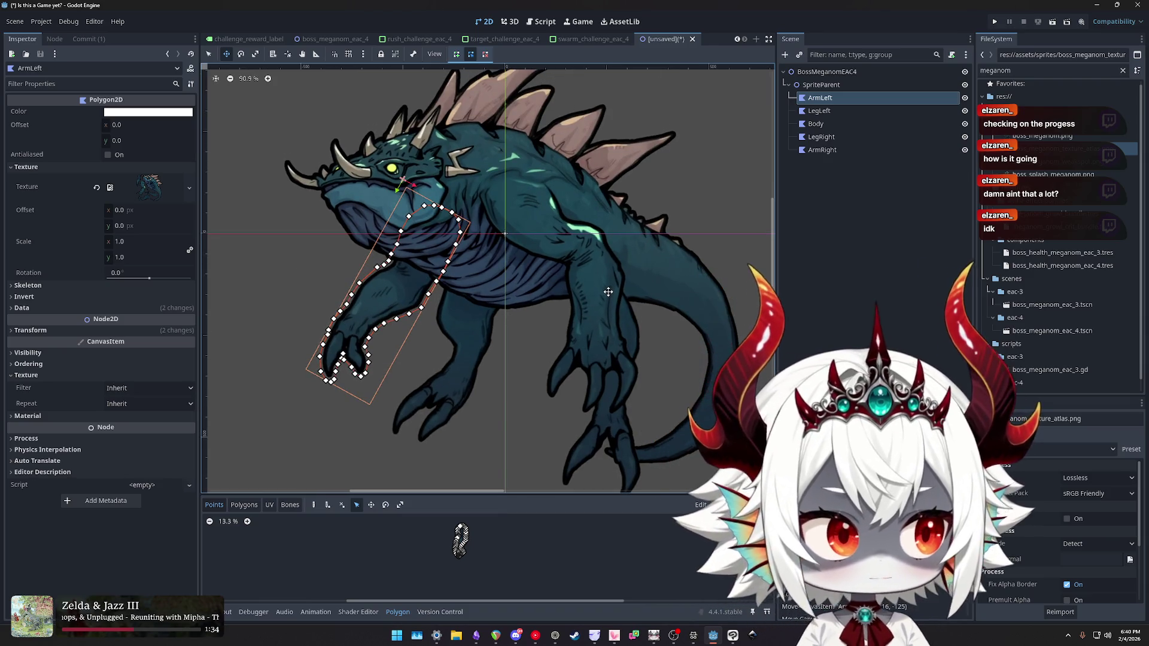
pyautogui.scroll(-2, 608, 286)
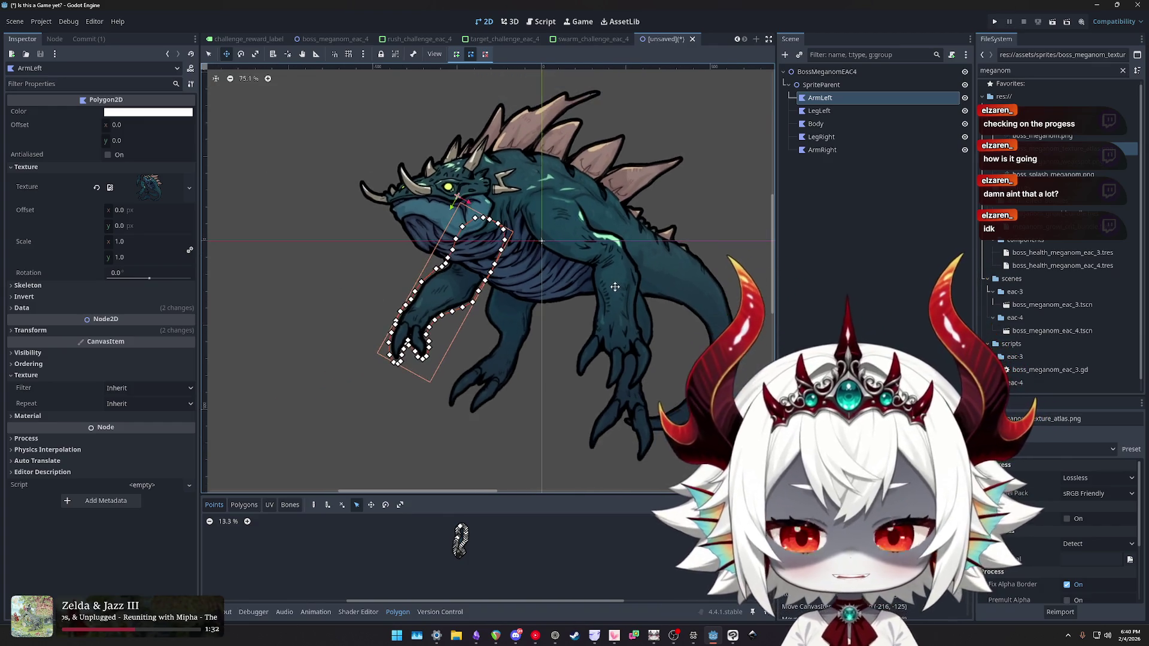
pyautogui.scroll(1, 572, 302)
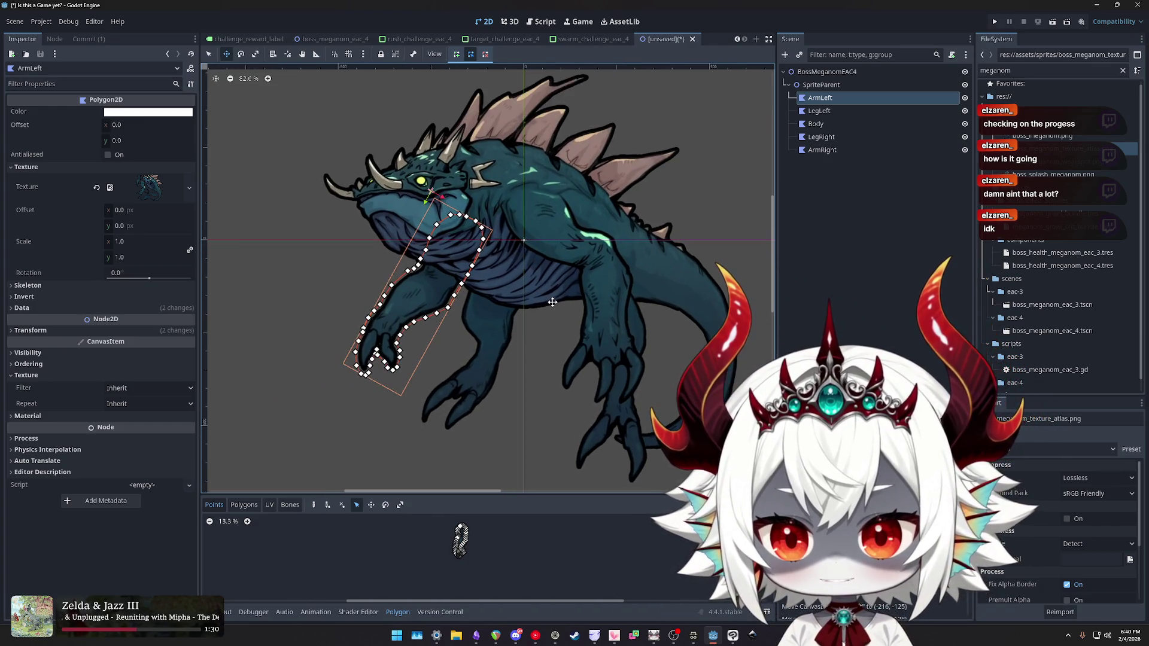
pyautogui.moveTo(557, 300); pyautogui.dragTo(550, 310)
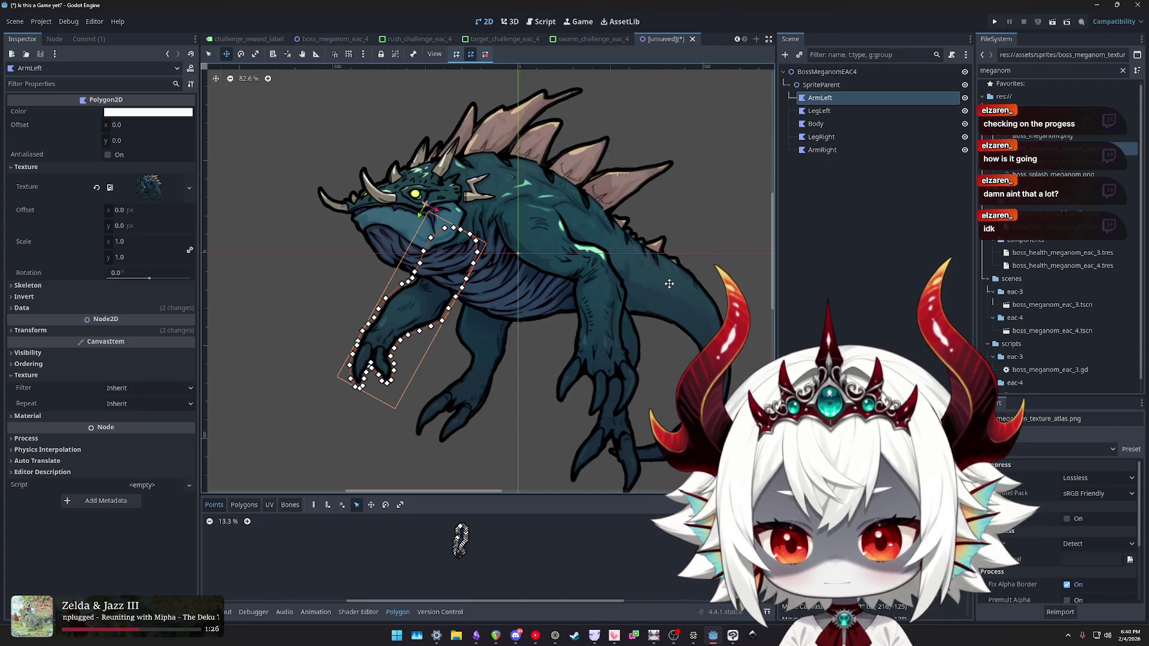
# - Step through the LegLeft, Body, ArmLeft, LegRight and ArmRight pieces, comparing their outlines
pyautogui.click(849, 214)
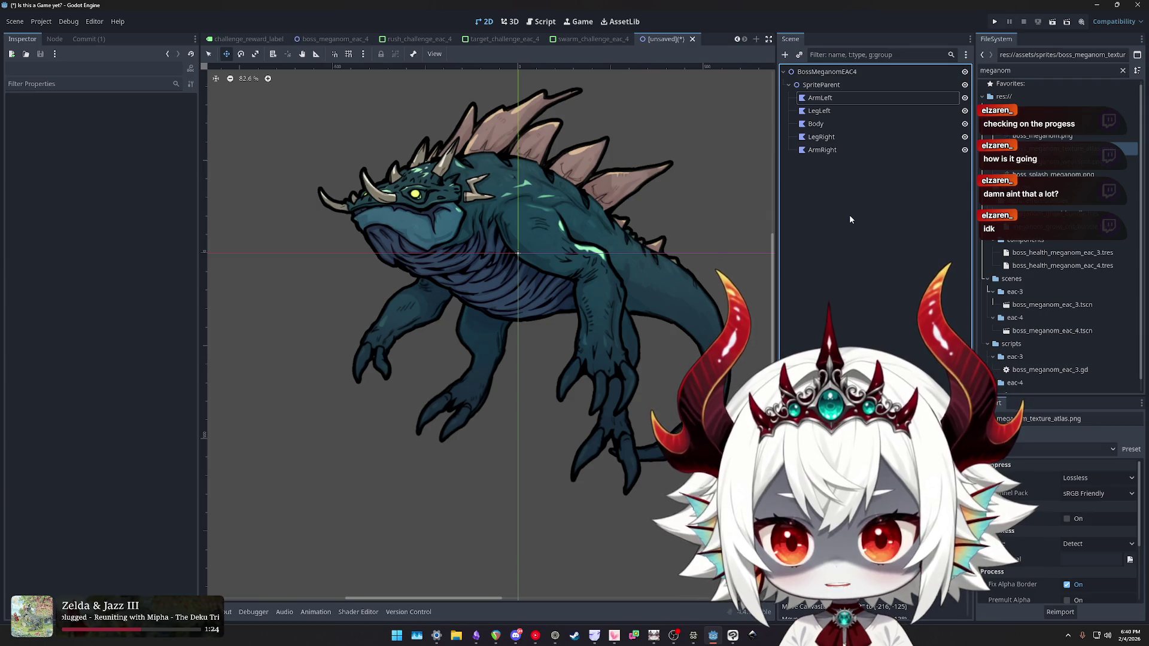
pyautogui.click(825, 109)
pyautogui.click(830, 122)
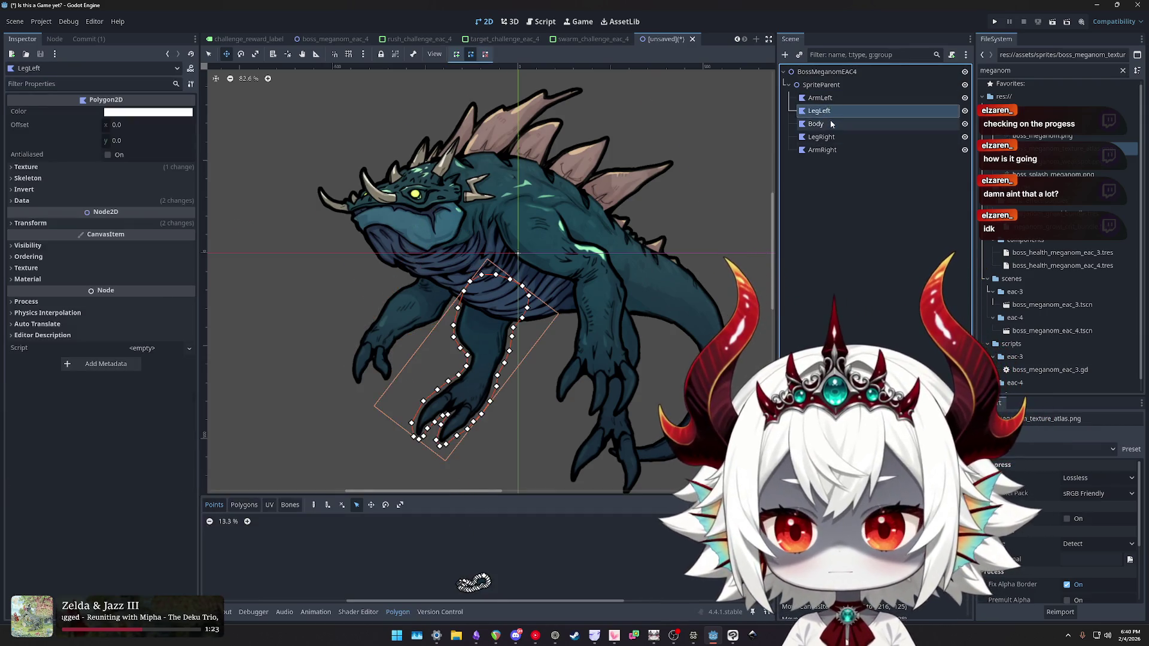
pyautogui.click(829, 99)
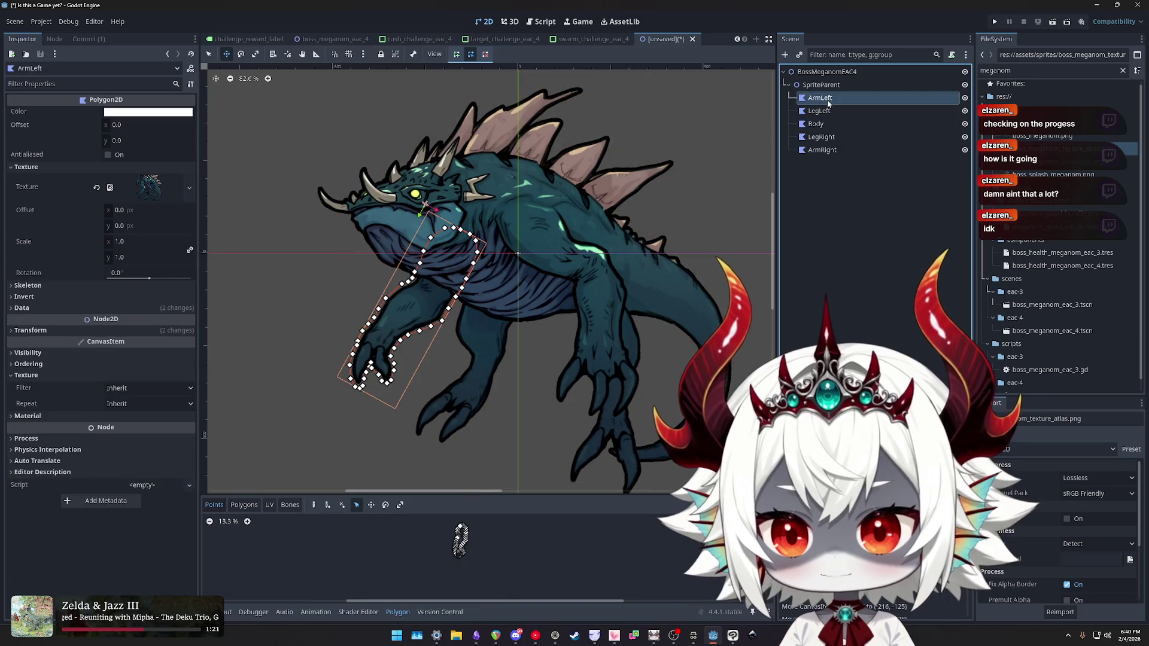
pyautogui.click(828, 113)
pyautogui.click(824, 124)
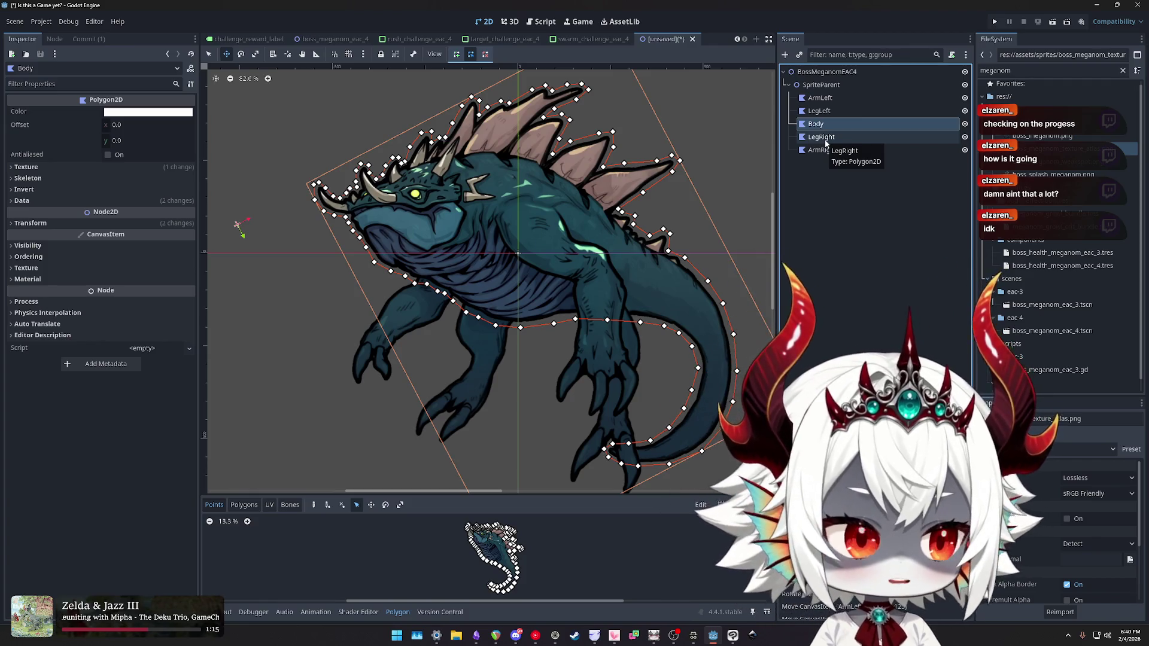
pyautogui.click(825, 138)
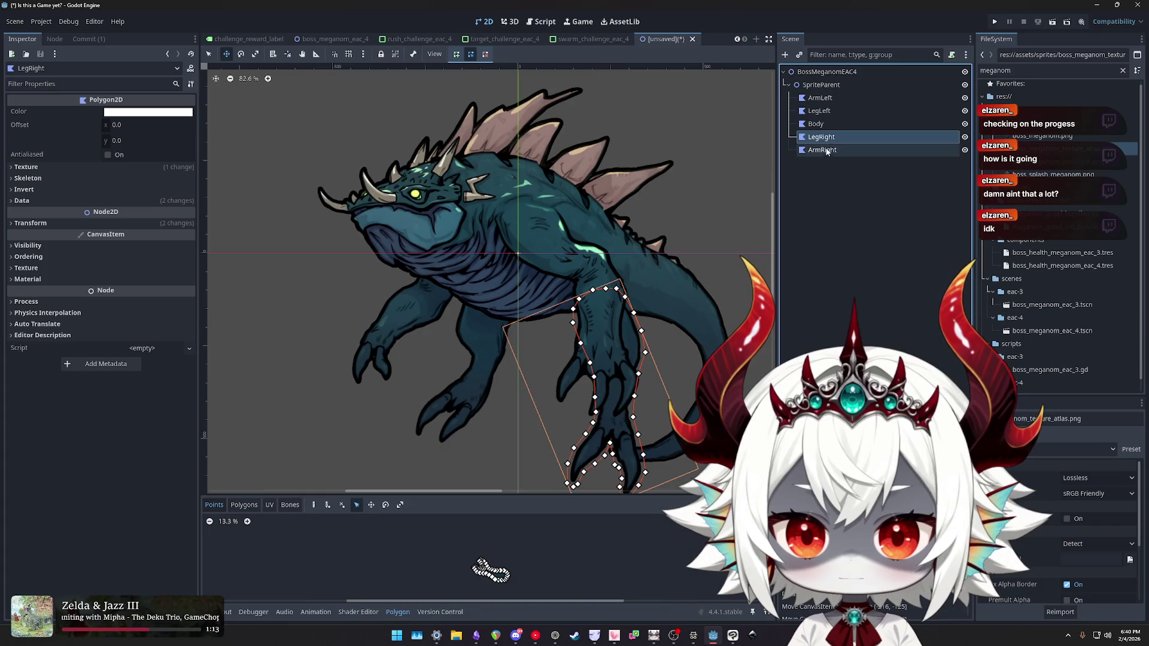
pyautogui.click(822, 151)
pyautogui.click(821, 85)
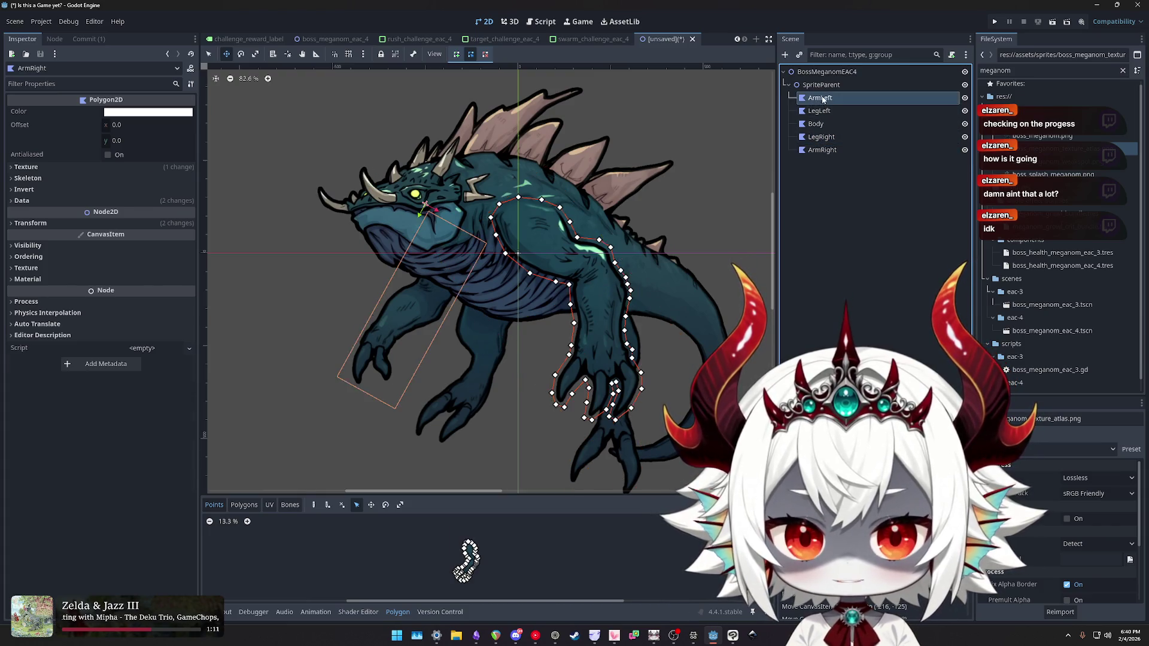
pyautogui.click(824, 98)
pyautogui.click(816, 124)
pyautogui.click(821, 137)
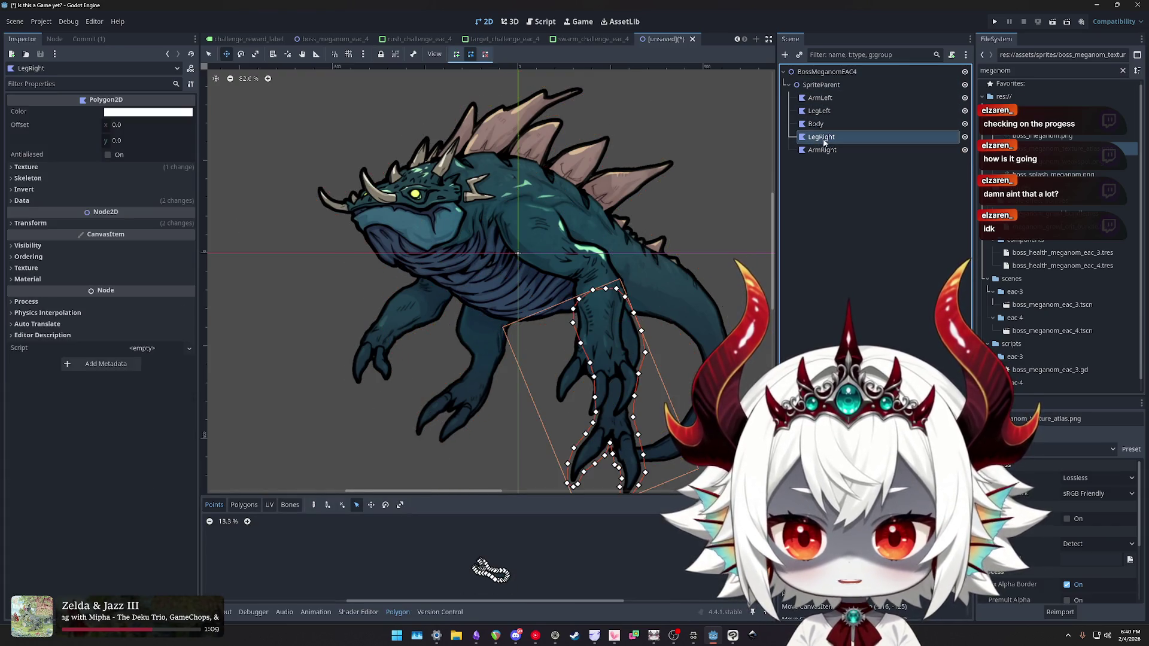
pyautogui.click(823, 150)
# - Select the BossMeganomEAC4 root, reselect ArmLeft, then return to the 2D skeletons docs
pyautogui.click(819, 112)
pyautogui.click(819, 98)
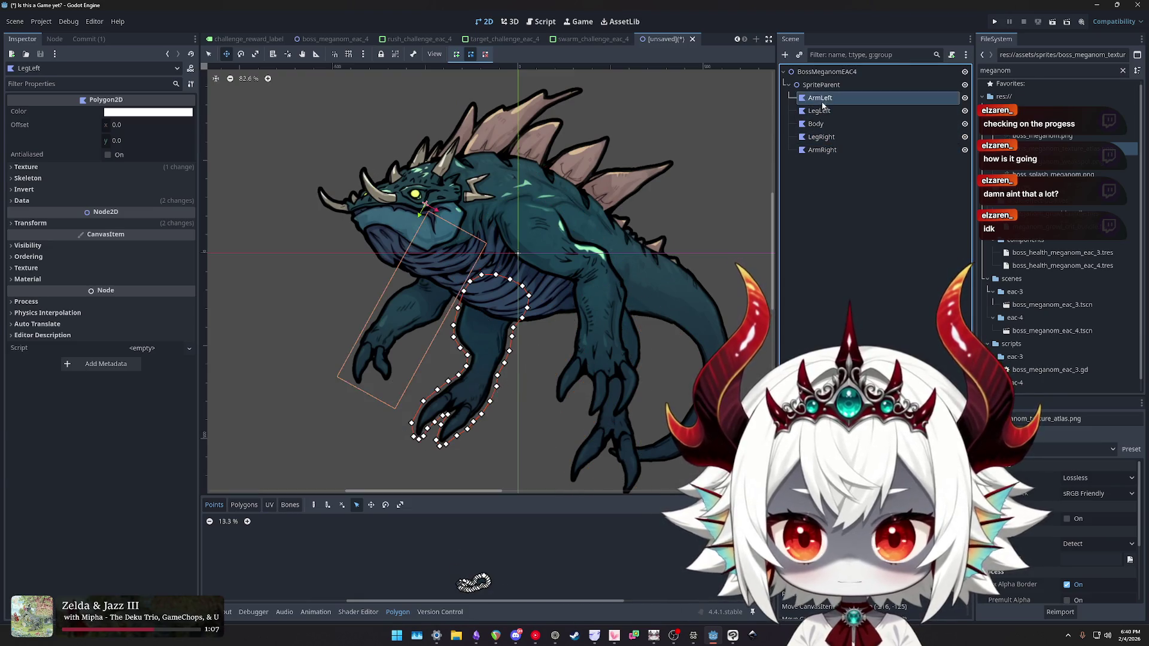
pyautogui.click(826, 72)
pyautogui.click(822, 97)
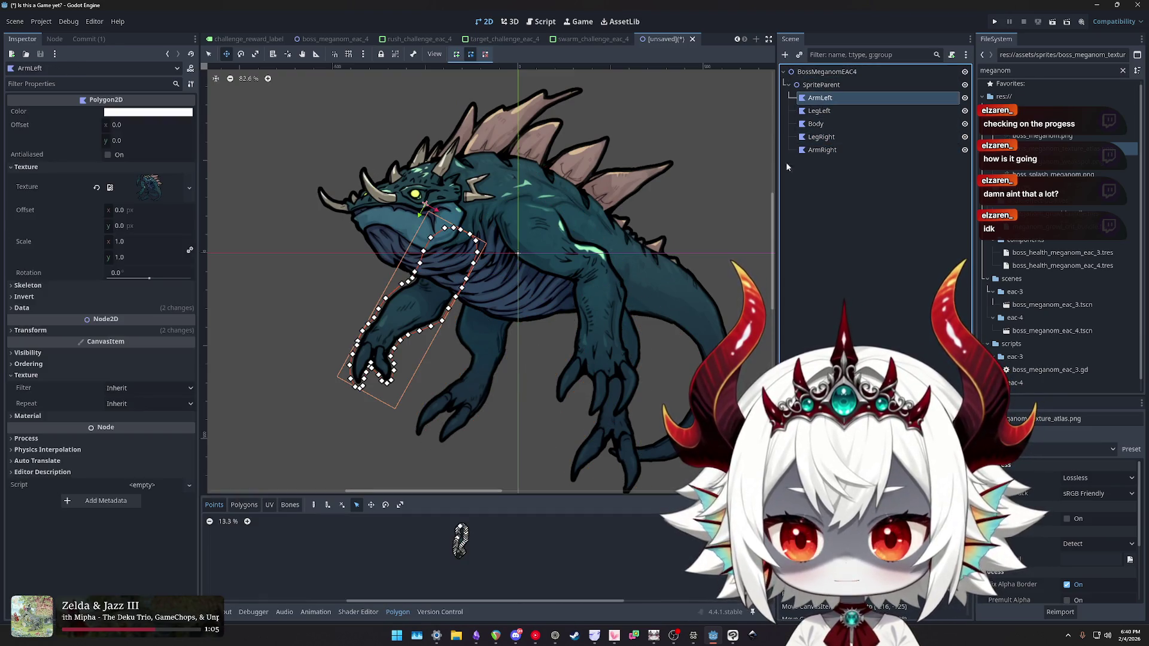
pyautogui.scroll(-1, 609, 378)
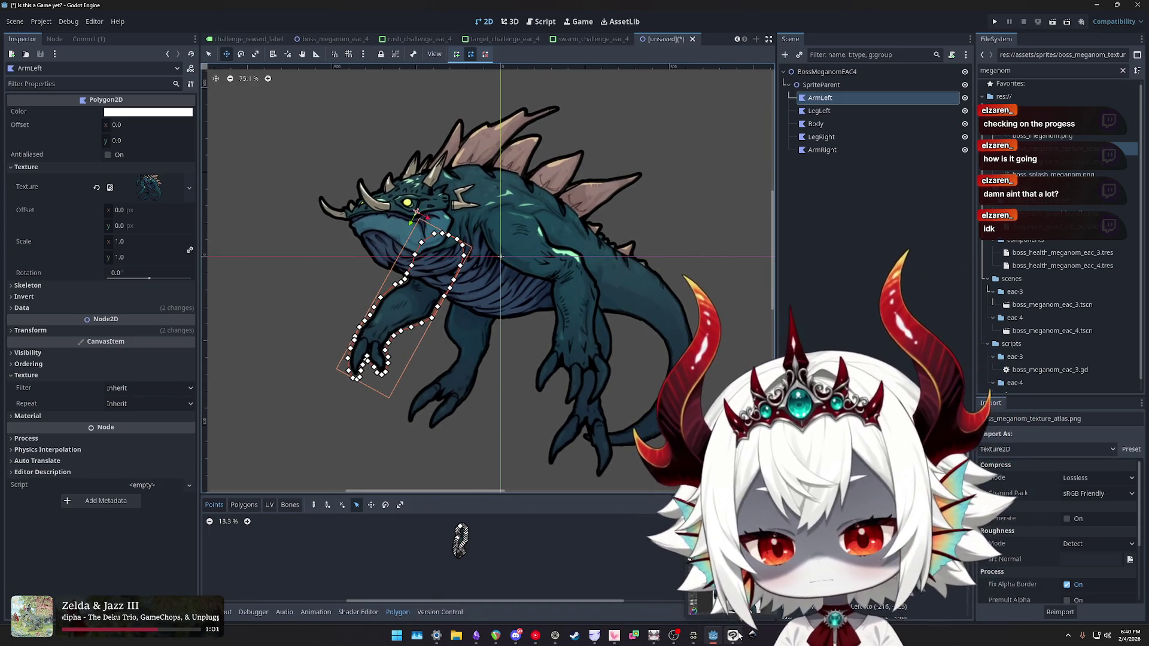
pyautogui.click(693, 635)
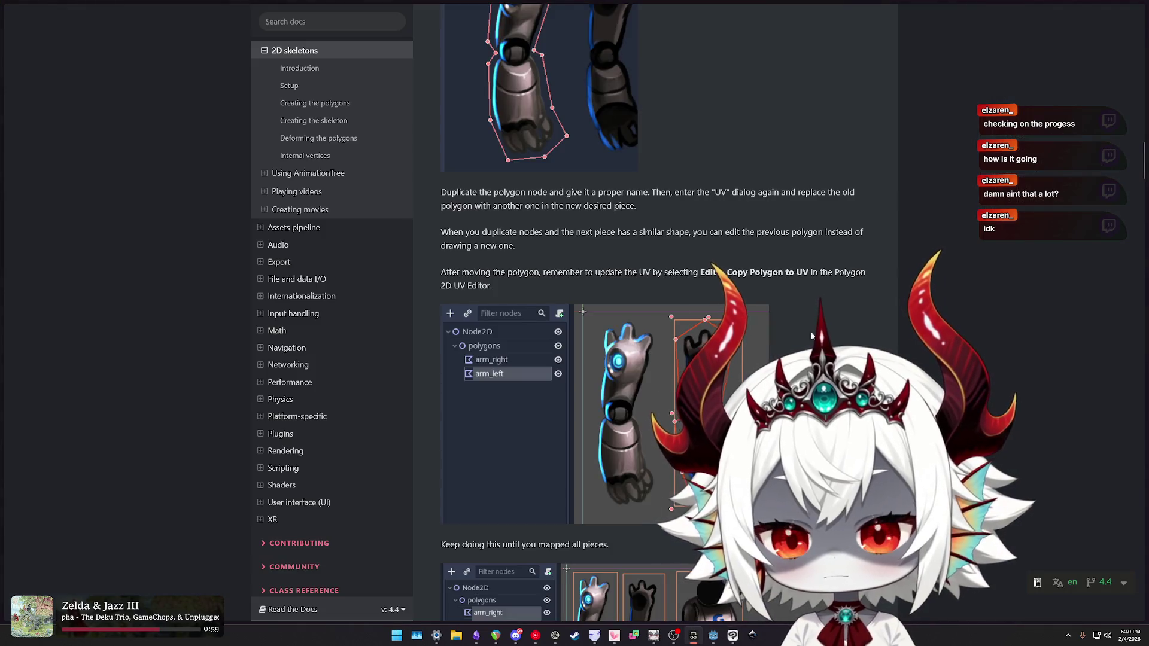
# - Highlight the paragraphs on pieces keeping their texture layout and on rearranging the pieces
pyautogui.scroll(-10, 658, 299)
pyautogui.scroll(-5, 655, 311)
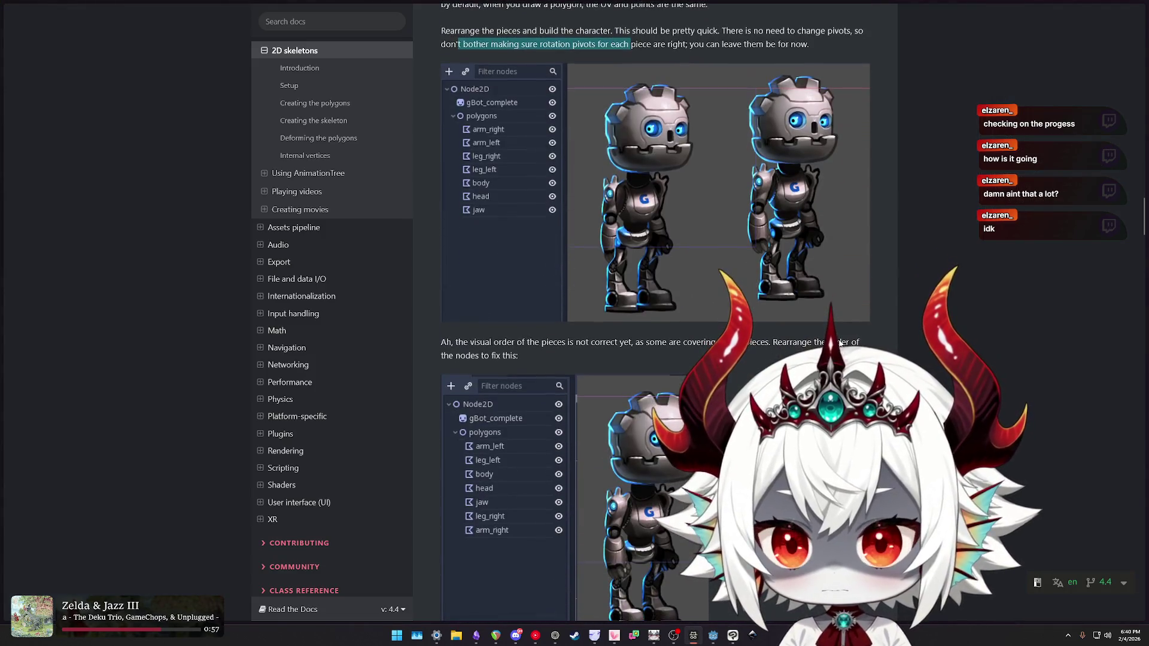
pyautogui.scroll(6, 655, 312)
pyautogui.scroll(1, 655, 312)
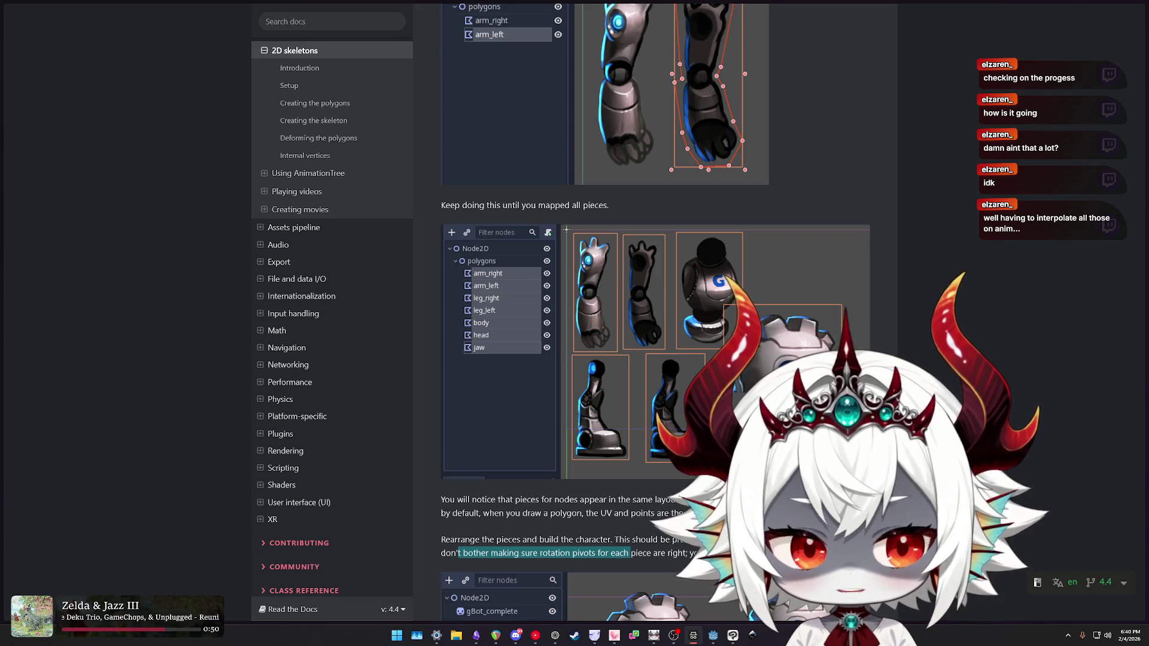
pyautogui.scroll(-4, 750, 350)
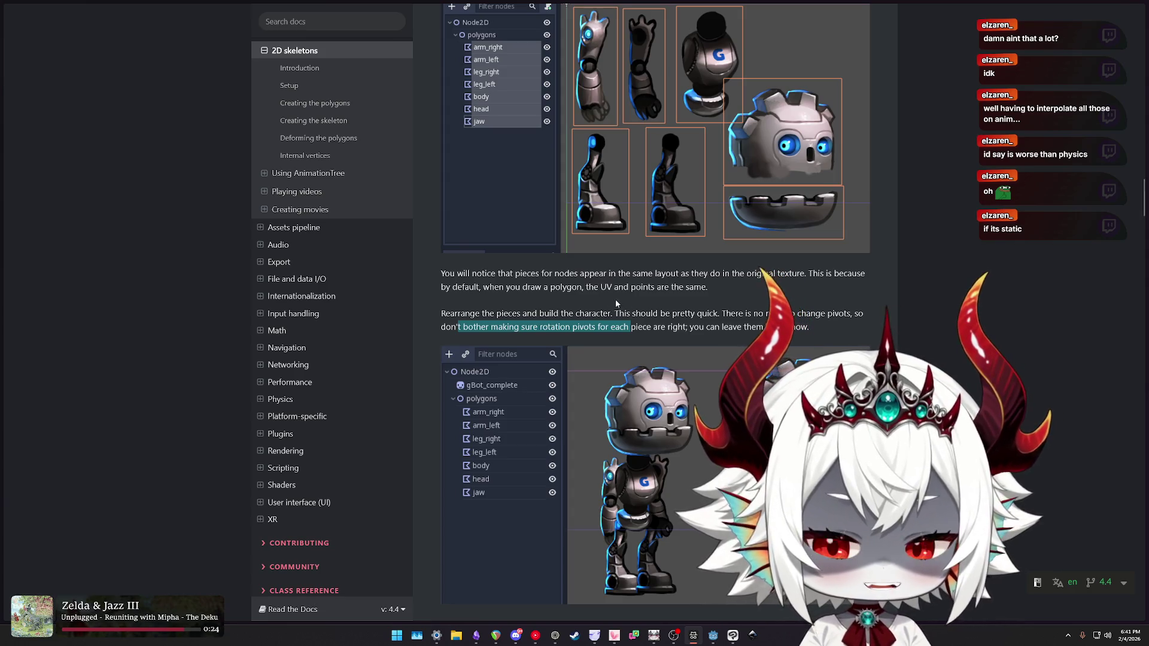
pyautogui.click(505, 279)
pyautogui.moveTo(443, 274); pyautogui.dragTo(708, 288)
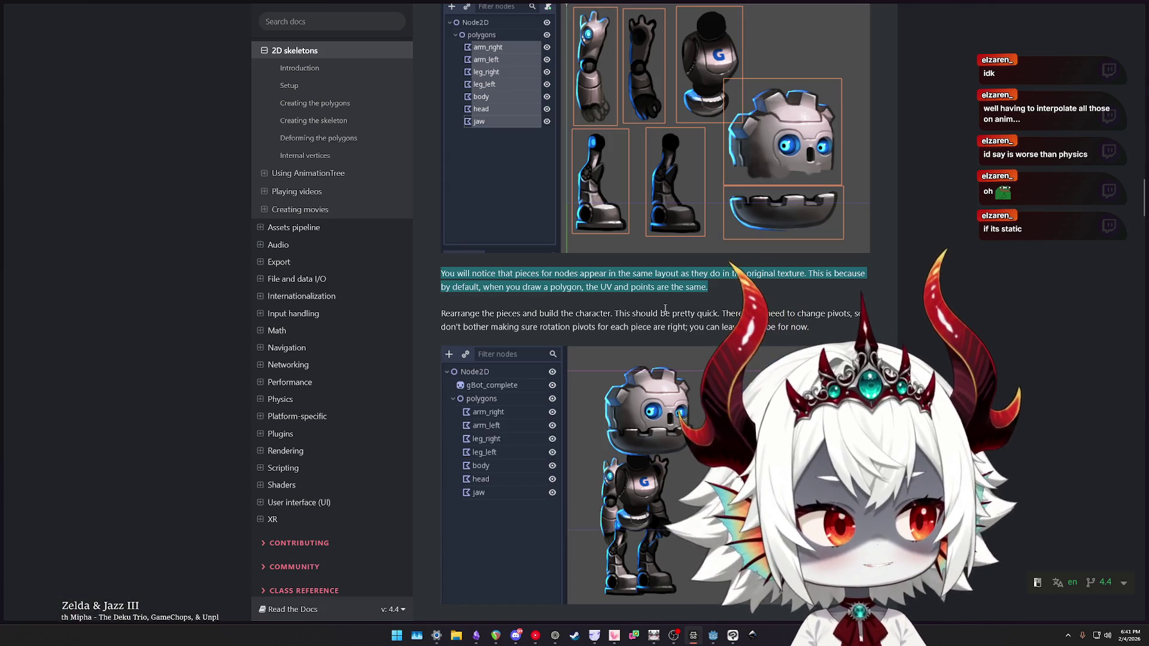
pyautogui.moveTo(441, 313); pyautogui.dragTo(820, 327)
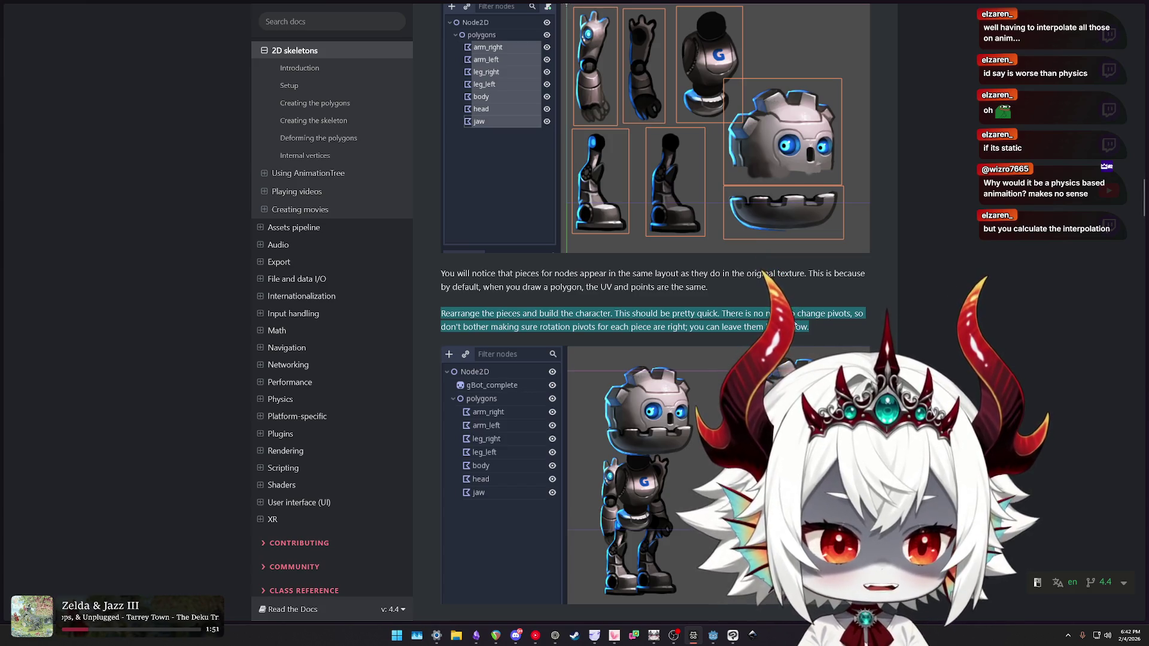
pyautogui.moveTo(482, 314); pyautogui.dragTo(741, 327)
# - Scroll down to the Creating the skeleton section about adding a Skeleton2D node
pyautogui.scroll(-3, 719, 330)
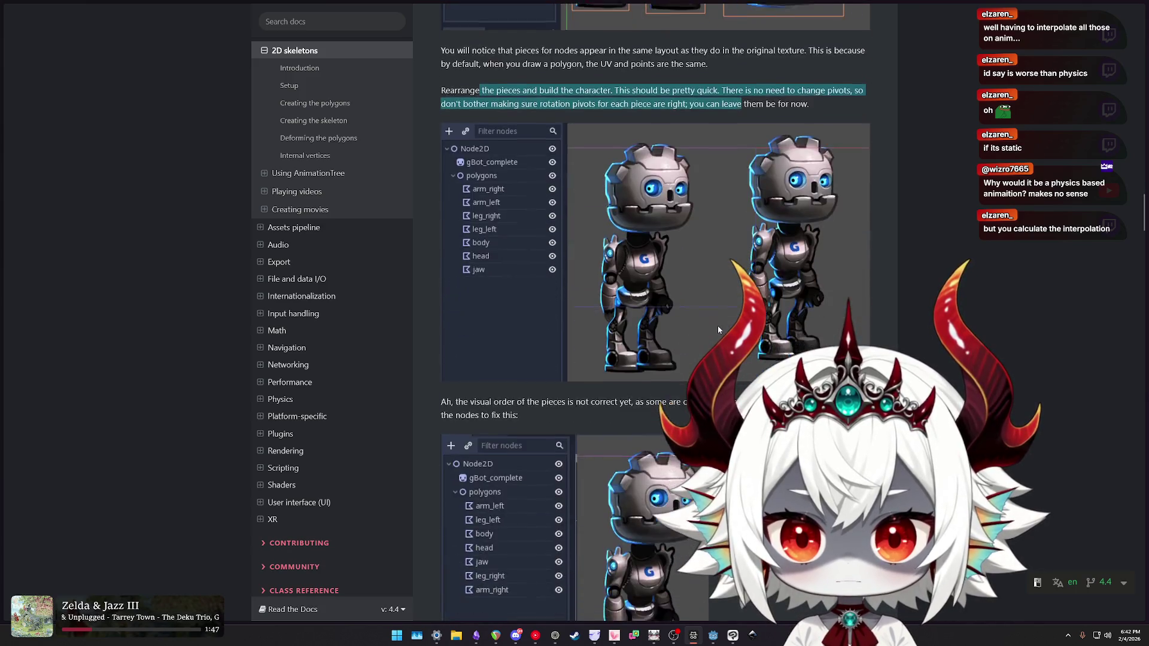
pyautogui.scroll(-3, 718, 327)
pyautogui.scroll(-3, 718, 327)
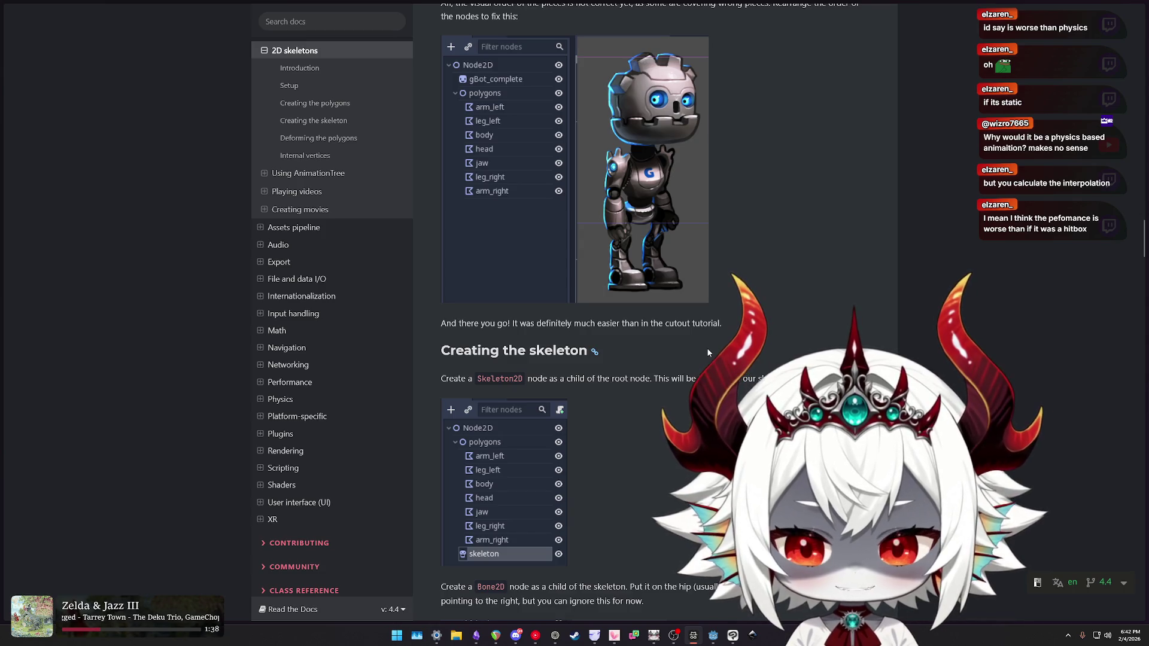
pyautogui.scroll(-6, 640, 354)
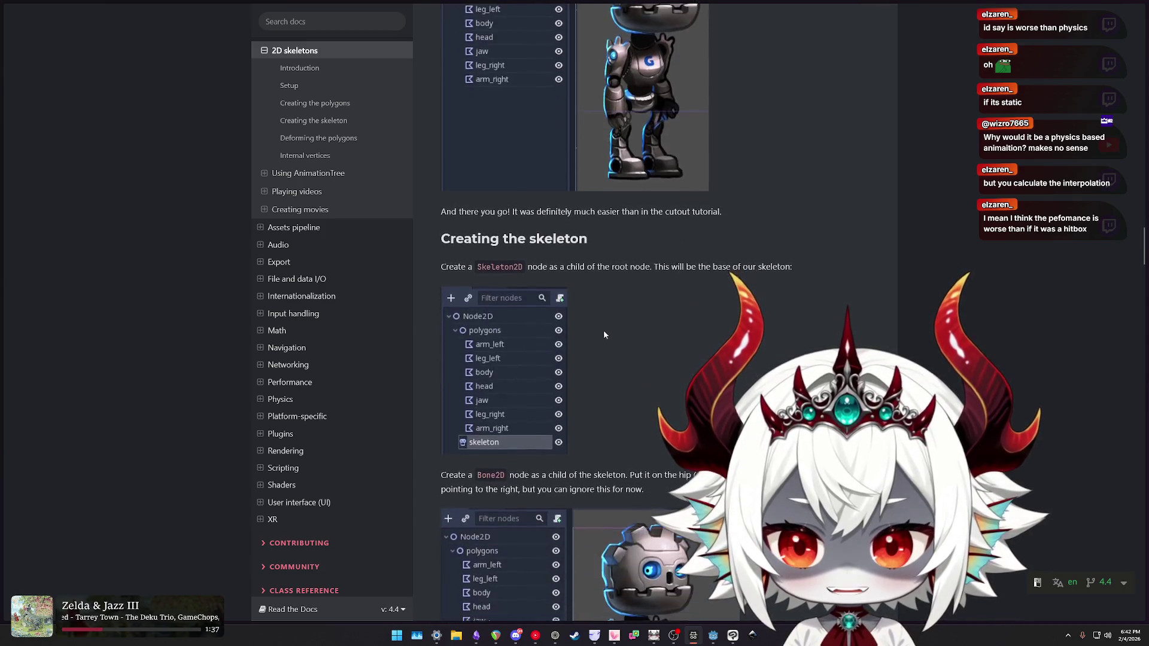
# - Read through the Bone2D and deforming sections, clearing the paragraph highlight
pyautogui.scroll(-4, 795, 353)
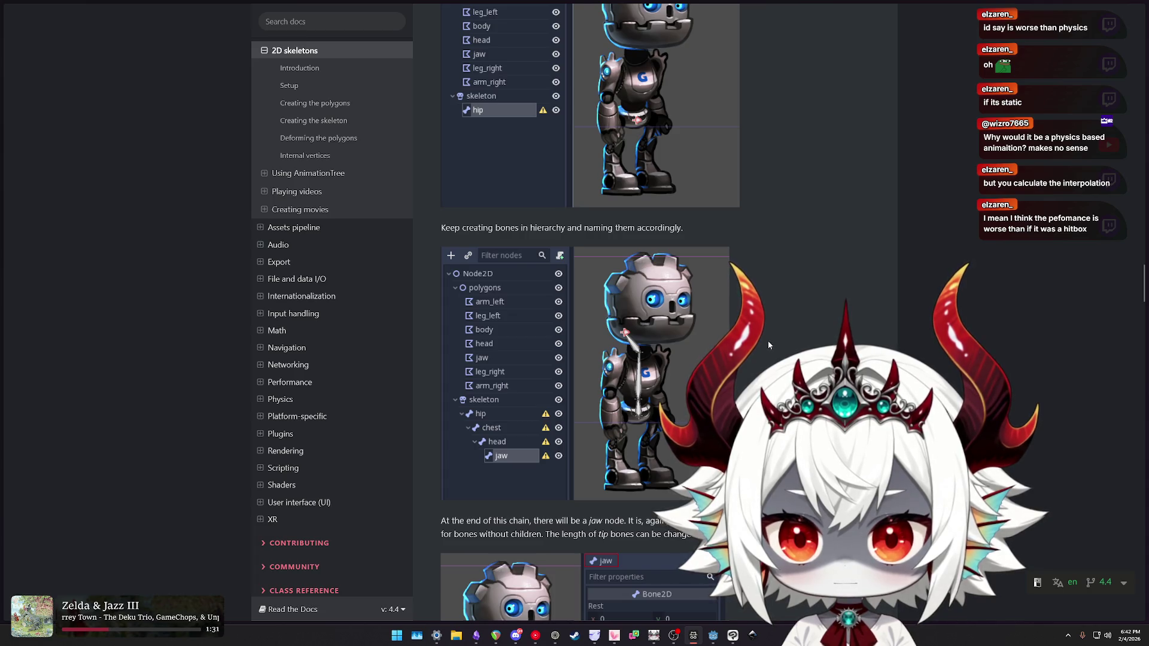
pyautogui.scroll(-12, 769, 346)
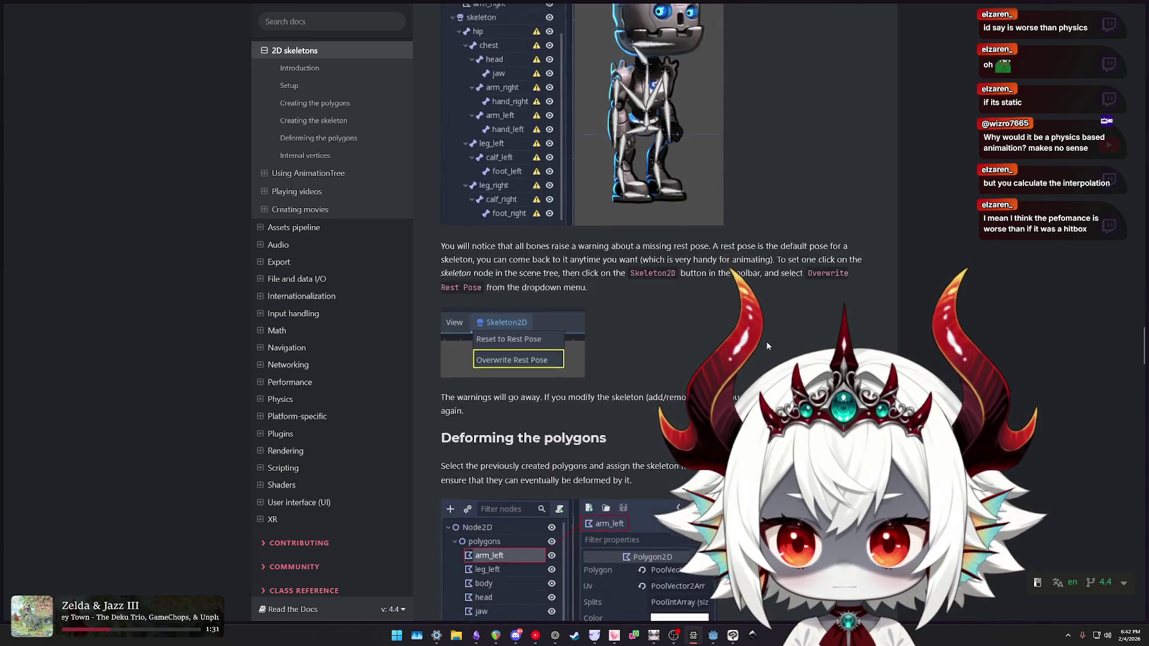
pyautogui.scroll(-4, 767, 346)
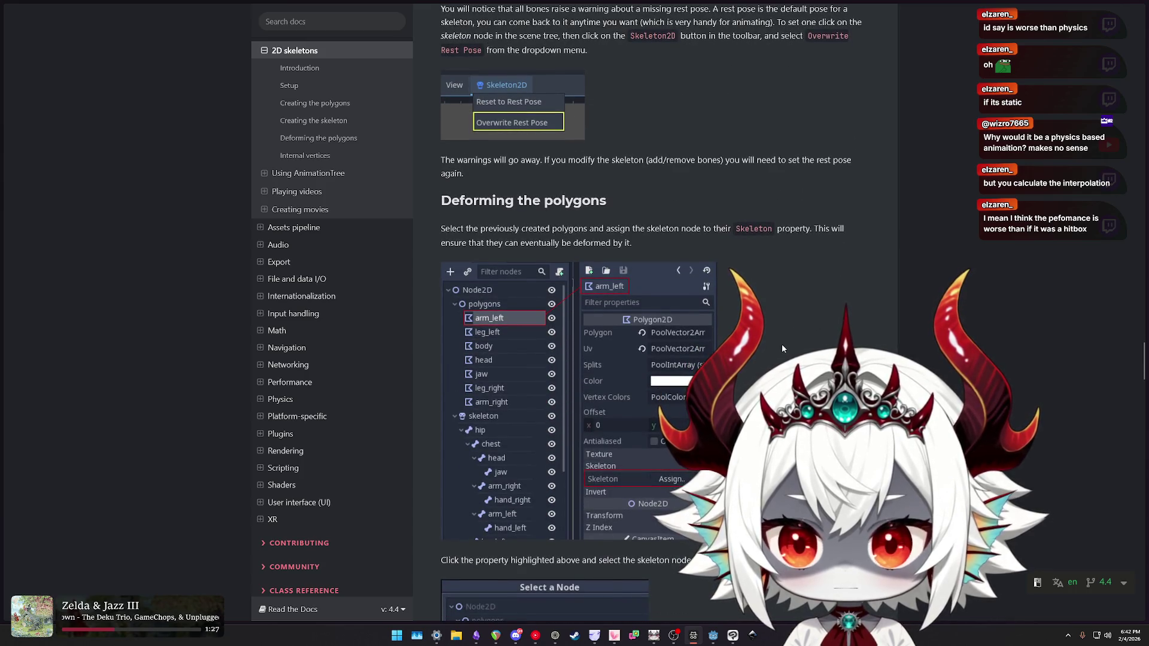
pyautogui.scroll(-7, 782, 345)
pyautogui.scroll(-5, 782, 348)
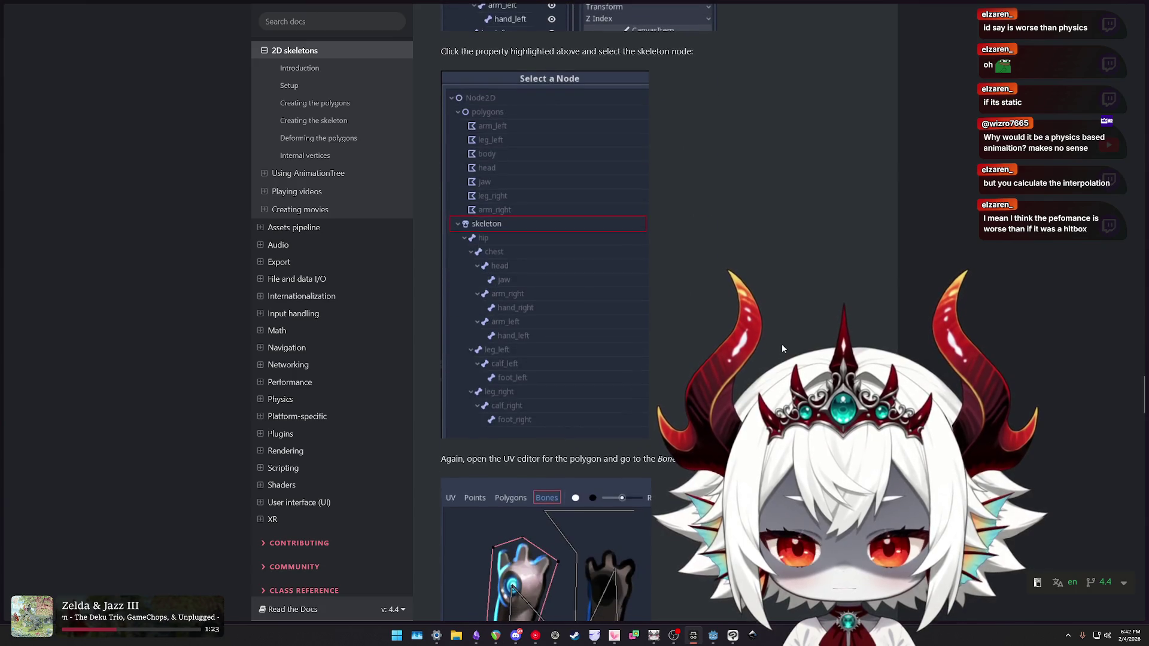
pyautogui.scroll(-2, 782, 343)
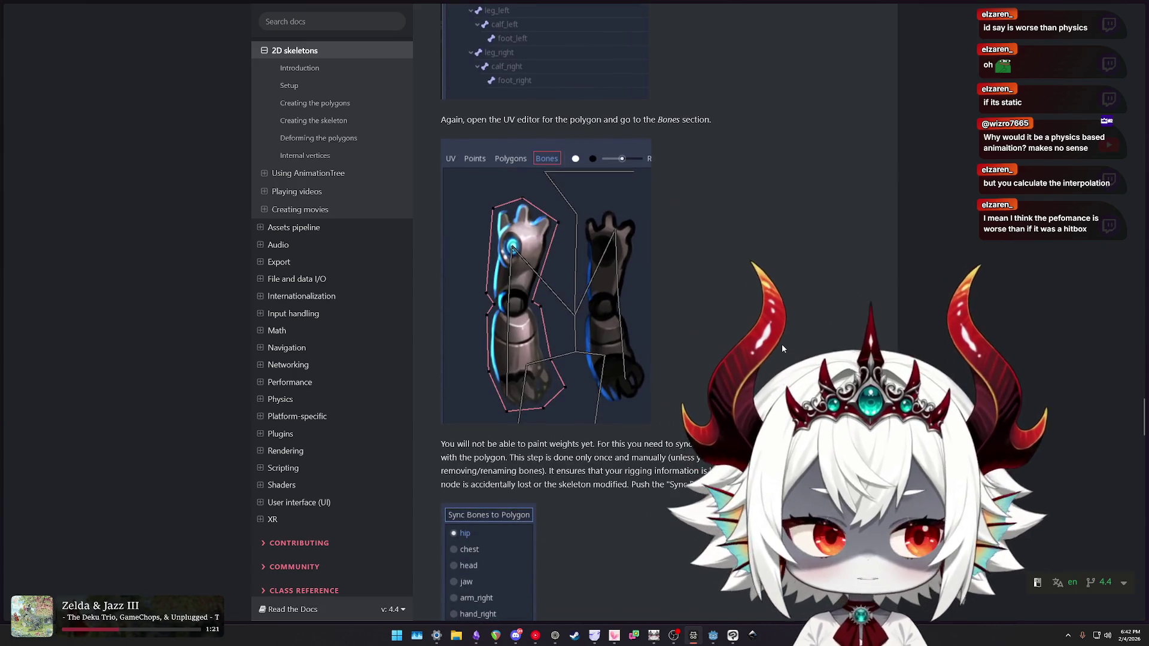
pyautogui.scroll(-3, 773, 348)
pyautogui.scroll(-1, 774, 348)
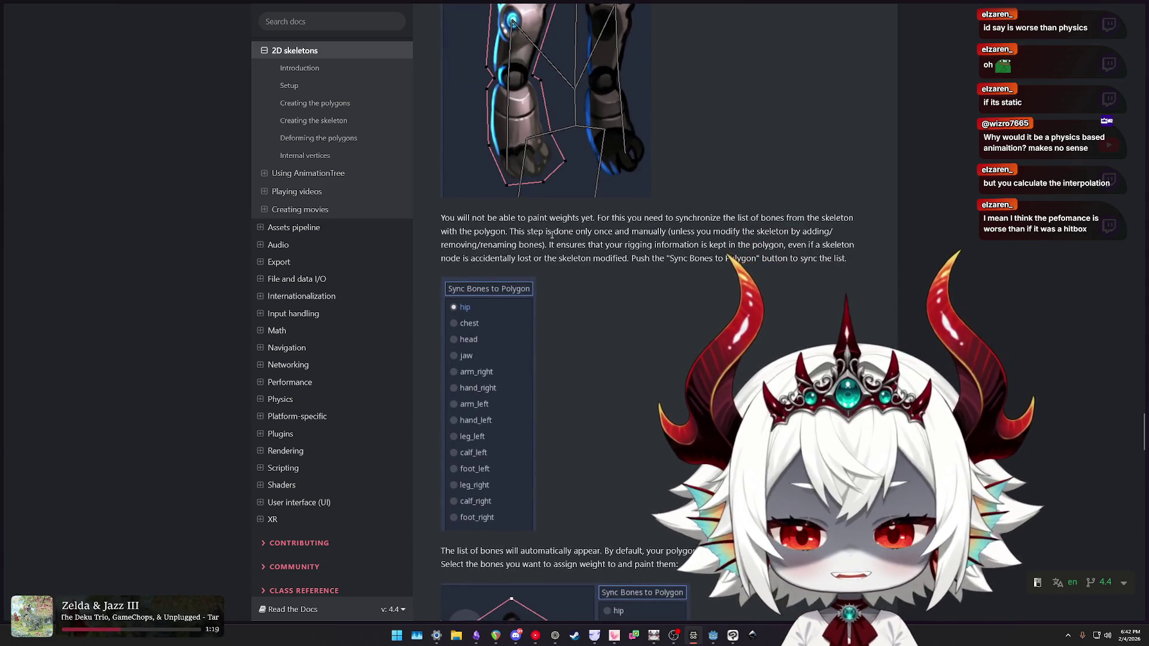
pyautogui.moveTo(441, 217)
pyautogui.mouseDown()
pyautogui.moveTo(832, 245)
pyautogui.moveTo(441, 218)
pyautogui.mouseUp()
pyautogui.click(847, 259)
pyautogui.scroll(-3, 715, 288)
pyautogui.scroll(-2, 713, 283)
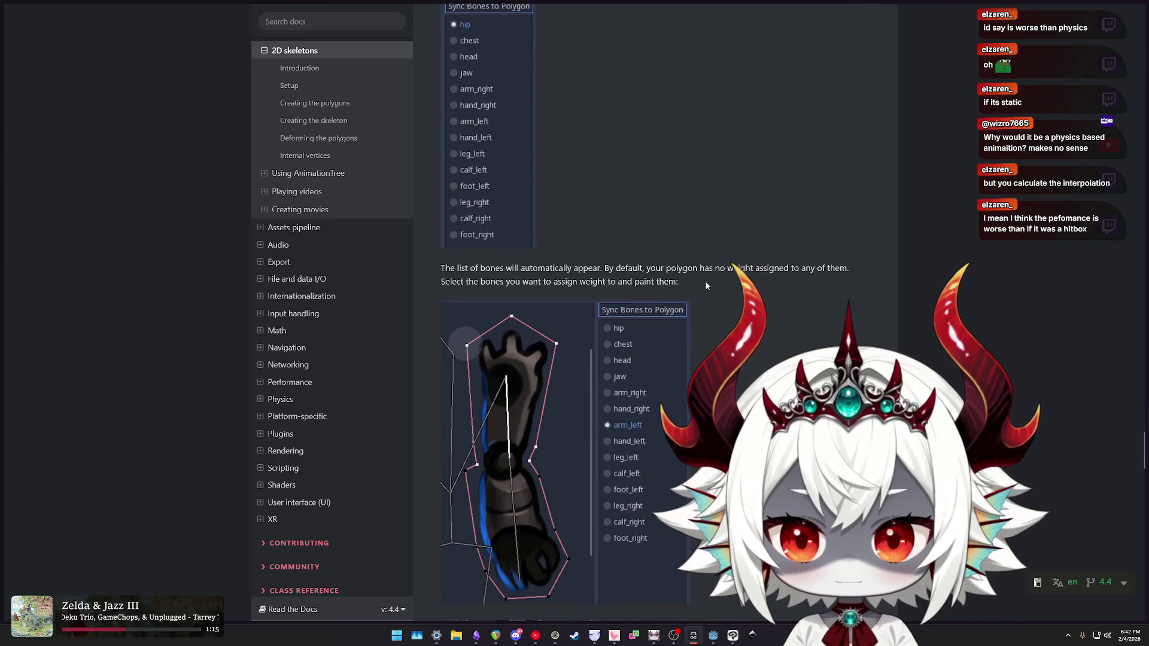
pyautogui.moveTo(698, 283); pyautogui.dragTo(446, 268)
pyautogui.moveTo(669, 279)
pyautogui.mouseDown()
pyautogui.moveTo(815, 268)
pyautogui.moveTo(500, 268)
pyautogui.mouseUp()
# - Continue through the internal vertices section down to the page's user comments
pyautogui.scroll(-5, 547, 521)
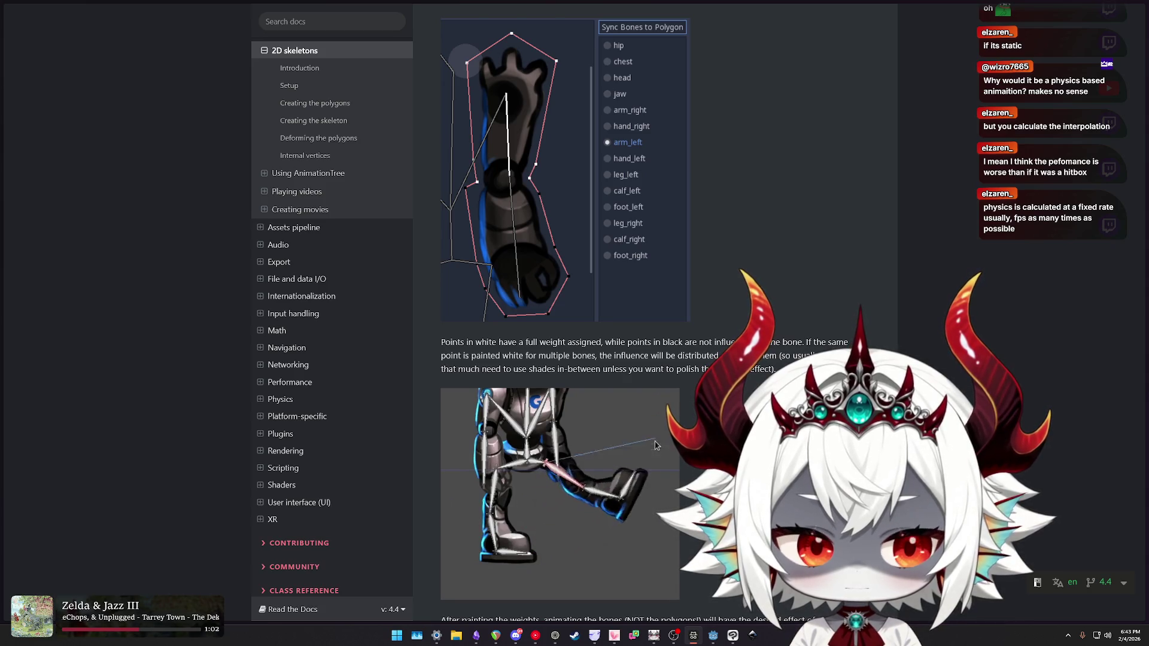
pyautogui.scroll(-15, 657, 400)
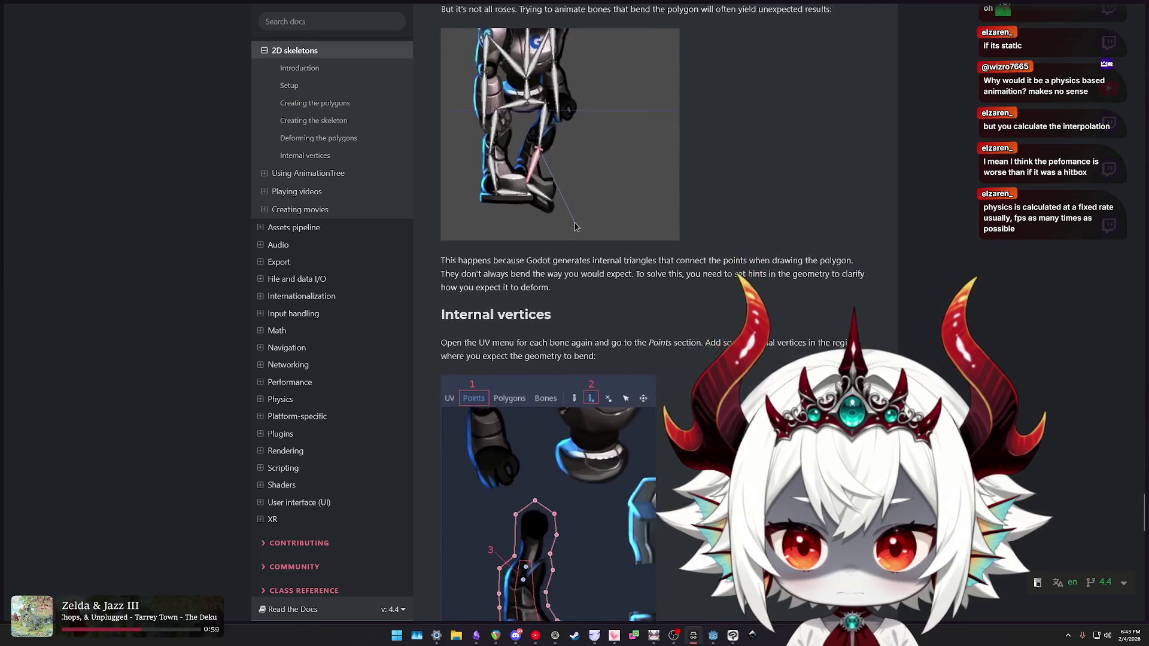
pyautogui.scroll(-12, 675, 546)
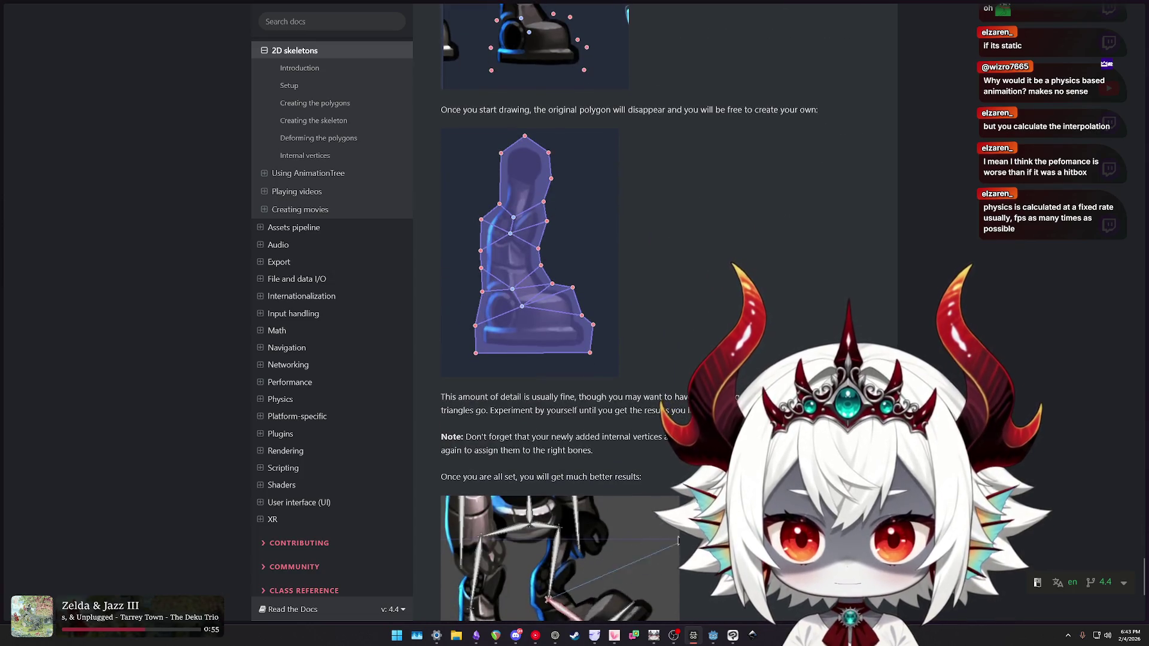
pyautogui.scroll(-4, 658, 359)
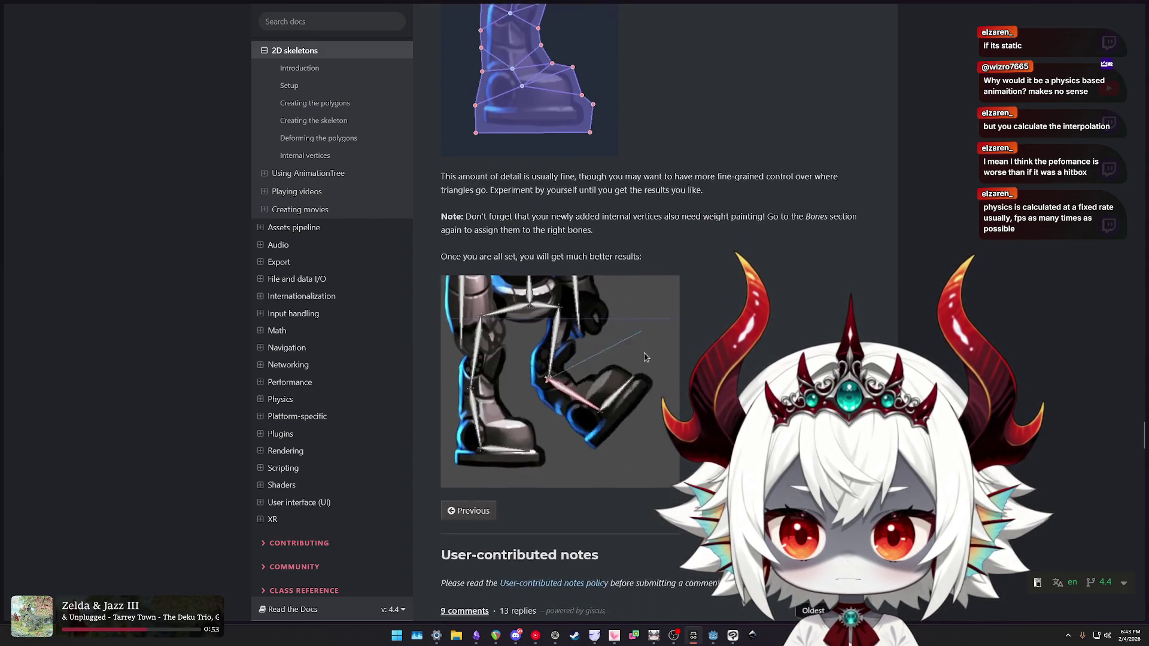
pyautogui.scroll(-4, 658, 329)
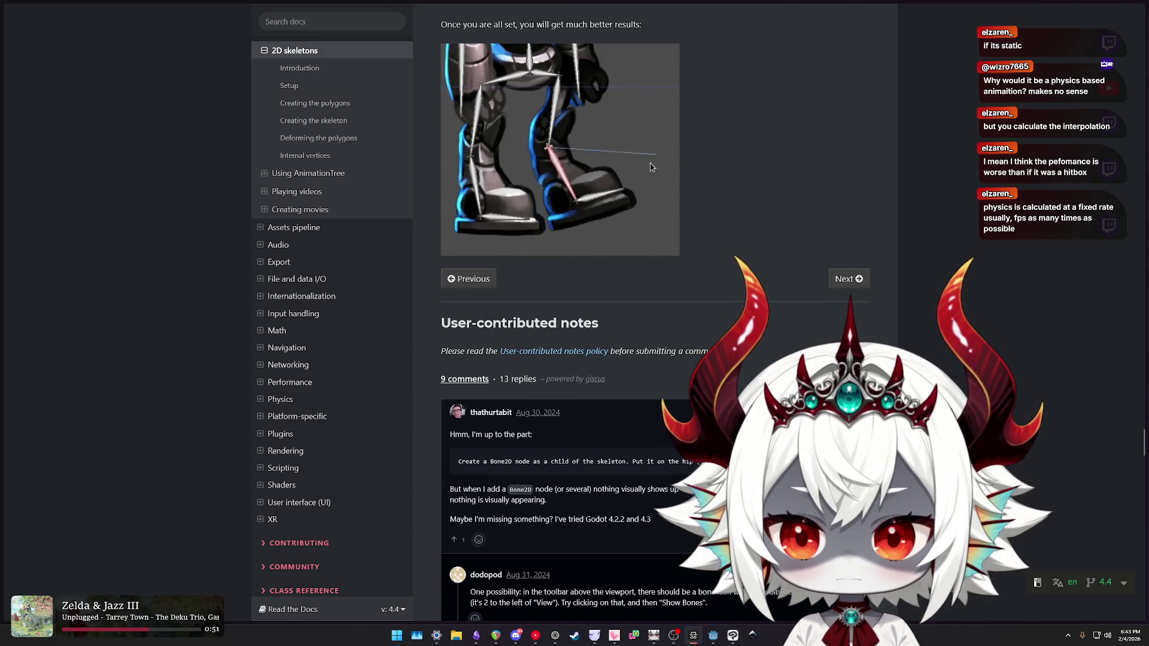
pyautogui.scroll(-5, 651, 167)
pyautogui.scroll(-8, 656, 329)
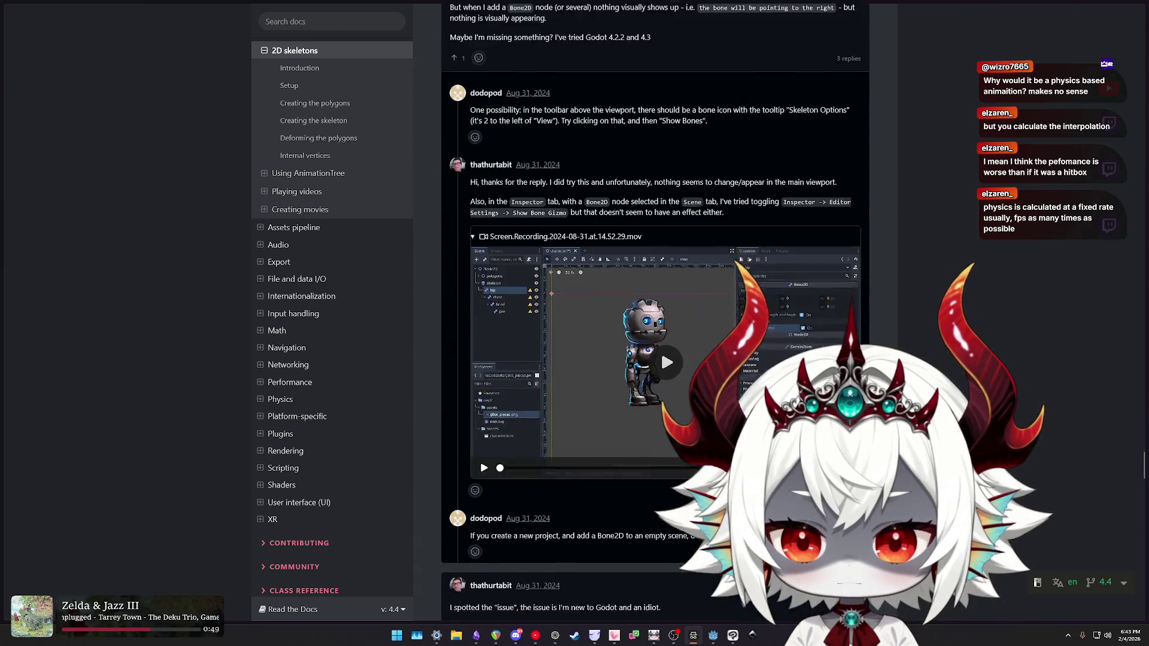
pyautogui.scroll(-9, 655, 329)
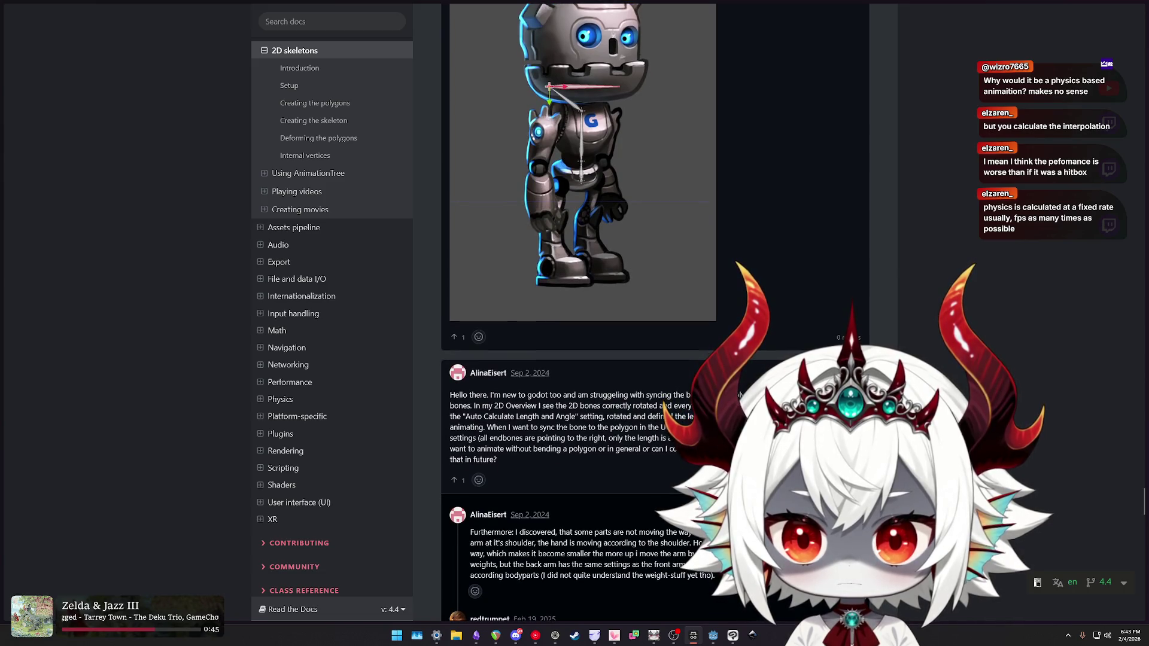
# - Open a new tab and begin a web search on Godot skeletal animation performance
pyautogui.hotkey('ctrl', 'Tab')
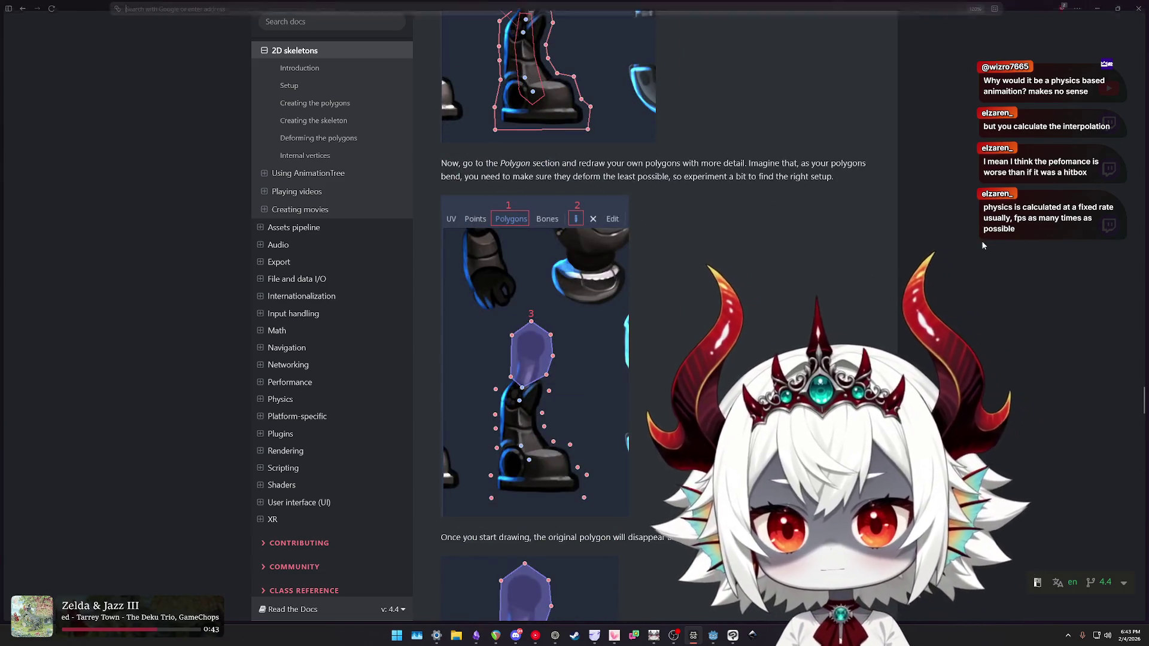
pyautogui.hotkey('ctrl', 't')
pyautogui.write('godot skeletal ani')
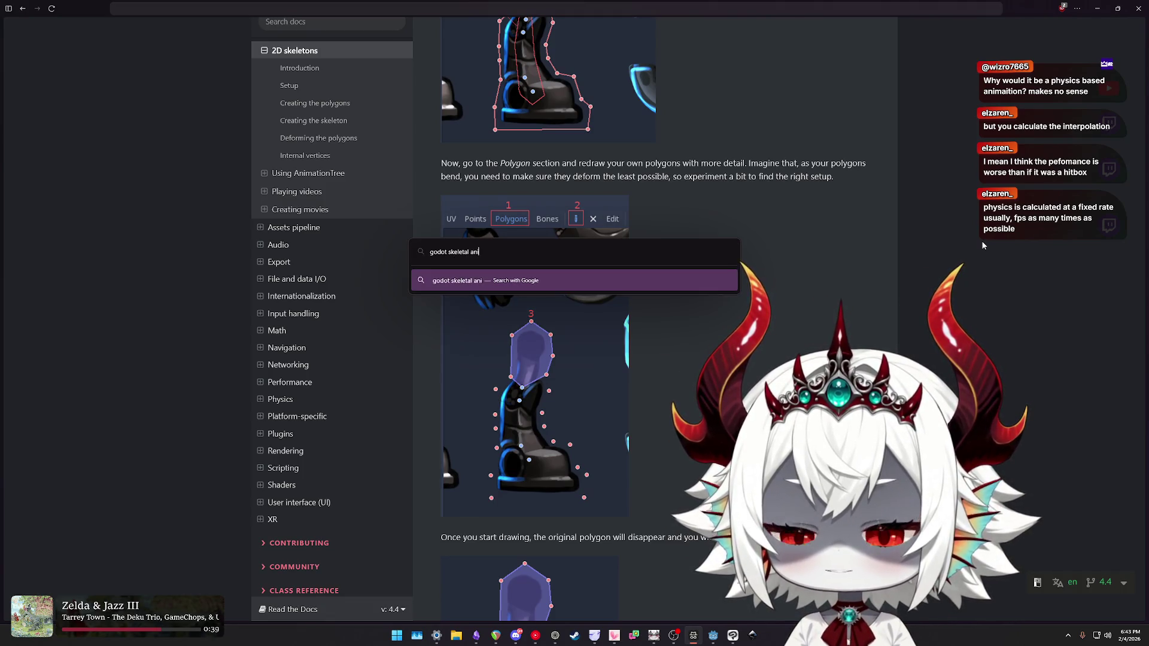
pyautogui.write('performance')
# - Search 'godot skeletal animation performance', check the GitHub issue, then open the Godot Forum Skeleton2D thread
pyautogui.press('Return')
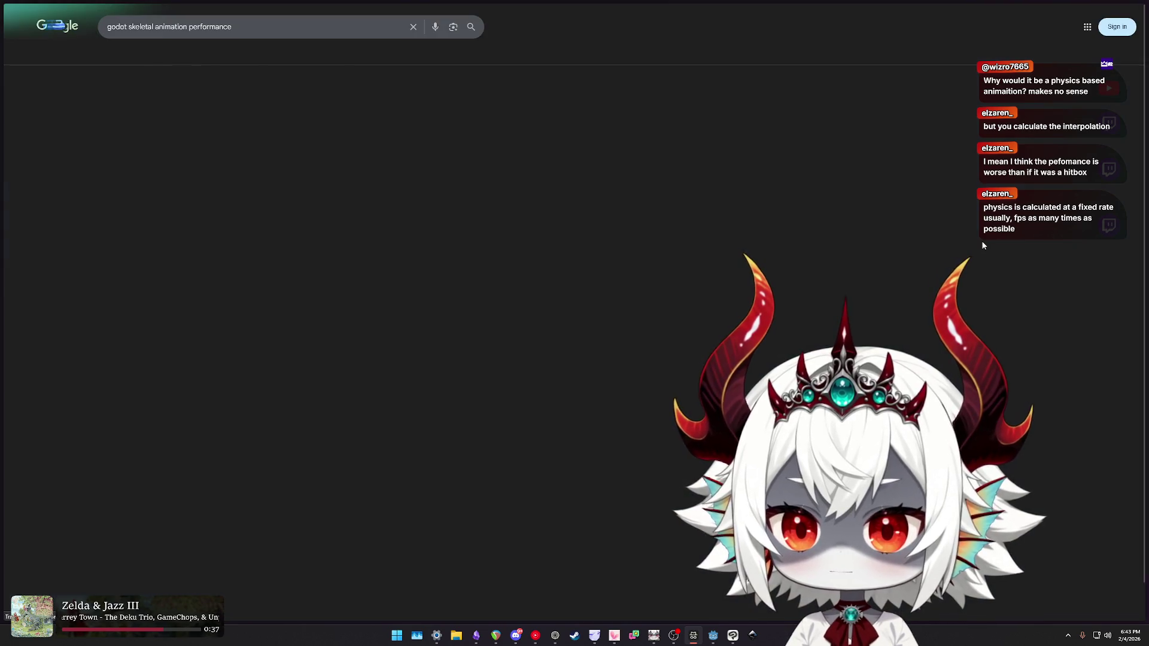
pyautogui.scroll(-2, 204, 290)
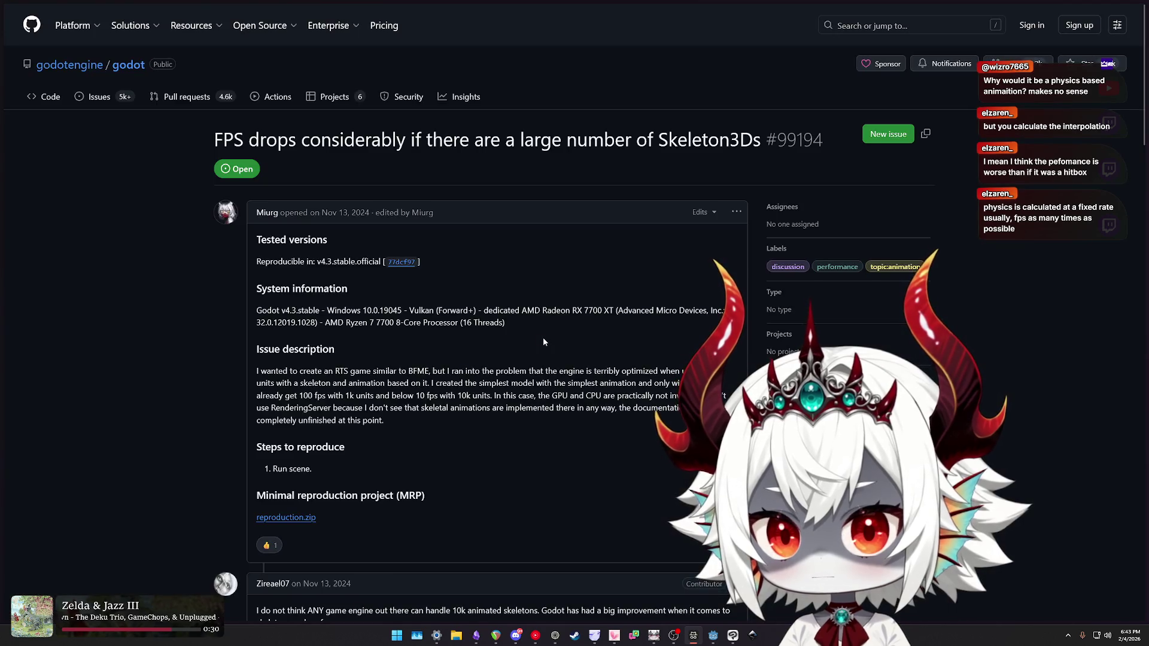
pyautogui.hotkey('alt', 'Left')
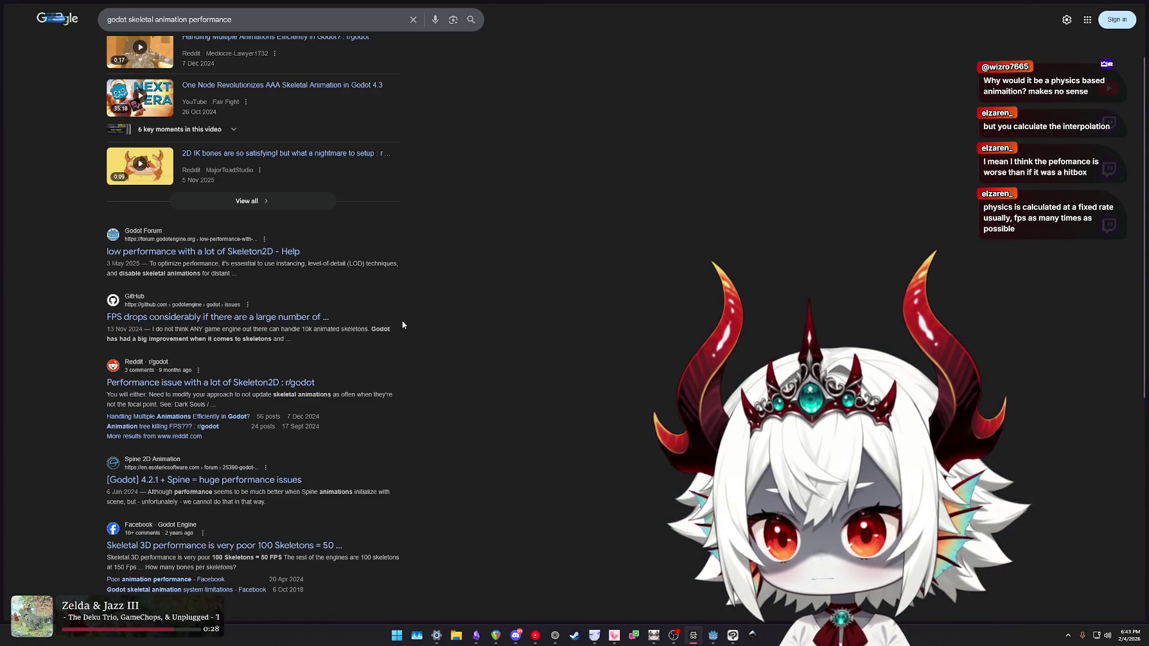
pyautogui.click(279, 274)
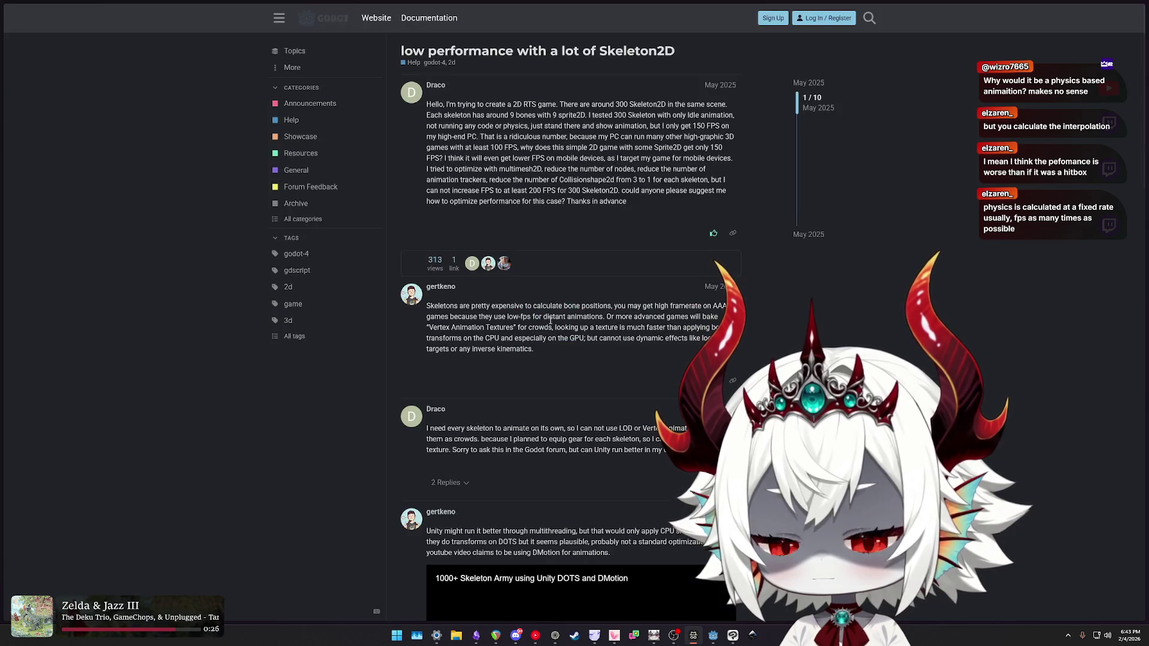
# - Highlight the forum replies on bone position cost, low-fps distant animations, advanced games and dynamic effects
pyautogui.moveTo(488, 308); pyautogui.dragTo(592, 316)
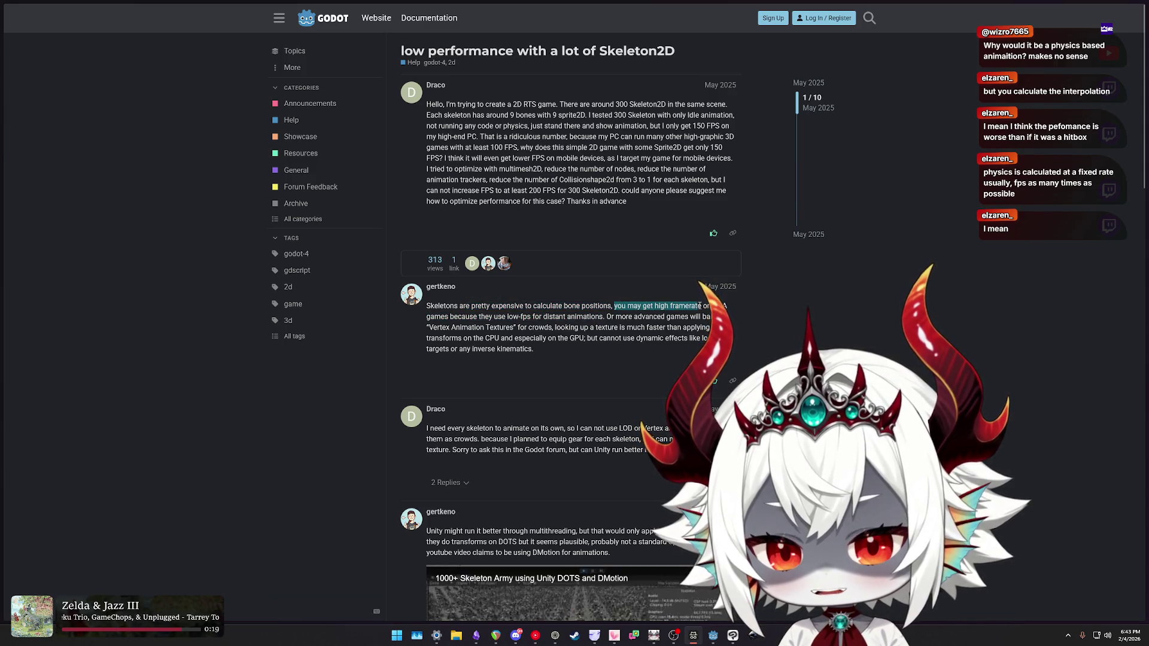
pyautogui.moveTo(484, 318); pyautogui.dragTo(531, 315)
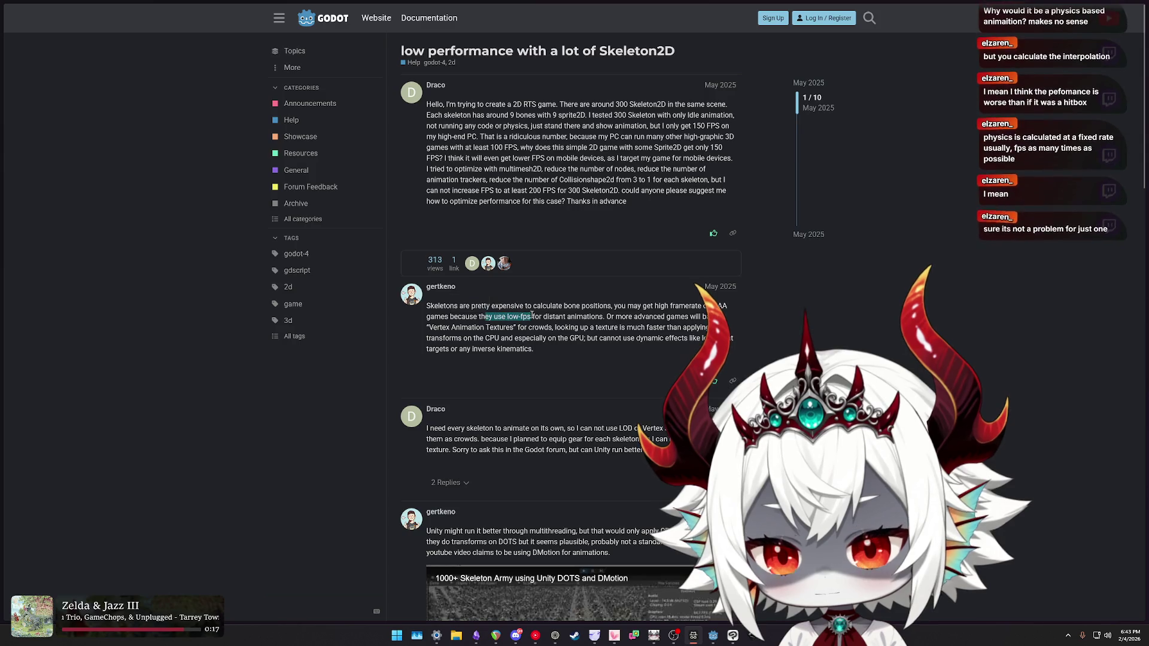
pyautogui.moveTo(607, 317); pyautogui.dragTo(705, 325)
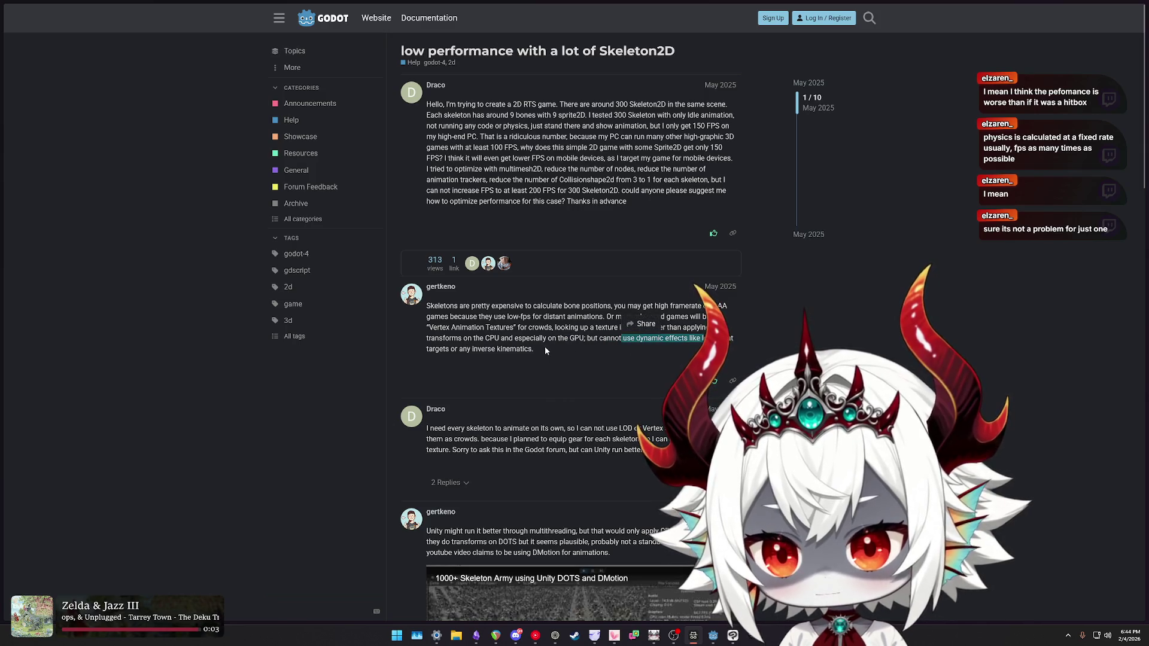
pyautogui.scroll(-2, 545, 351)
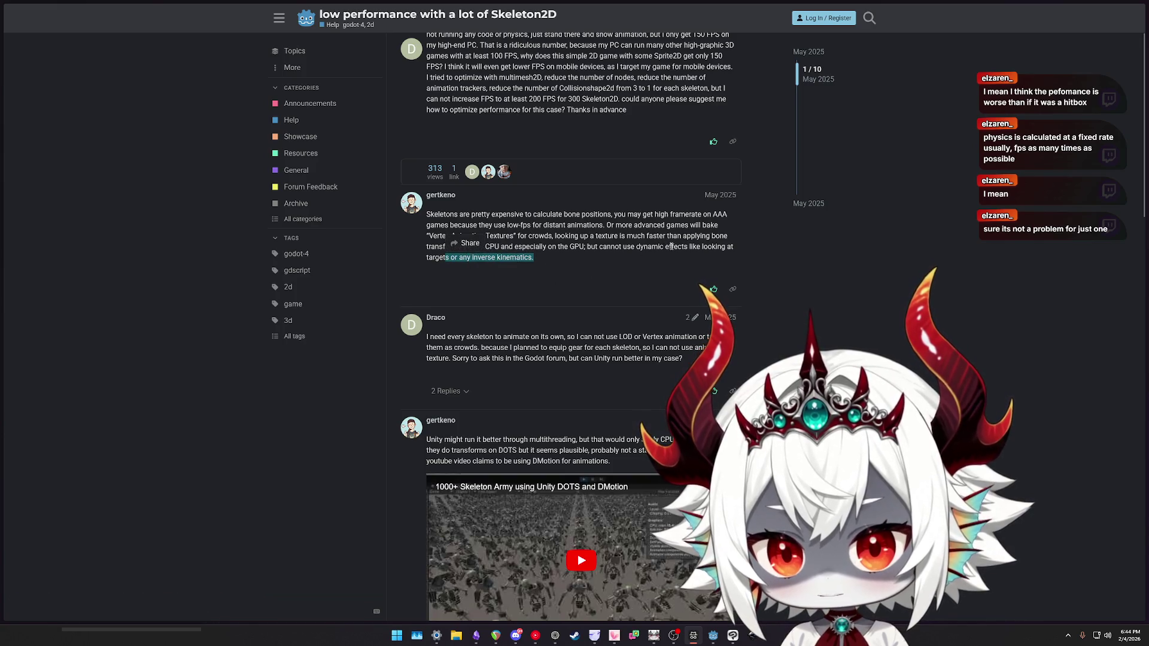
pyautogui.moveTo(671, 246); pyautogui.dragTo(725, 246)
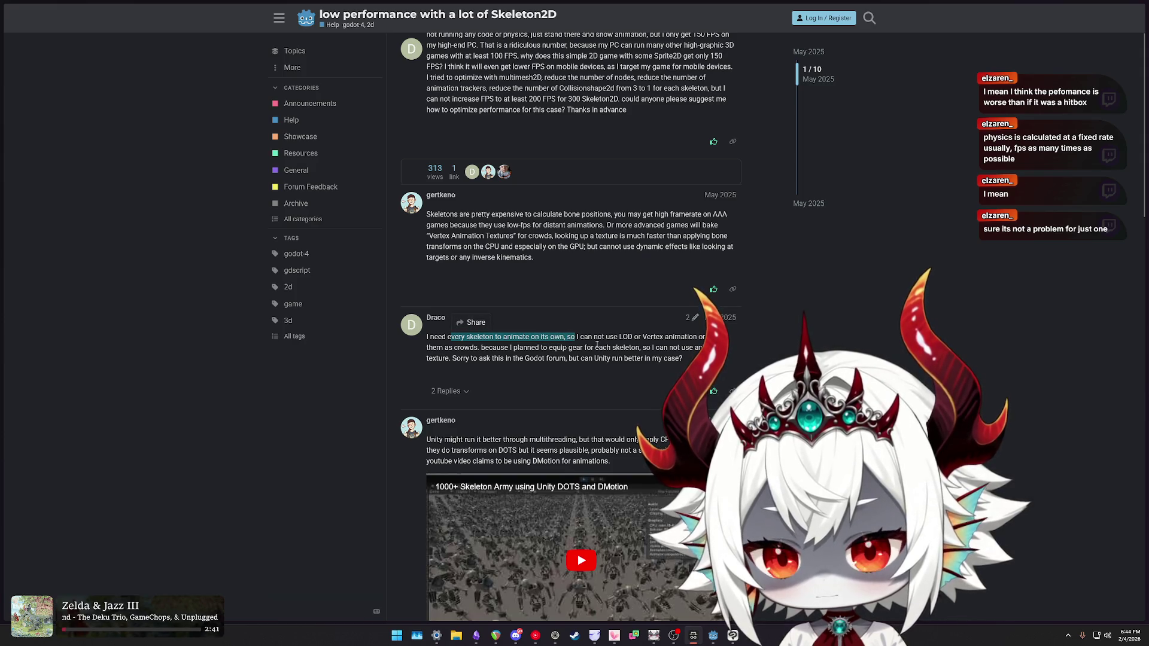
# - Scroll through the rest of the Skeleton2D thread and close it
pyautogui.scroll(-2, 595, 344)
pyautogui.scroll(-4, 603, 347)
pyautogui.scroll(3, 586, 358)
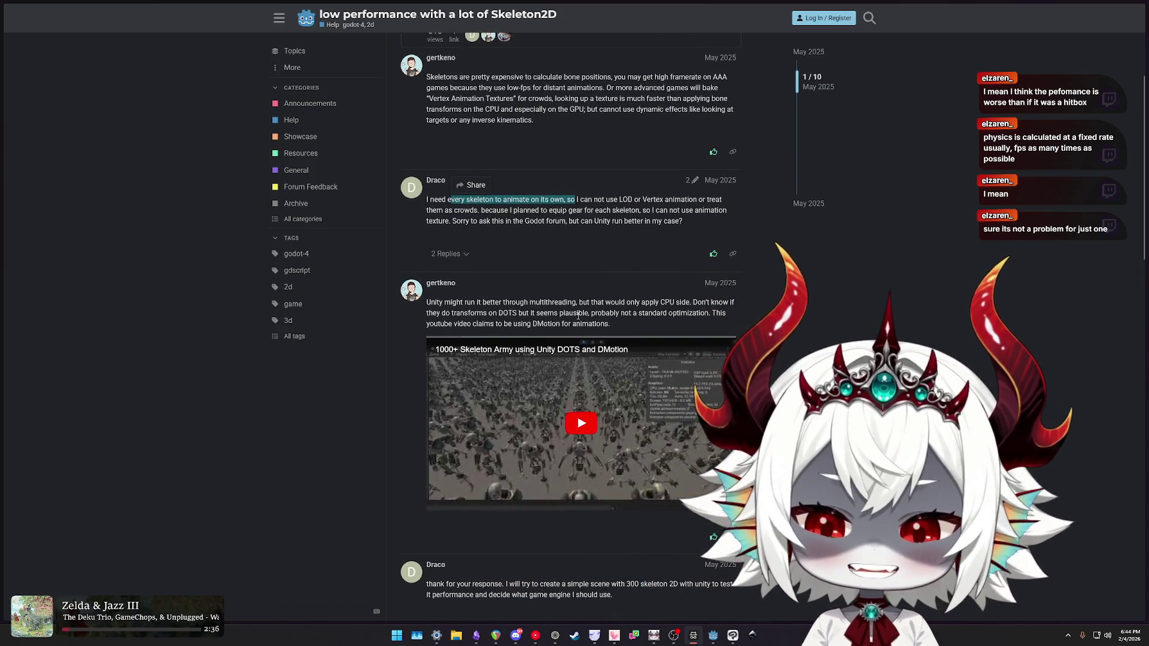
pyautogui.moveTo(88, 225)
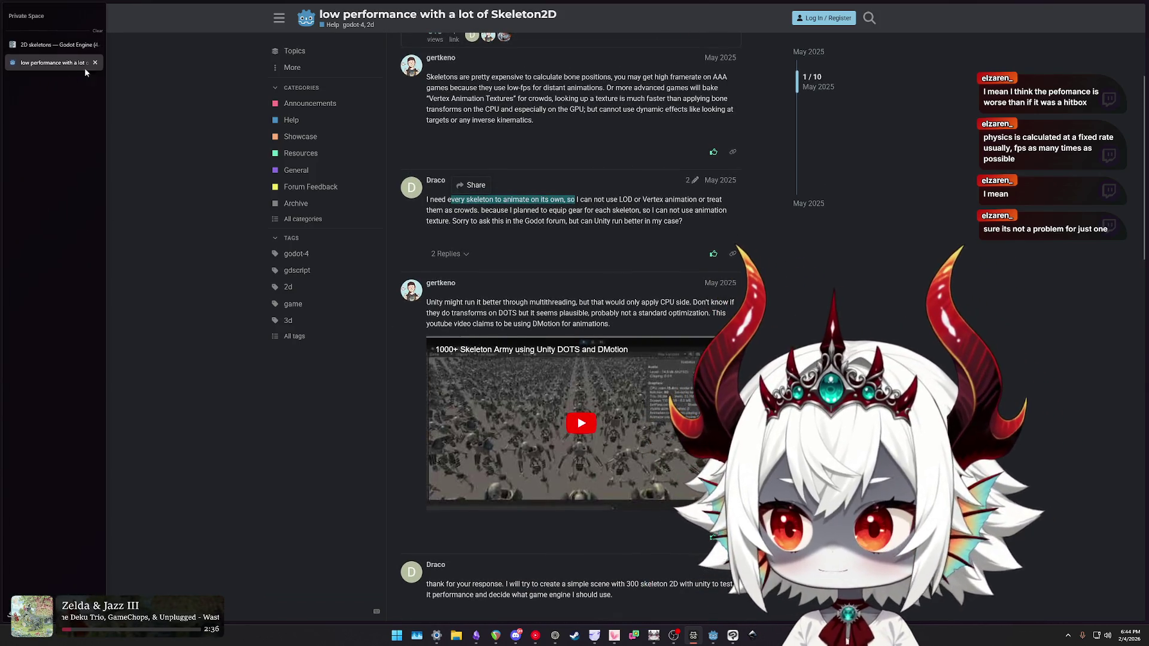
pyautogui.click(95, 62)
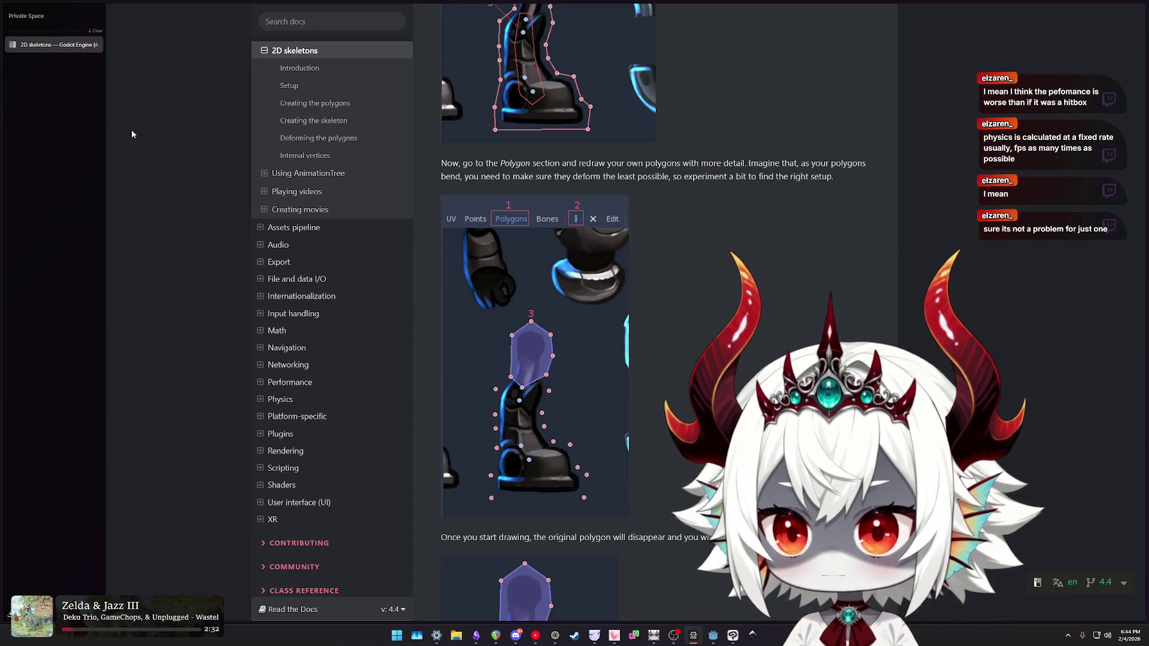
# - Bring the Godot editor to the front and pan and zoom the canvas onto the boss creature
pyautogui.click(714, 635)
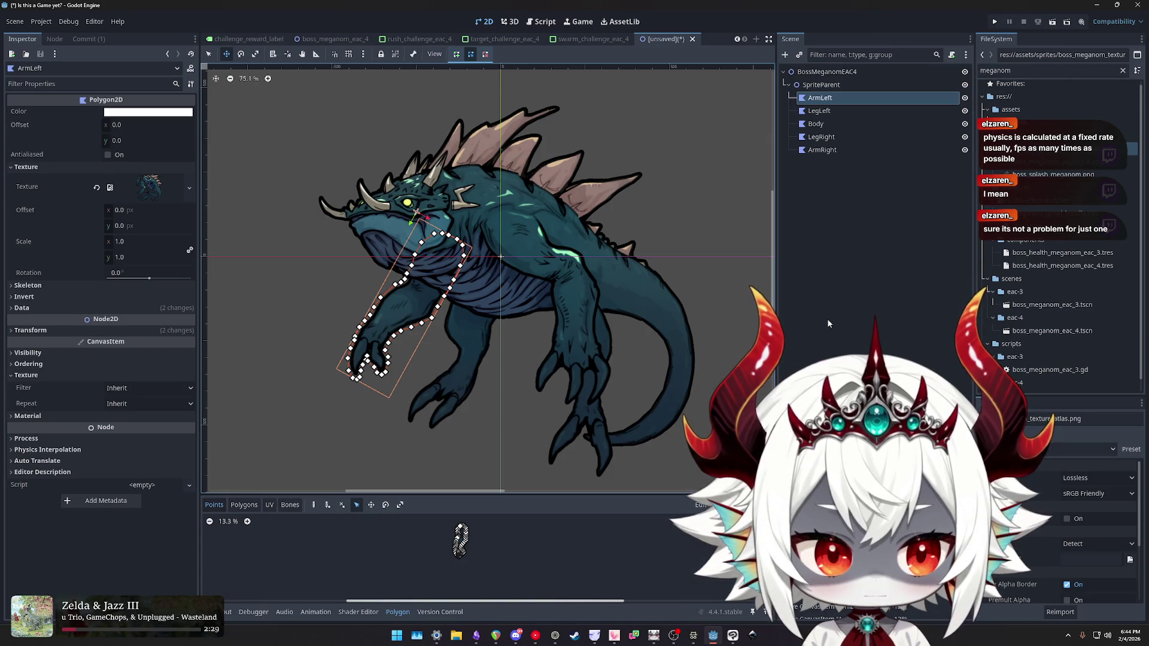
pyautogui.moveTo(623, 304)
pyautogui.mouseDown()
pyautogui.moveTo(678, 357)
pyautogui.moveTo(617, 296)
pyautogui.moveTo(532, 284)
pyautogui.mouseUp()
pyautogui.scroll(-1, 617, 297)
pyautogui.scroll(1, 562, 291)
pyautogui.scroll(2, 554, 294)
pyautogui.scroll(-1, 541, 294)
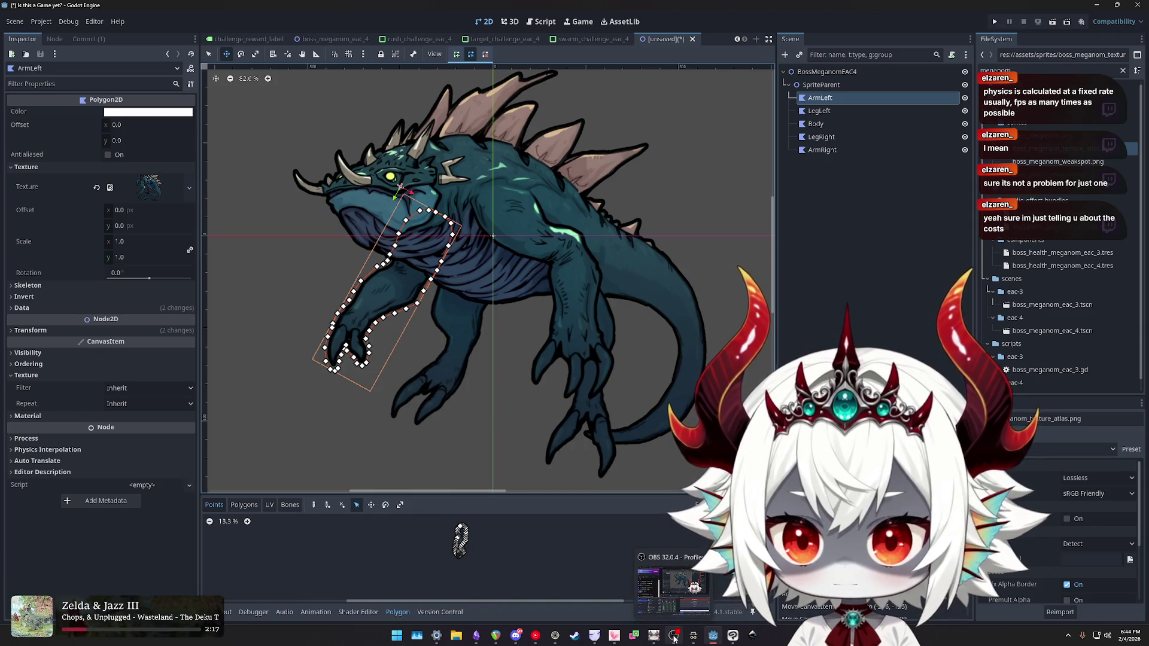
# - Scroll the 2D skeletons page back to 'Creating the skeleton' and highlight the 'child of the root node' instruction
pyautogui.click(693, 635)
pyautogui.scroll(-15, 732, 380)
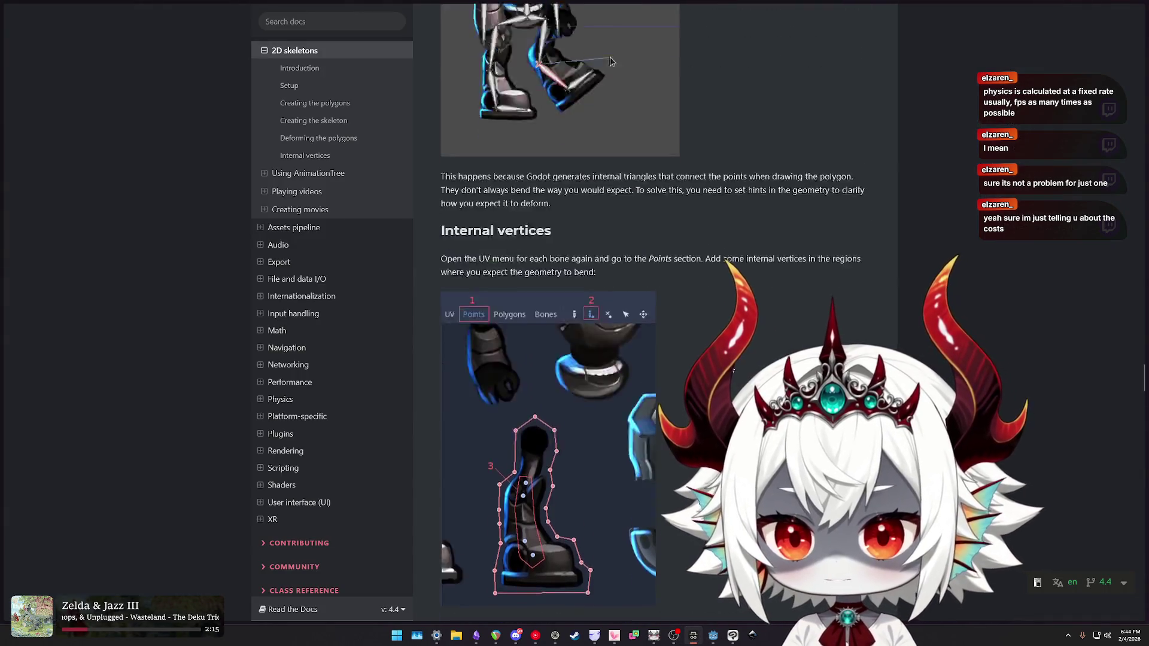
pyautogui.scroll(15, 730, 376)
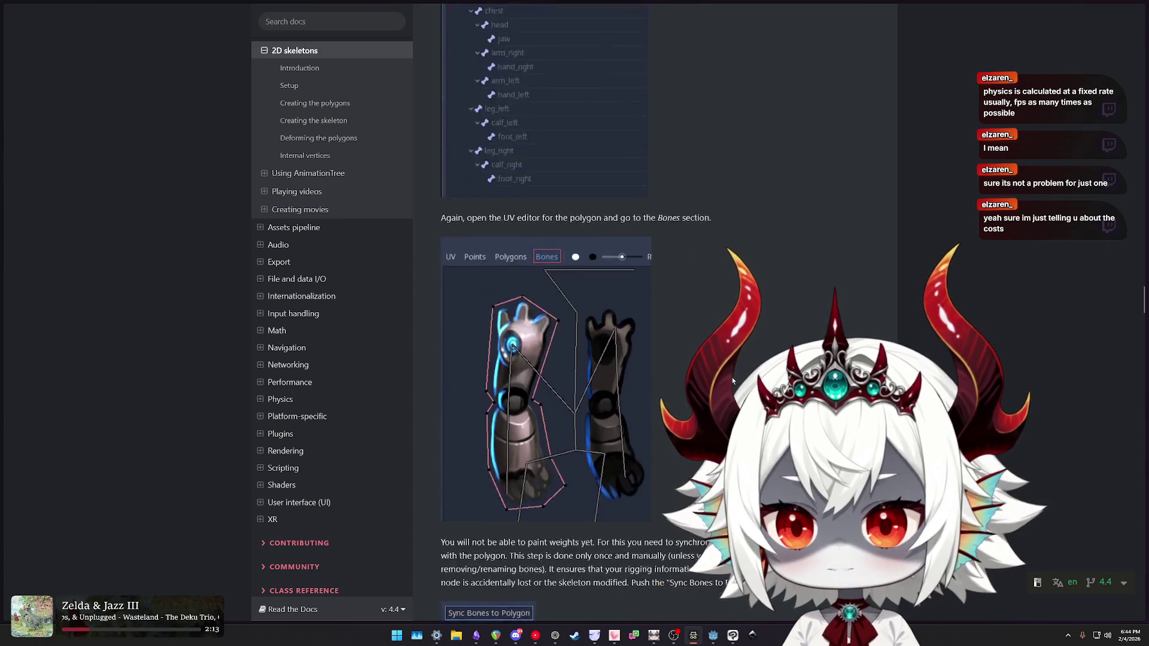
pyautogui.scroll(6, 731, 376)
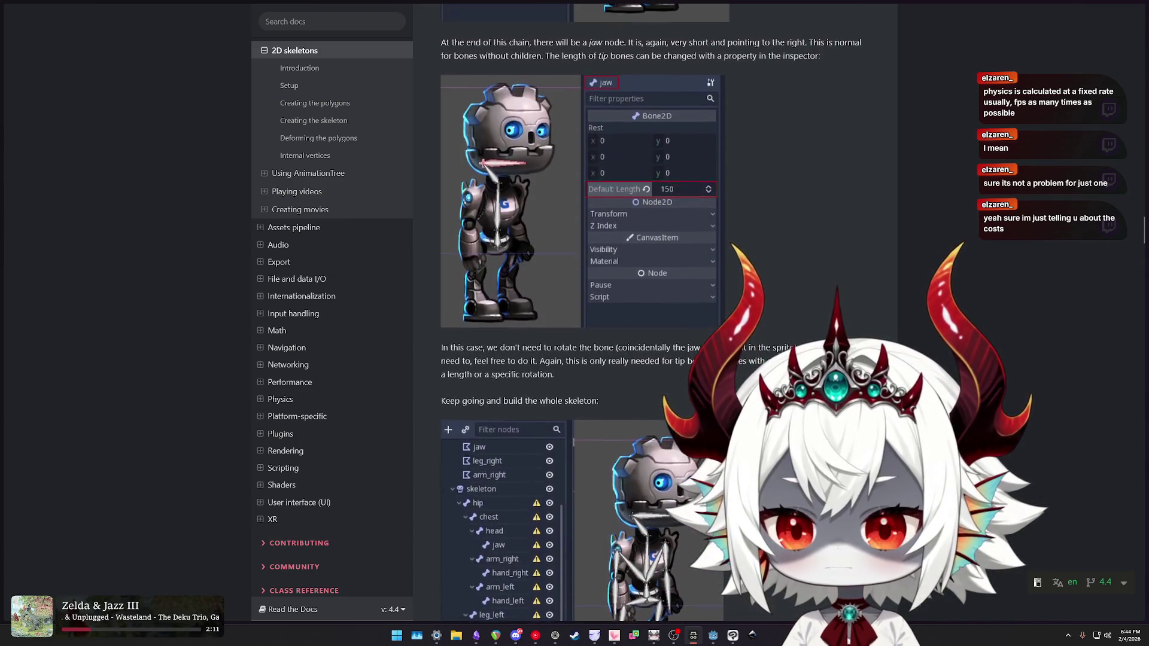
pyautogui.scroll(1, 731, 376)
pyautogui.scroll(10, 647, 364)
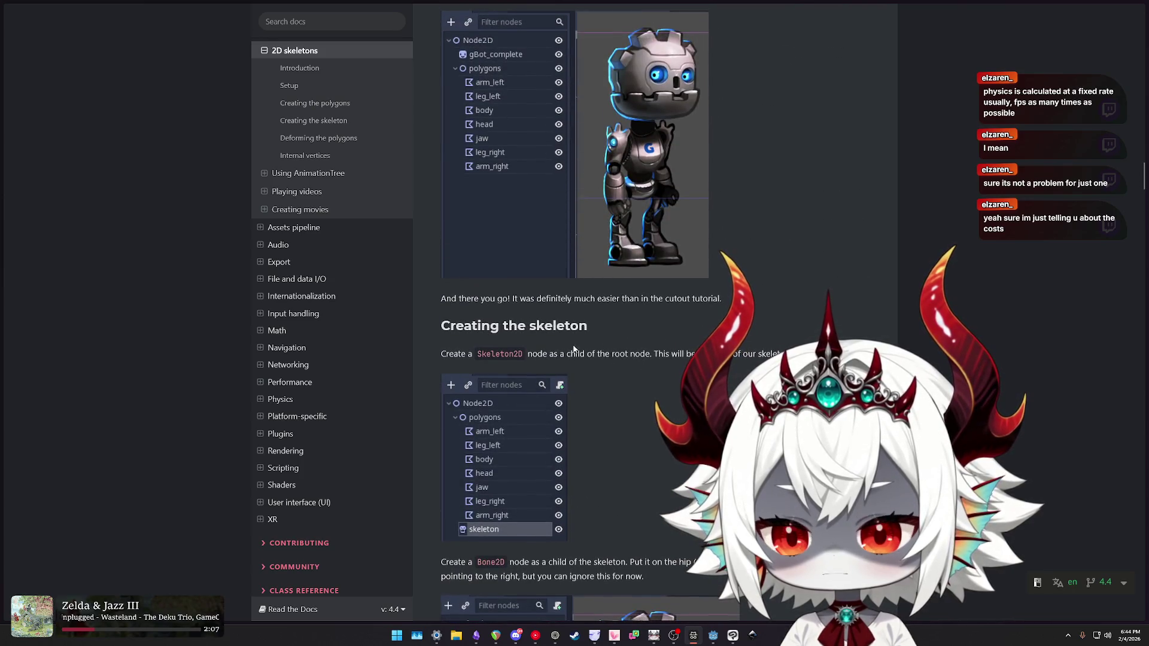
pyautogui.moveTo(568, 354); pyautogui.dragTo(718, 353)
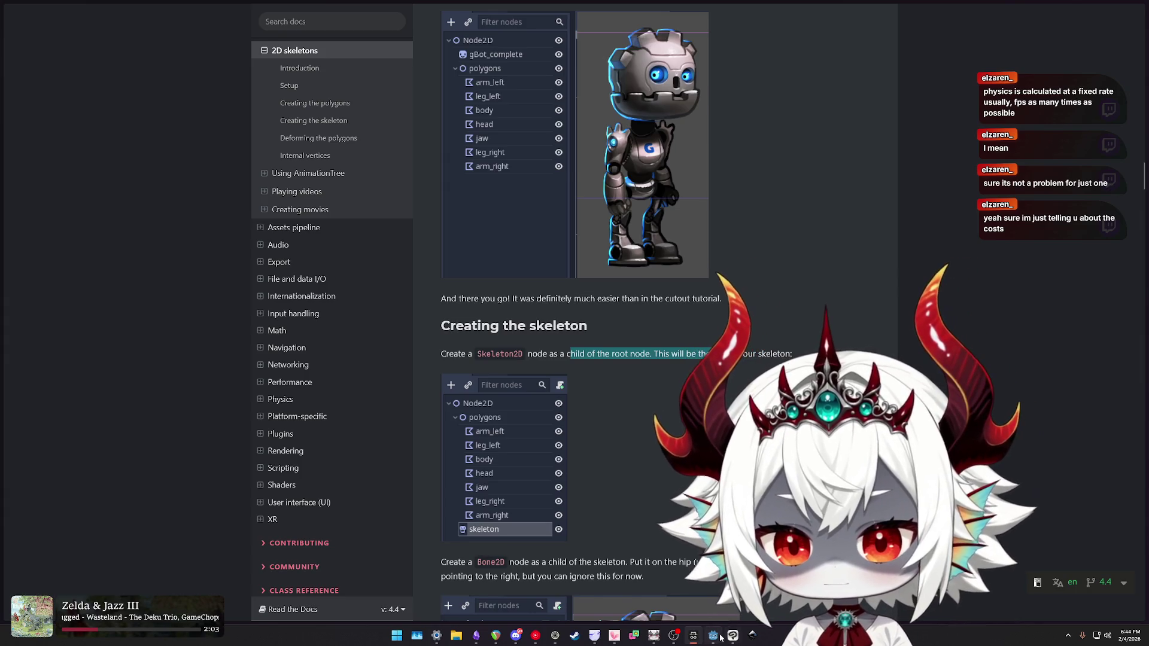
# - Add a Skeleton2D node to the boss scene by searching 'skel' in Create New Node
pyautogui.hotkey('alt', 'Tab')
pyautogui.hotkey('ctrl', 'a')
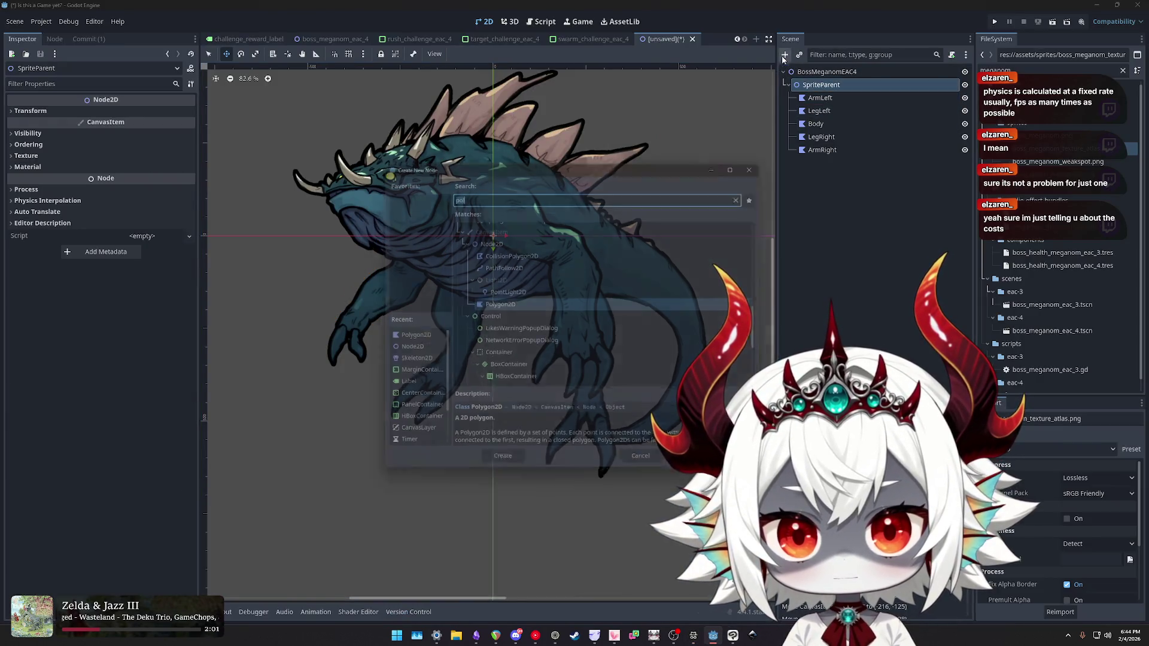
pyautogui.write('skel')
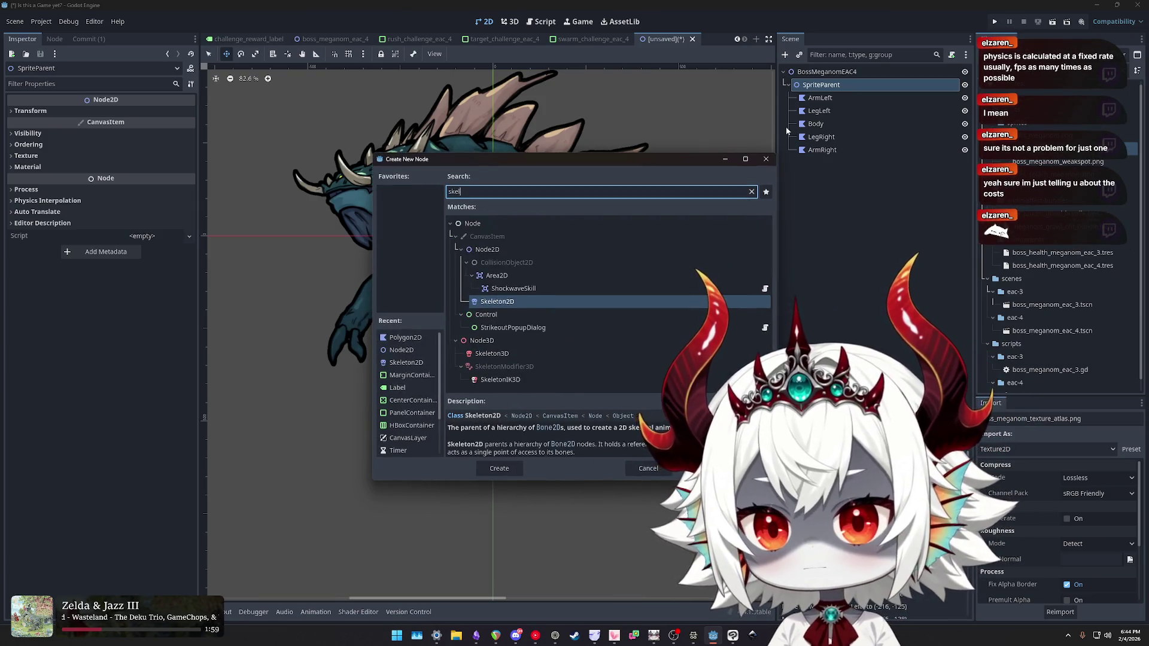
pyautogui.doubleClick(487, 301)
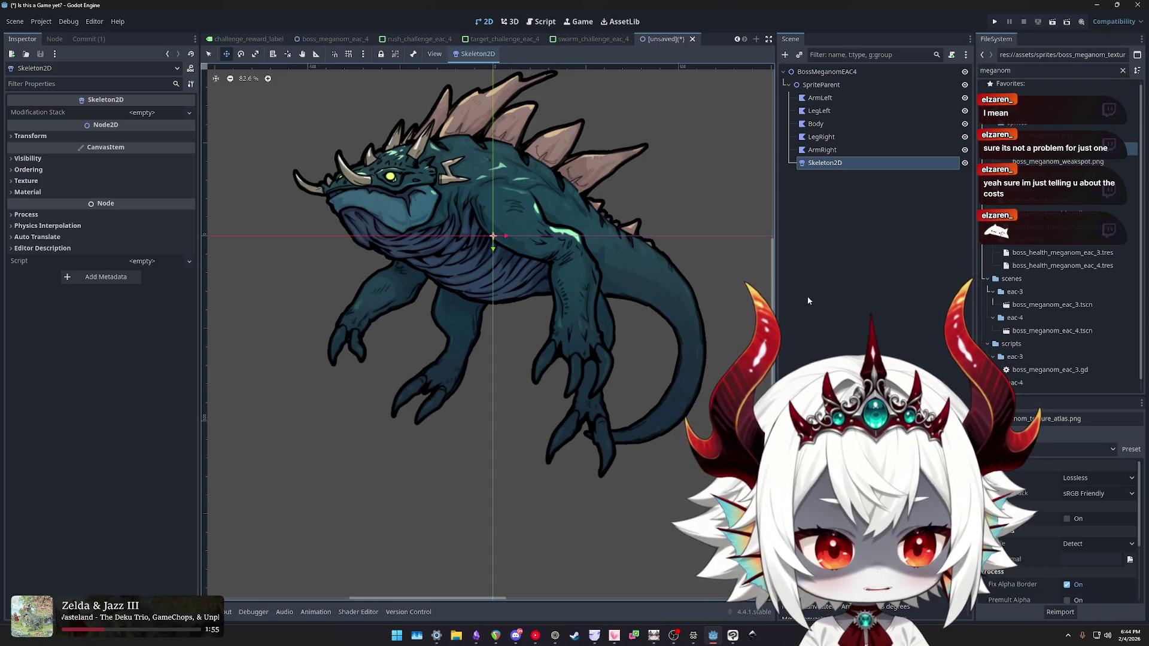
# - Drag the Skeleton2D in the Scene dock to sit directly under the BossMeganomEAC4 root
pyautogui.click(827, 150)
pyautogui.click(816, 124)
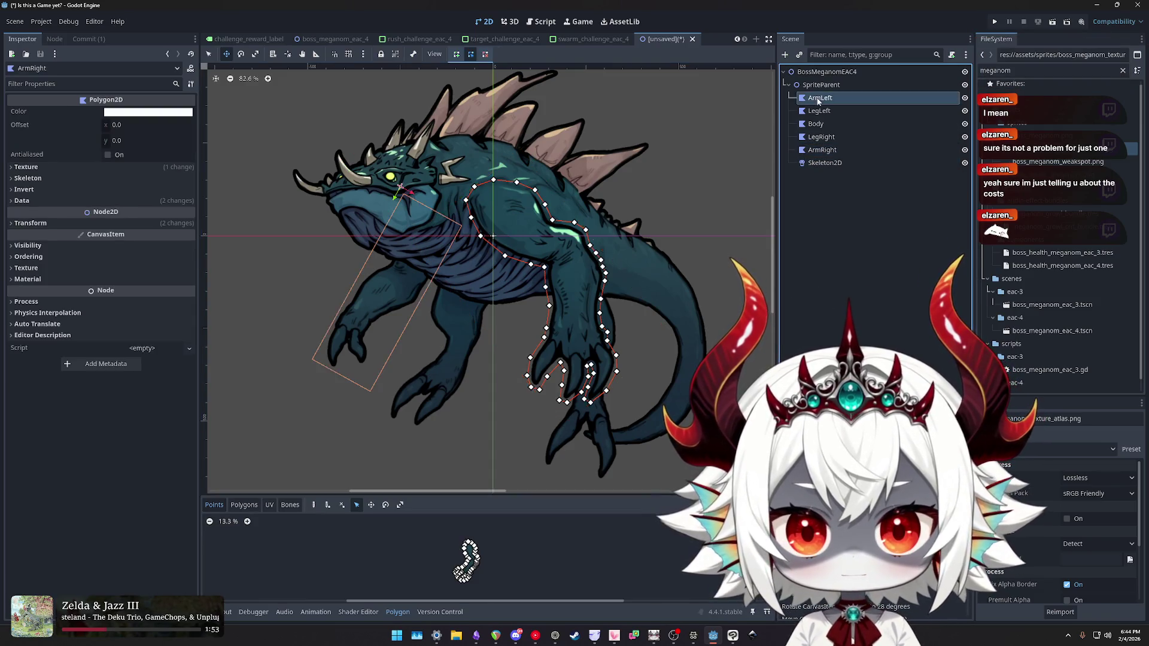
pyautogui.click(820, 98)
pyautogui.click(821, 137)
pyautogui.click(822, 150)
pyautogui.moveTo(815, 165); pyautogui.dragTo(818, 73)
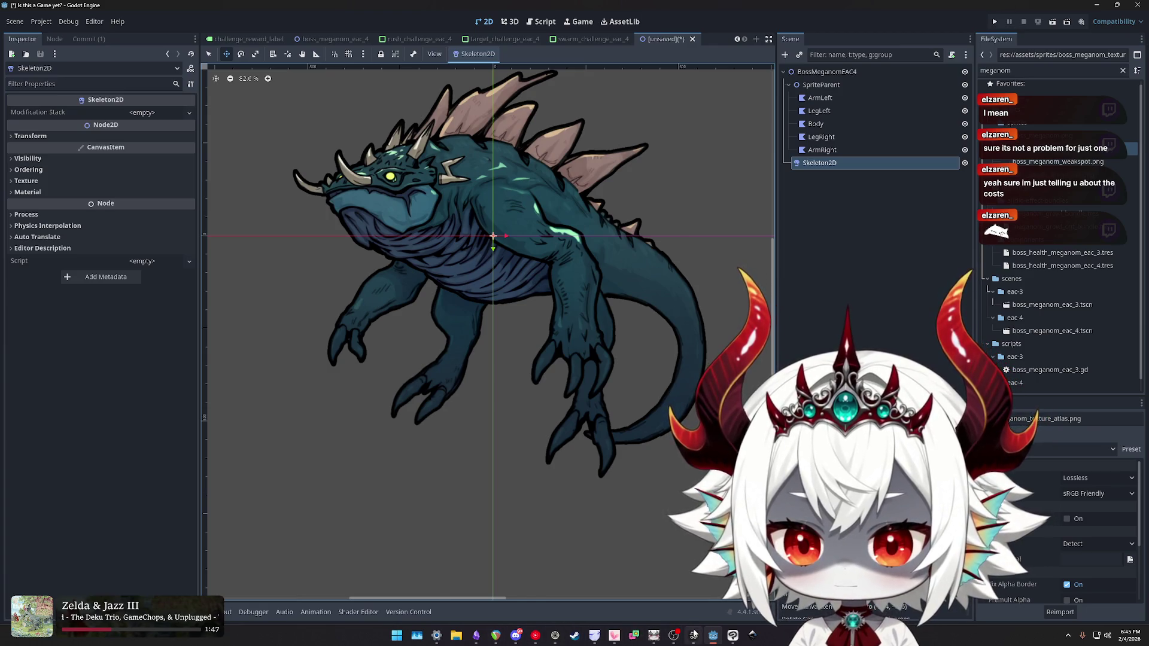
# - Check the skeleton step in the docs, then reselect the Skeleton2D node in Godot
pyautogui.click(693, 634)
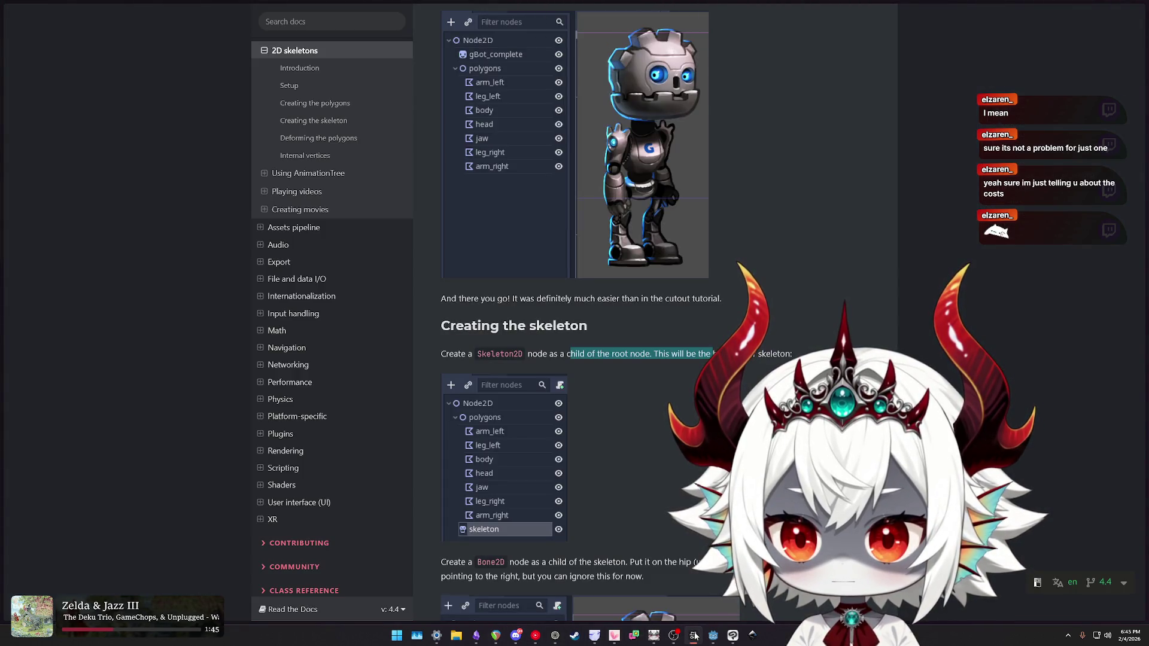
pyautogui.click(712, 634)
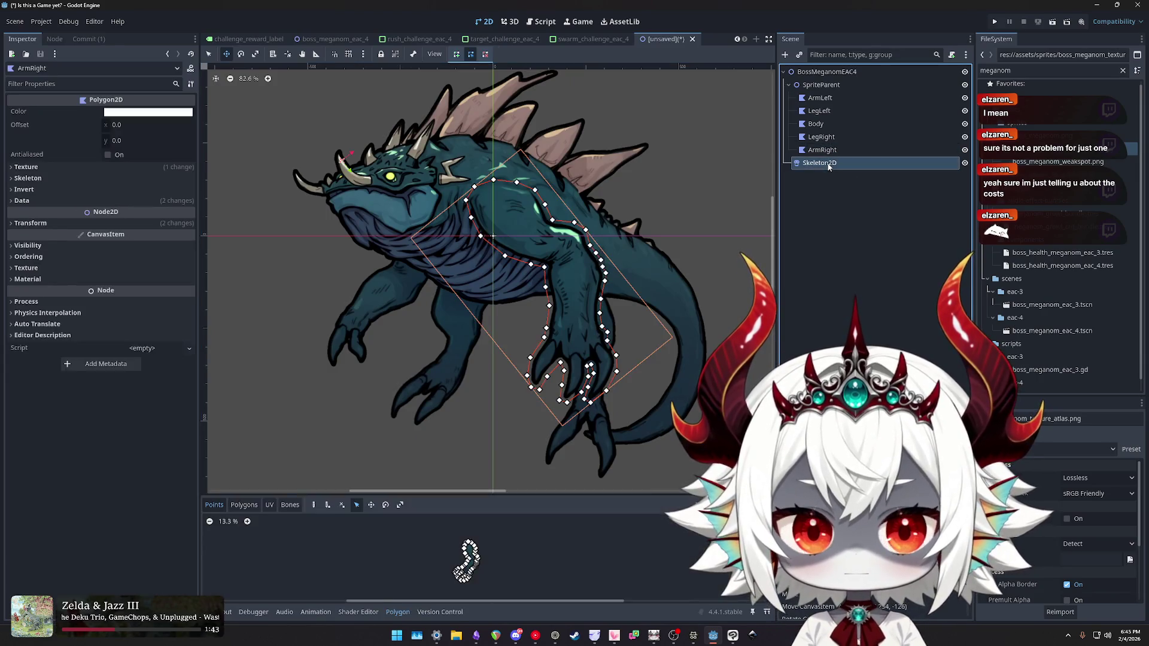
pyautogui.click(829, 167)
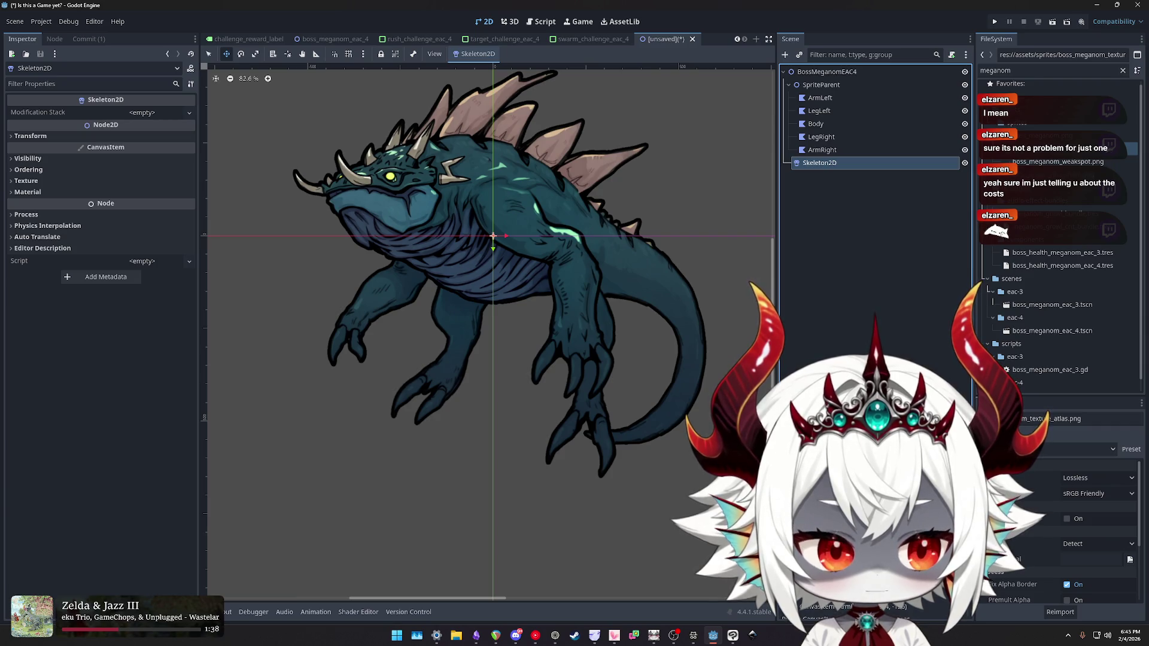
pyautogui.click(884, 241)
pyautogui.click(824, 167)
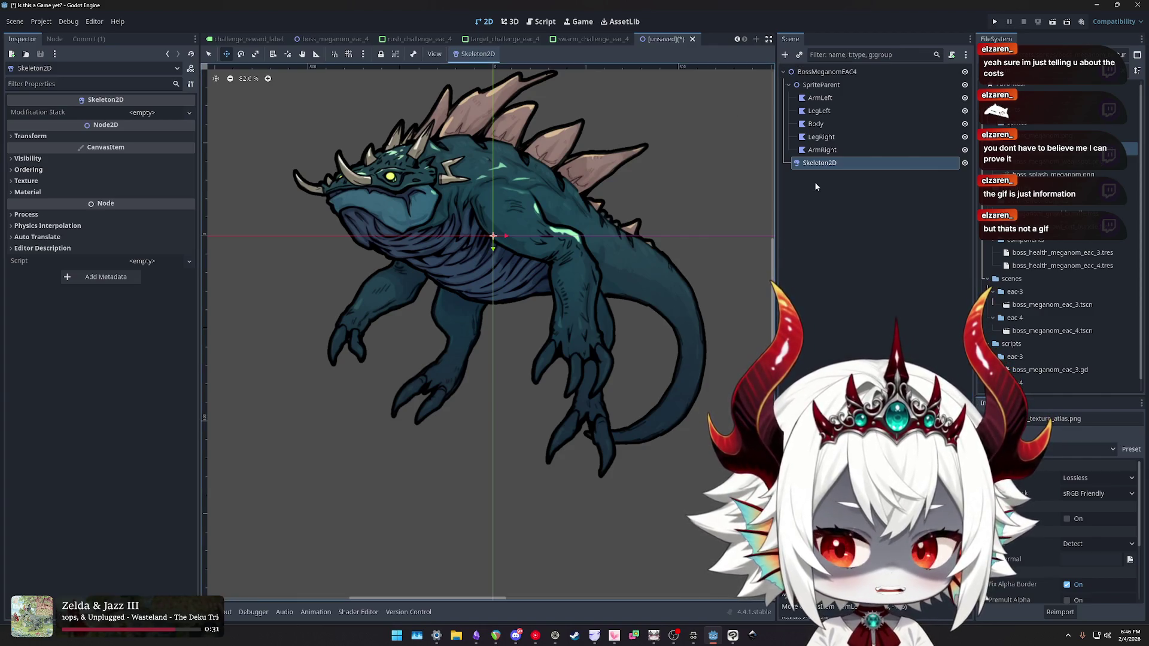
pyautogui.click(822, 151)
# - Reselect the Skeleton2D beside SpriteParent and recentre the view on the polygon monster
pyautogui.click(820, 163)
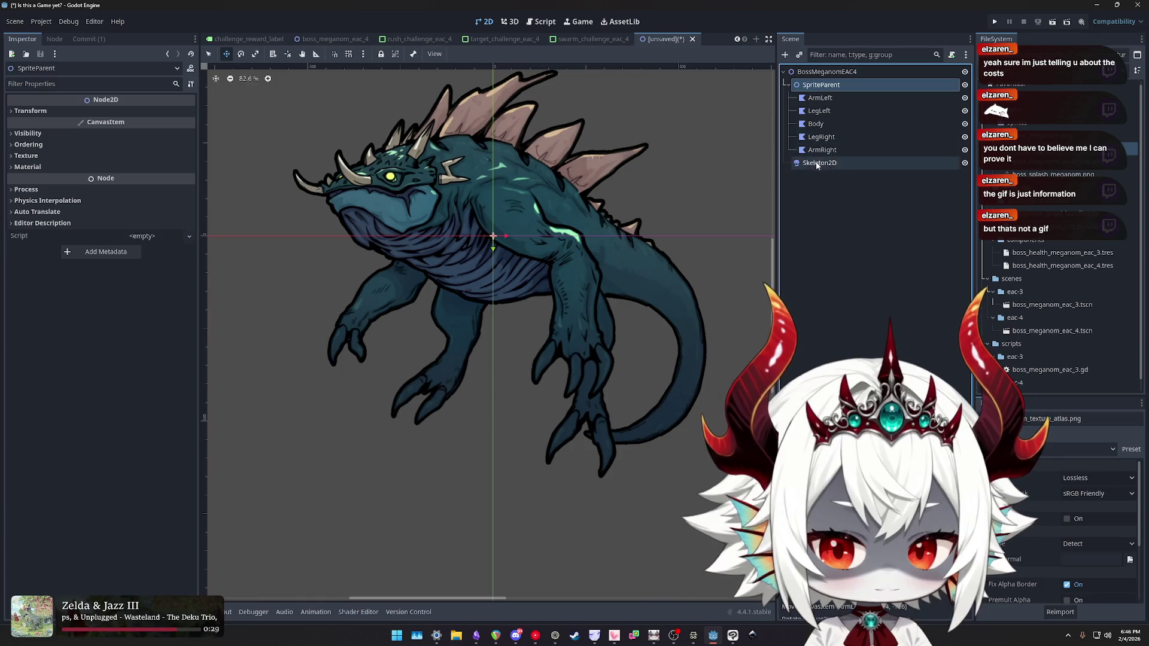
pyautogui.scroll(1, 623, 250)
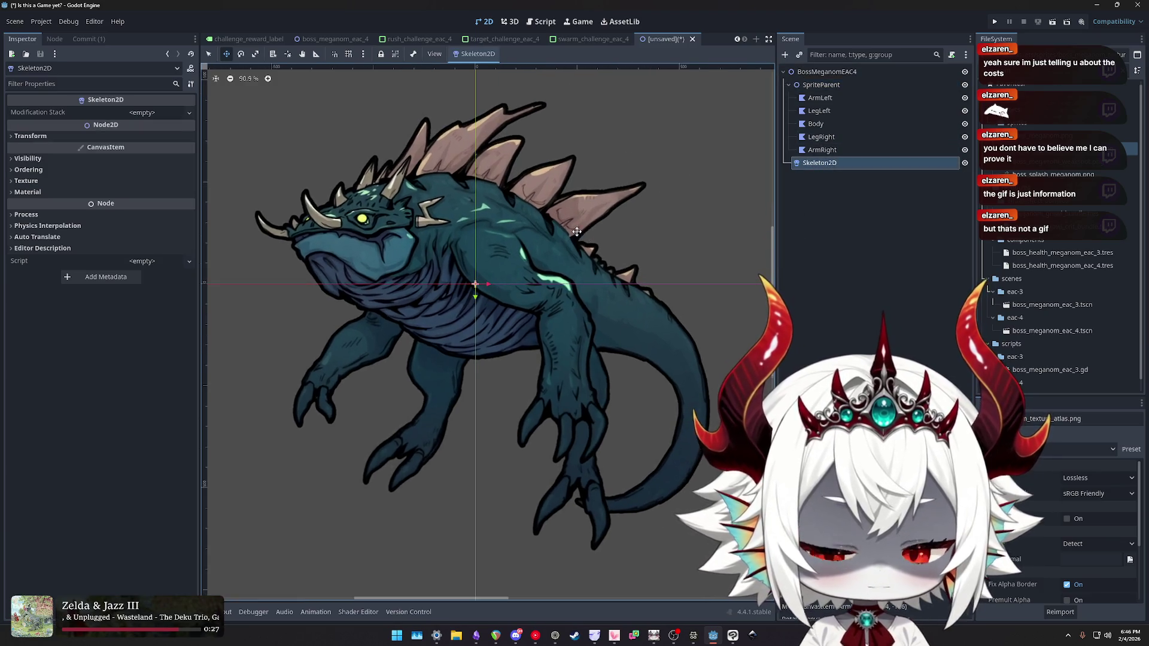
pyautogui.moveTo(622, 249); pyautogui.dragTo(580, 221)
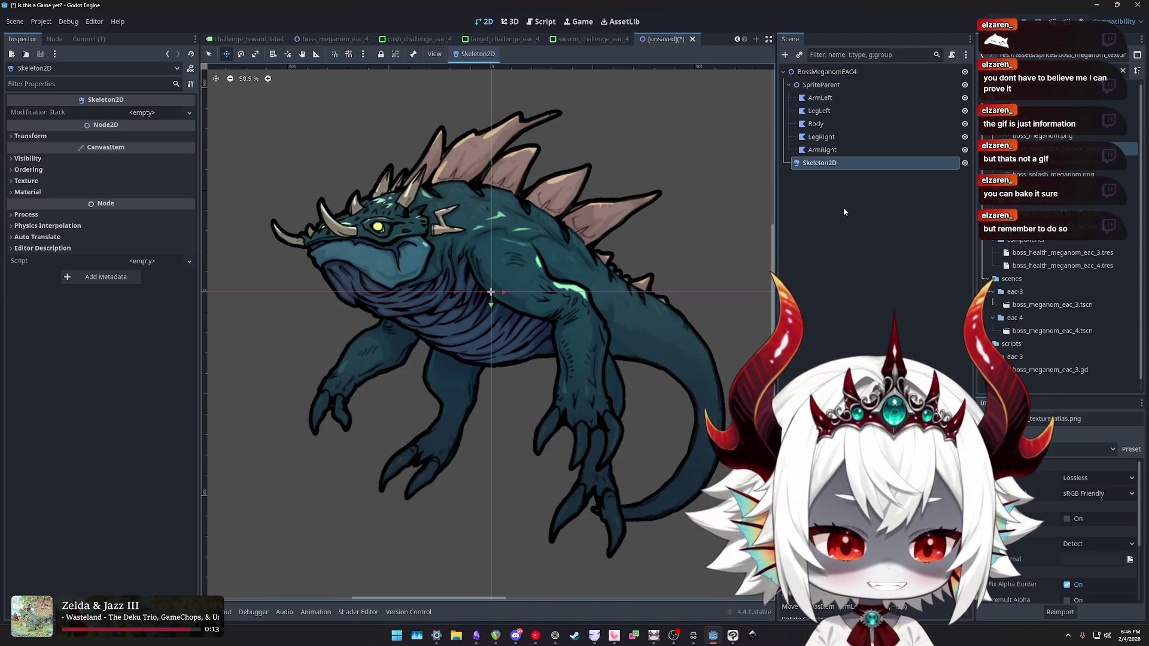
pyautogui.scroll(-1, 622, 230)
pyautogui.scroll(1, 621, 229)
pyautogui.click(822, 150)
pyautogui.click(818, 164)
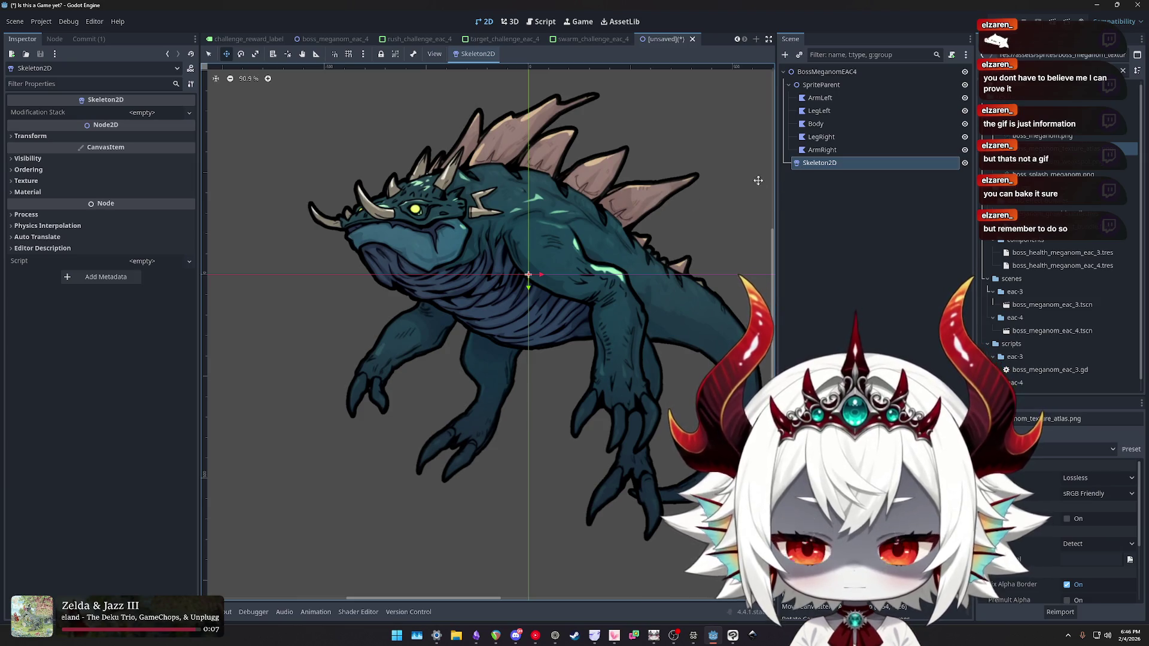
# - Inspect the LegLeft and ArmRight pieces and nudge the ArmRight polygon slightly down
pyautogui.click(819, 111)
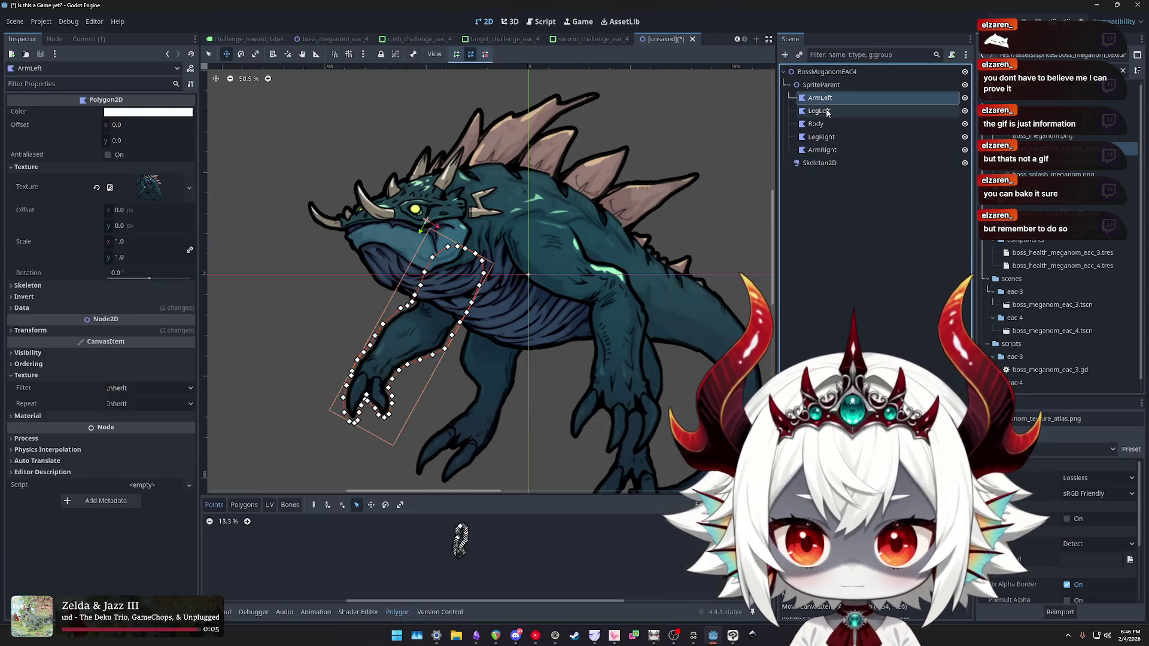
pyautogui.click(821, 137)
pyautogui.click(821, 149)
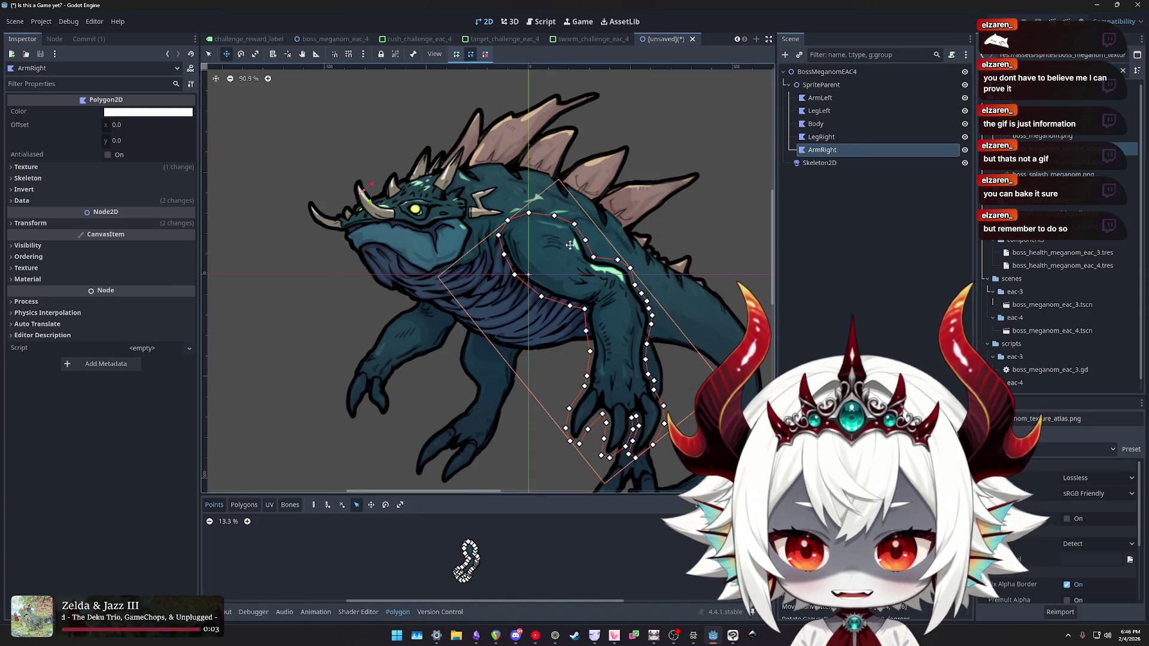
pyautogui.scroll(5, 606, 243)
pyautogui.moveTo(542, 232); pyautogui.dragTo(549, 261)
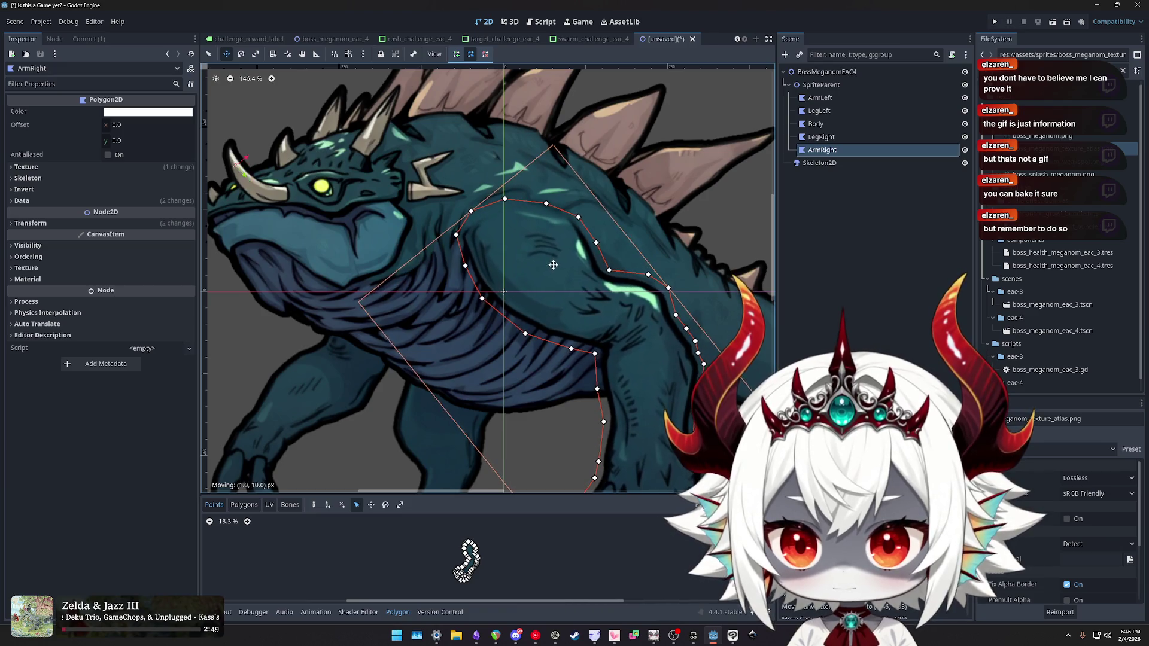
pyautogui.scroll(-4, 565, 264)
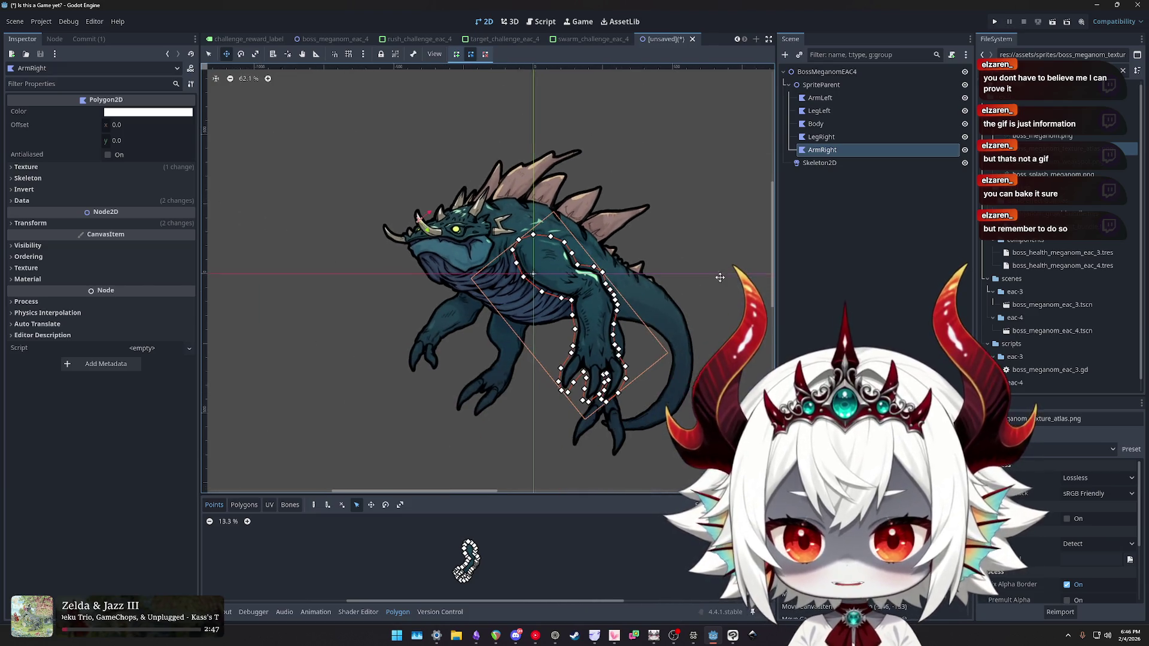
pyautogui.click(846, 181)
# - Re-check the ArmRight polygon's placement and reselect the Skeleton2D node
pyautogui.click(838, 163)
pyautogui.scroll(3, 509, 216)
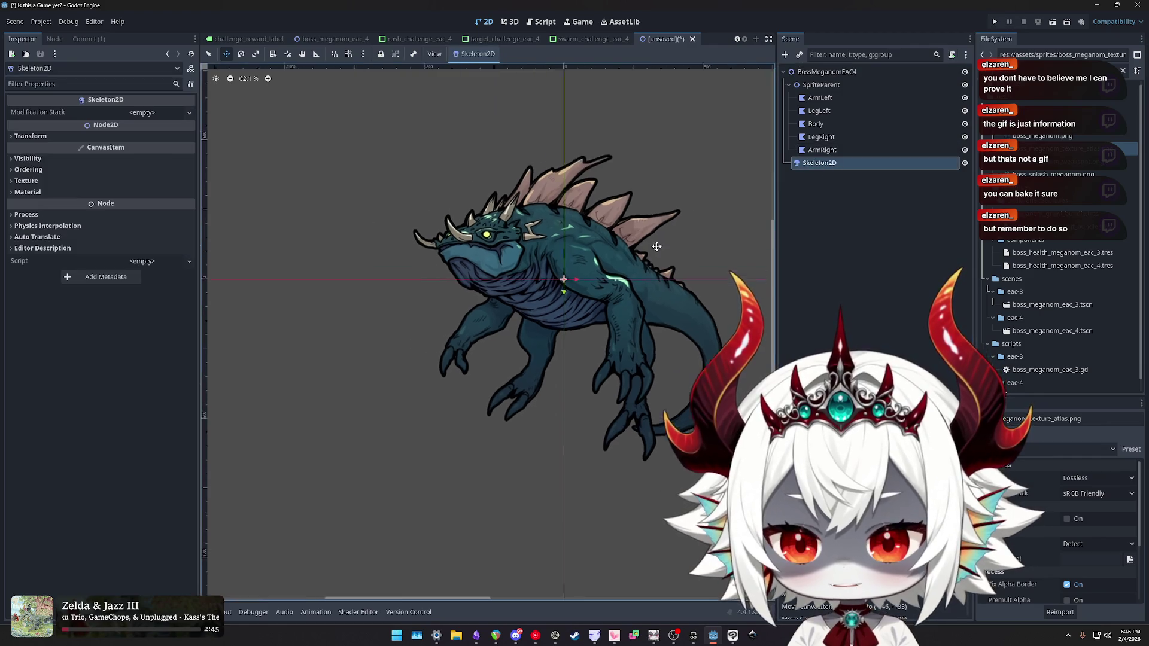
pyautogui.scroll(3, 577, 231)
pyautogui.scroll(-2, 571, 227)
pyautogui.scroll(-2, 592, 220)
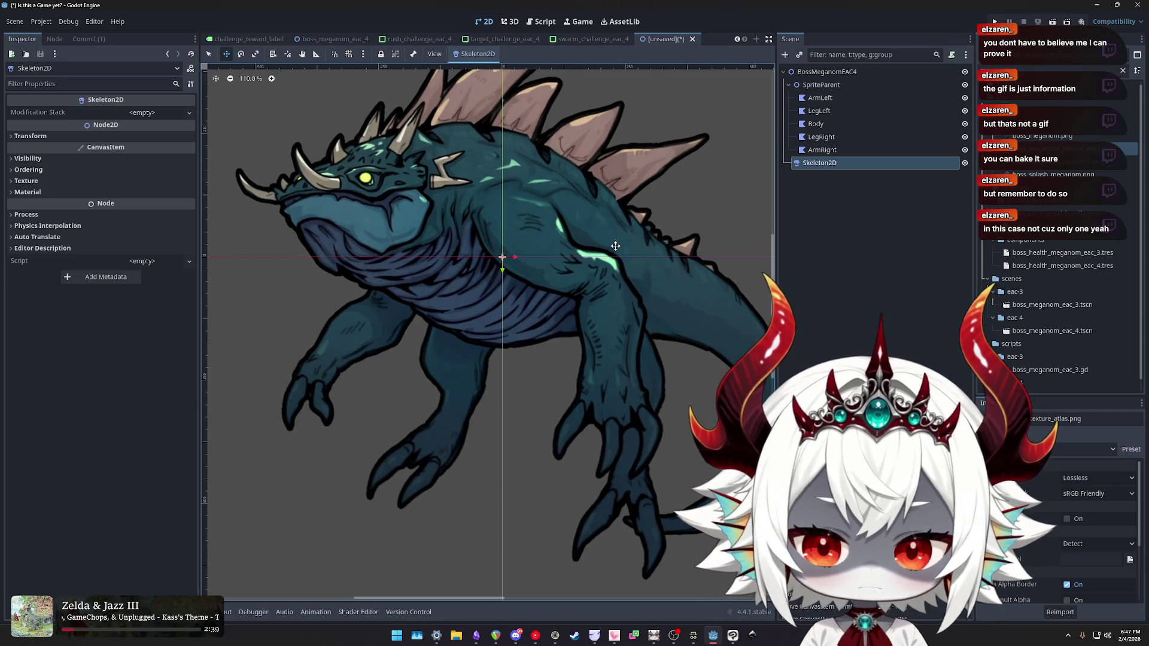
pyautogui.scroll(-3, 635, 277)
pyautogui.scroll(1, 635, 277)
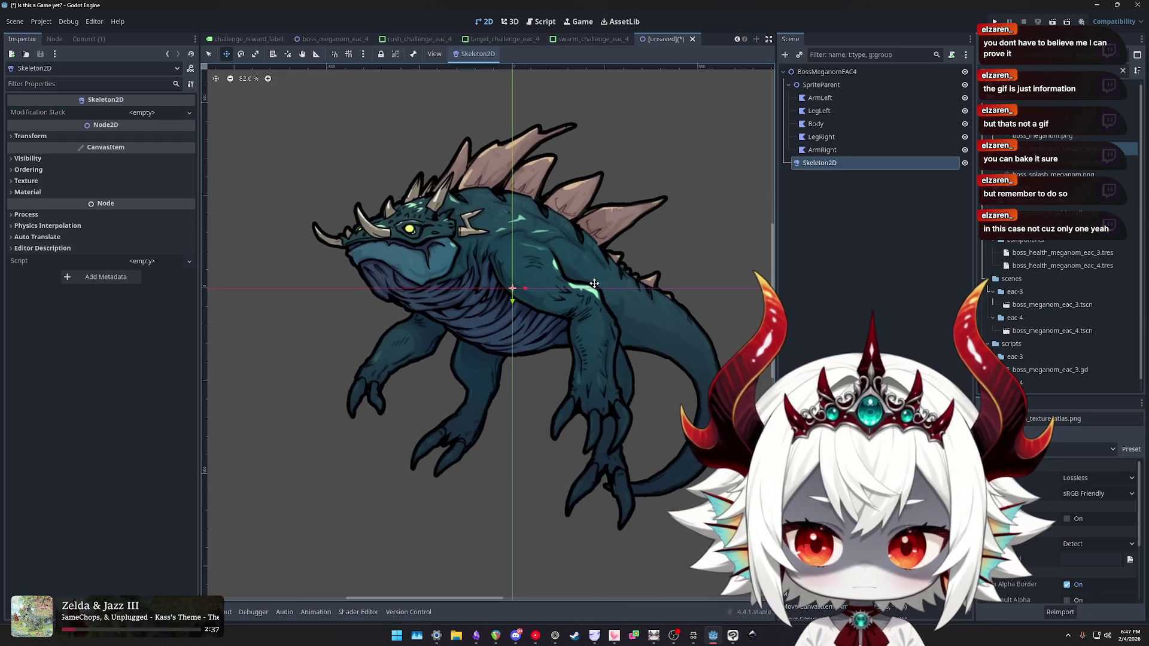
pyautogui.hscroll(-3, 567, 272)
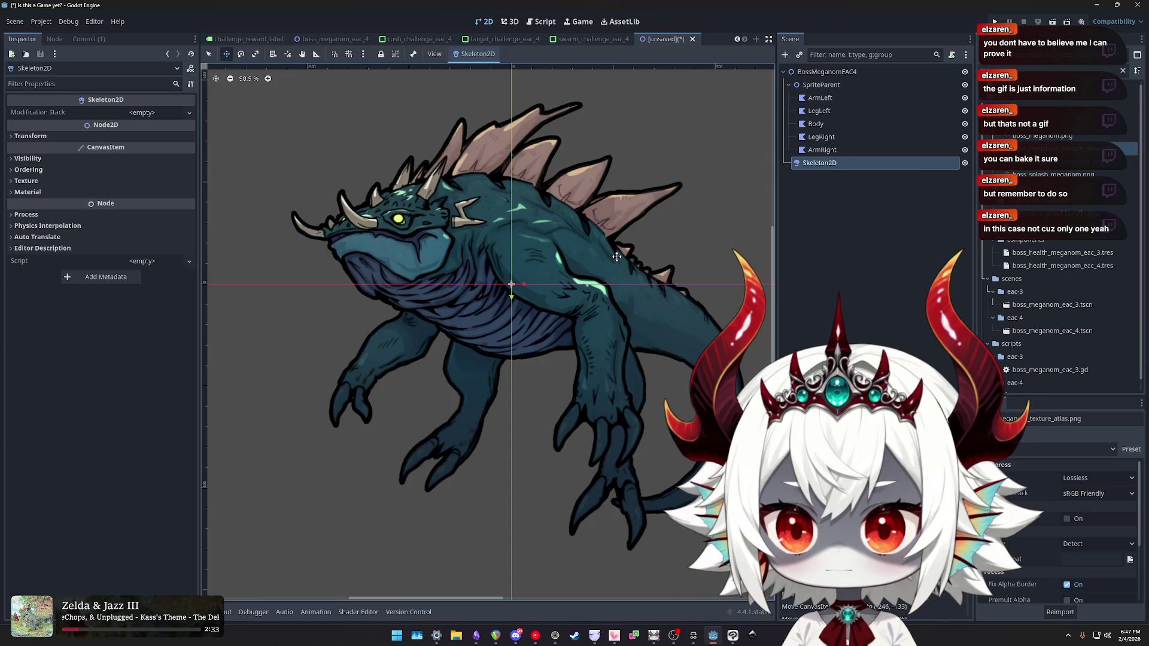
pyautogui.click(542, 257)
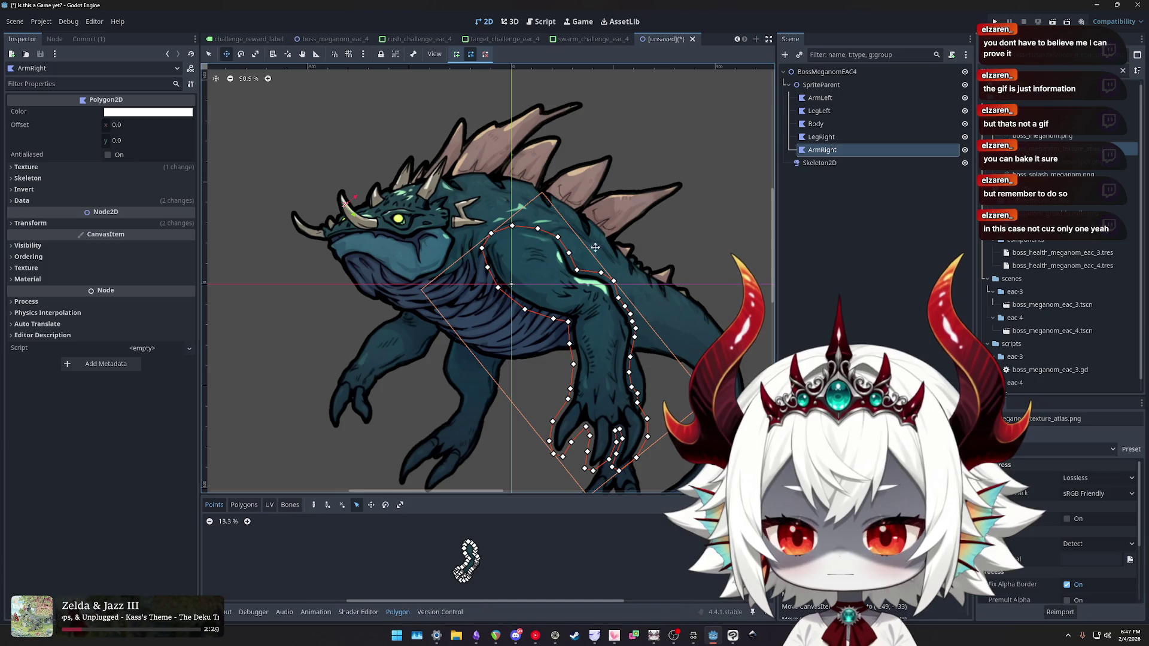
pyautogui.click(820, 163)
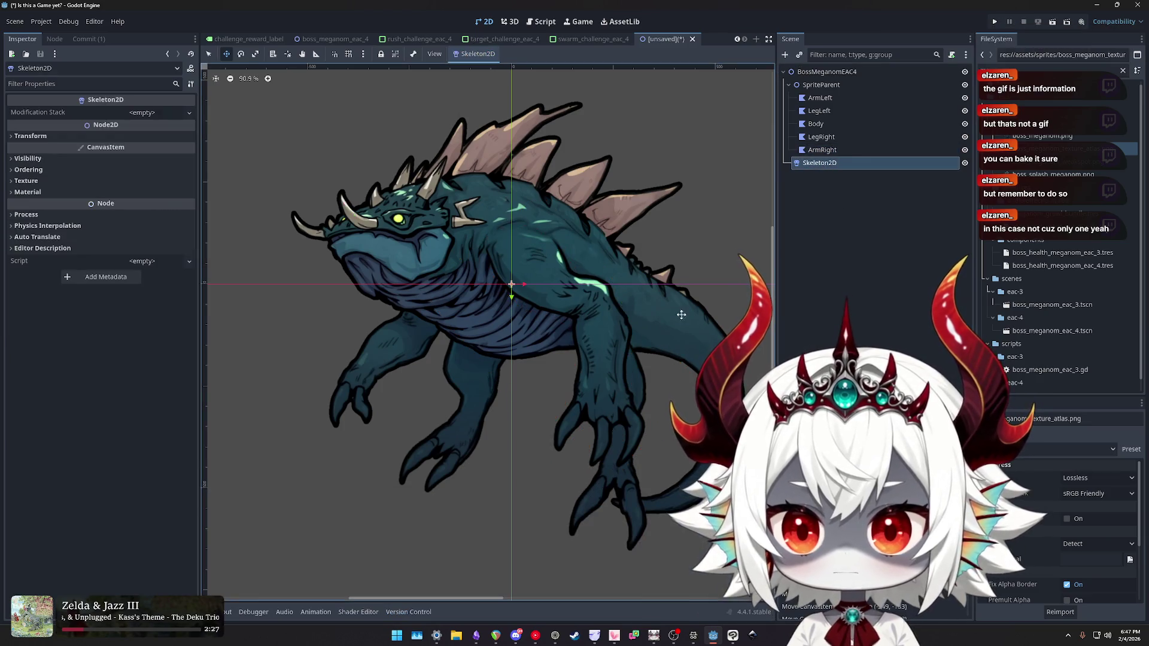
pyautogui.hotkey('alt', 'Tab')
# - Highlight the Bone2D creation step in the docs' 'Creating the skeleton' section
pyautogui.scroll(-3, 544, 239)
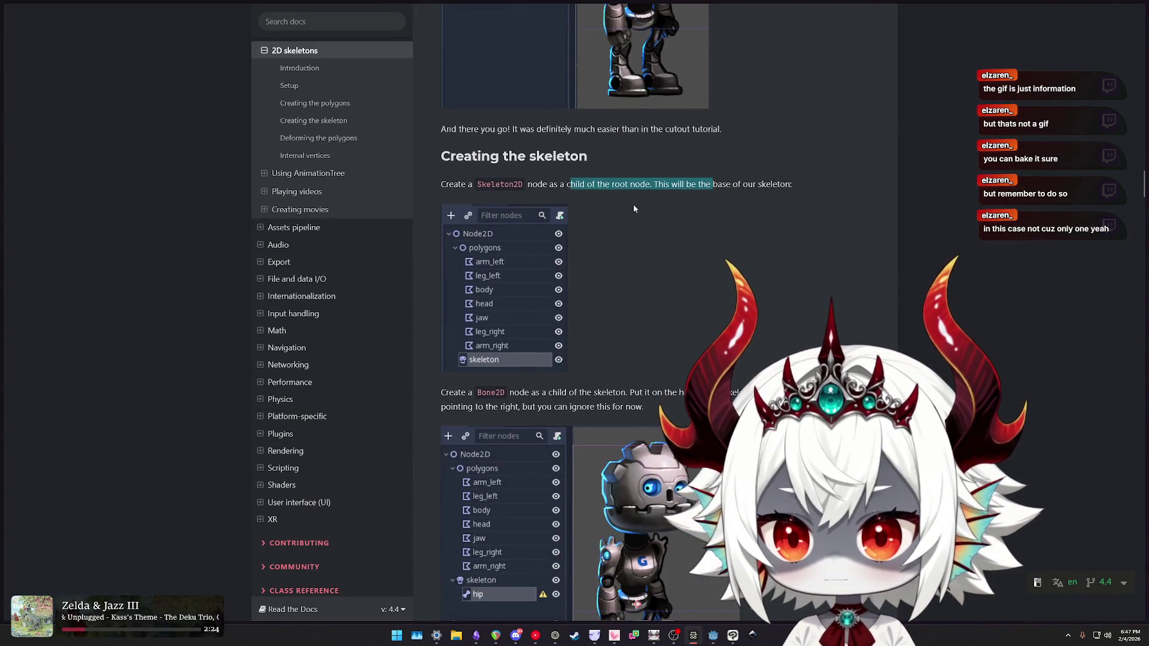
pyautogui.moveTo(548, 184); pyautogui.dragTo(760, 187)
pyautogui.moveTo(454, 392); pyautogui.dragTo(595, 392)
pyautogui.scroll(-2, 596, 391)
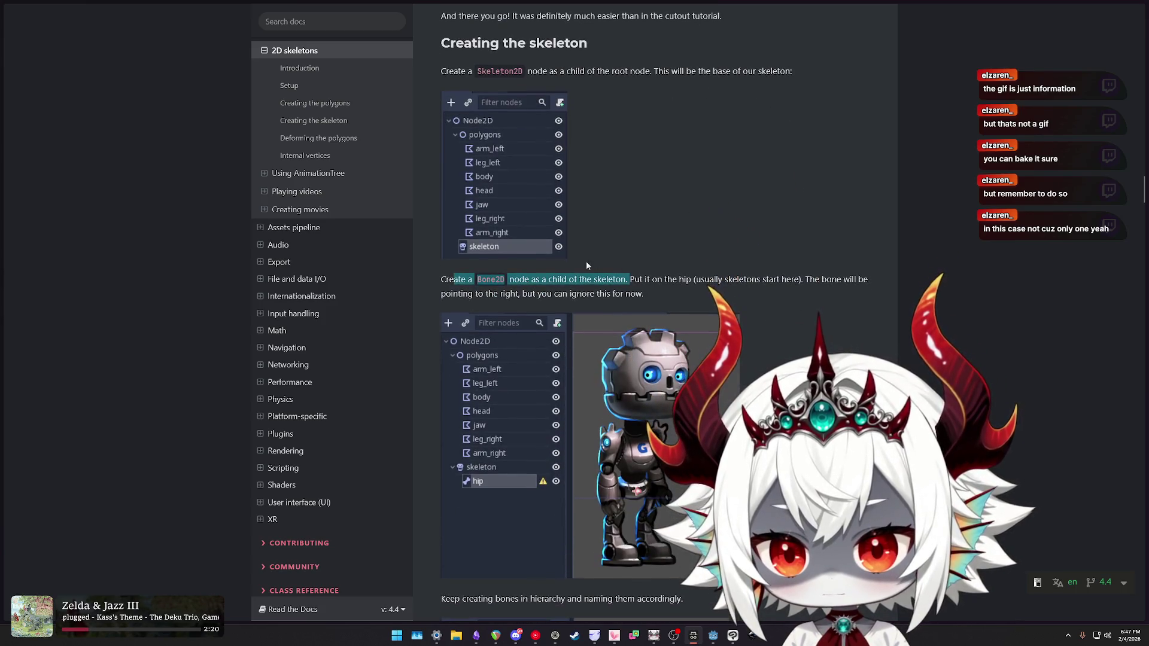
pyautogui.moveTo(567, 279); pyautogui.dragTo(837, 290)
# - Read on through the full bone-hierarchy example, then return to the Godot editor
pyautogui.scroll(-4, 827, 304)
pyautogui.scroll(-1, 827, 308)
pyautogui.moveTo(469, 314); pyautogui.dragTo(681, 315)
pyautogui.scroll(-2, 772, 327)
pyautogui.scroll(-2, 771, 328)
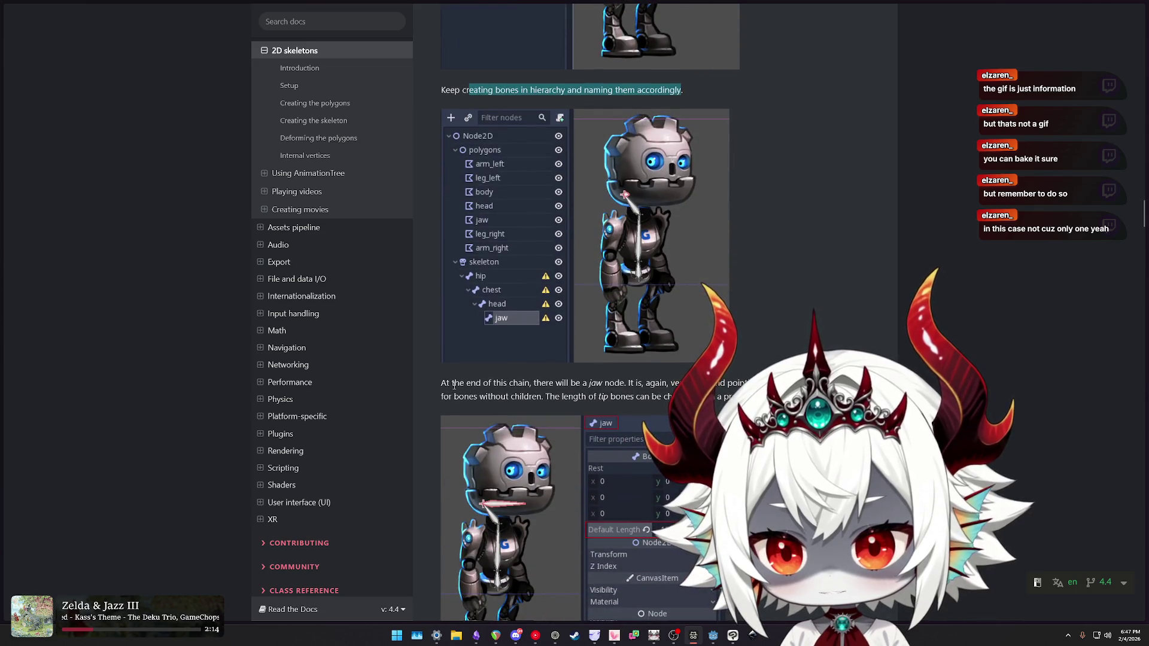
pyautogui.moveTo(452, 383)
pyautogui.mouseDown()
pyautogui.moveTo(784, 389)
pyautogui.moveTo(781, 359)
pyautogui.mouseUp()
pyautogui.scroll(-8, 781, 354)
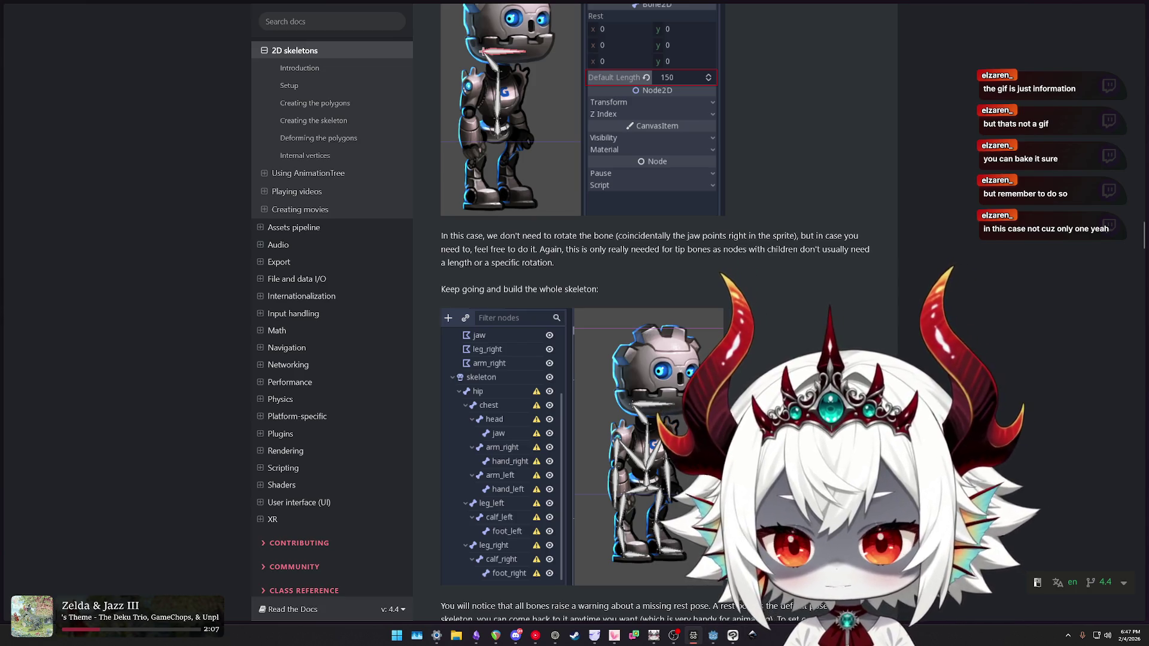
pyautogui.click(714, 636)
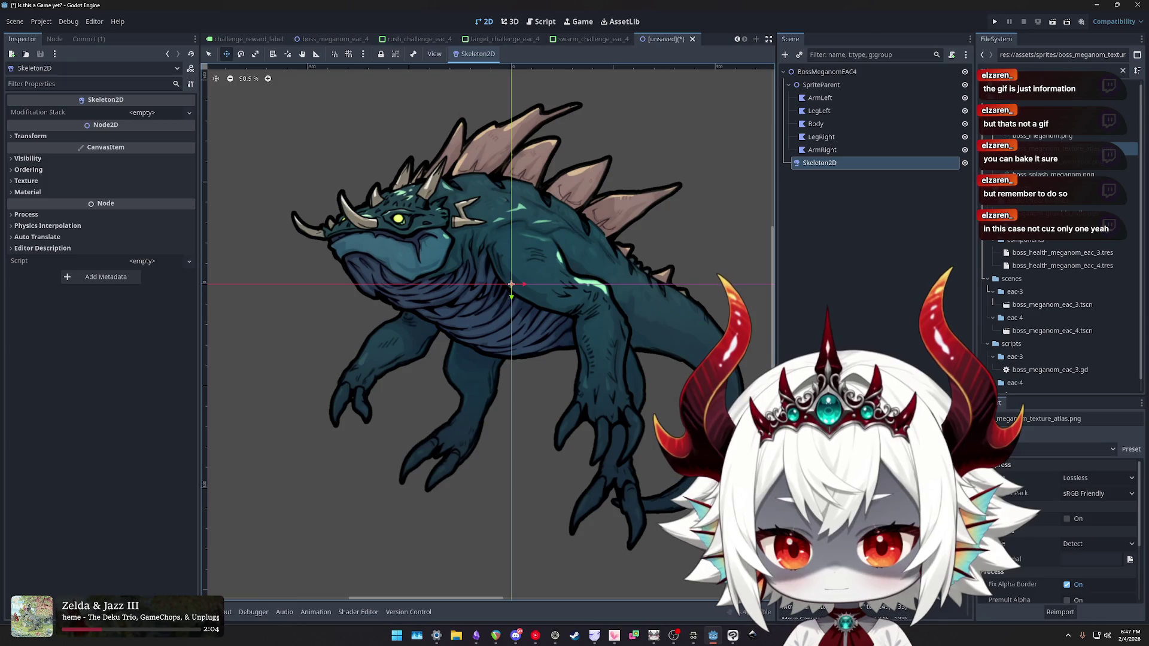
# - Add a Bone2D node as a child of Skeleton2D via a 'bone' search in Create New Node
pyautogui.click(820, 84)
pyautogui.click(819, 164)
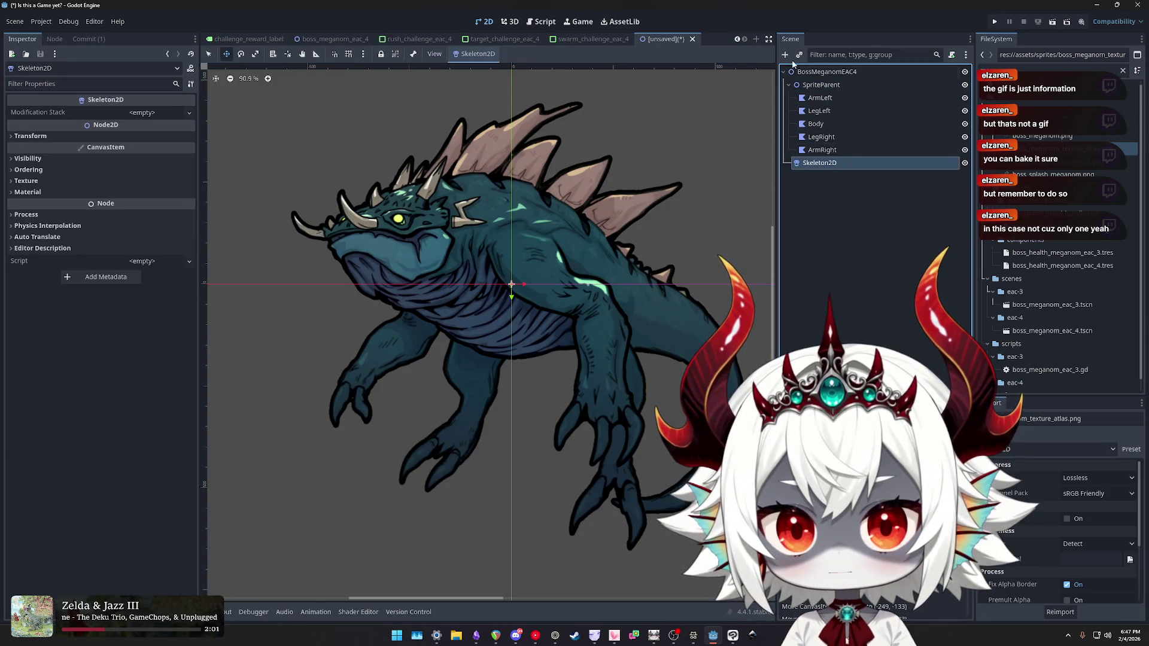
pyautogui.click(785, 56)
pyautogui.write('bone')
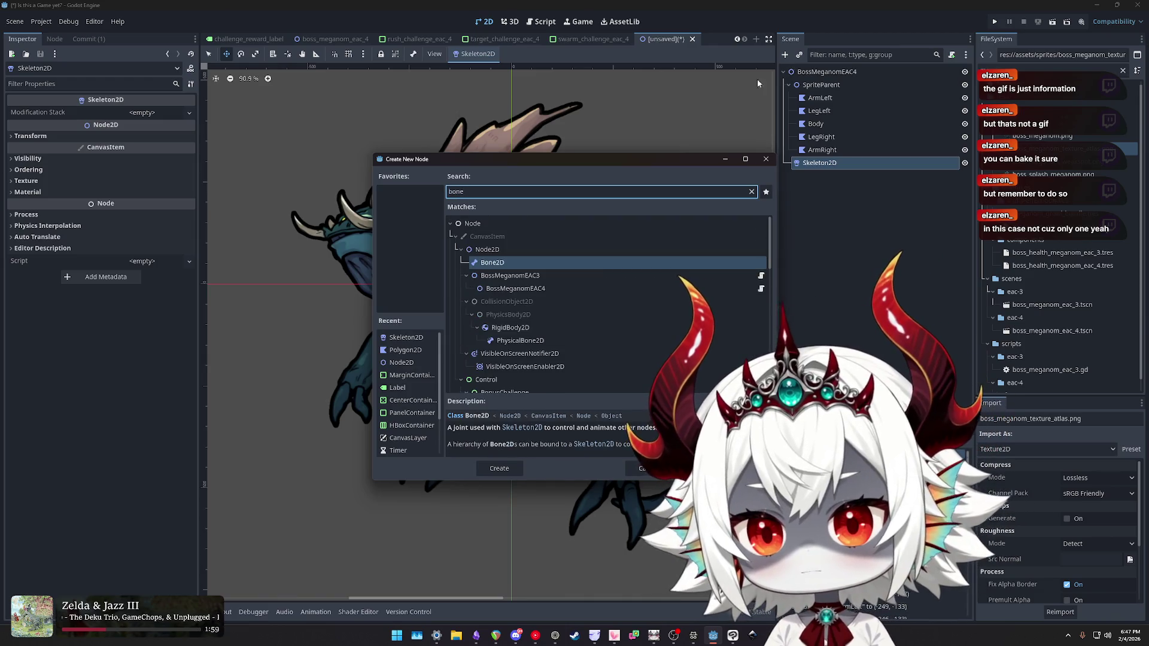
pyautogui.doubleClick(486, 263)
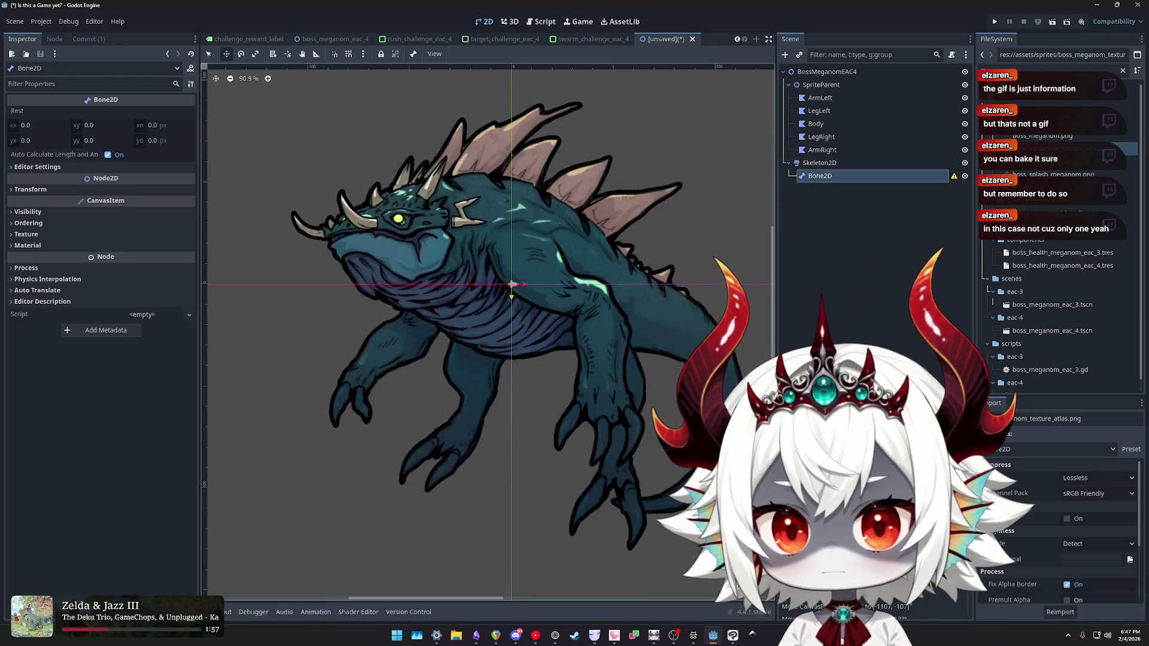
pyautogui.click(693, 637)
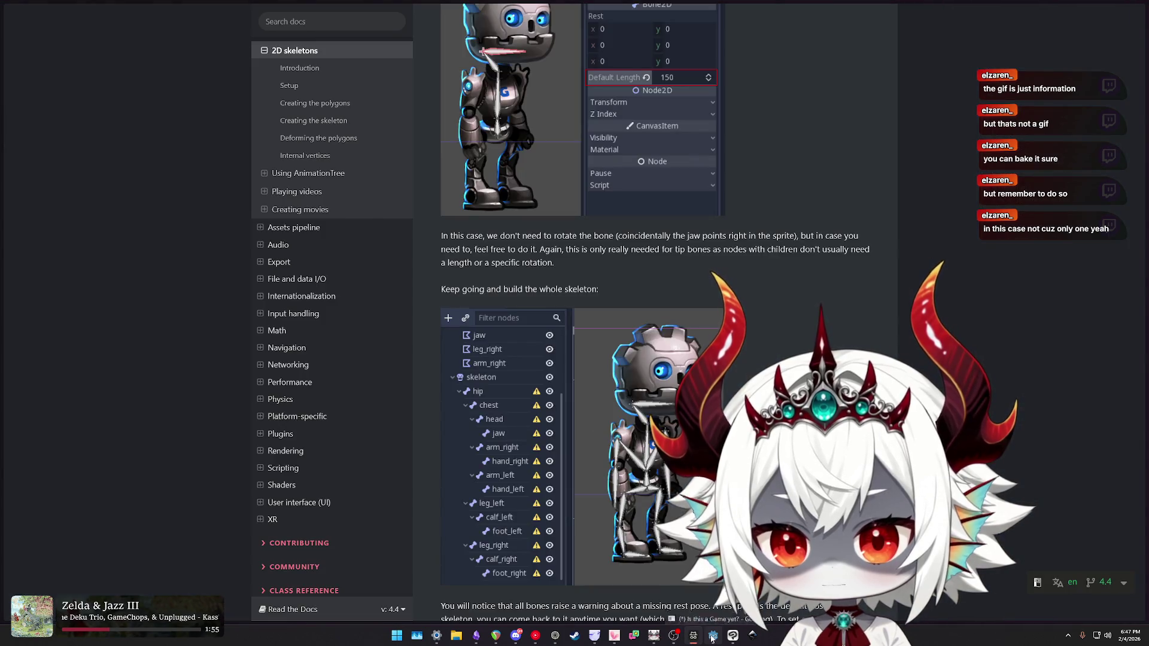
pyautogui.moveTo(712, 639)
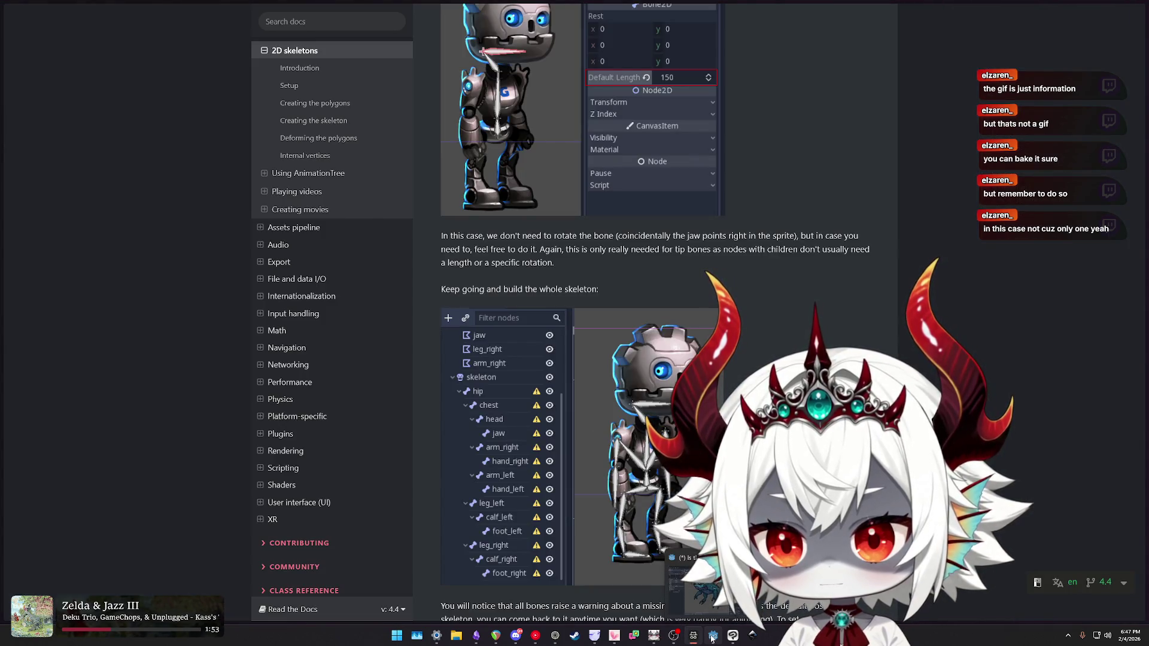
pyautogui.click(712, 637)
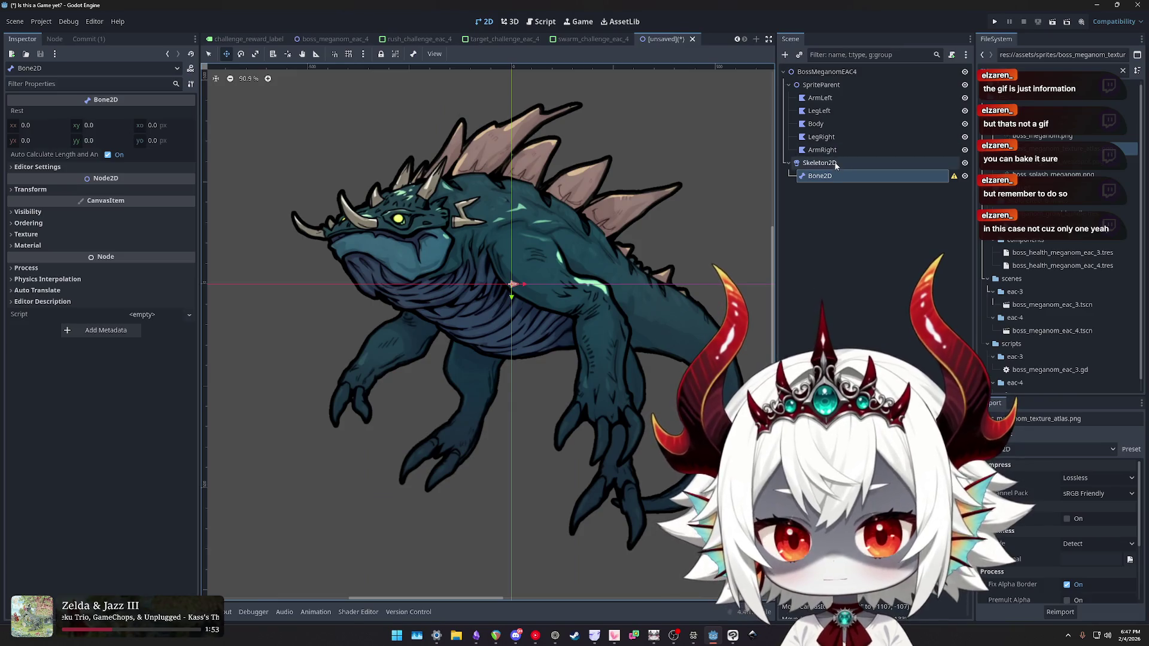
# - Rename the new Bone2D under Skeleton2D to 'Body', after cancelling an accidental Skeleton2D rename
pyautogui.doubleClick(874, 162)
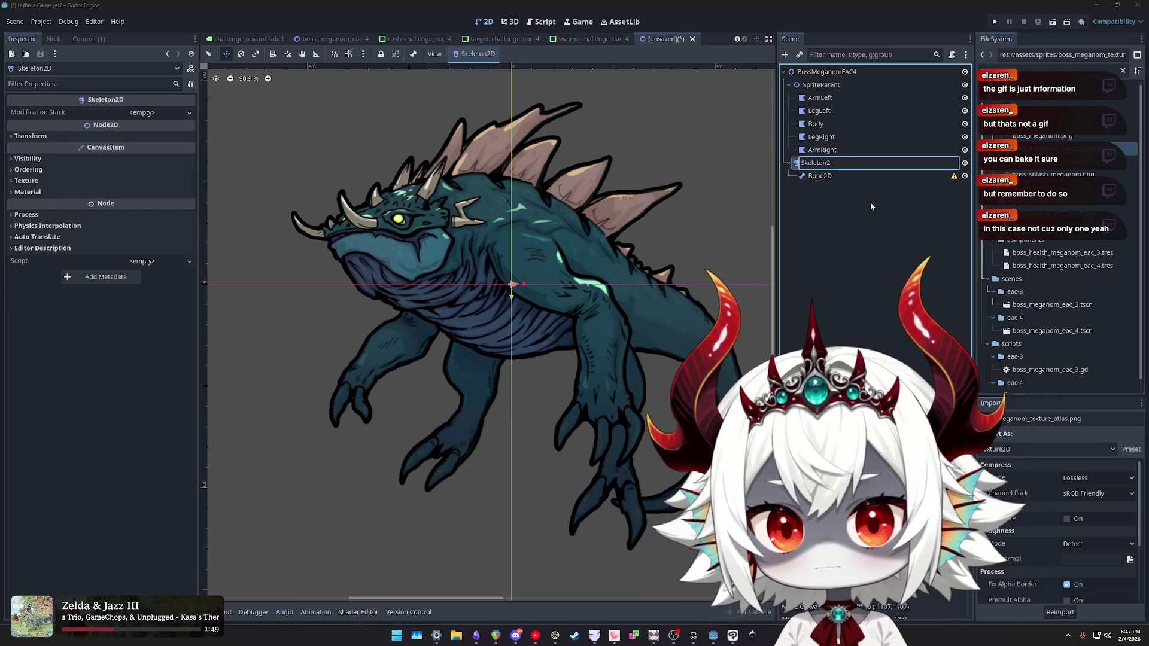
pyautogui.press('Escape')
pyautogui.doubleClick(836, 178)
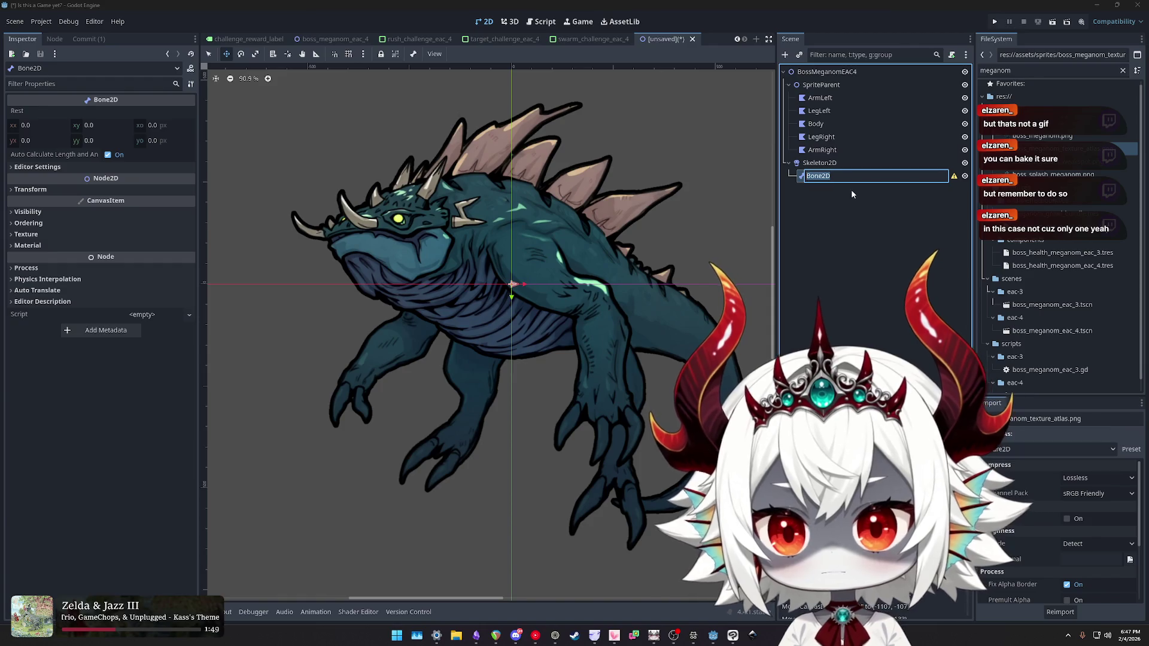
pyautogui.write('Body')
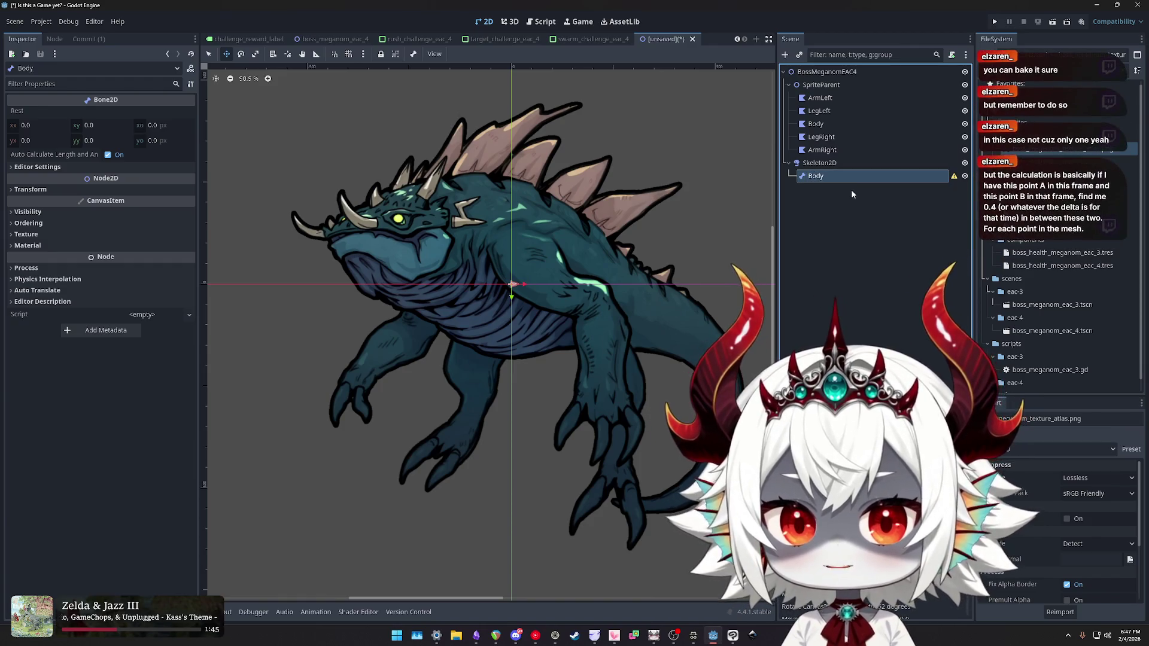
pyautogui.press('Return')
pyautogui.scroll(5, 531, 278)
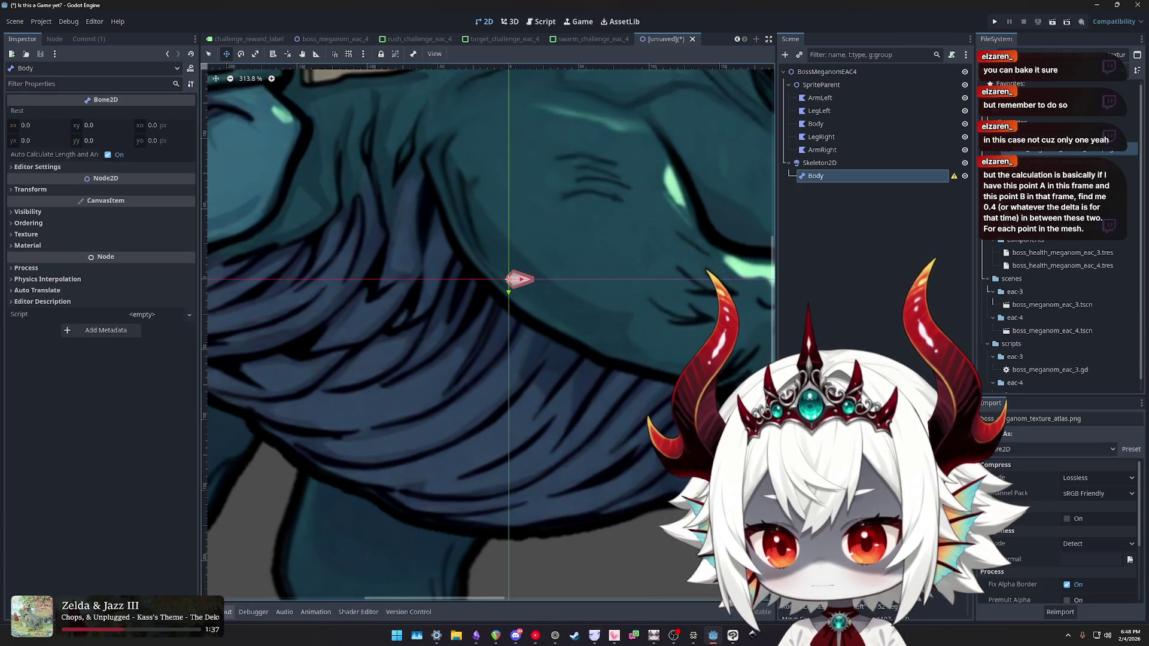
# - Open the Animation panel below the canvas and rotate the Body bone toward the lower right
pyautogui.hotkey('ctrl', 'j')
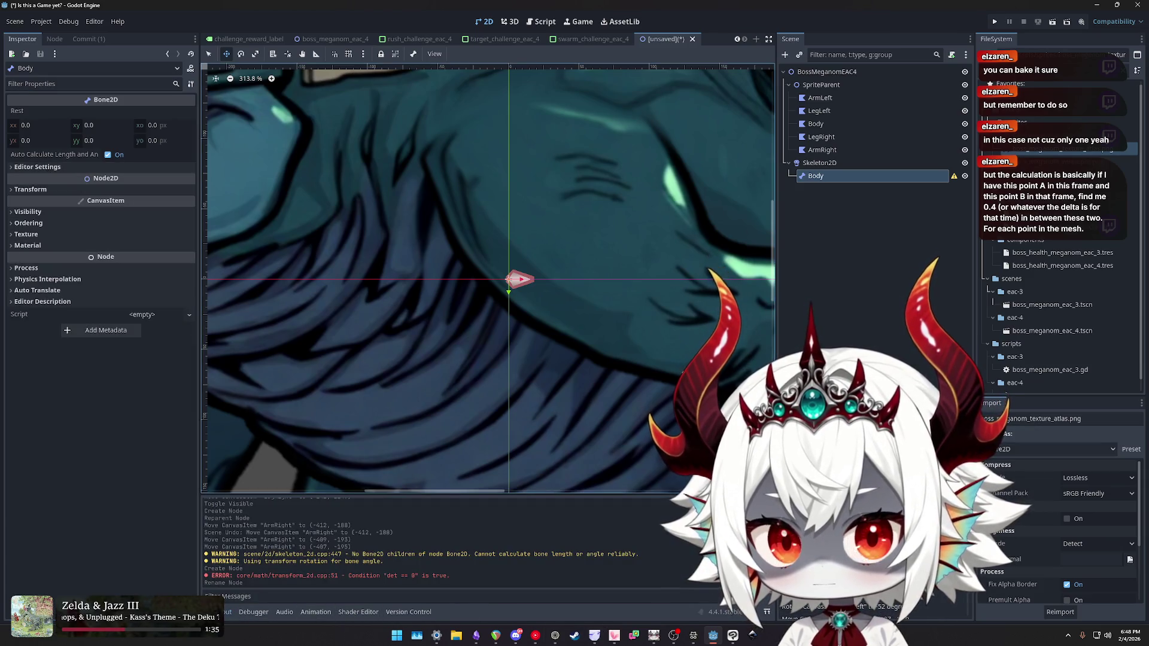
pyautogui.click(314, 612)
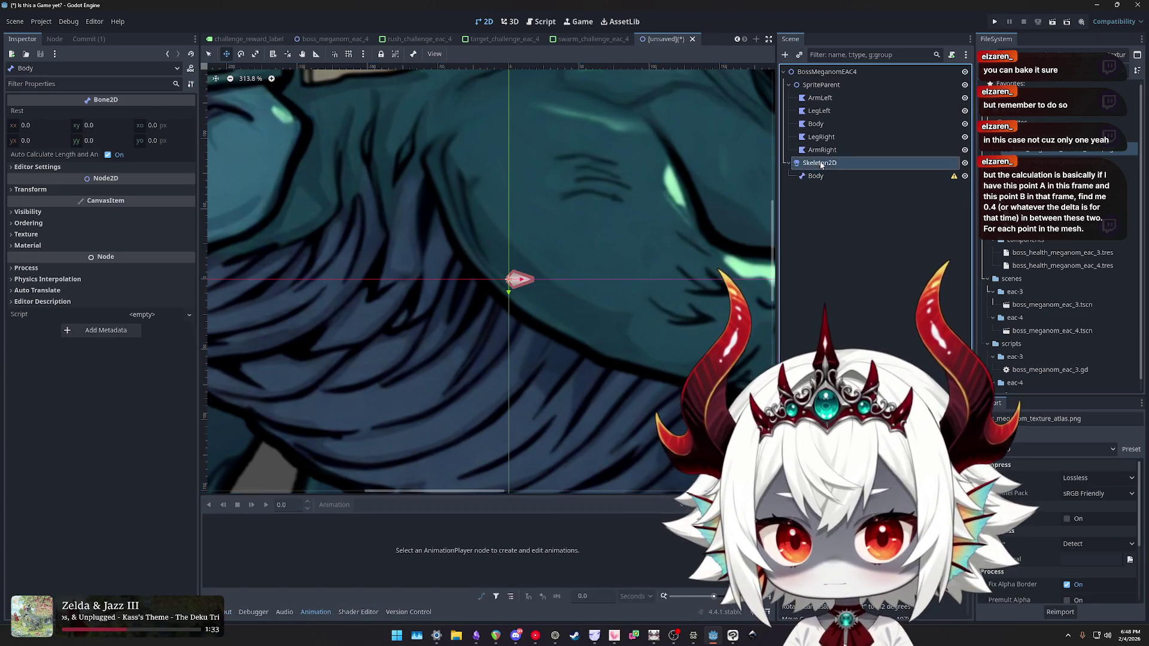
pyautogui.press('e')
pyautogui.moveTo(540, 278)
pyautogui.mouseDown()
pyautogui.moveTo(606, 261)
pyautogui.moveTo(562, 335)
pyautogui.moveTo(521, 319)
pyautogui.moveTo(604, 234)
pyautogui.moveTo(582, 288)
pyautogui.moveTo(671, 286)
pyautogui.moveTo(490, 274)
pyautogui.moveTo(691, 286)
pyautogui.moveTo(627, 291)
pyautogui.mouseUp()
# - Try moving and scaling the Body bone, then undo and redo the Body rename
pyautogui.press('w')
pyautogui.press('Escape')
pyautogui.press('s')
pyautogui.scroll(-4, 582, 286)
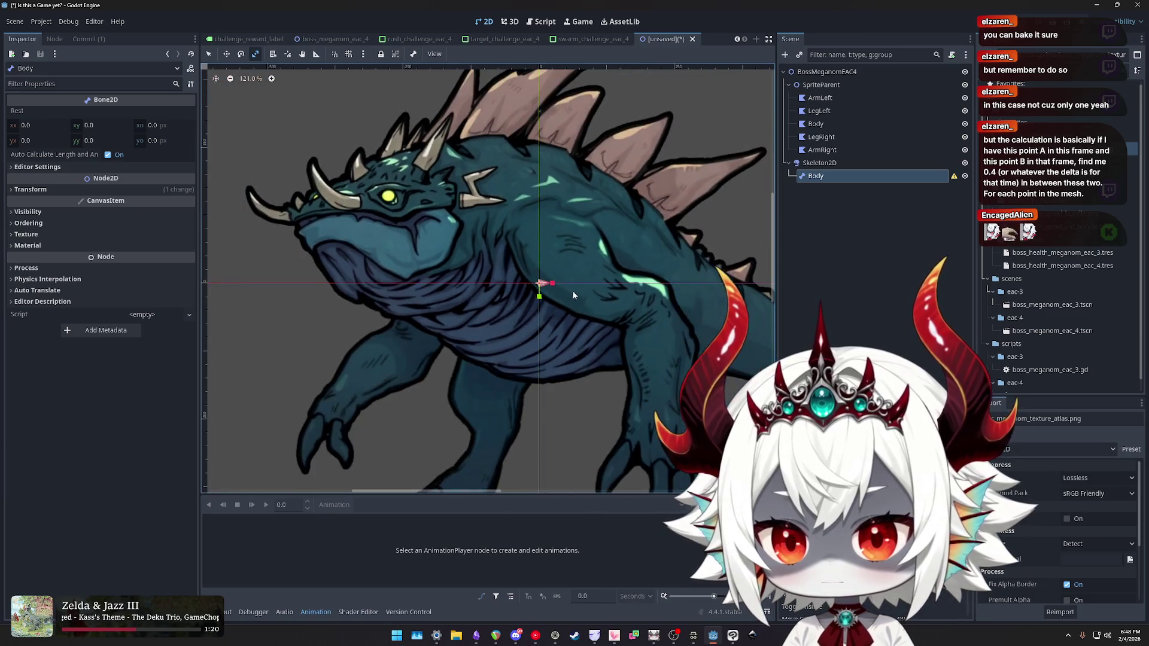
pyautogui.hotkey('ctrl', 'z')
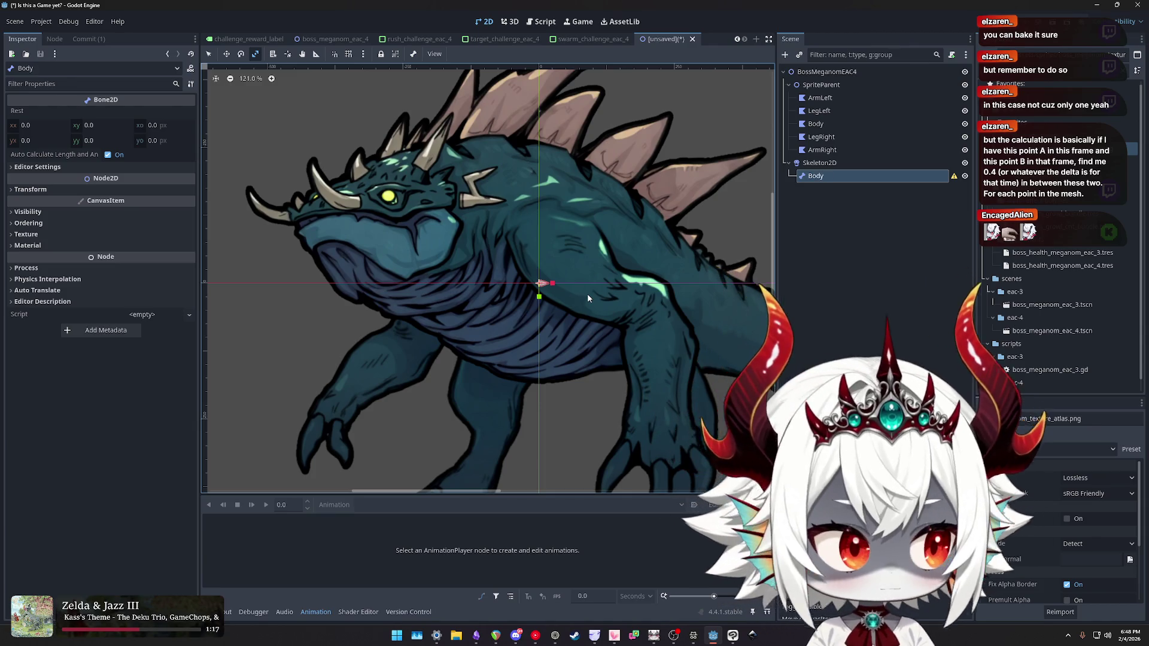
pyautogui.hotkey('ctrl', 'shift', 'z')
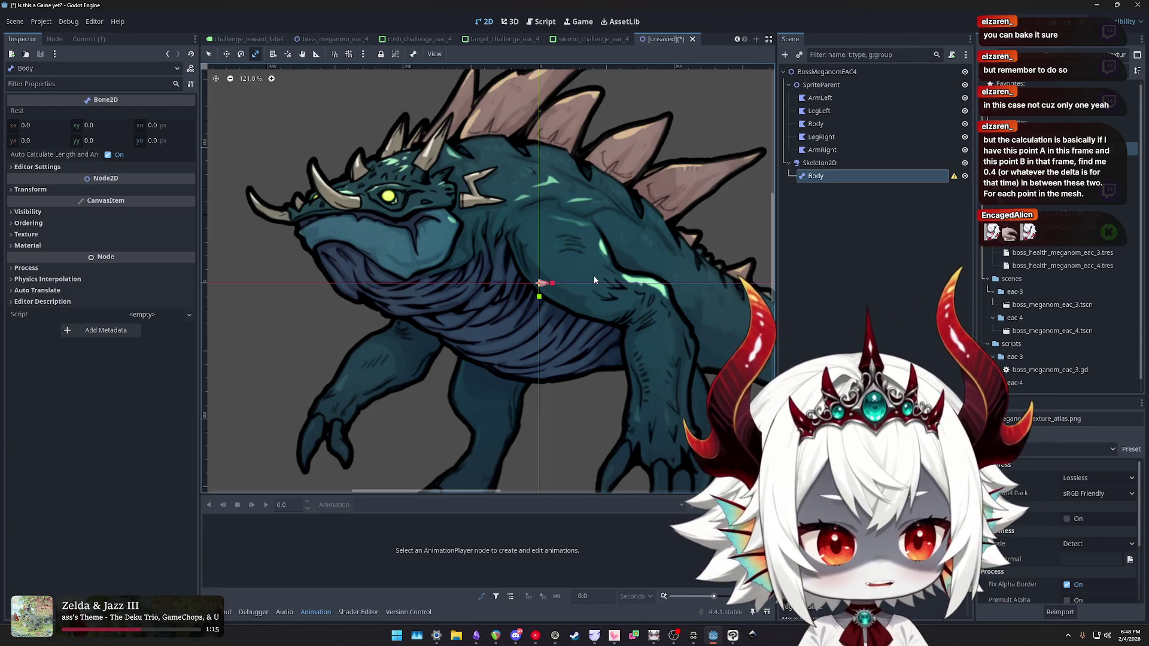
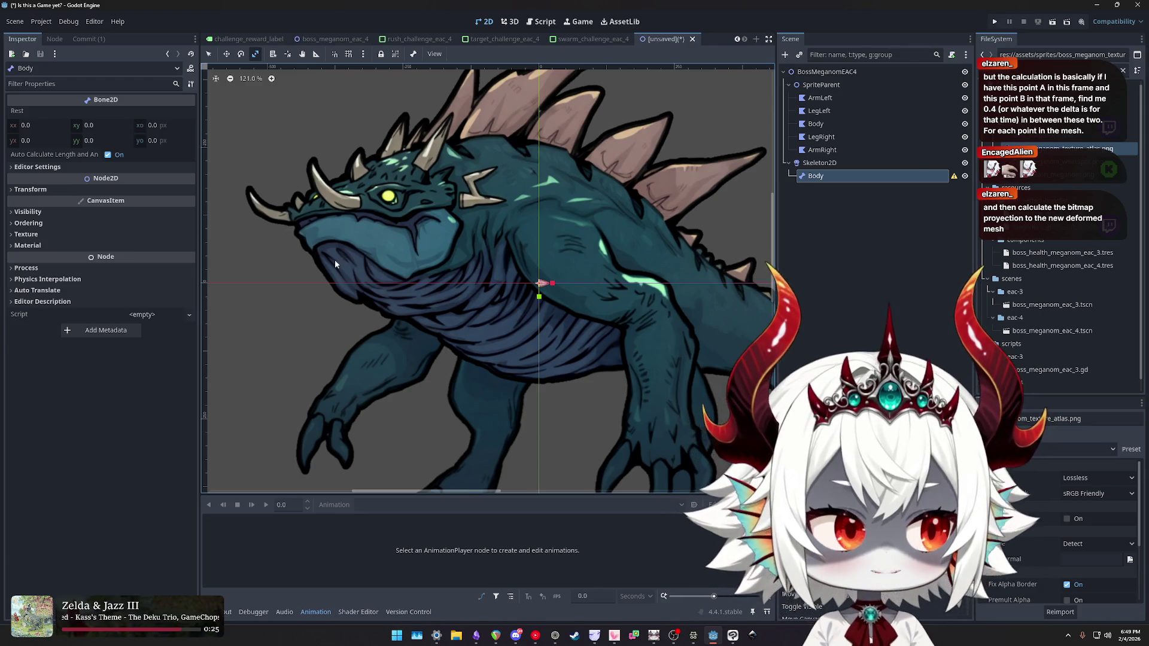
# - Compare the Body bone's properties with the Skeleton2D node's properties
pyautogui.click(821, 177)
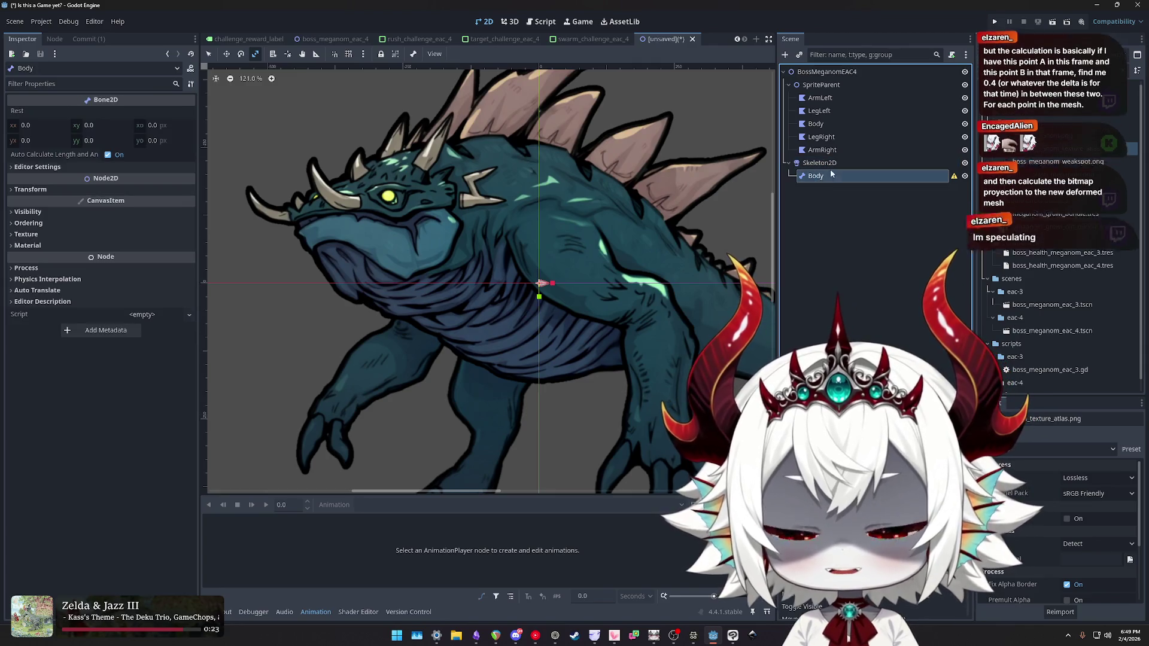
pyautogui.click(821, 163)
pyautogui.click(825, 178)
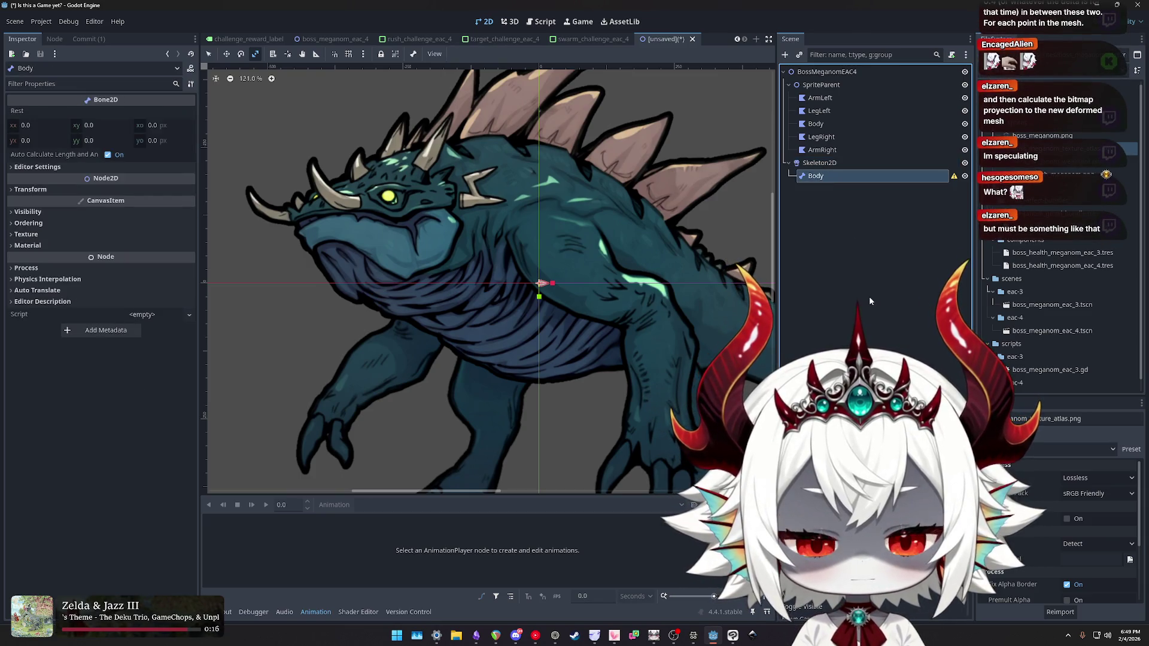
pyautogui.click(824, 163)
# - Zoom and pan the viewport in on the monster's torso, then reselect the Body bone
pyautogui.scroll(-2, 623, 227)
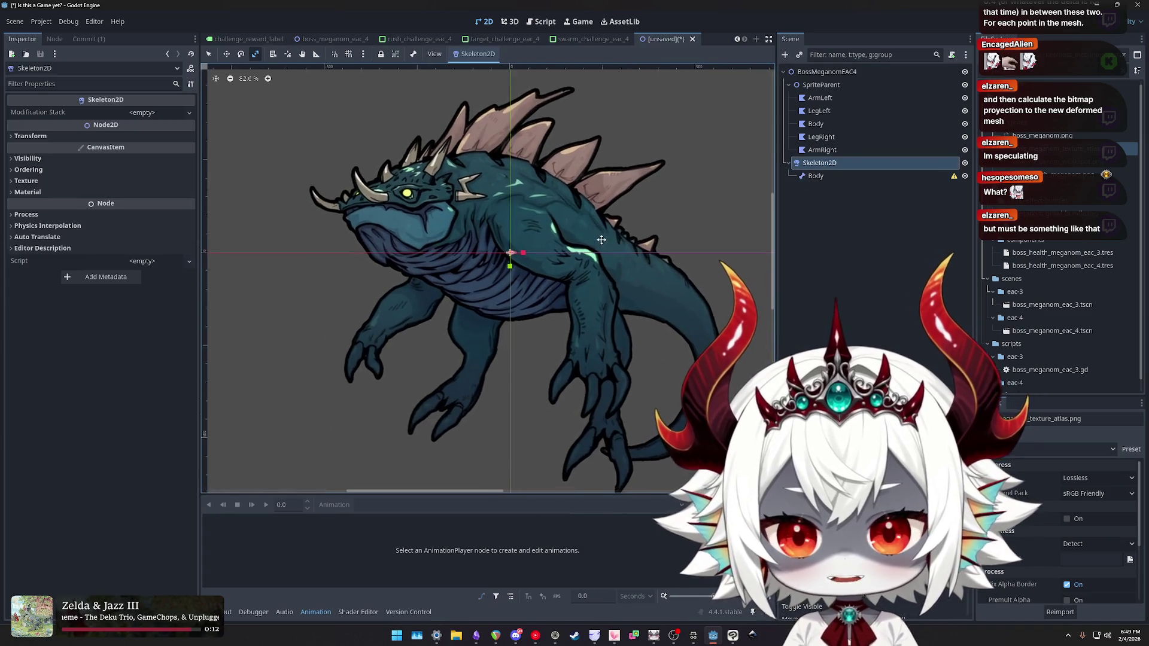
pyautogui.scroll(1, 599, 245)
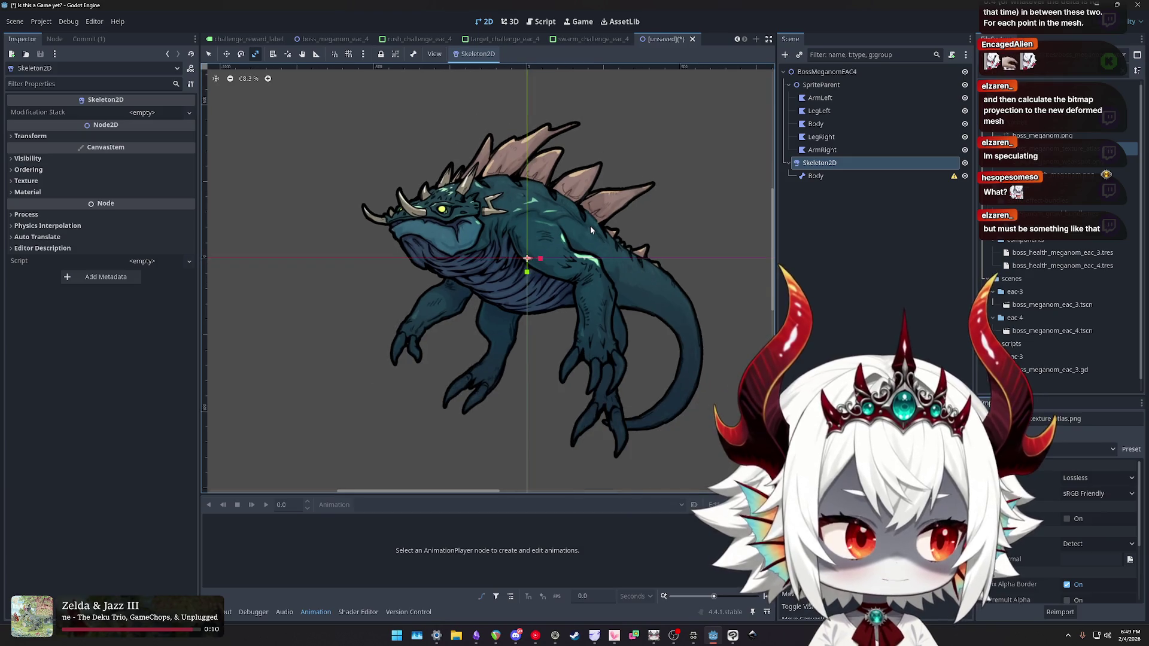
pyautogui.scroll(-1, 557, 218)
pyautogui.scroll(2, 575, 227)
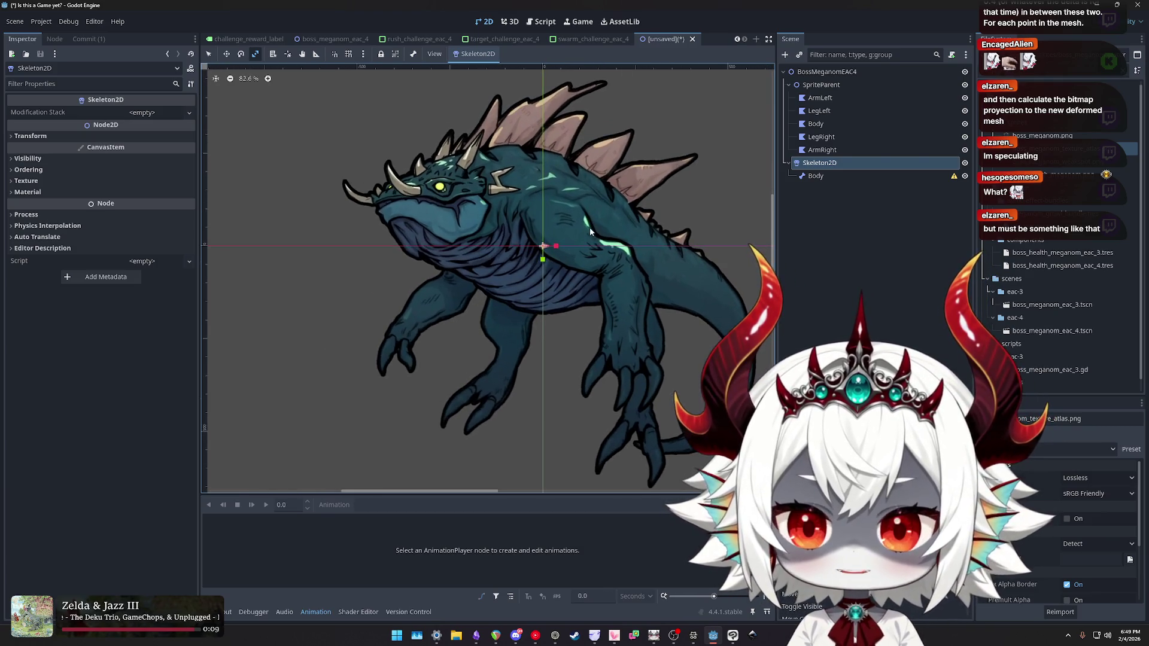
pyautogui.scroll(2, 649, 276)
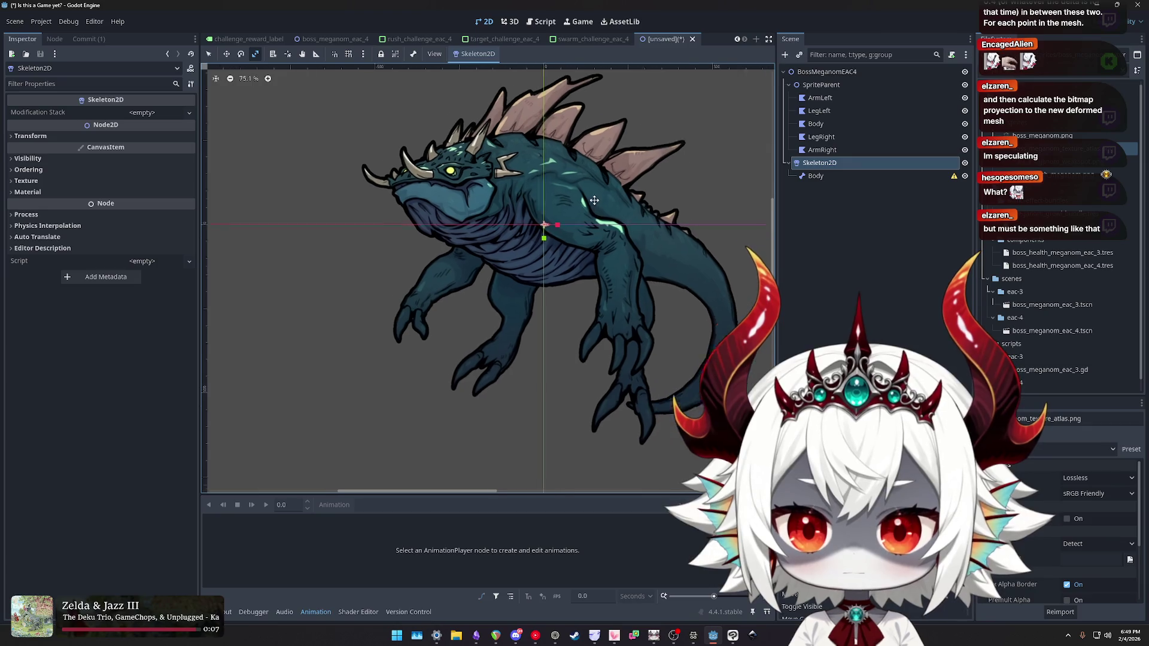
pyautogui.scroll(-2, 611, 235)
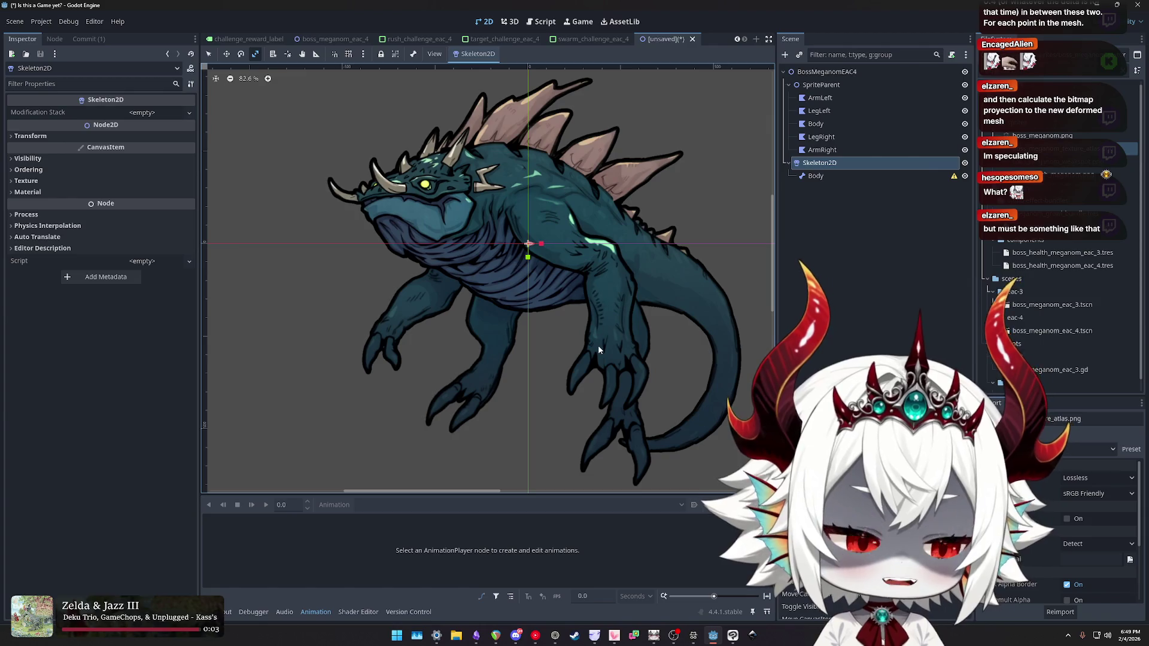
pyautogui.scroll(2, 617, 317)
pyautogui.scroll(-1, 620, 322)
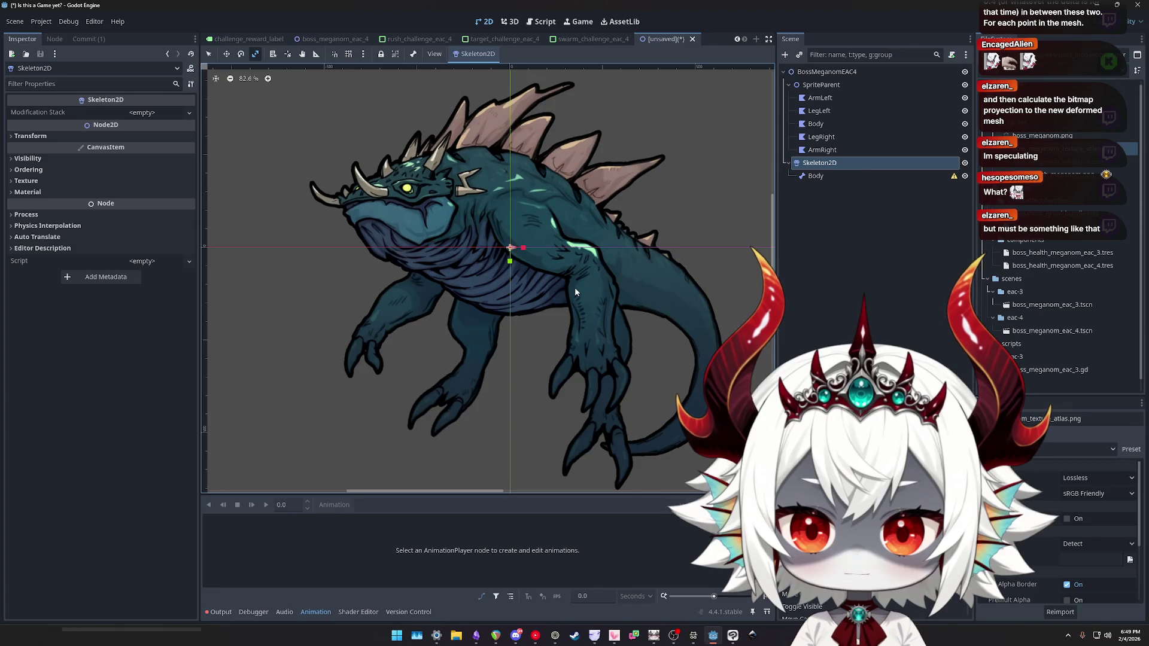
pyautogui.scroll(2, 575, 289)
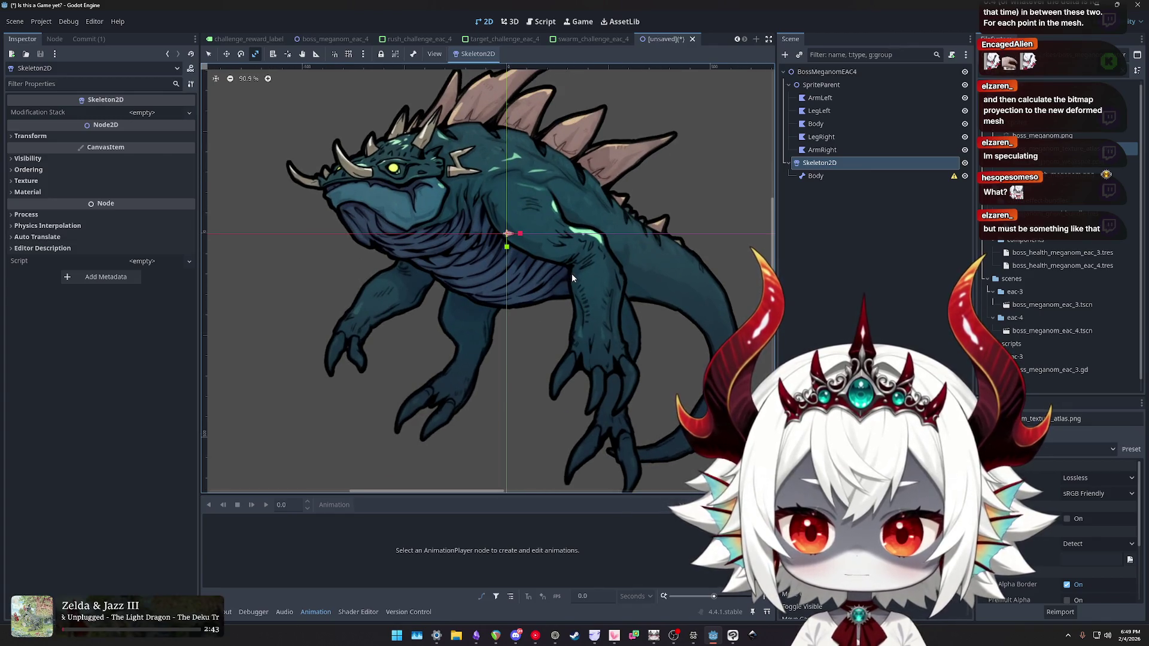
pyautogui.scroll(-1, 572, 274)
pyautogui.moveTo(572, 274)
pyautogui.mouseDown()
pyautogui.moveTo(554, 269)
pyautogui.moveTo(593, 278)
pyautogui.mouseUp()
pyautogui.scroll(1, 555, 270)
pyautogui.scroll(1, 593, 278)
pyautogui.scroll(-1, 591, 277)
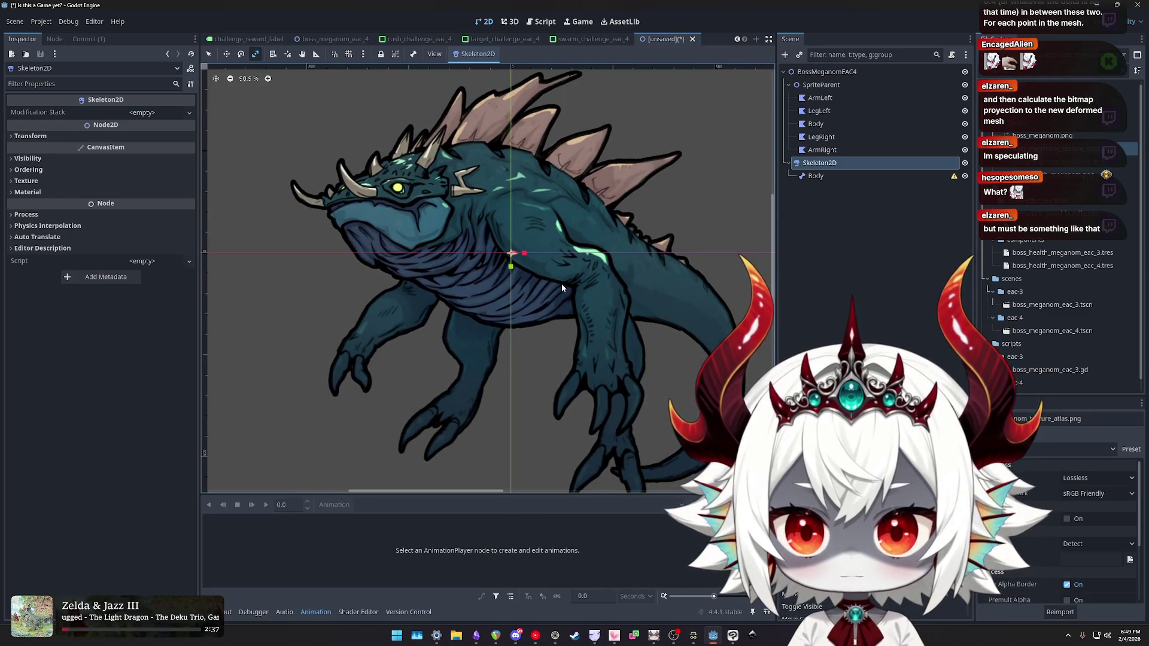
pyautogui.scroll(-1, 562, 283)
pyautogui.scroll(1, 583, 288)
pyautogui.scroll(-1, 595, 293)
pyautogui.scroll(1, 591, 287)
pyautogui.scroll(-1, 588, 293)
pyautogui.scroll(1, 583, 293)
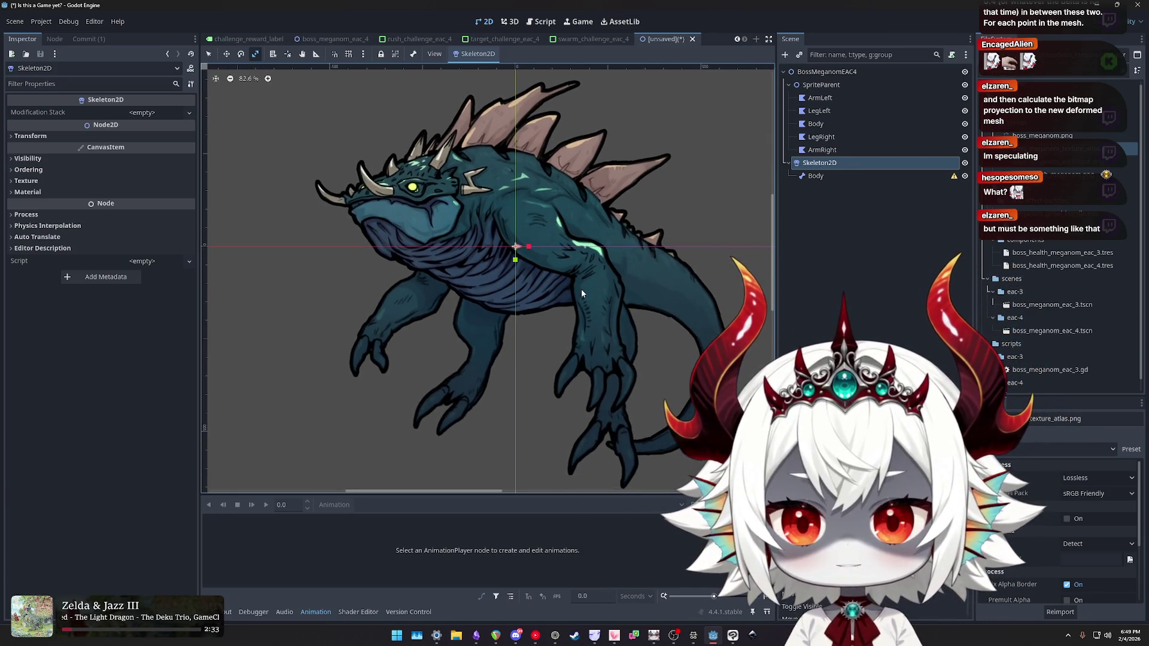
pyautogui.scroll(-1, 598, 299)
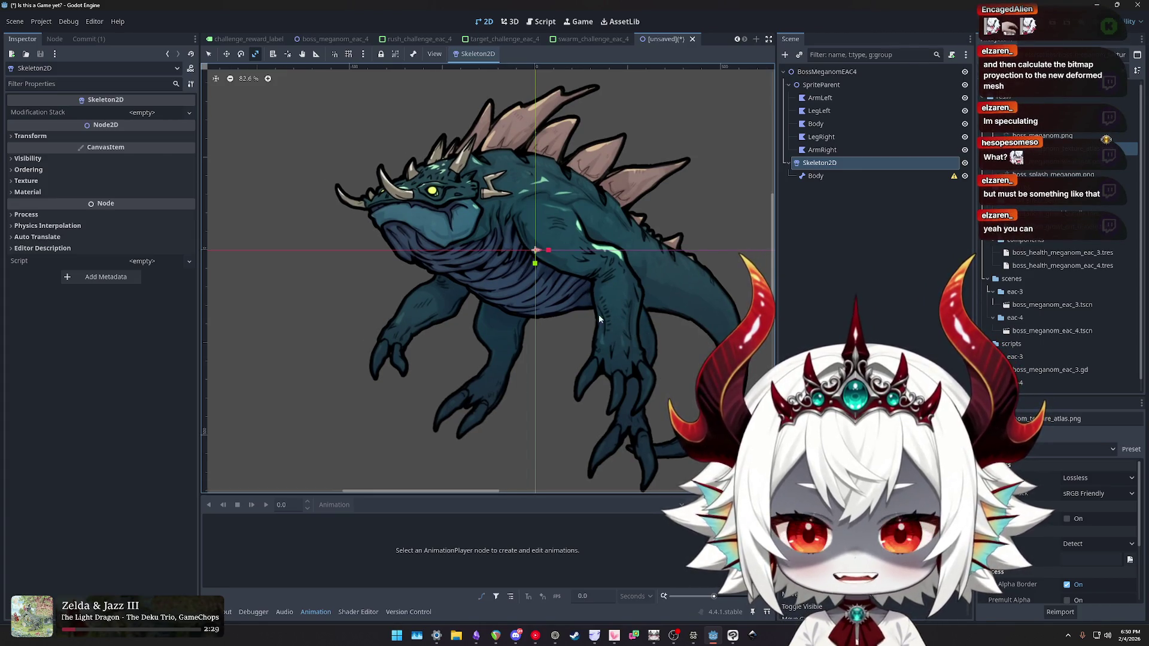
pyautogui.scroll(5, 592, 293)
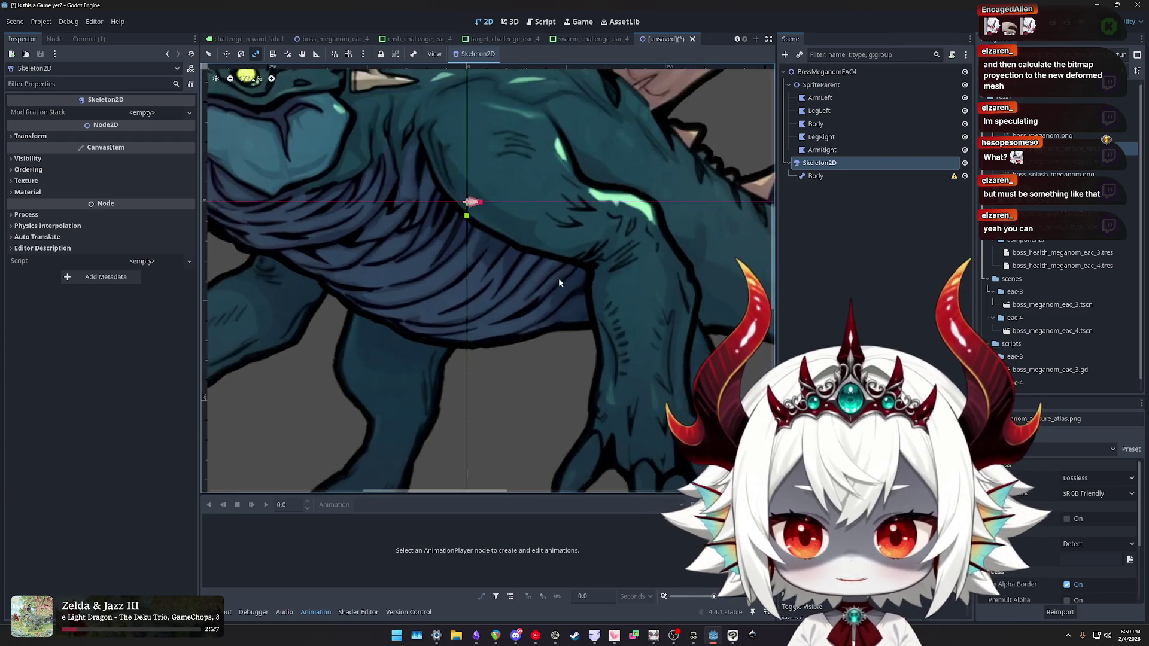
pyautogui.scroll(-4, 551, 279)
pyautogui.scroll(-1, 620, 322)
pyautogui.scroll(4, 615, 332)
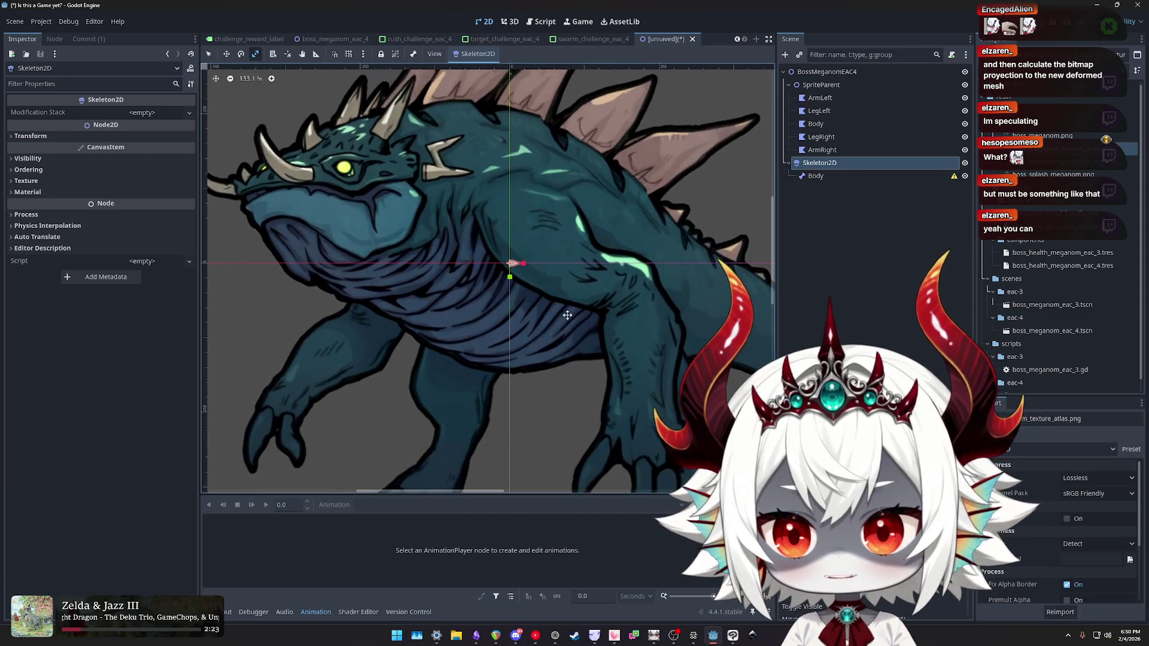
pyautogui.scroll(-5, 567, 313)
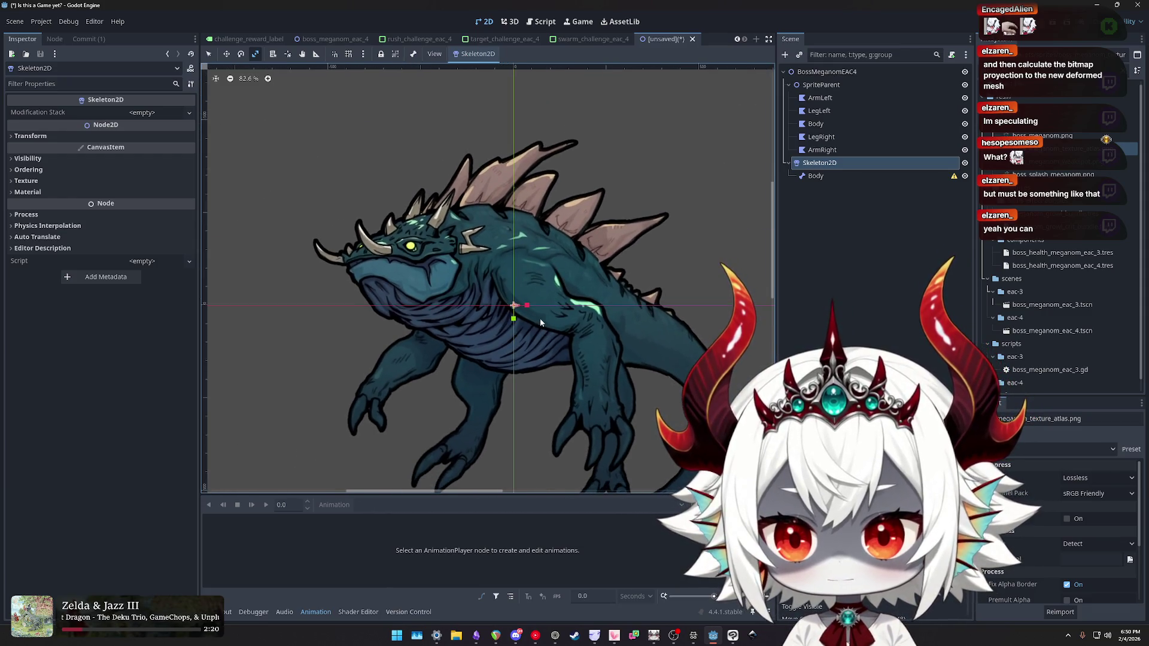
pyautogui.scroll(3, 540, 322)
pyautogui.scroll(-1, 576, 294)
pyautogui.scroll(2, 493, 255)
pyautogui.scroll(-6, 537, 263)
pyautogui.scroll(2, 548, 272)
pyautogui.scroll(-1, 544, 284)
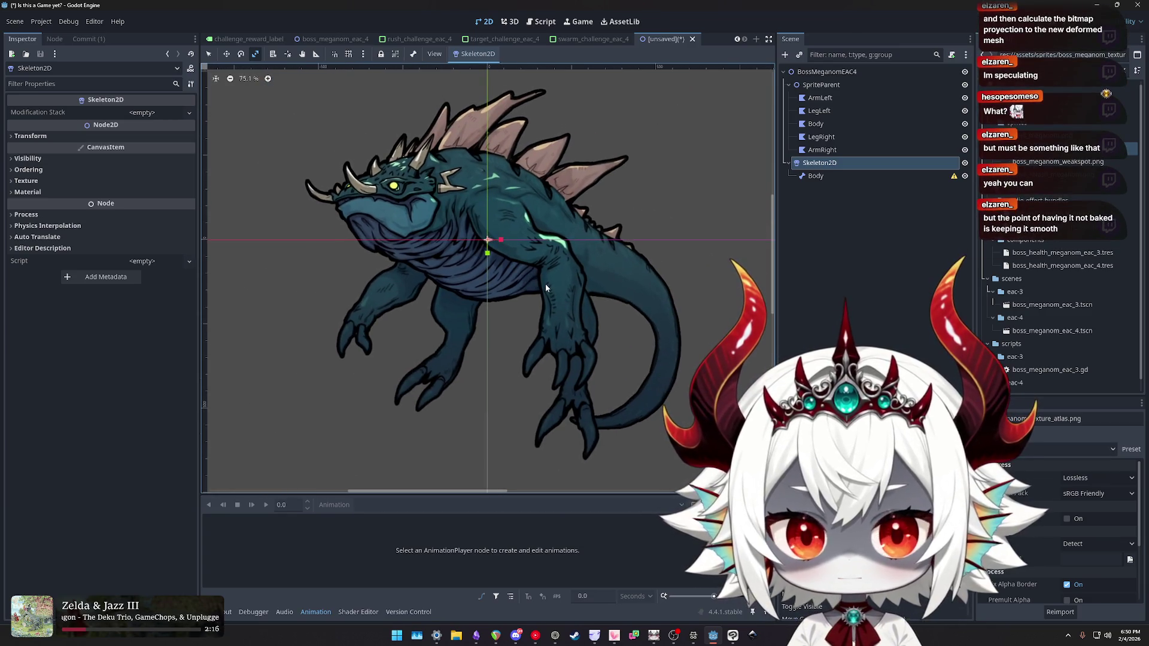
pyautogui.scroll(4, 545, 283)
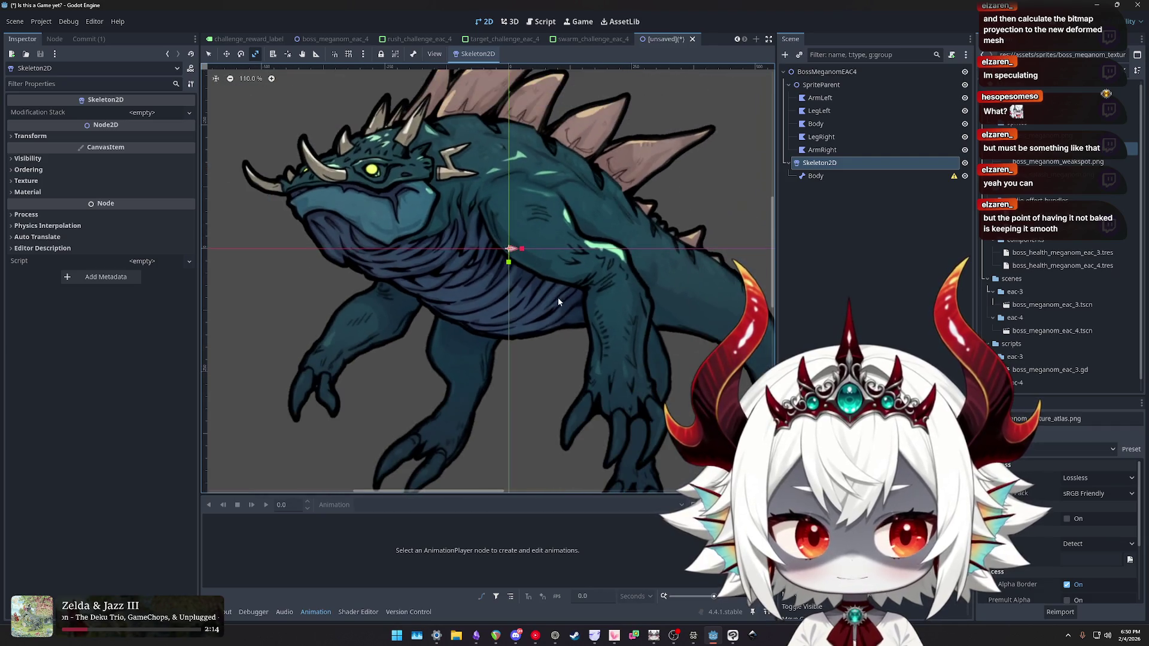
pyautogui.scroll(-2, 562, 299)
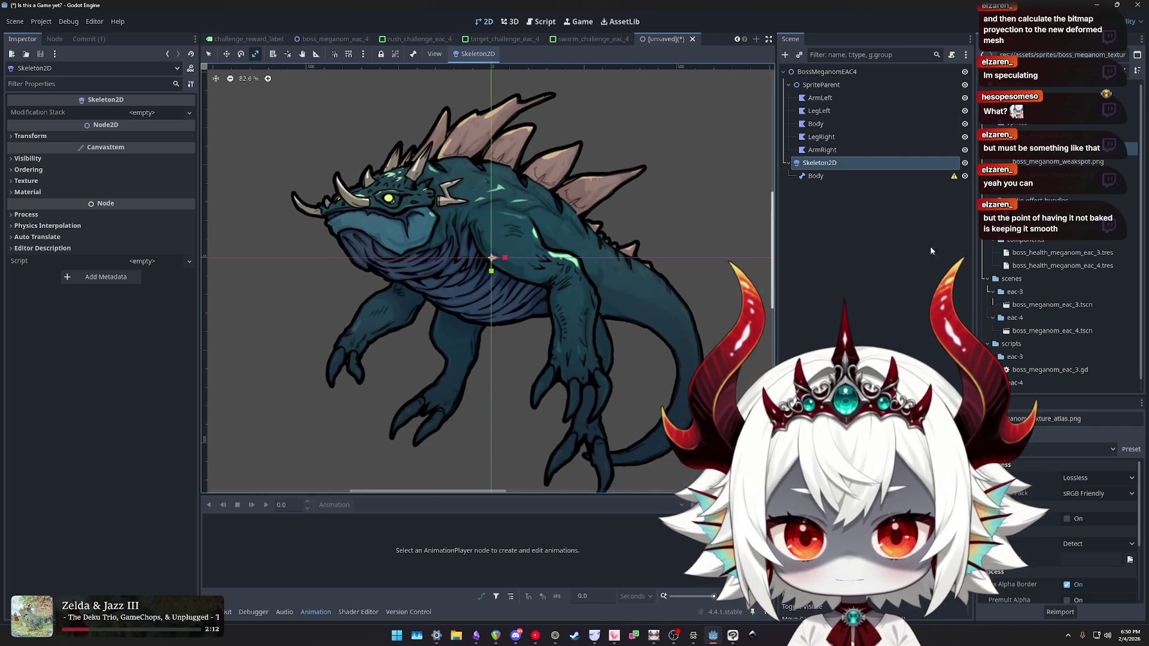
pyautogui.scroll(4, 636, 325)
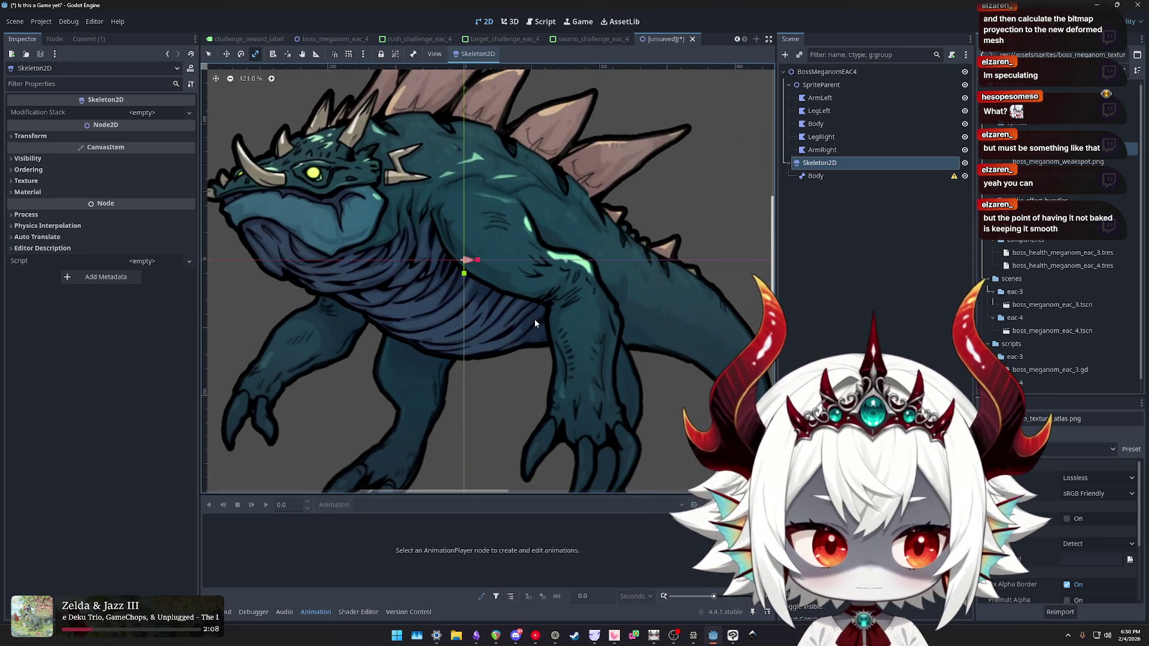
pyautogui.scroll(7, 537, 318)
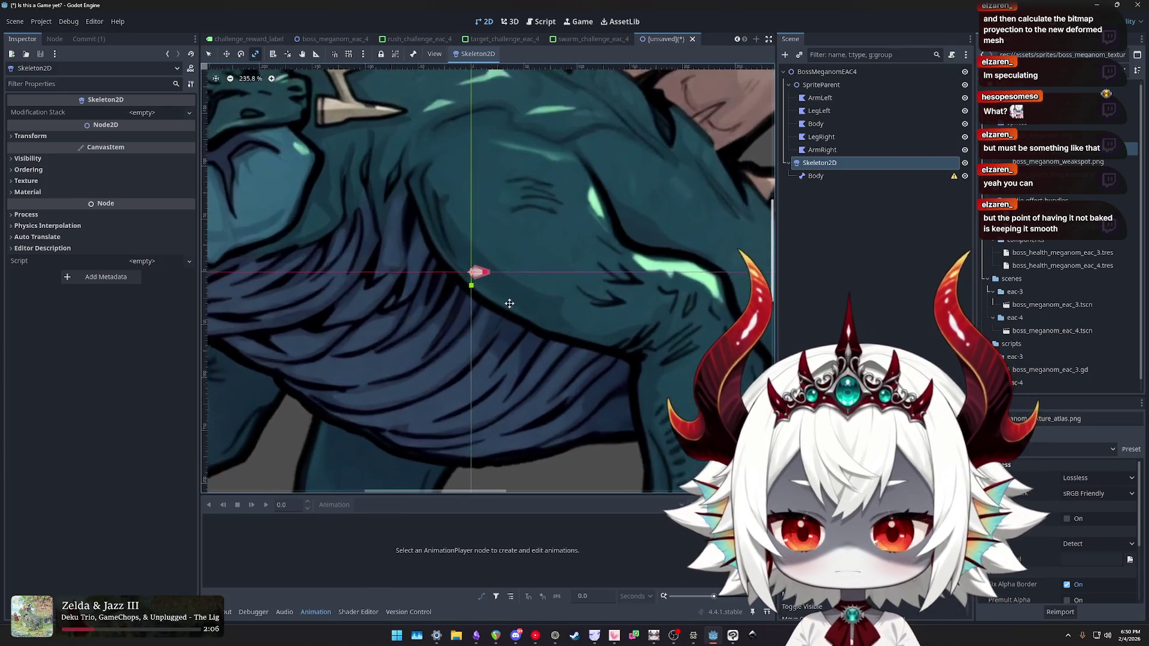
pyautogui.scroll(-5, 513, 301)
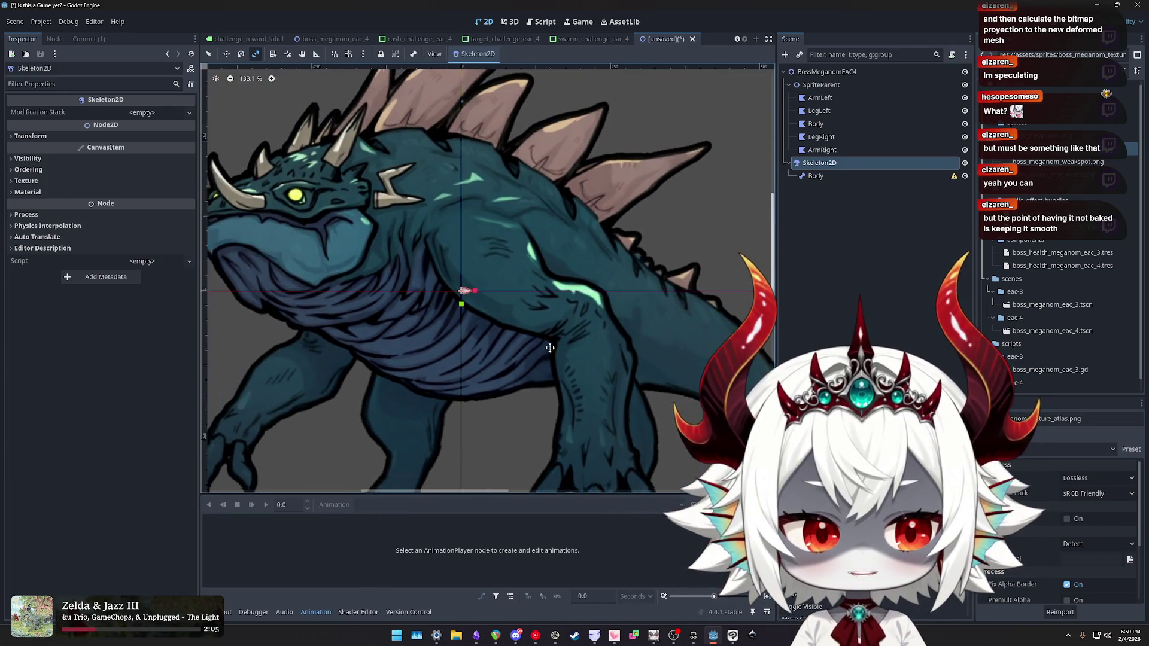
pyautogui.scroll(-2, 545, 350)
pyautogui.scroll(-3, 548, 329)
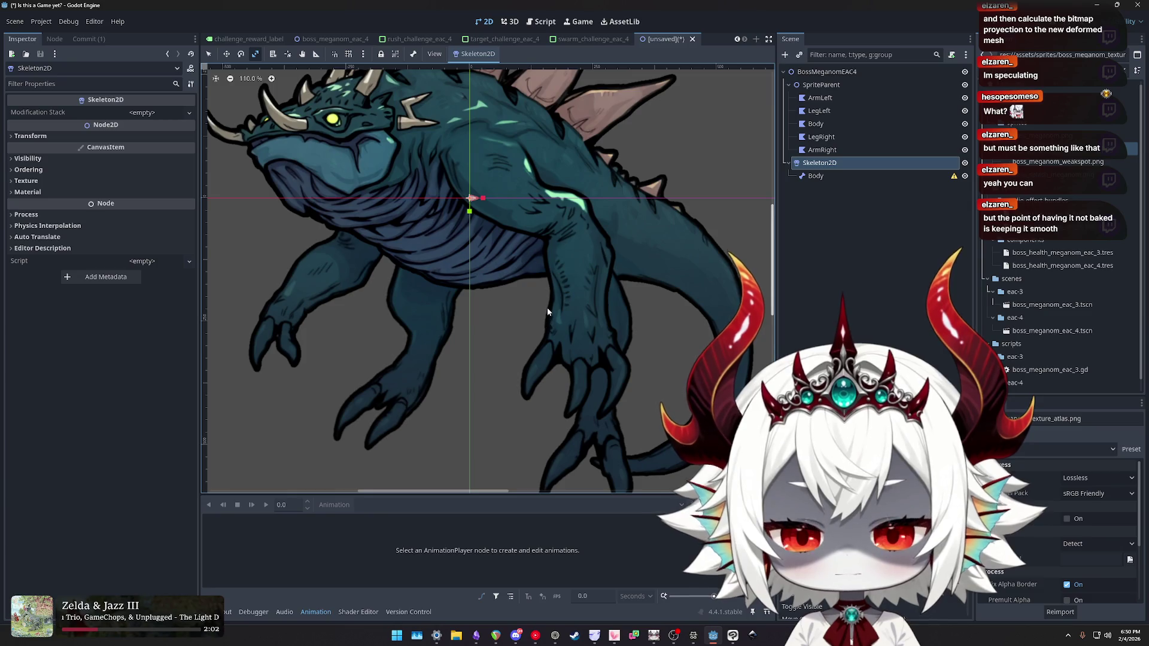
pyautogui.scroll(-1, 674, 300)
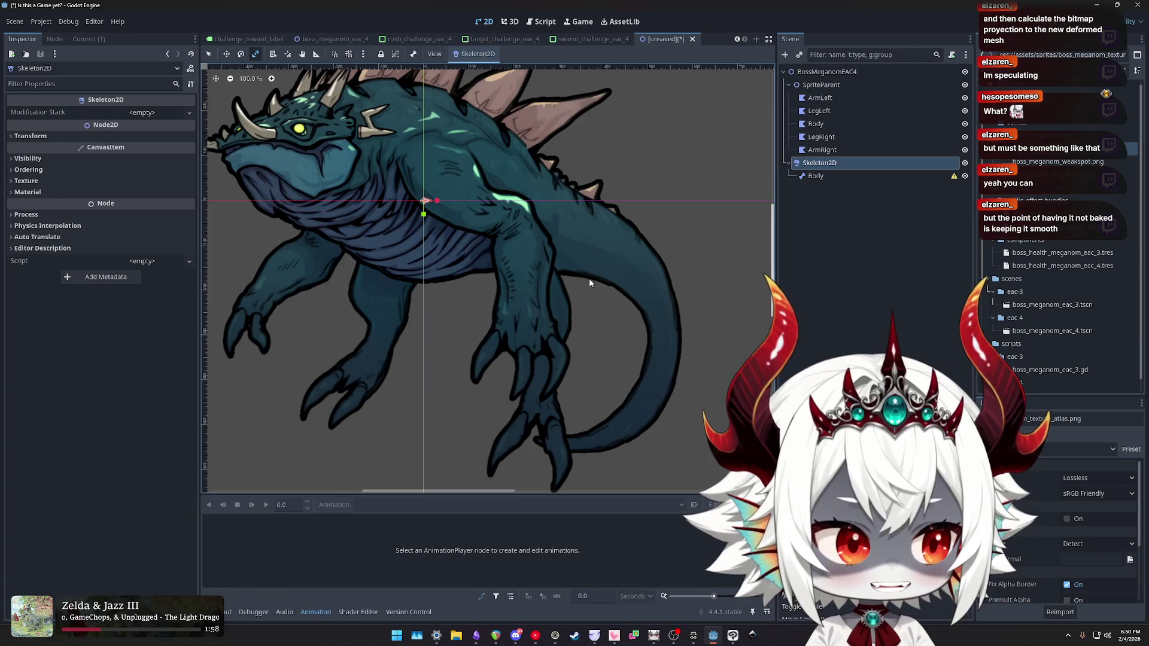
pyautogui.scroll(-2, 591, 283)
pyautogui.scroll(1, 627, 296)
pyautogui.scroll(-1, 589, 301)
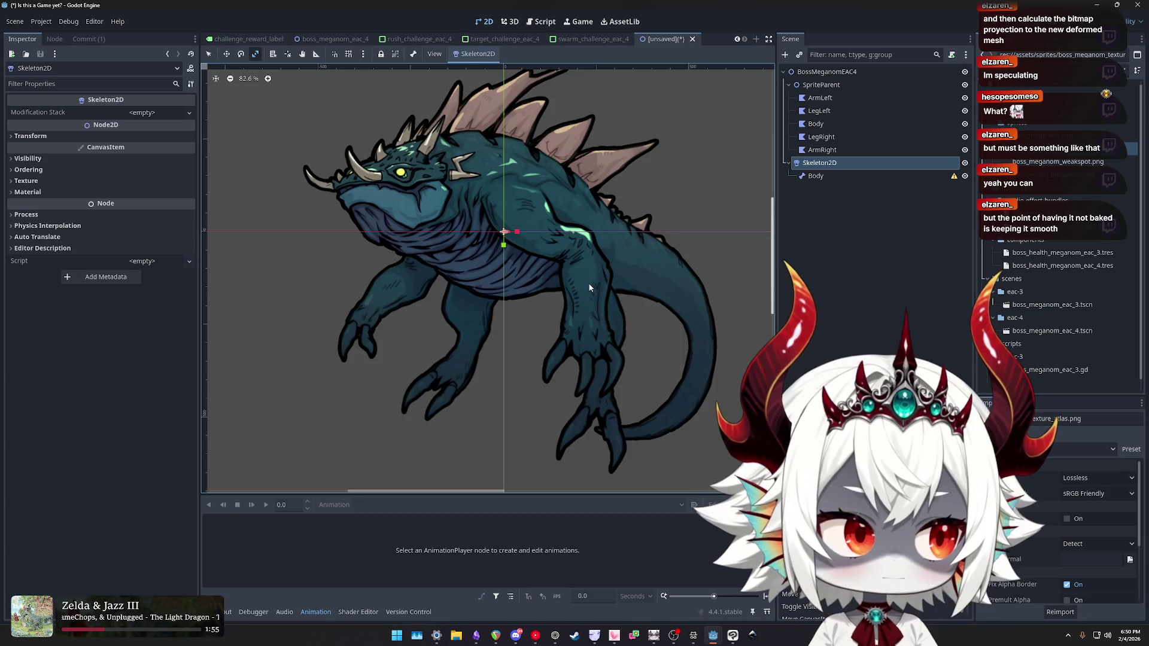
pyautogui.scroll(1, 616, 290)
pyautogui.scroll(-1, 591, 296)
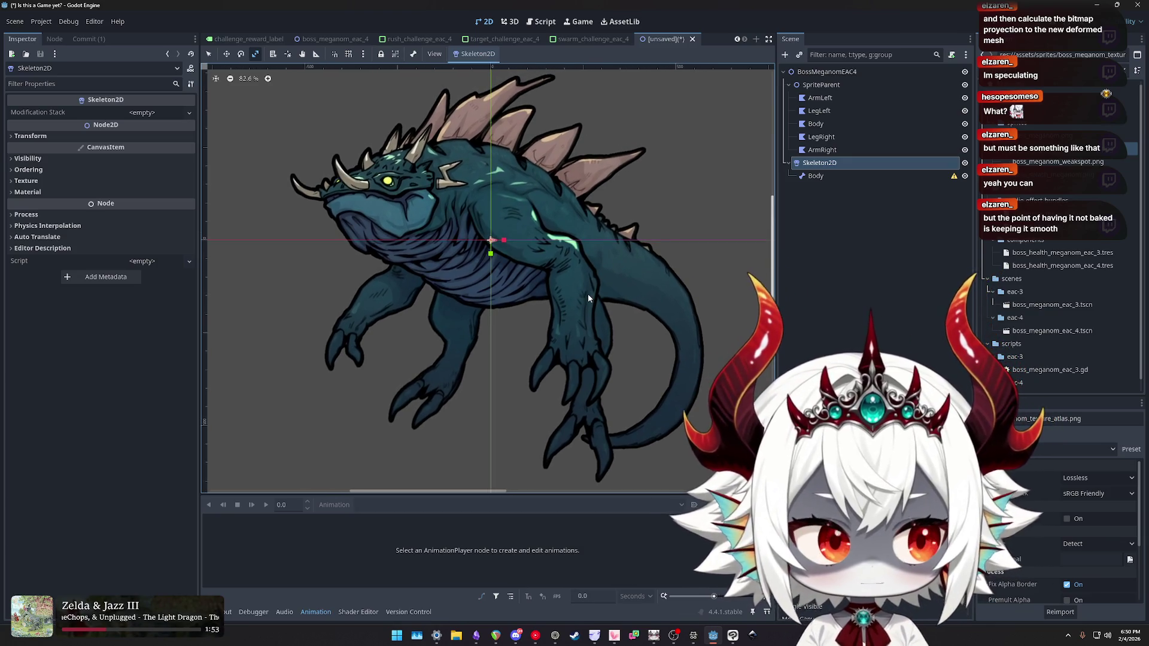
pyautogui.scroll(5, 587, 292)
pyautogui.scroll(5, 580, 289)
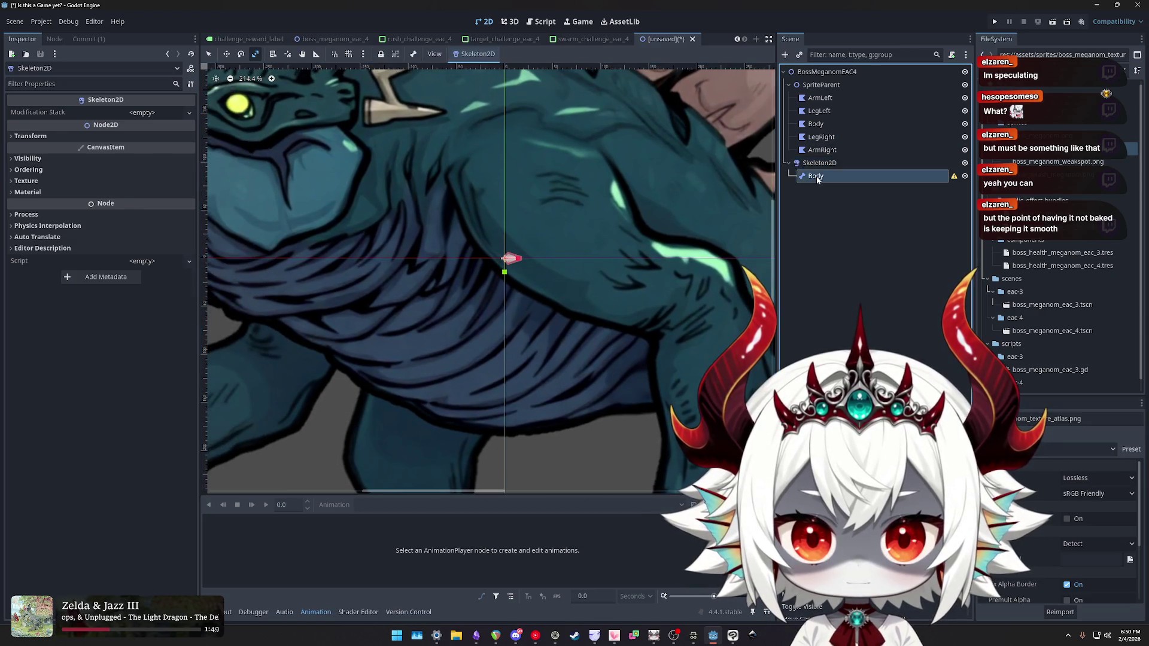
pyautogui.click(815, 179)
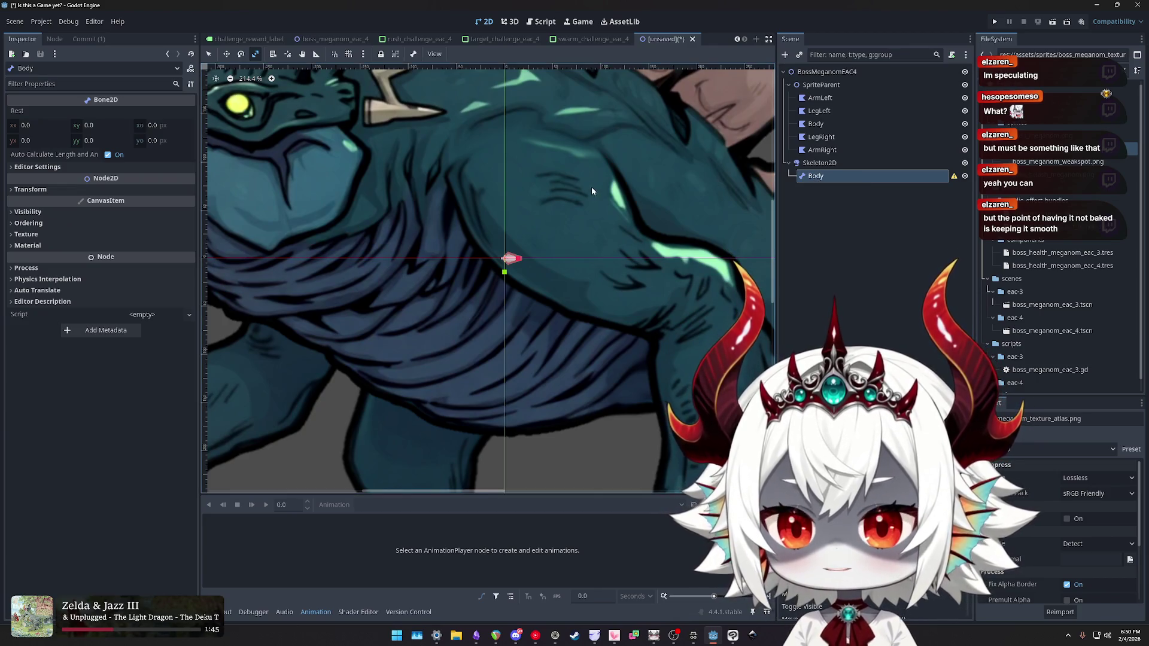
# - Inspect the Body bone's properties and centre the zoomed view on the bone over the torso
pyautogui.scroll(-8, 592, 184)
pyautogui.scroll(10, 554, 216)
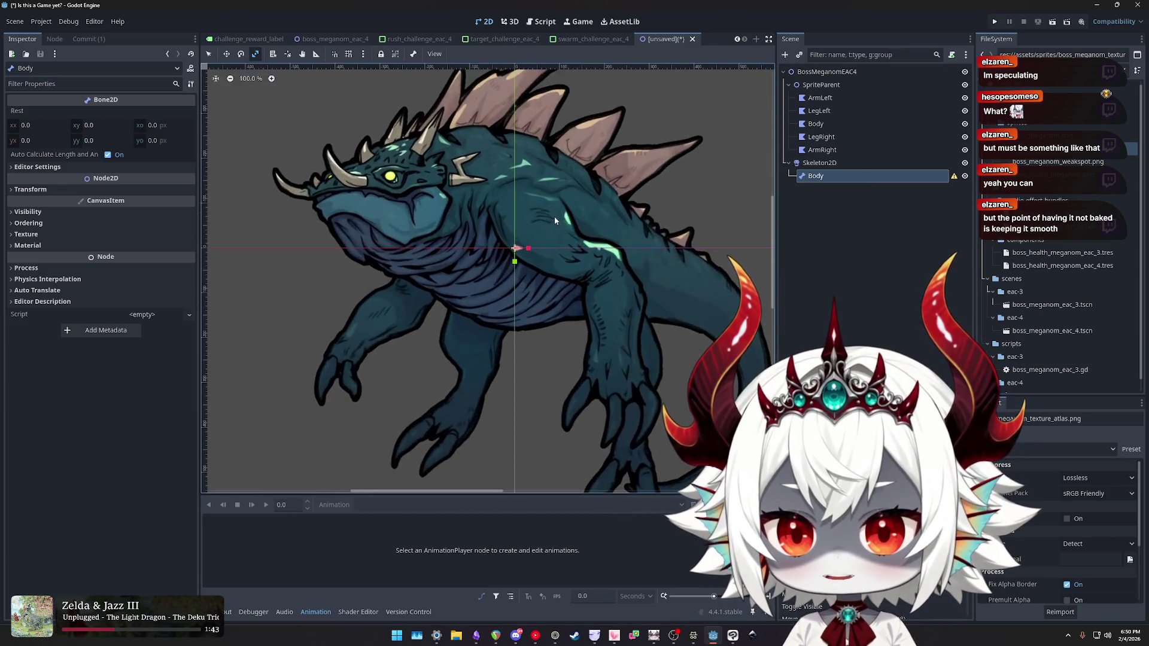
pyautogui.scroll(-10, 534, 274)
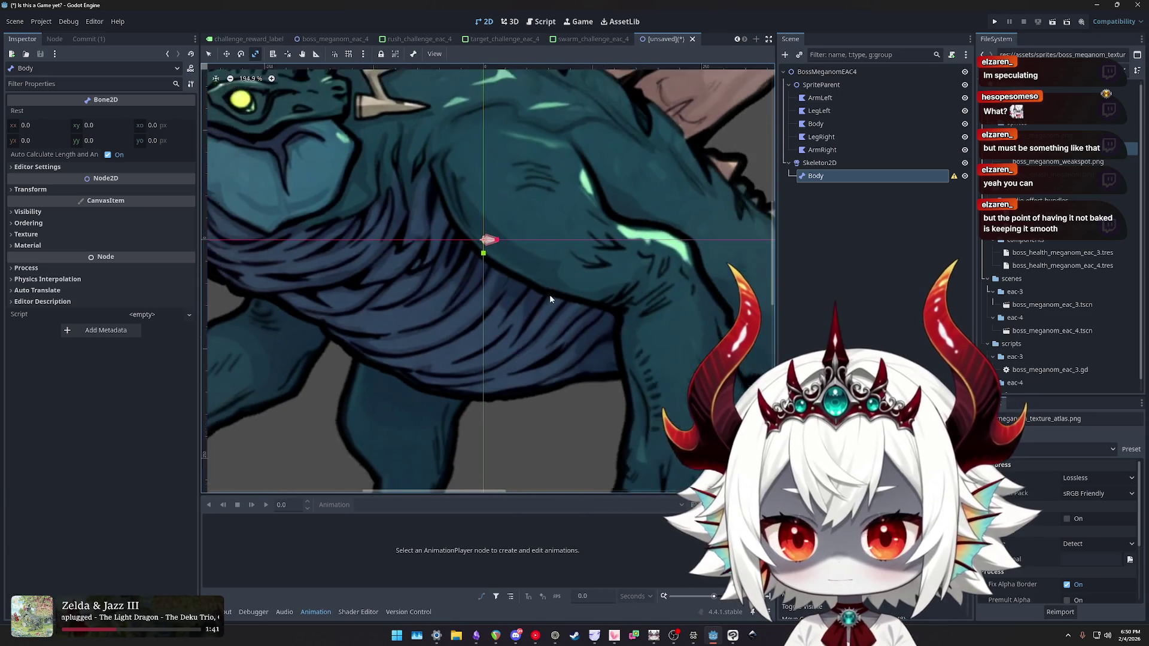
pyautogui.moveTo(553, 294); pyautogui.dragTo(552, 286)
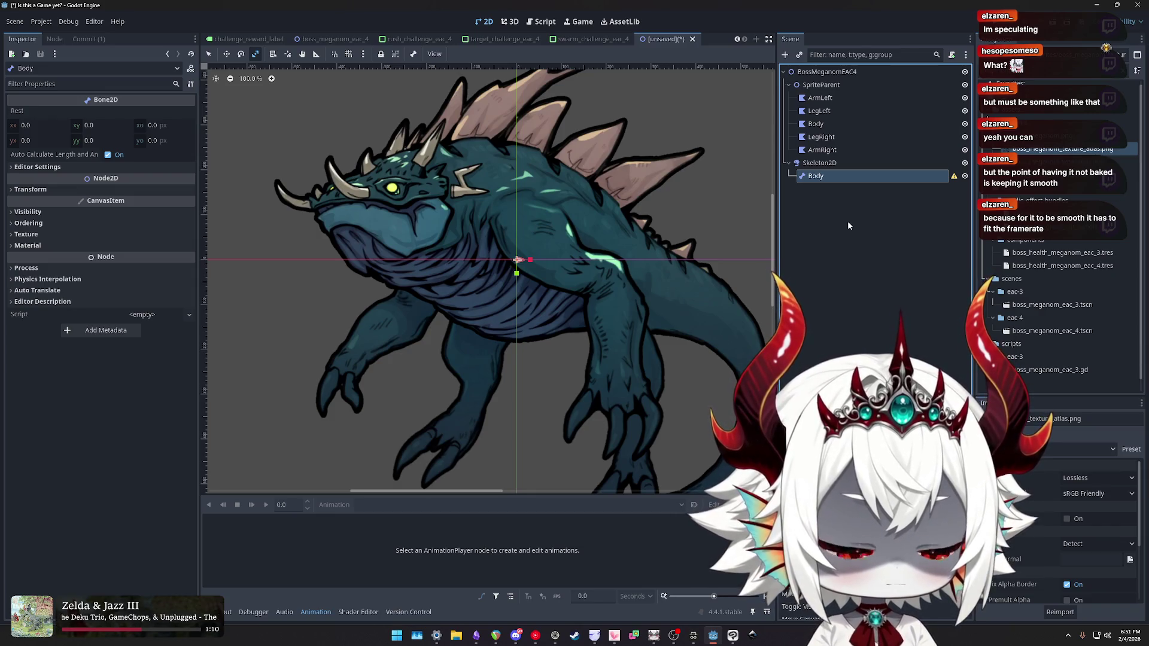
pyautogui.click(836, 165)
pyautogui.click(833, 177)
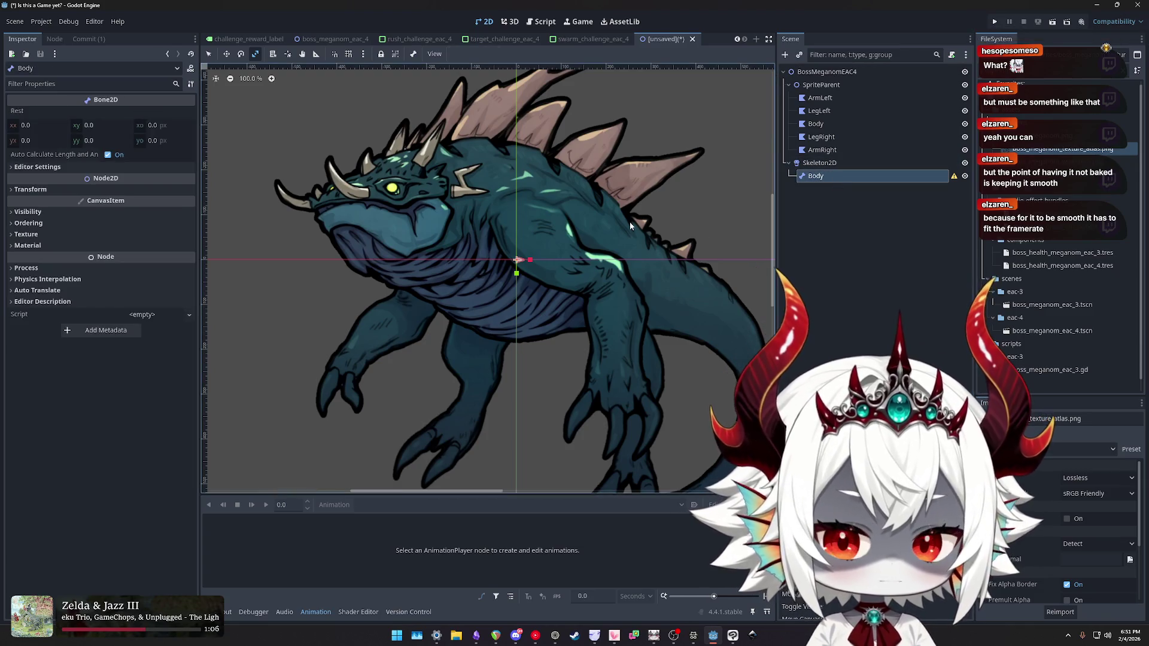
pyautogui.hscroll(1, 657, 217)
pyautogui.moveTo(657, 217); pyautogui.dragTo(663, 213)
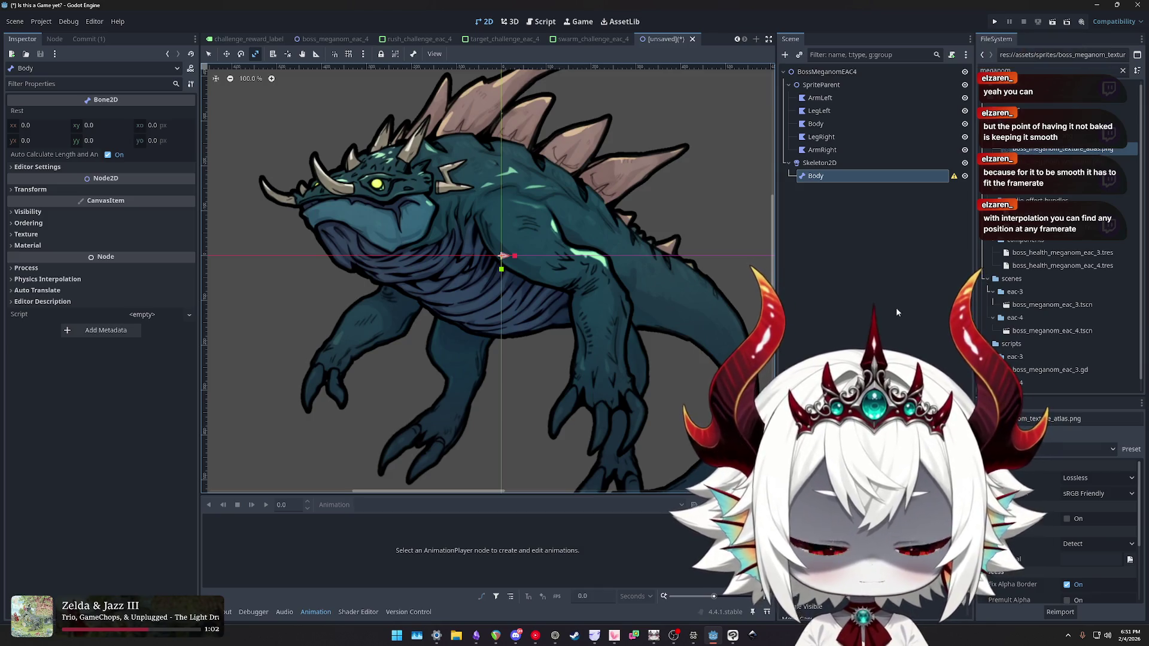
pyautogui.moveTo(682, 228); pyautogui.dragTo(697, 228)
pyautogui.scroll(1, 614, 263)
pyautogui.scroll(3, 553, 275)
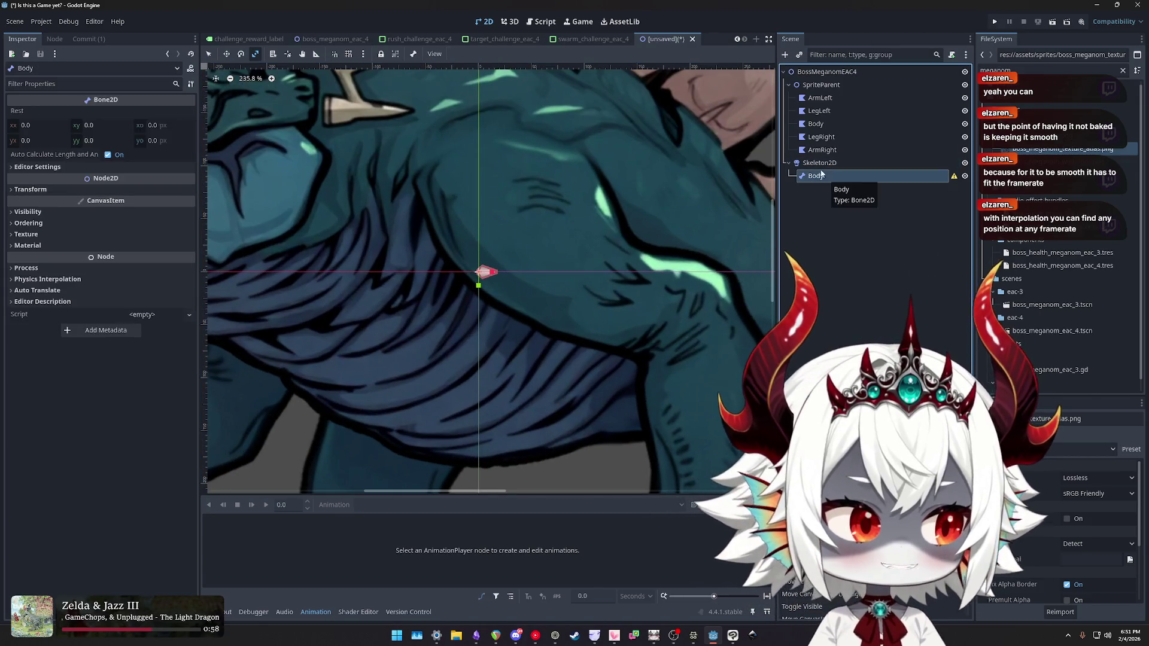
pyautogui.moveTo(522, 320); pyautogui.dragTo(494, 282)
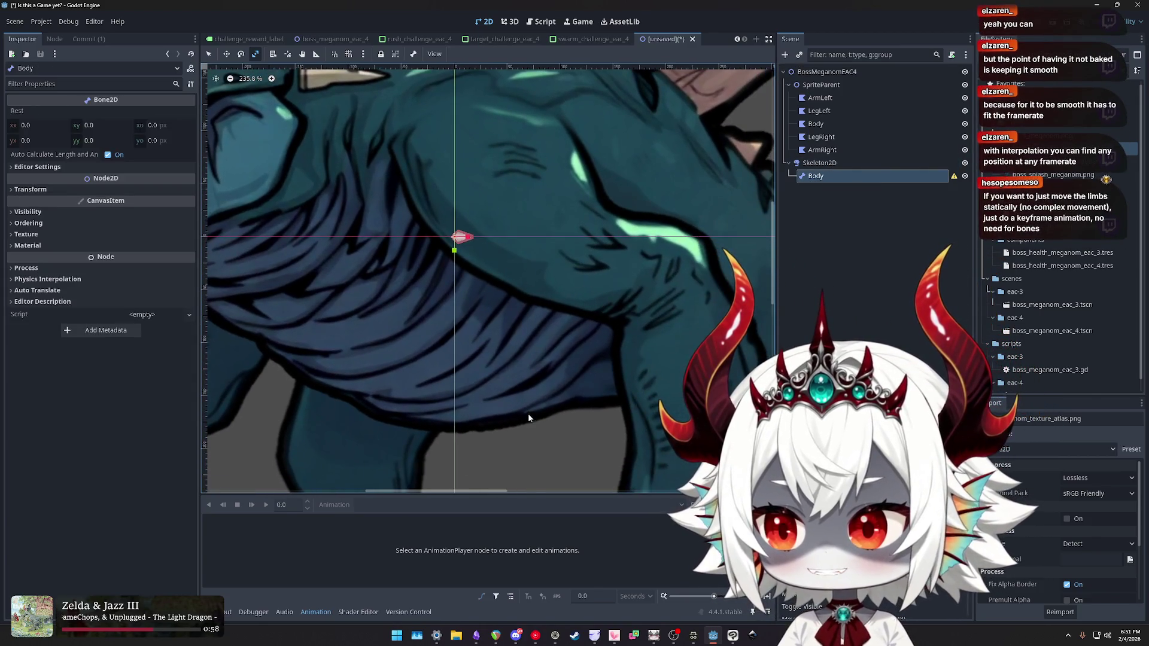
pyautogui.click(693, 635)
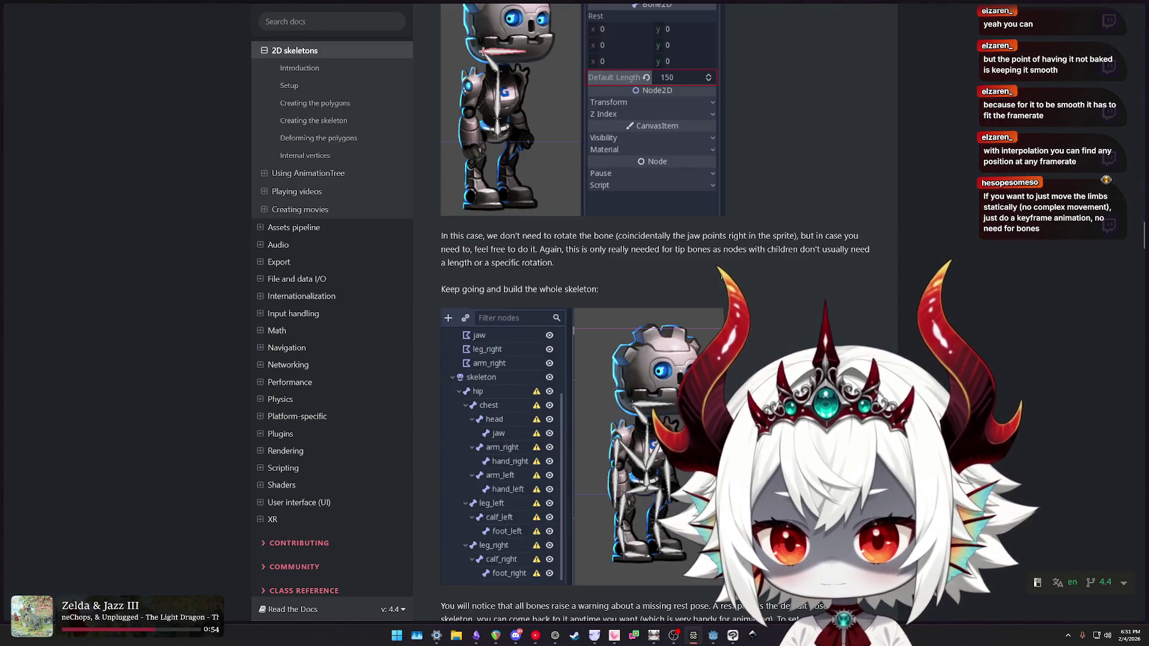
pyautogui.scroll(-1, 723, 270)
pyautogui.scroll(-2, 722, 269)
pyautogui.scroll(7, 792, 139)
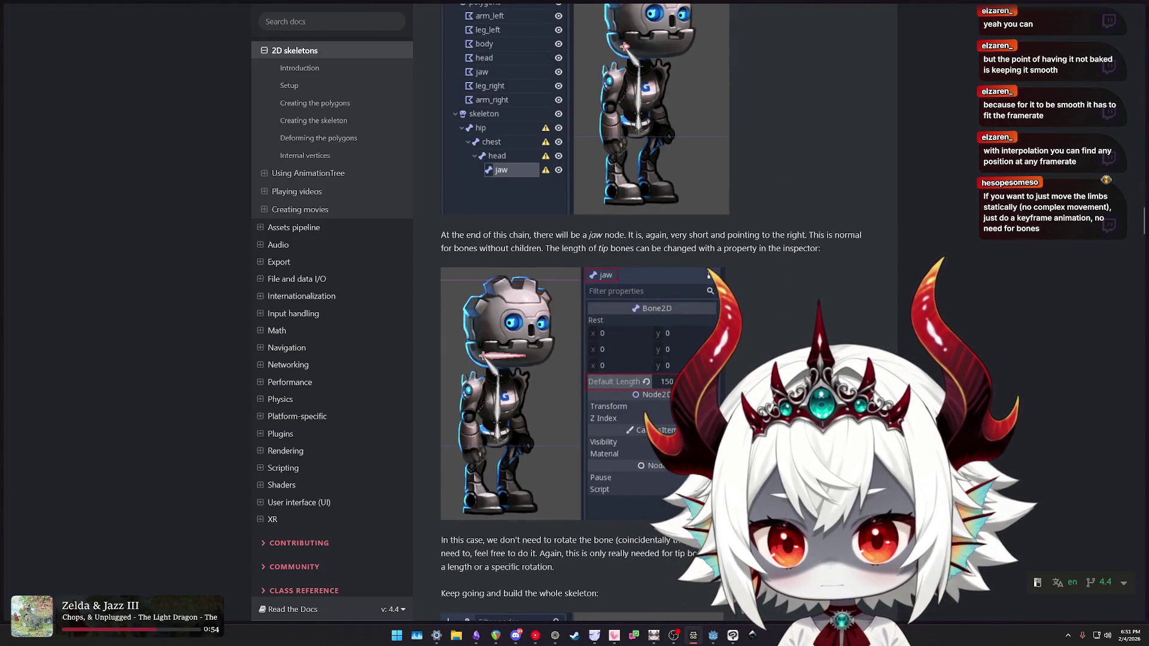
pyautogui.scroll(1, 816, 337)
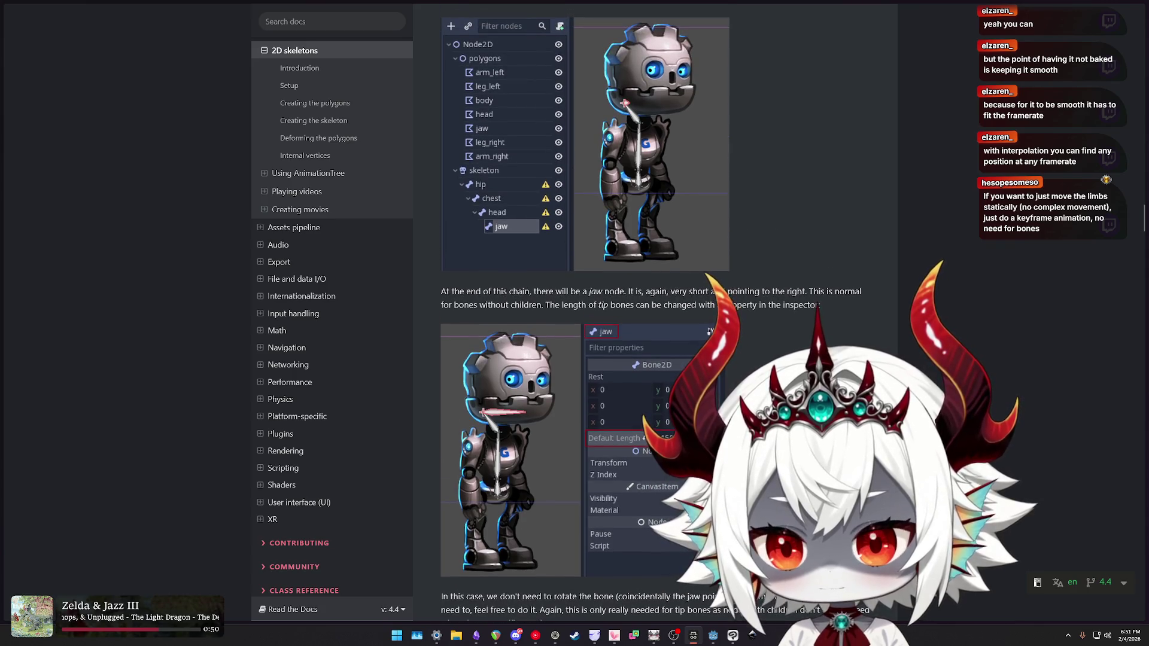
pyautogui.click(736, 640)
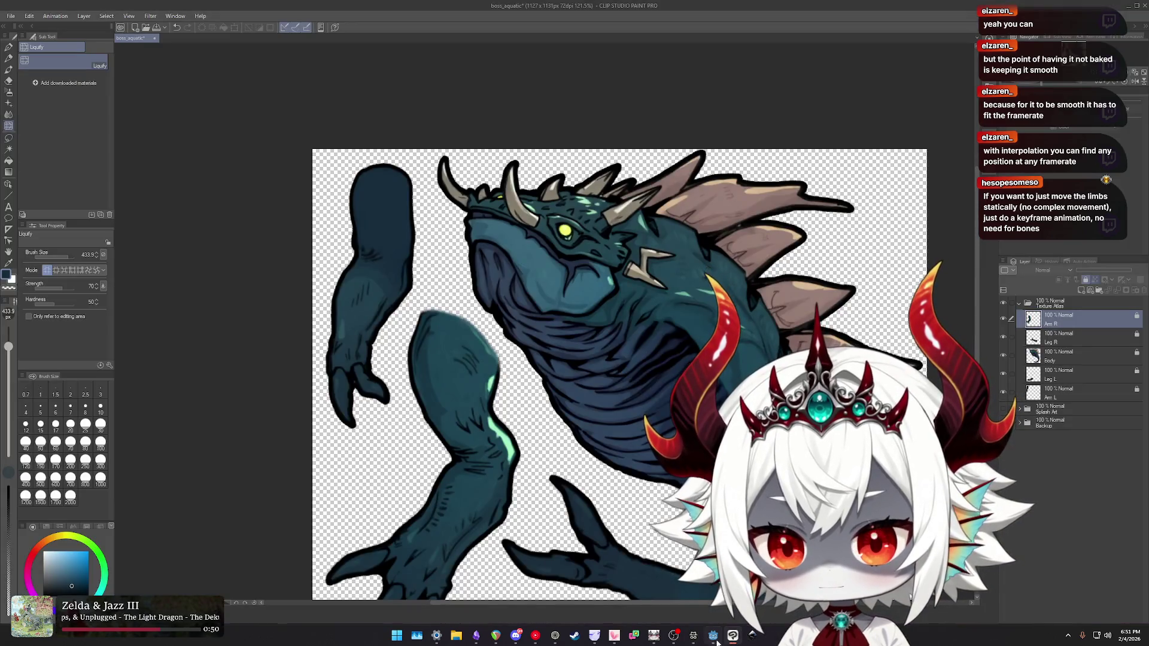
pyautogui.click(712, 640)
pyautogui.scroll(5, 464, 235)
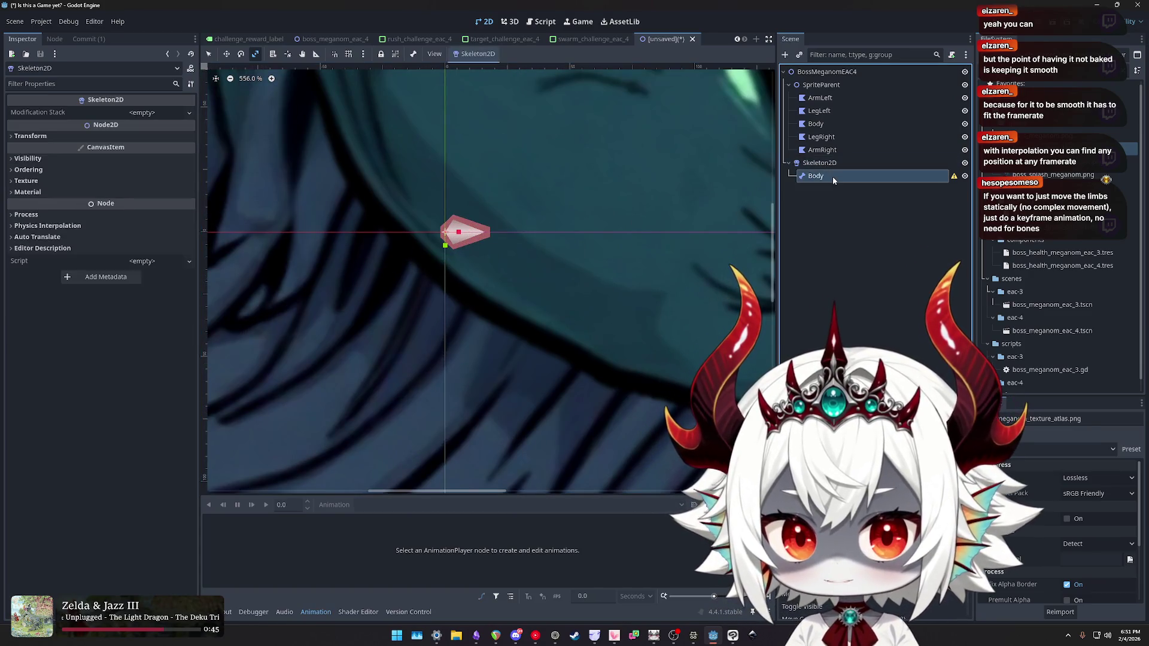
# - Turn off auto length and angle, drag-lengthen the Body bone, and undo an accidental scale
pyautogui.click(60, 167)
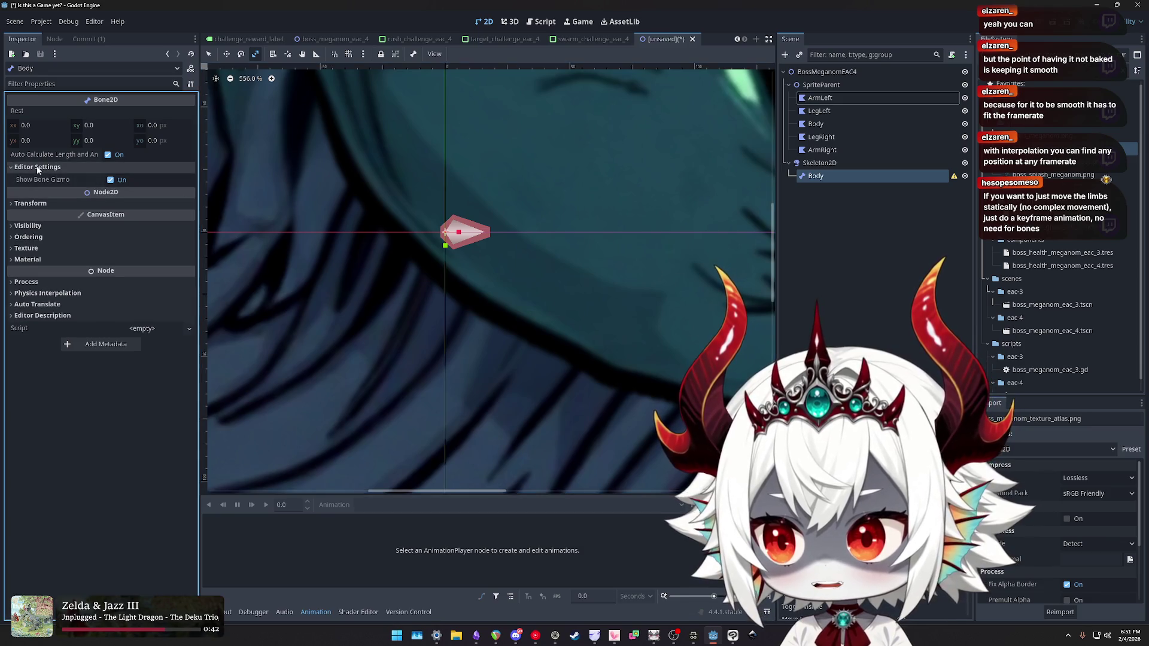
pyautogui.click(43, 204)
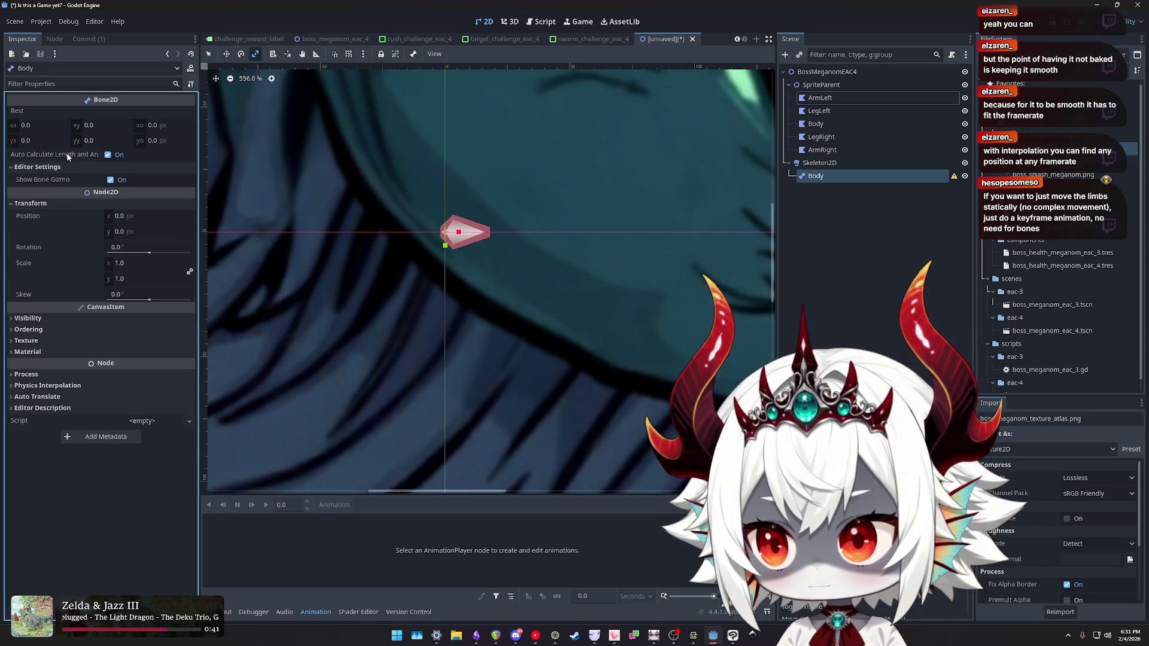
pyautogui.click(108, 155)
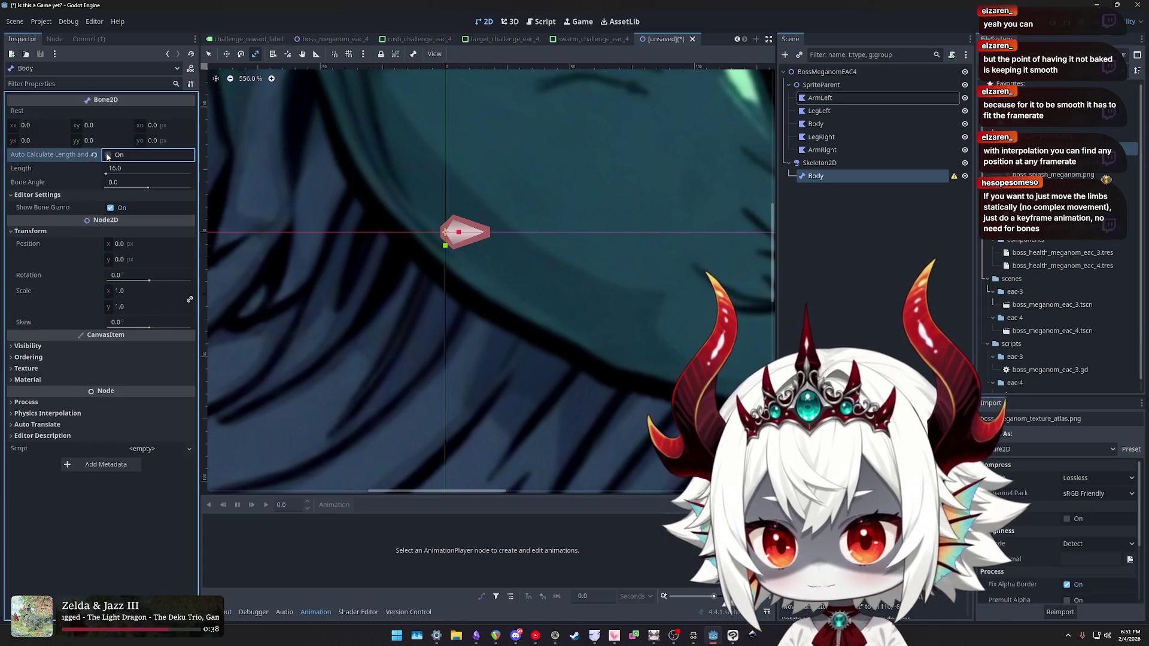
pyautogui.moveTo(111, 175); pyautogui.dragTo(170, 174)
pyautogui.moveTo(509, 265)
pyautogui.mouseDown()
pyautogui.moveTo(703, 246)
pyautogui.moveTo(671, 332)
pyautogui.moveTo(686, 322)
pyautogui.mouseUp()
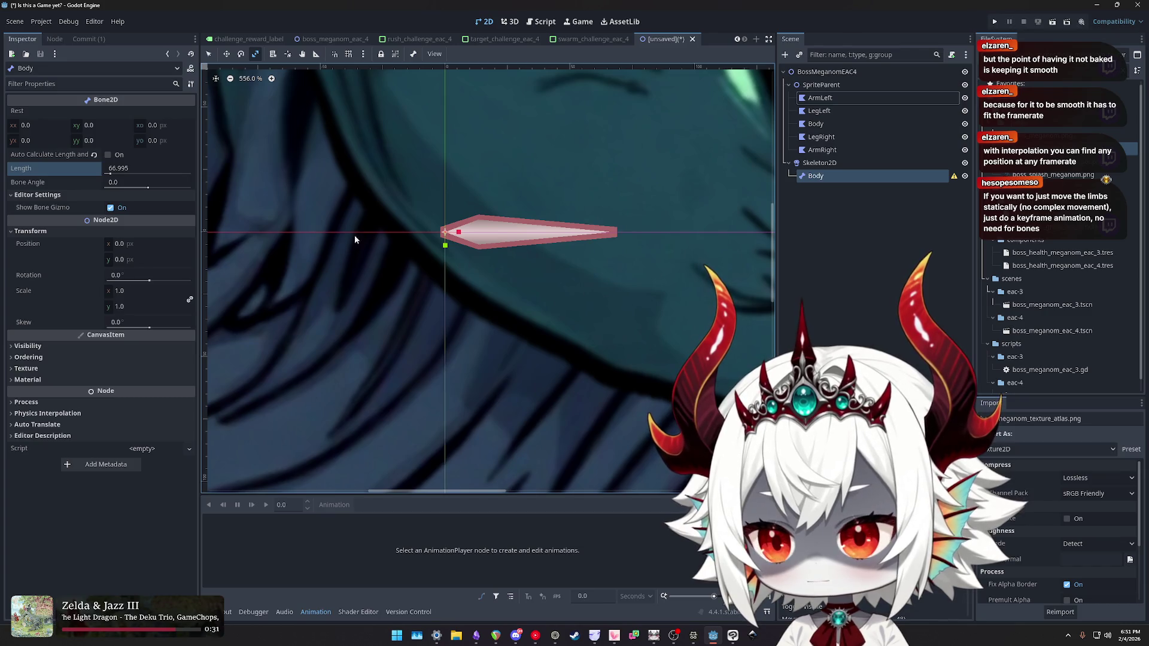
pyautogui.hotkey('ctrl', 'z')
pyautogui.moveTo(119, 175); pyautogui.dragTo(131, 182)
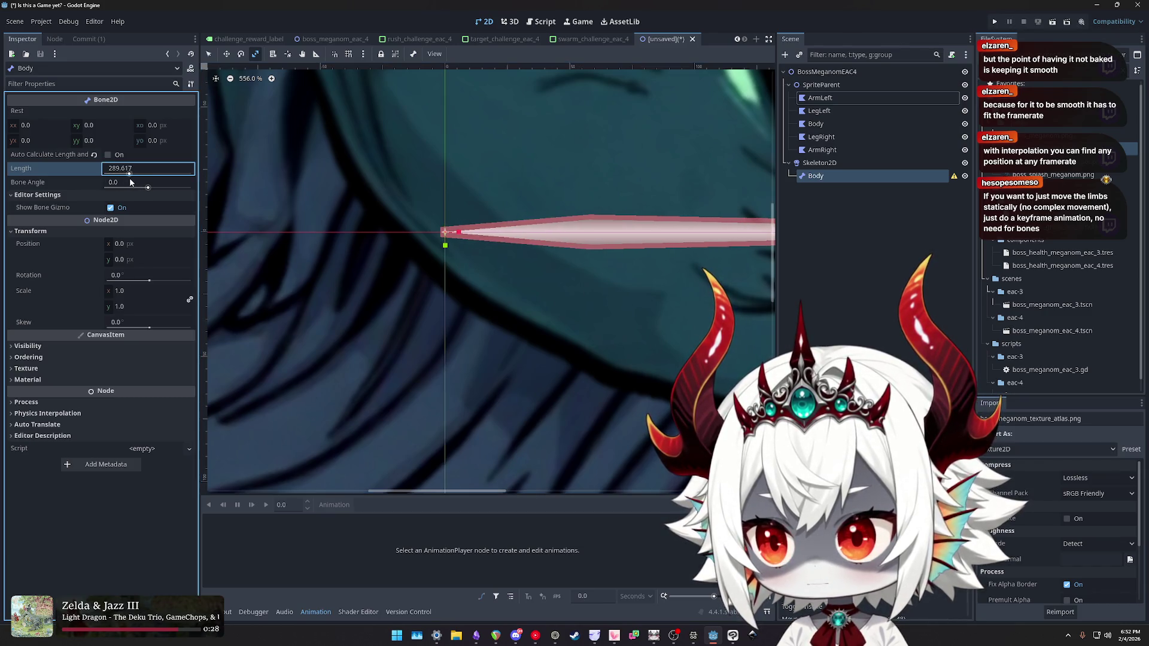
pyautogui.click(108, 156)
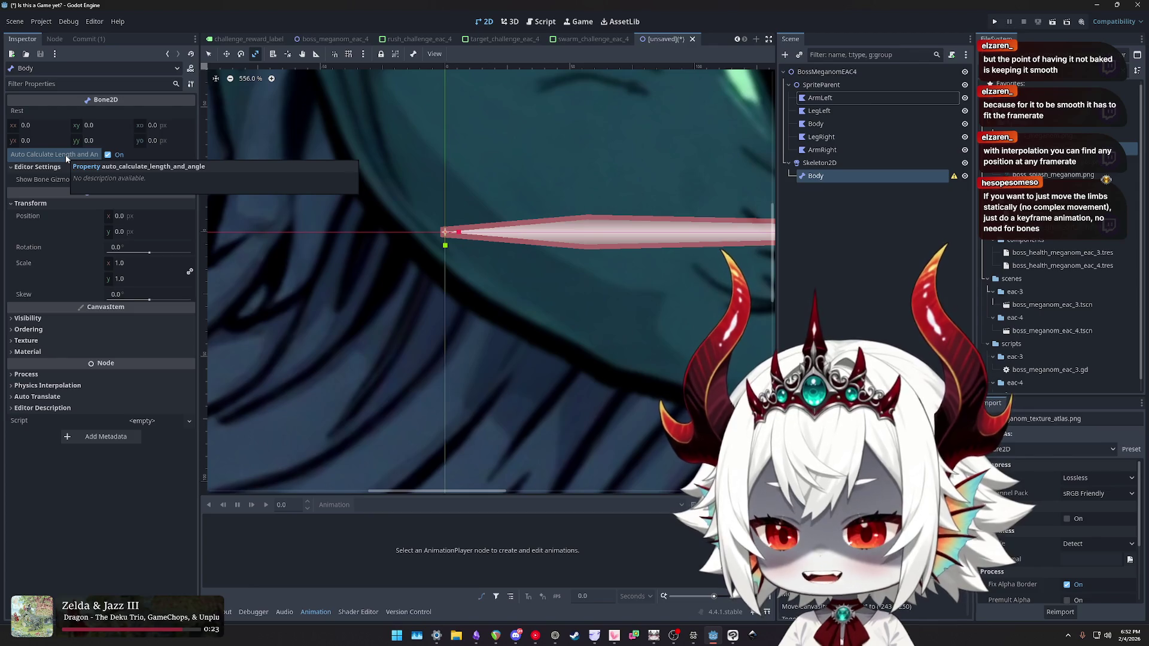
# - Try a fixed Body bone Length of 284.316, then undo back to automatic length
pyautogui.scroll(-15, 472, 323)
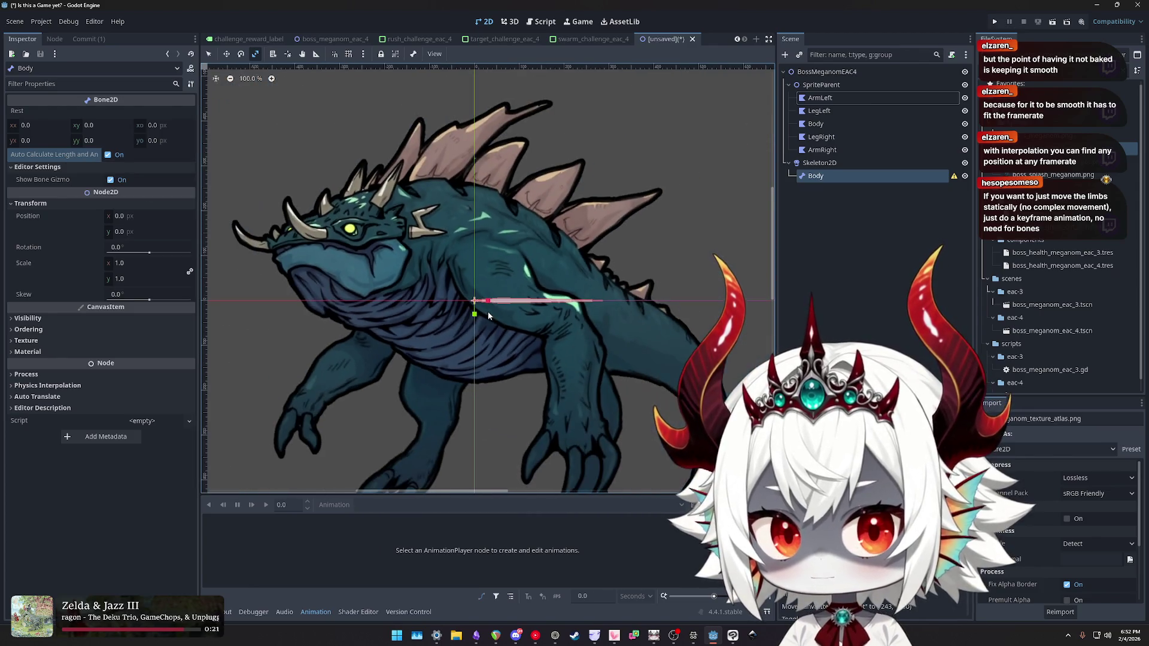
pyautogui.scroll(1, 488, 310)
pyautogui.click(108, 155)
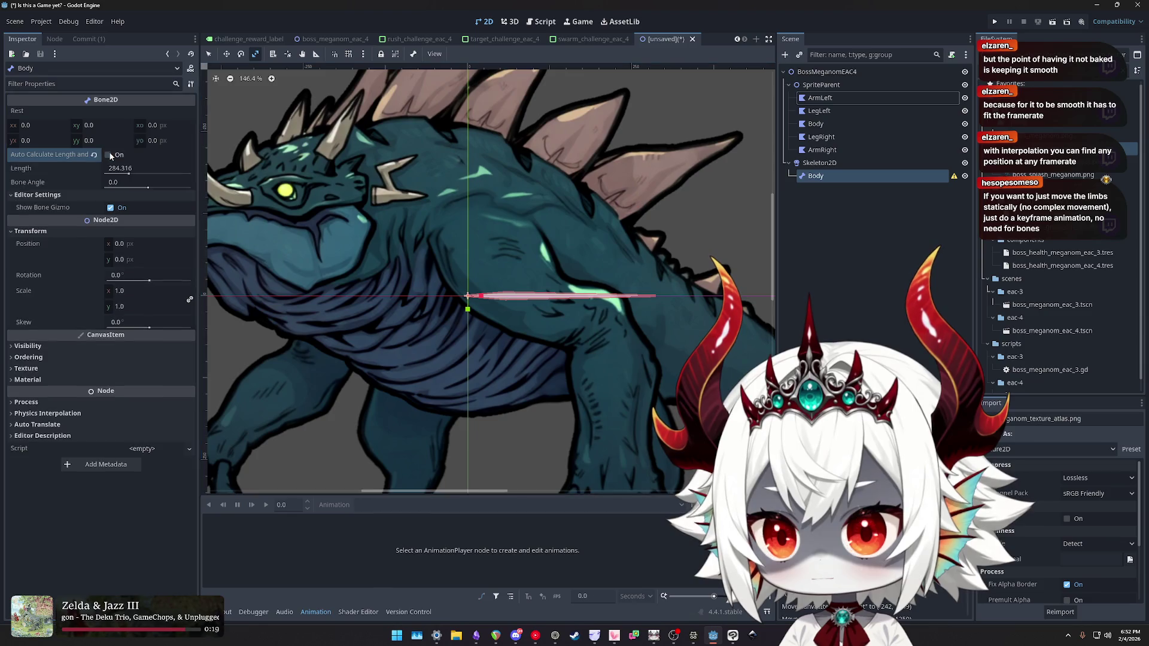
pyautogui.click(122, 172)
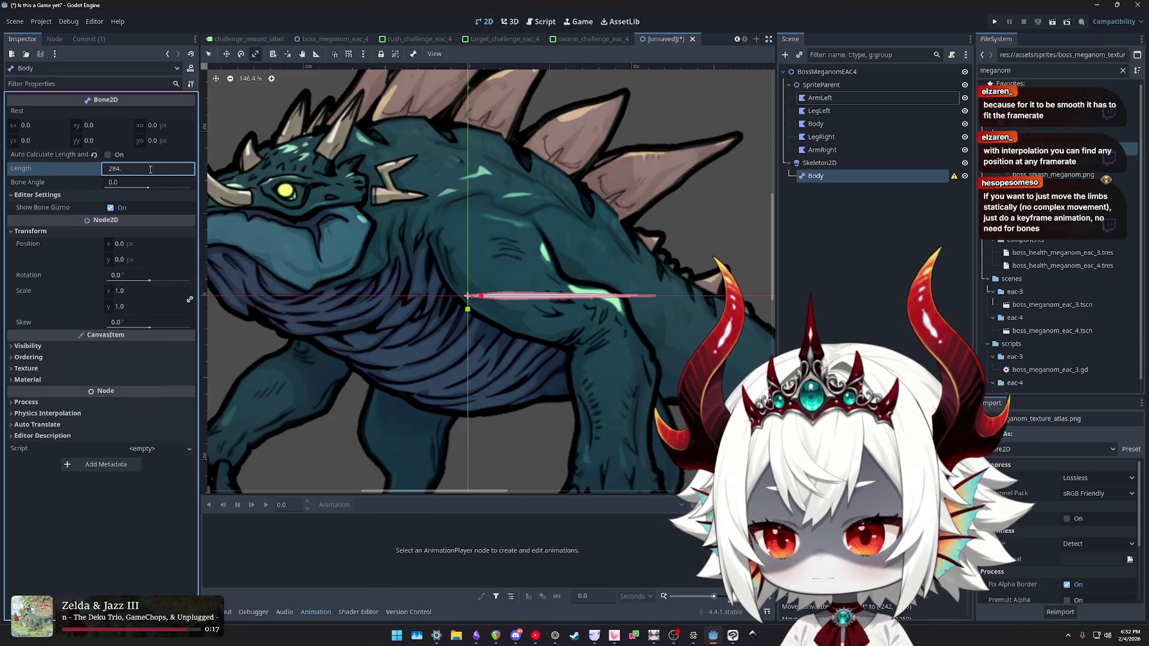
pyautogui.press('Return')
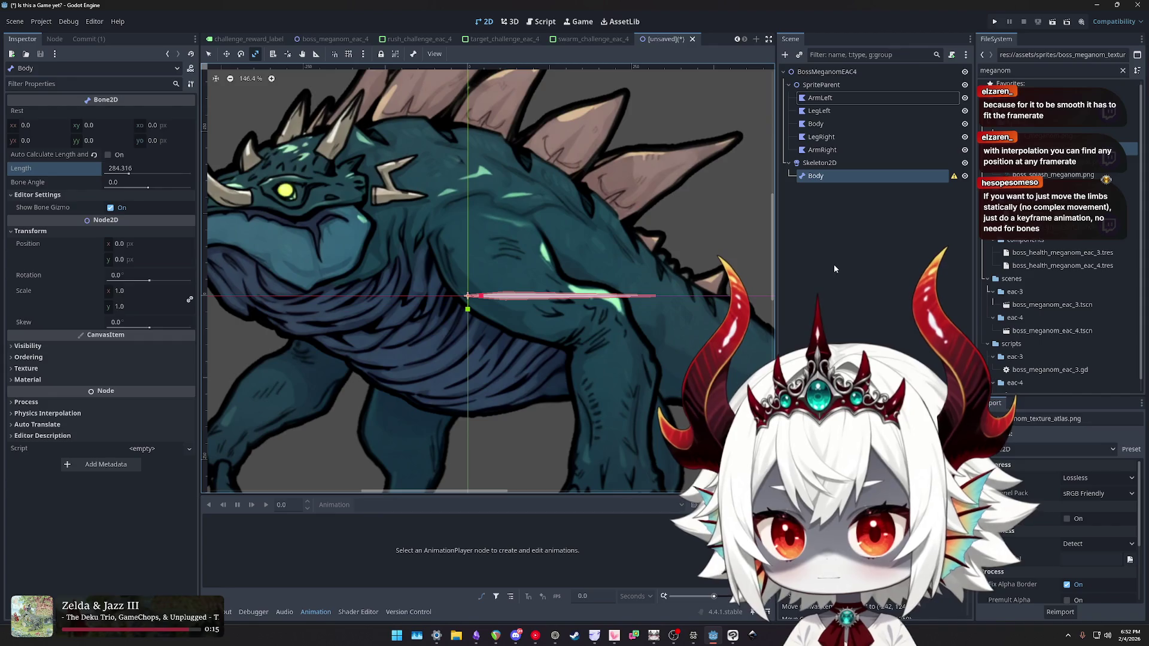
pyautogui.hotkey('ctrl', 'z')
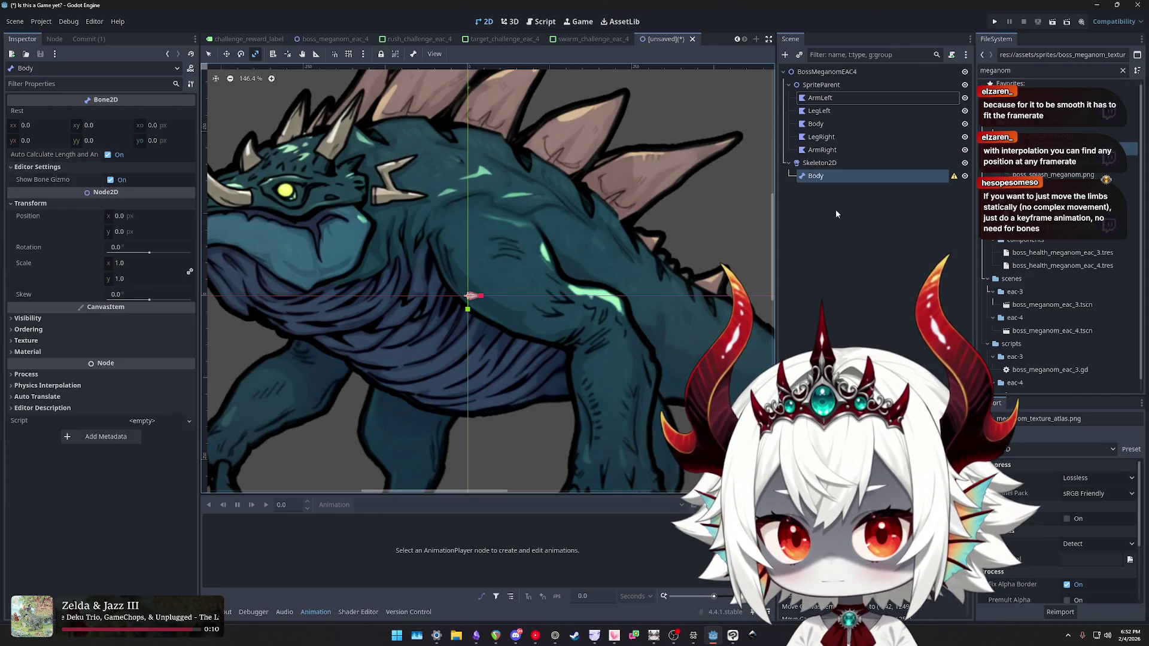
pyautogui.click(693, 636)
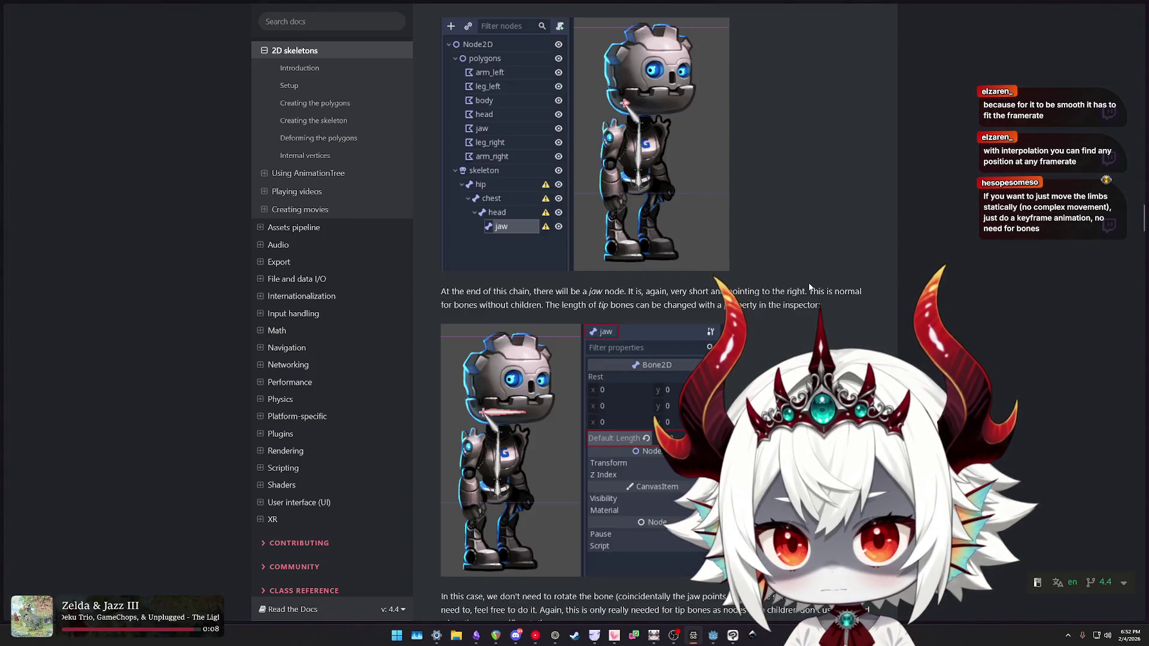
# - Scroll the 2D skeletons docs from Creating the skeleton to the full example skeleton tree
pyautogui.scroll(15, 809, 288)
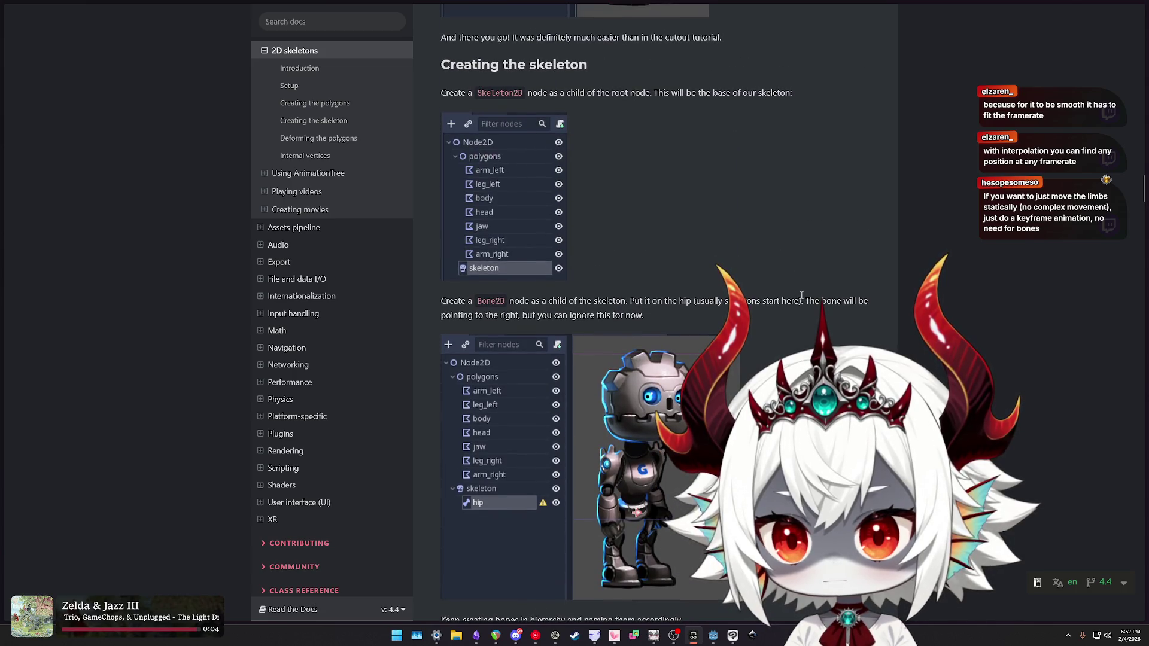
pyautogui.scroll(-10, 801, 295)
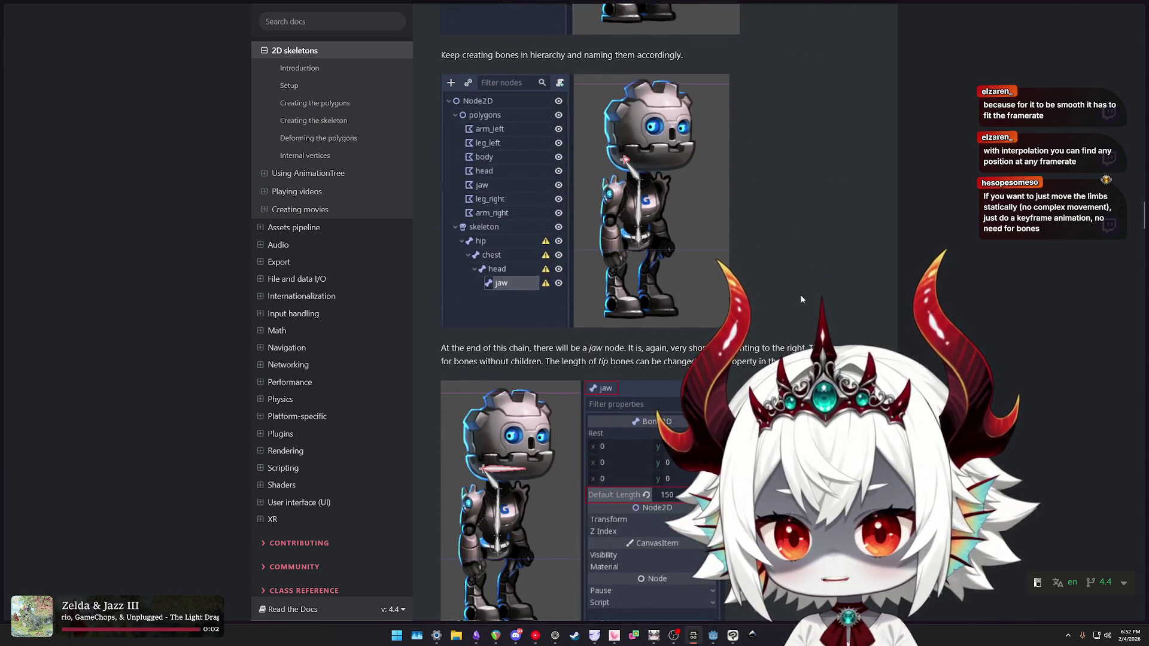
pyautogui.scroll(-8, 802, 299)
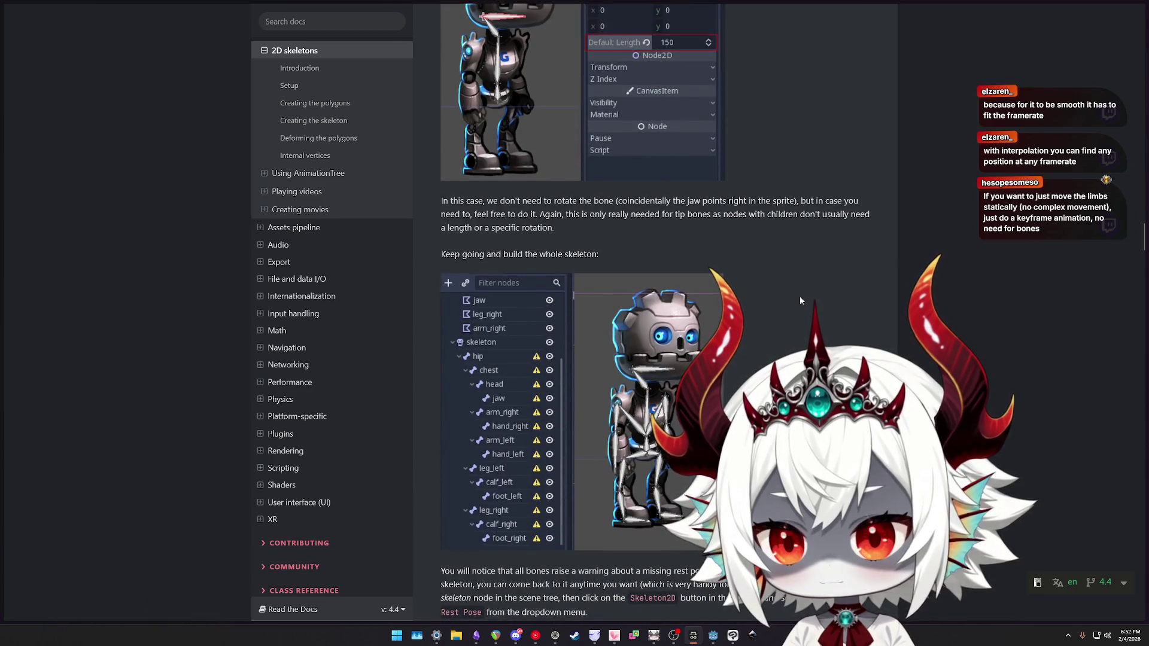
pyautogui.click(732, 635)
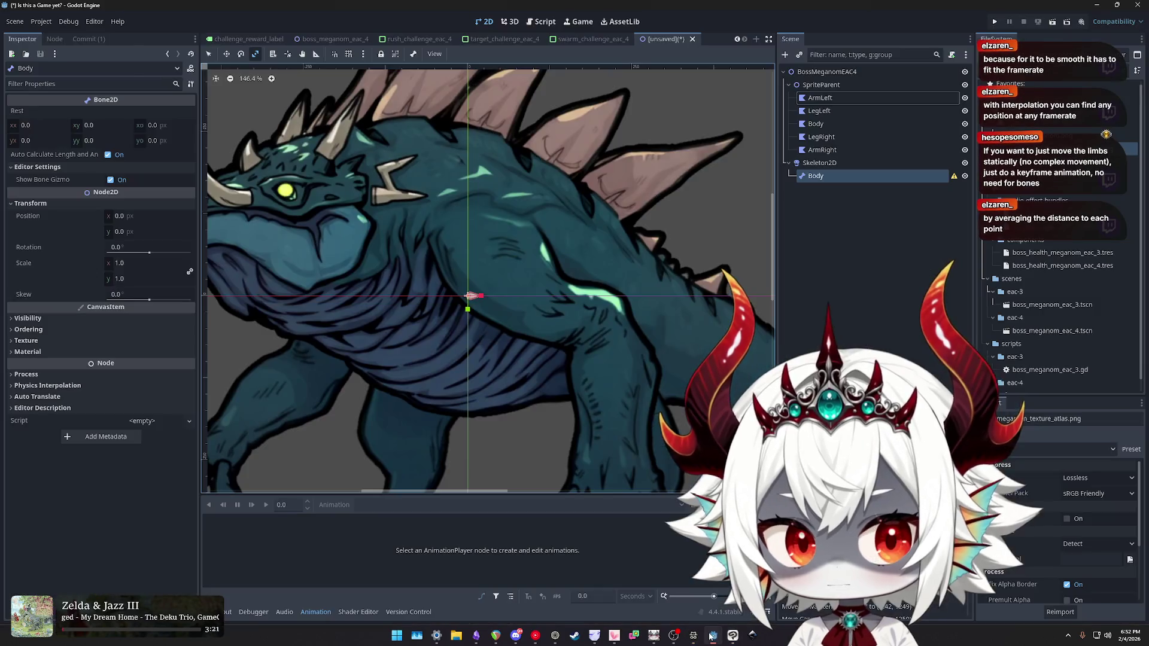
# - Return from the layered monster artwork in Clip Studio Paint to the Godot editor
pyautogui.click(712, 635)
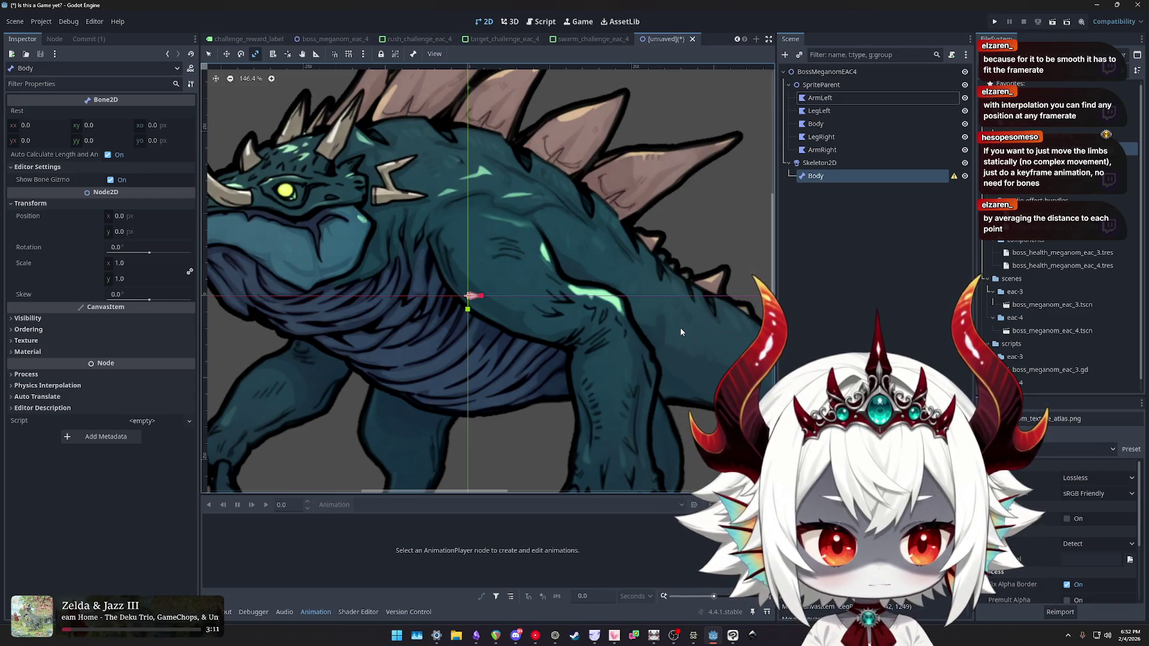
# - Select the Body bone and centre the view on the monster's torso
pyautogui.click(820, 163)
pyautogui.scroll(-5, 541, 229)
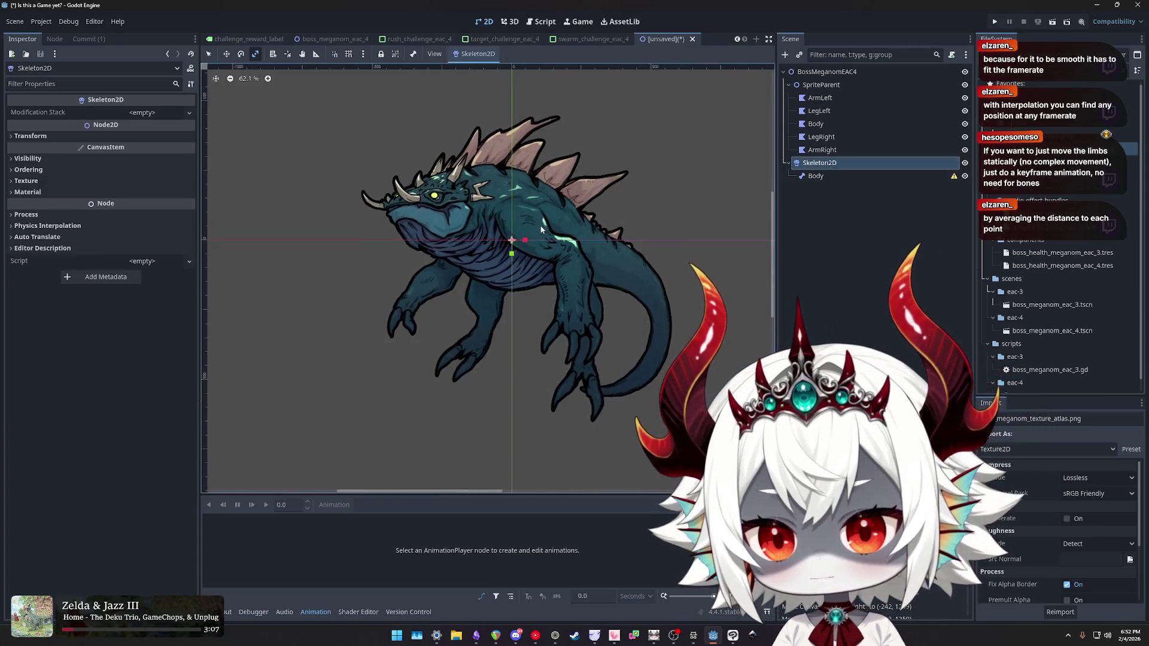
pyautogui.scroll(7, 540, 228)
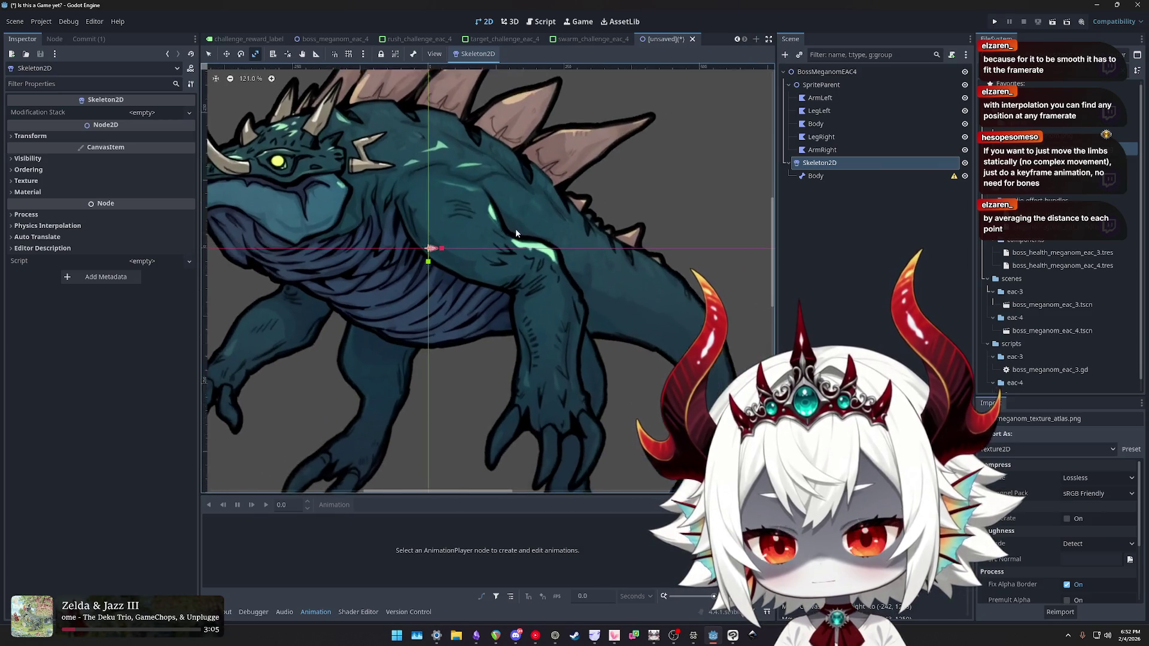
pyautogui.scroll(-3, 516, 228)
pyautogui.scroll(3, 555, 232)
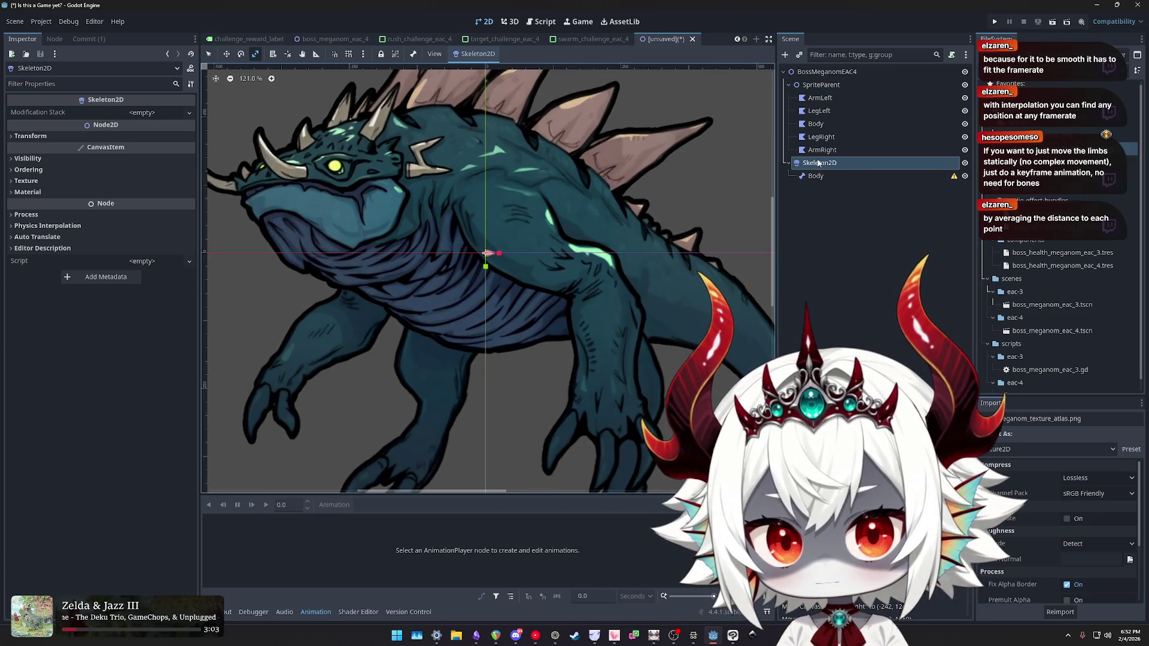
pyautogui.click(816, 176)
pyautogui.click(819, 163)
pyautogui.click(816, 176)
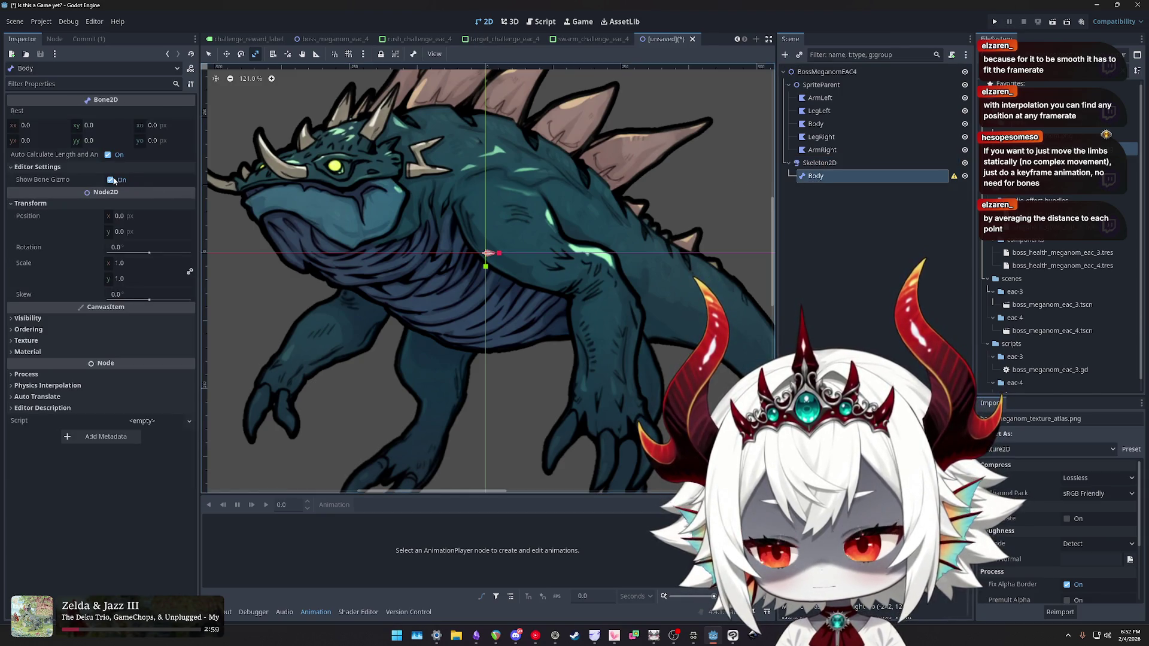
pyautogui.scroll(-5, 425, 265)
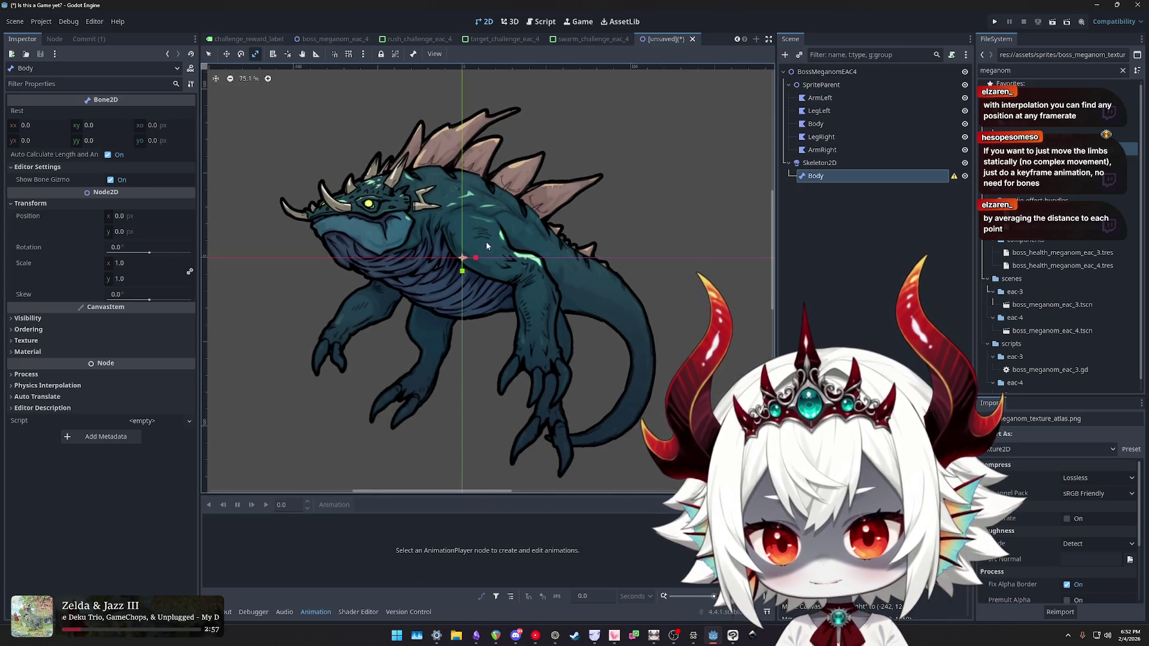
pyautogui.scroll(4, 520, 253)
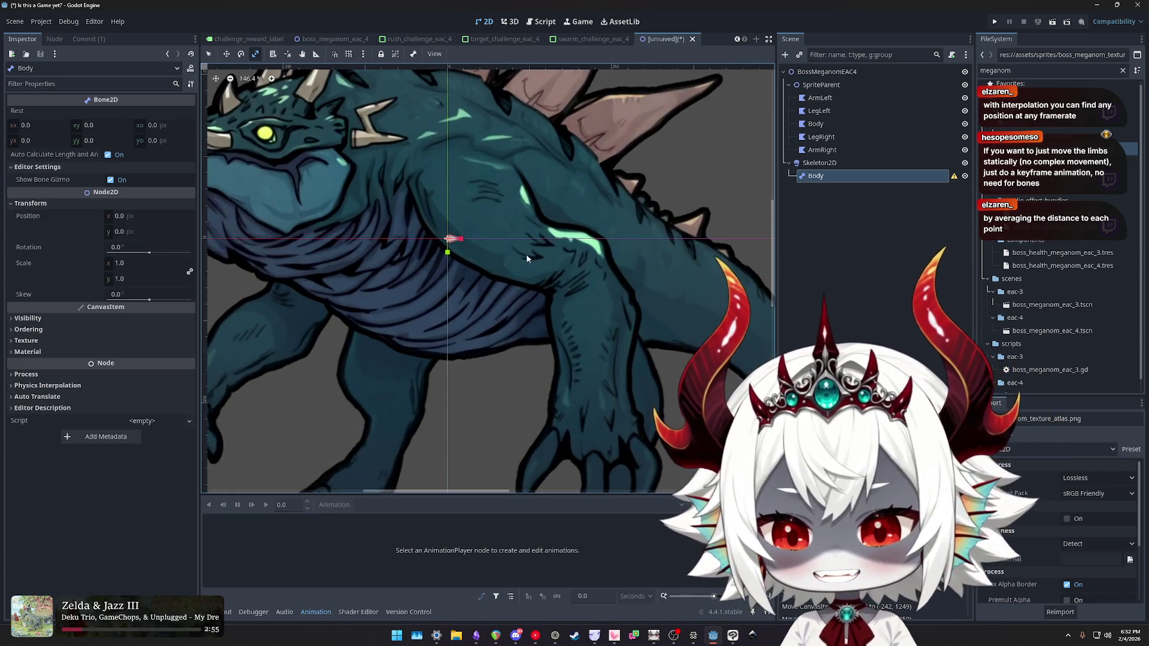
pyautogui.scroll(-2, 536, 257)
pyautogui.scroll(1, 547, 262)
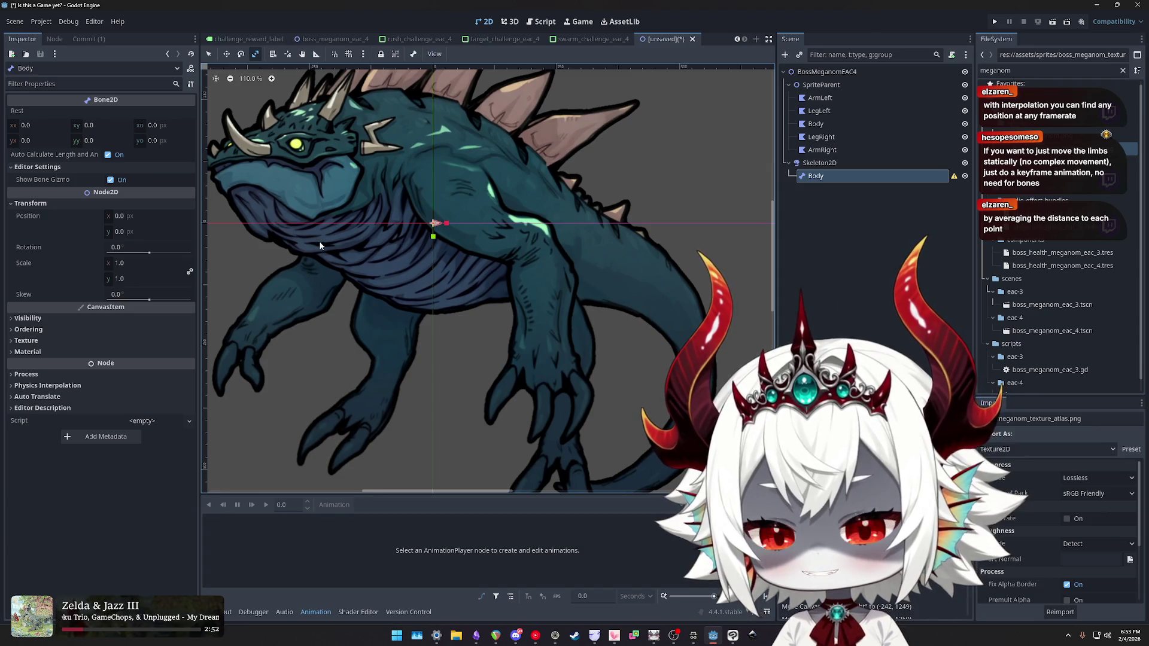
pyautogui.moveTo(389, 255); pyautogui.dragTo(406, 259)
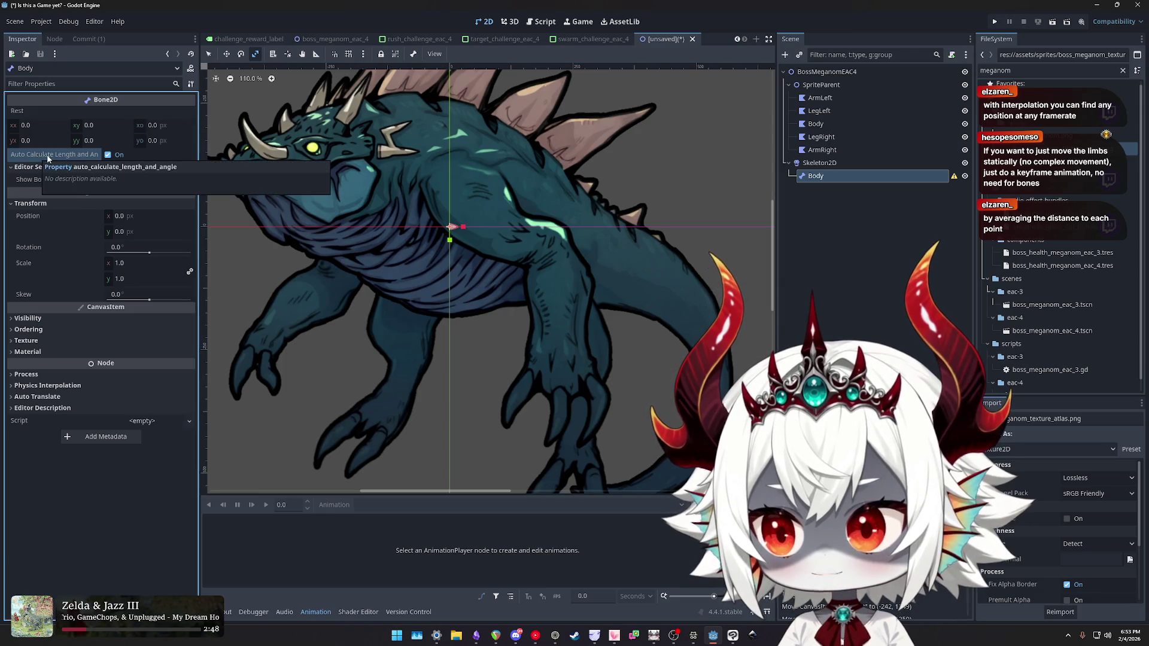
pyautogui.click(819, 164)
pyautogui.click(815, 176)
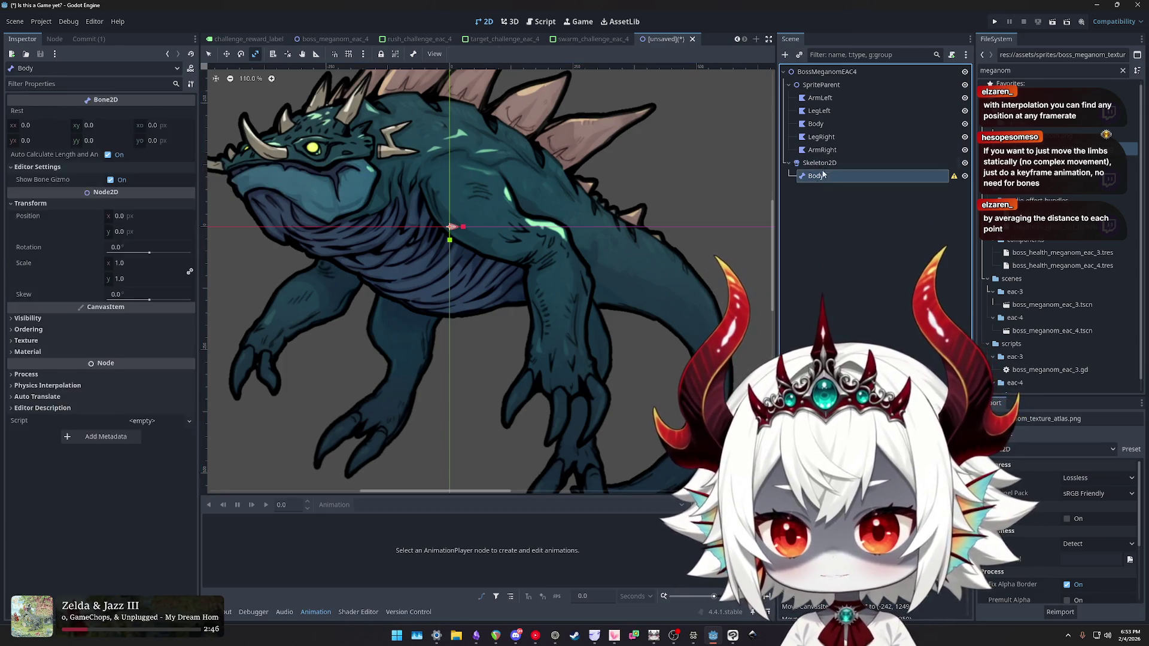
pyautogui.click(819, 163)
pyautogui.click(810, 177)
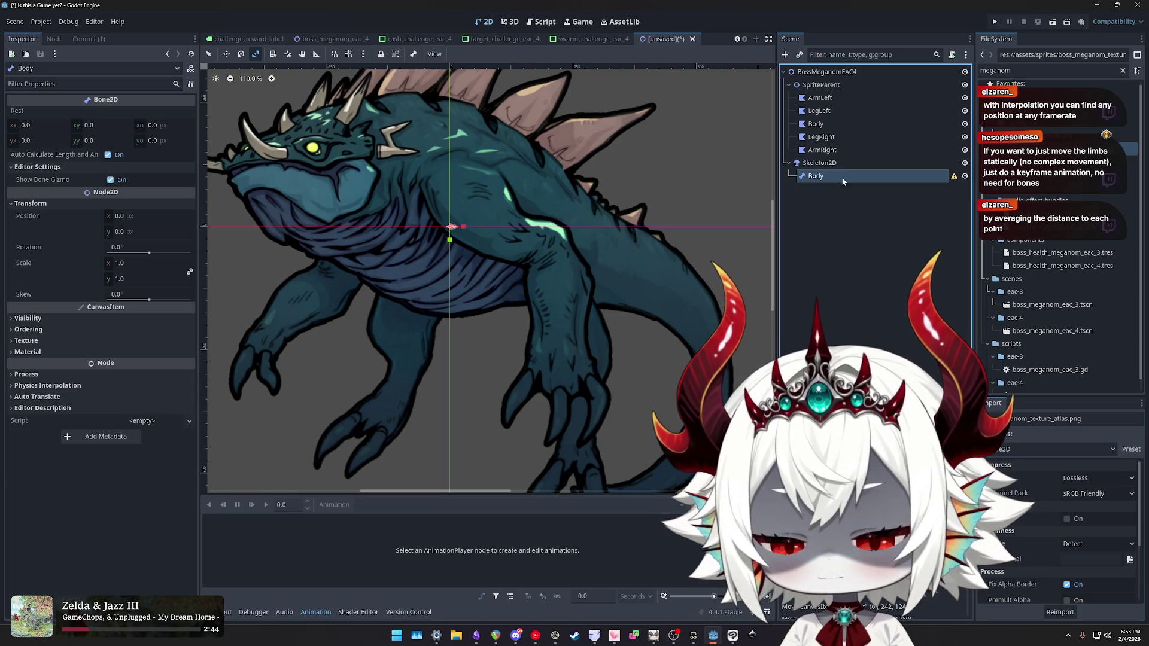
# - Disable auto length and angle, set Length 254.523 and Bone Angle -160.415, and reset Scale to 1
pyautogui.click(109, 155)
pyautogui.click(112, 173)
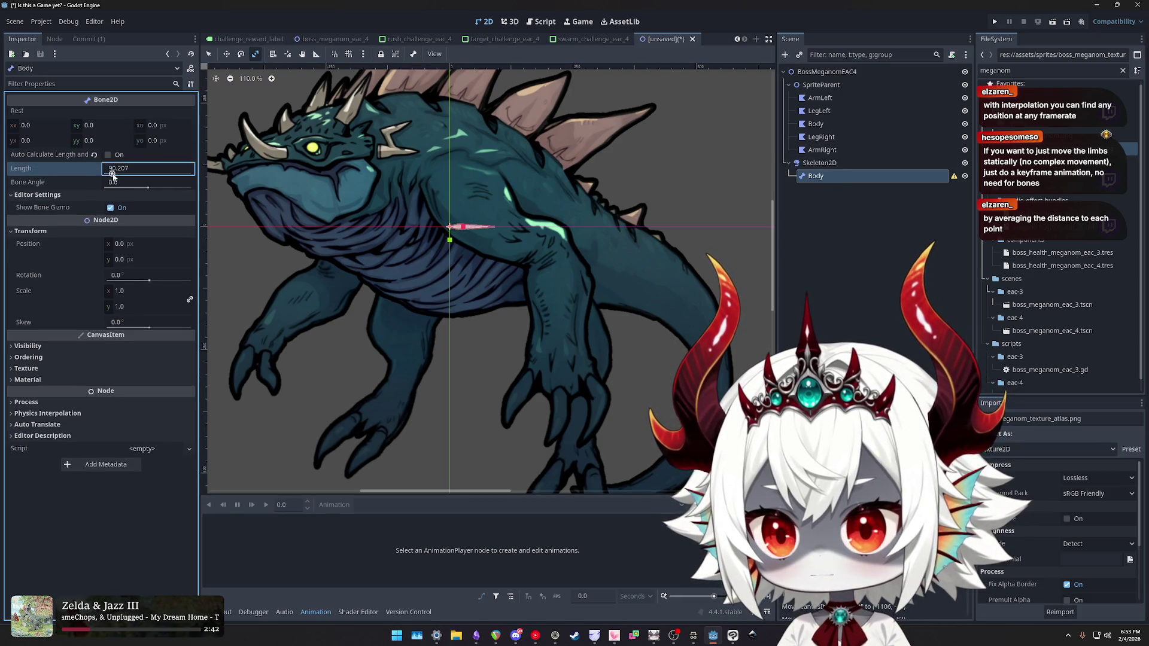
pyautogui.moveTo(127, 175); pyautogui.dragTo(131, 187)
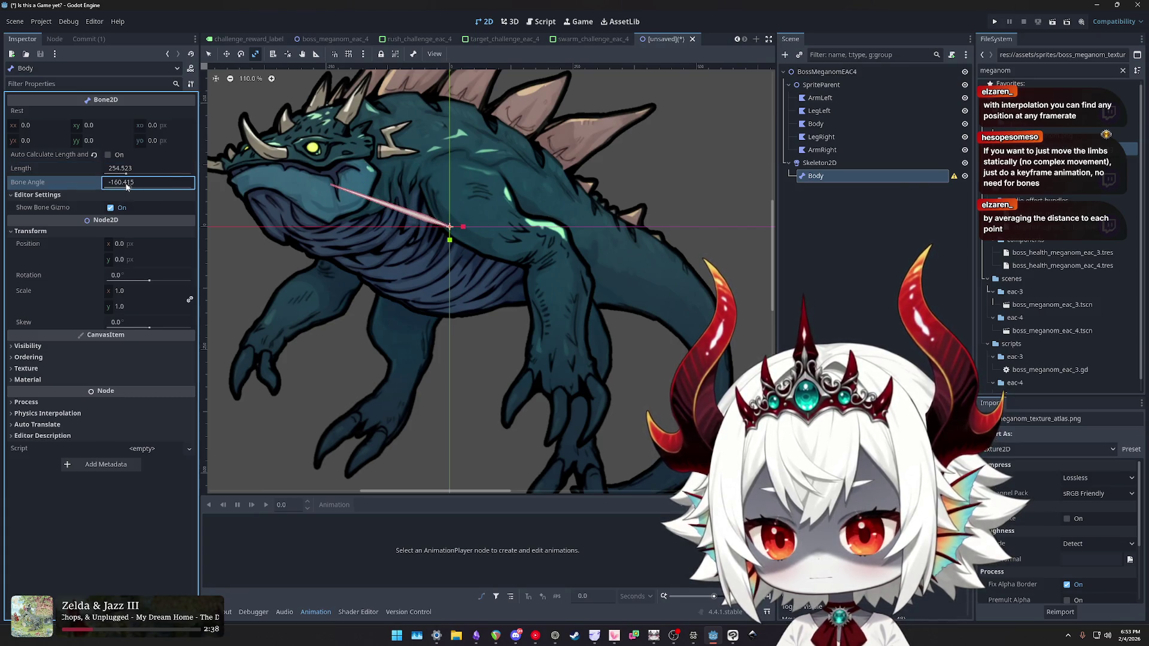
pyautogui.press('Return')
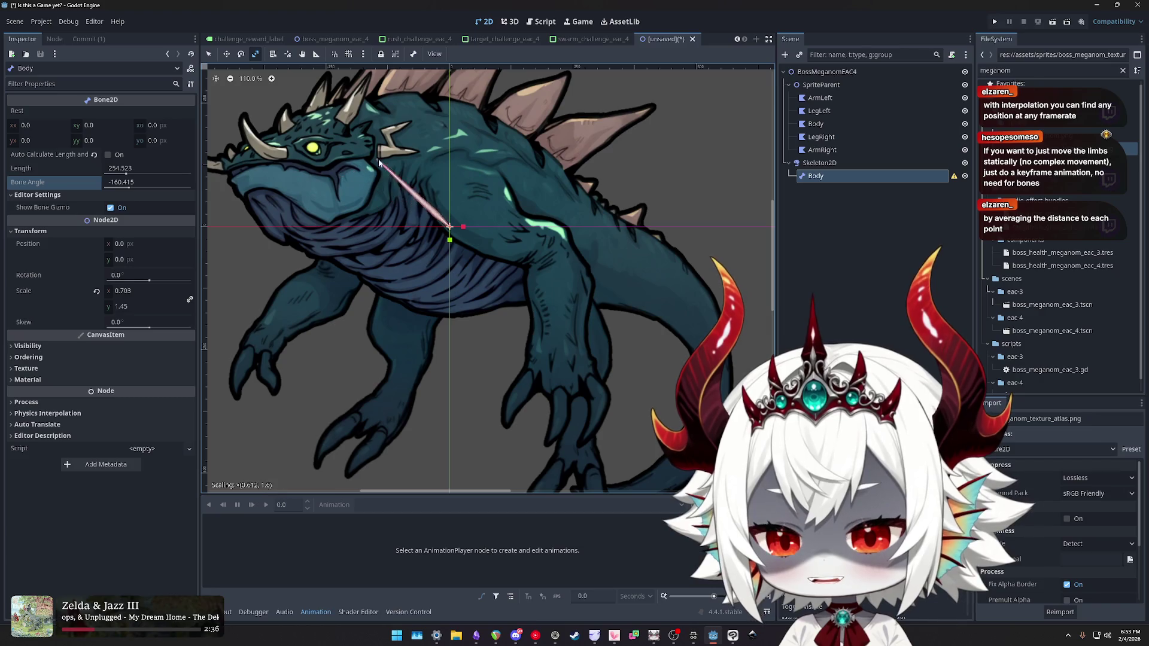
pyautogui.moveTo(286, 142); pyautogui.dragTo(288, 256)
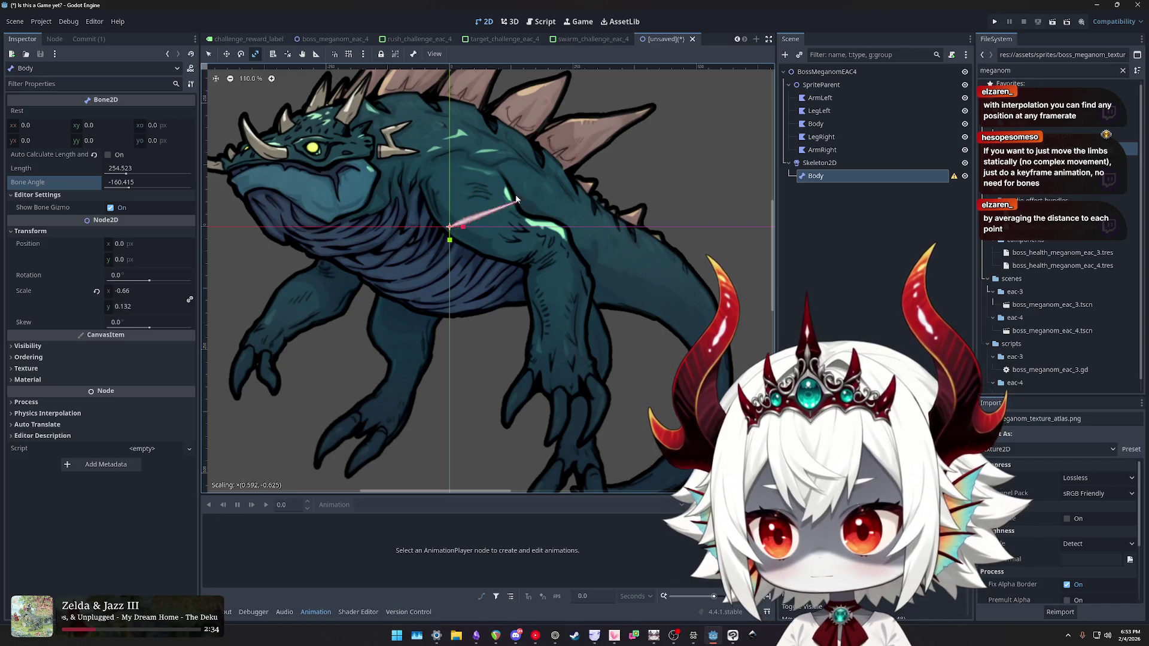
pyautogui.click(98, 293)
pyautogui.scroll(3, 328, 169)
pyautogui.moveTo(331, 185)
pyautogui.mouseDown()
pyautogui.moveTo(383, 181)
pyautogui.moveTo(331, 192)
pyautogui.mouseUp()
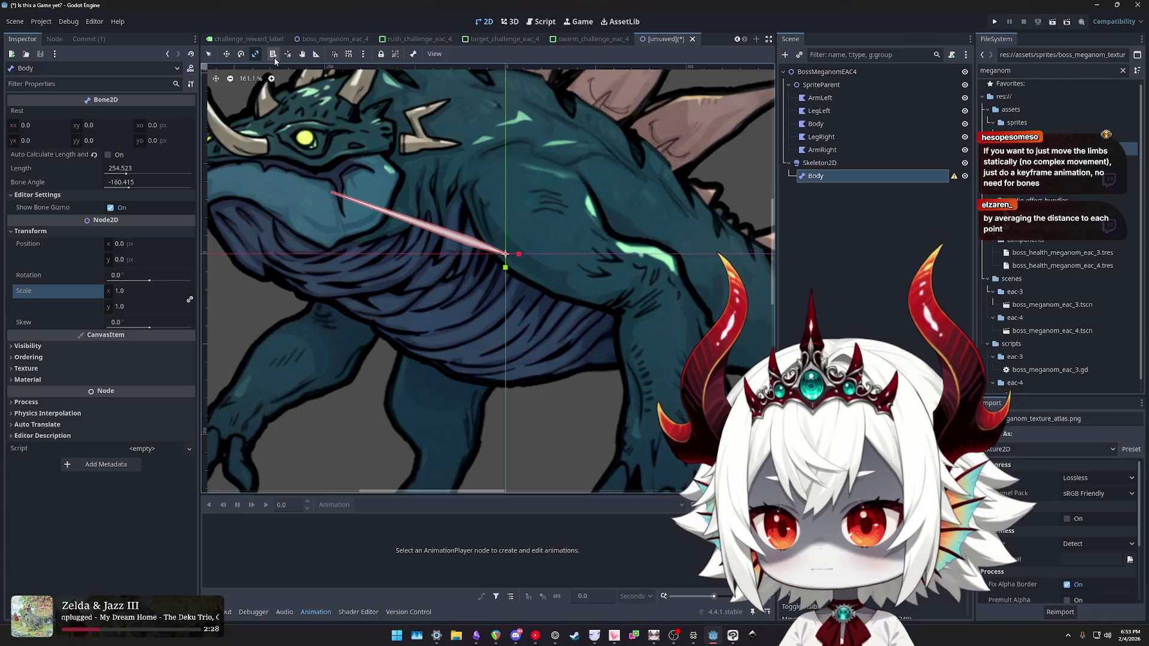
pyautogui.click(336, 193)
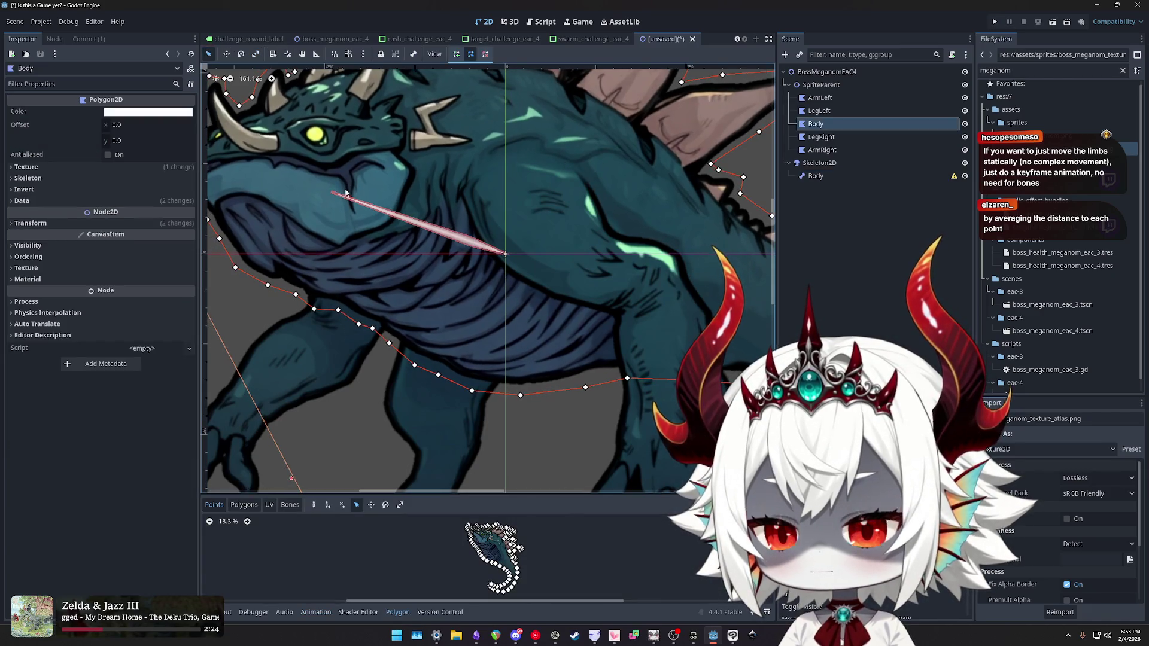
pyautogui.click(815, 176)
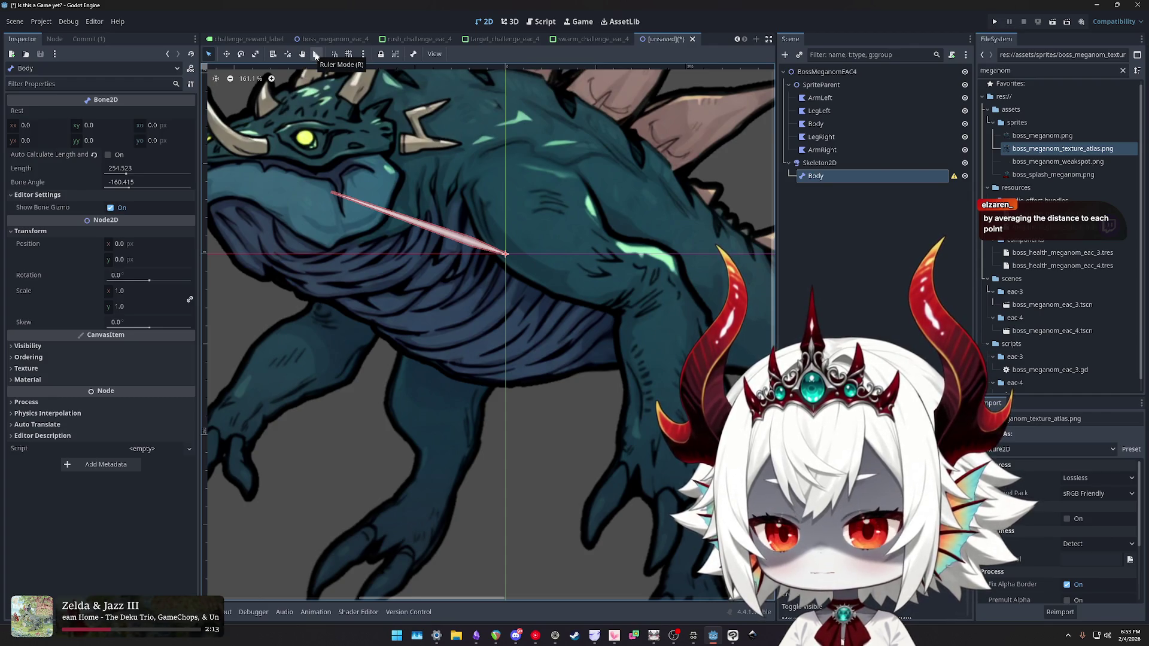
pyautogui.scroll(5, 491, 264)
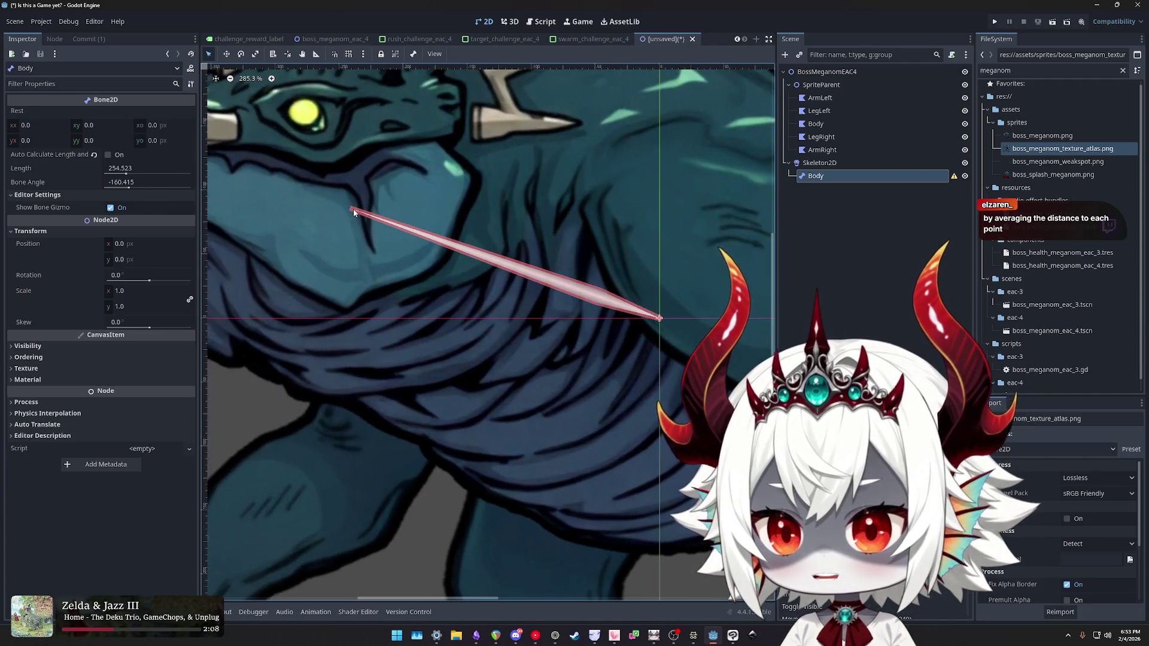
pyautogui.moveTo(659, 322)
pyautogui.mouseDown()
pyautogui.moveTo(608, 275)
pyautogui.moveTo(609, 286)
pyautogui.mouseUp()
pyautogui.click(522, 258)
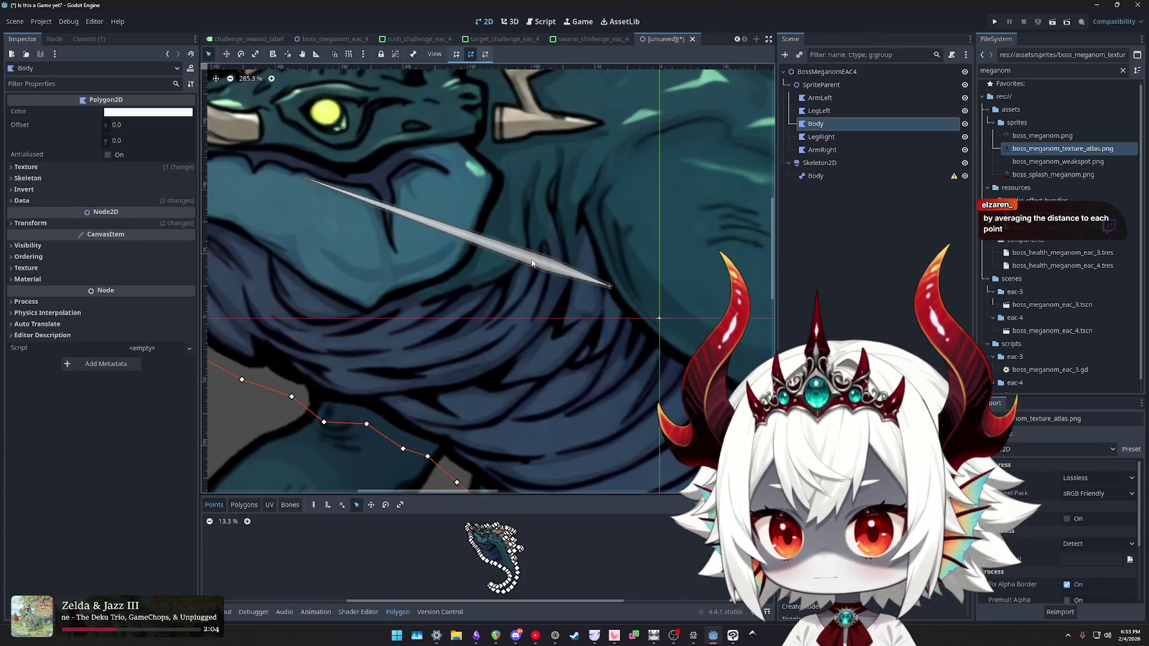
pyautogui.hscroll(1, 608, 286)
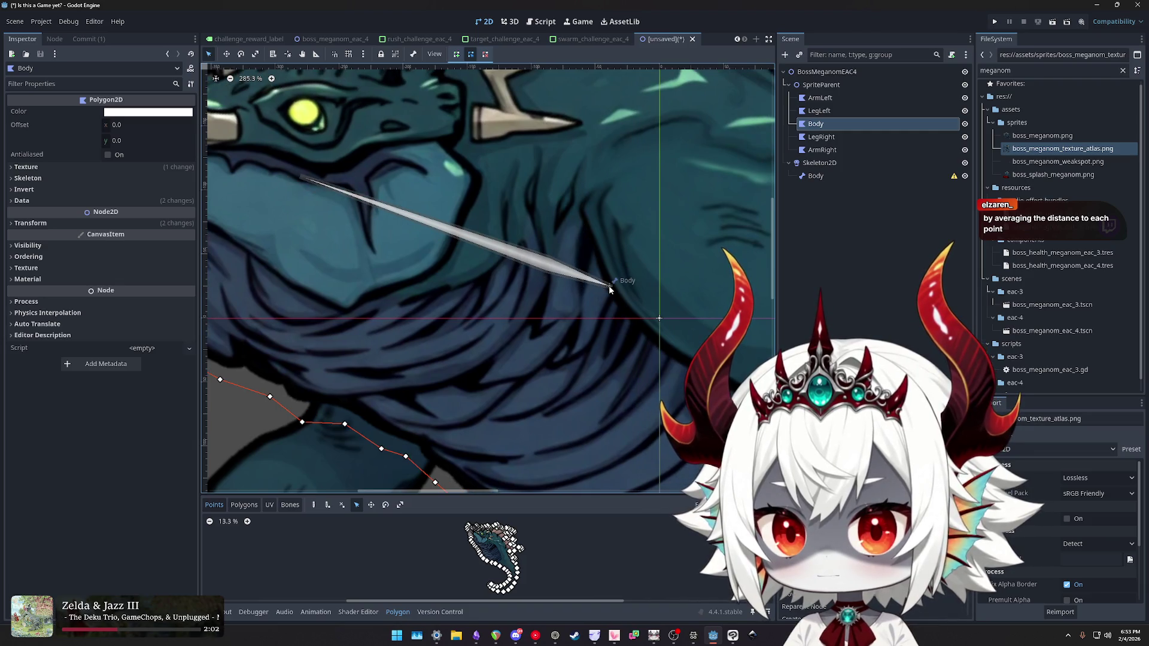
pyautogui.click(609, 285)
pyautogui.click(505, 263)
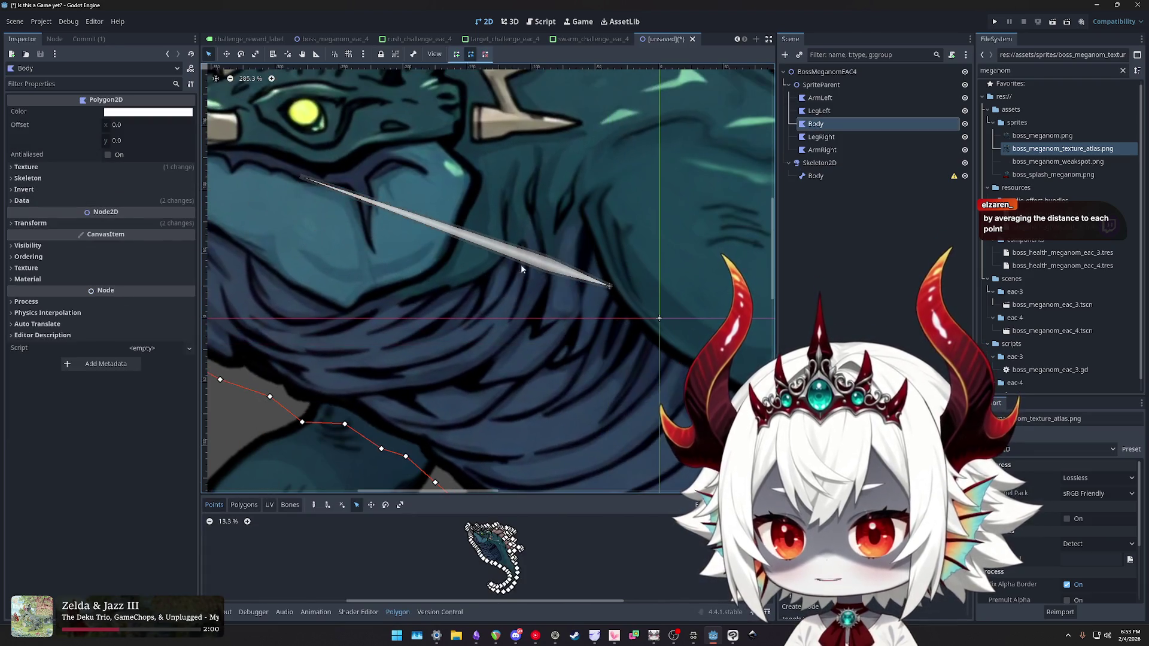
pyautogui.click(564, 278)
pyautogui.scroll(-4, 447, 244)
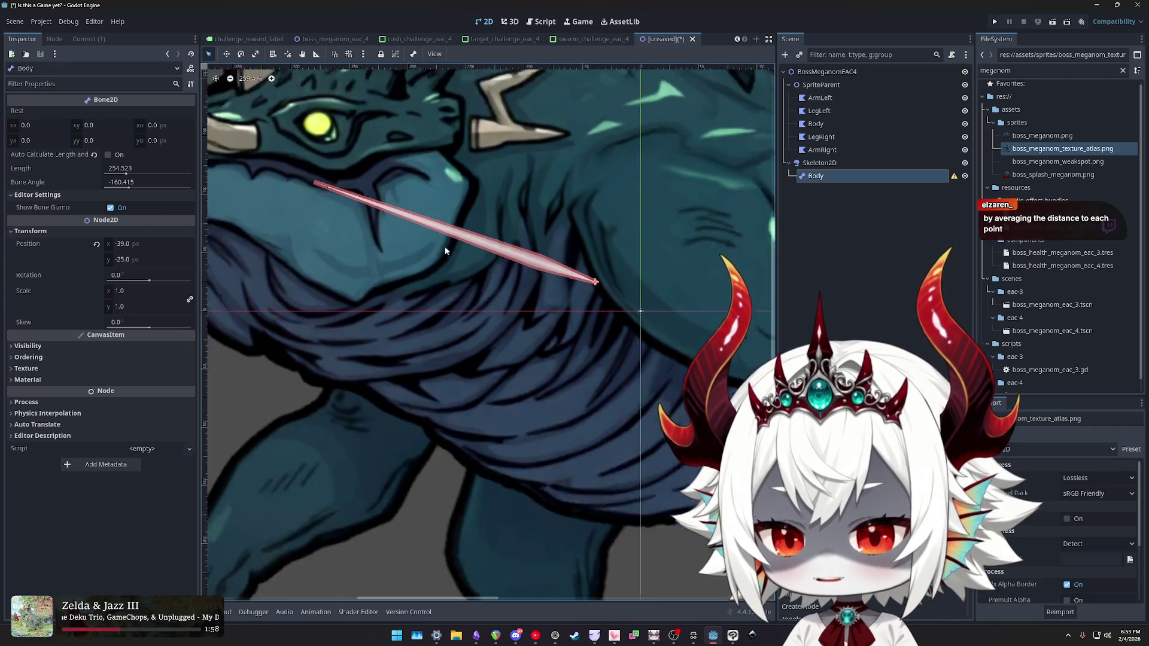
# - Rotate and lengthen the Body bone, then drag it over the monster's body
pyautogui.scroll(2, 390, 228)
pyautogui.scroll(5, 493, 274)
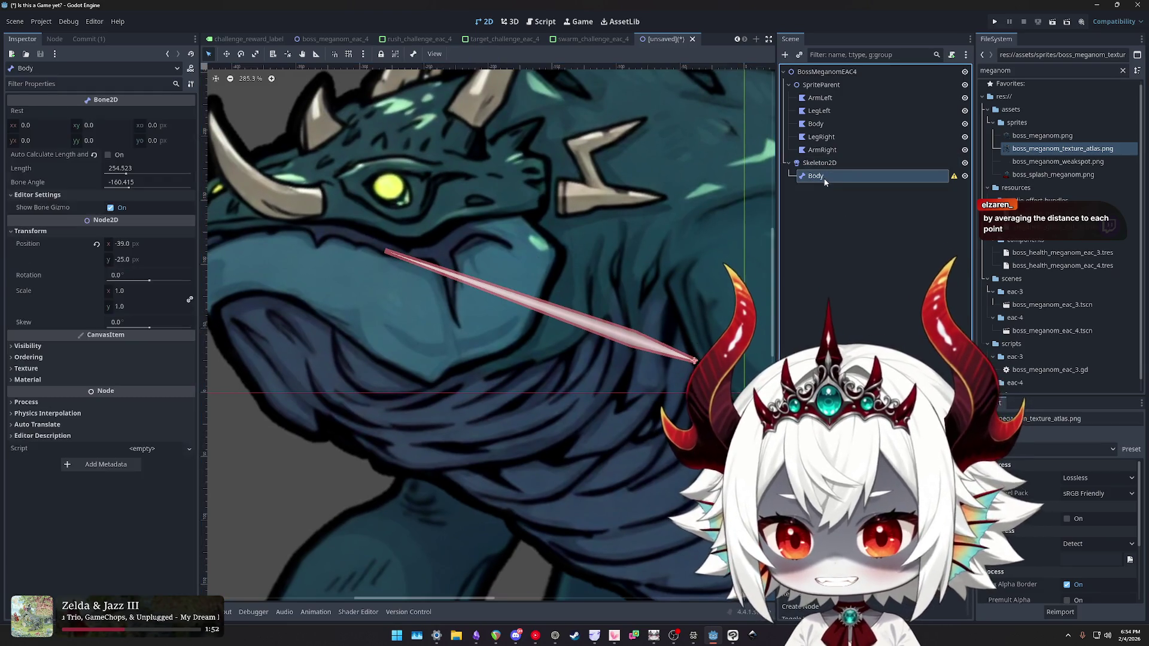
pyautogui.moveTo(126, 173)
pyautogui.mouseDown()
pyautogui.moveTo(136, 187)
pyautogui.moveTo(122, 174)
pyautogui.mouseUp()
pyautogui.scroll(-9, 347, 253)
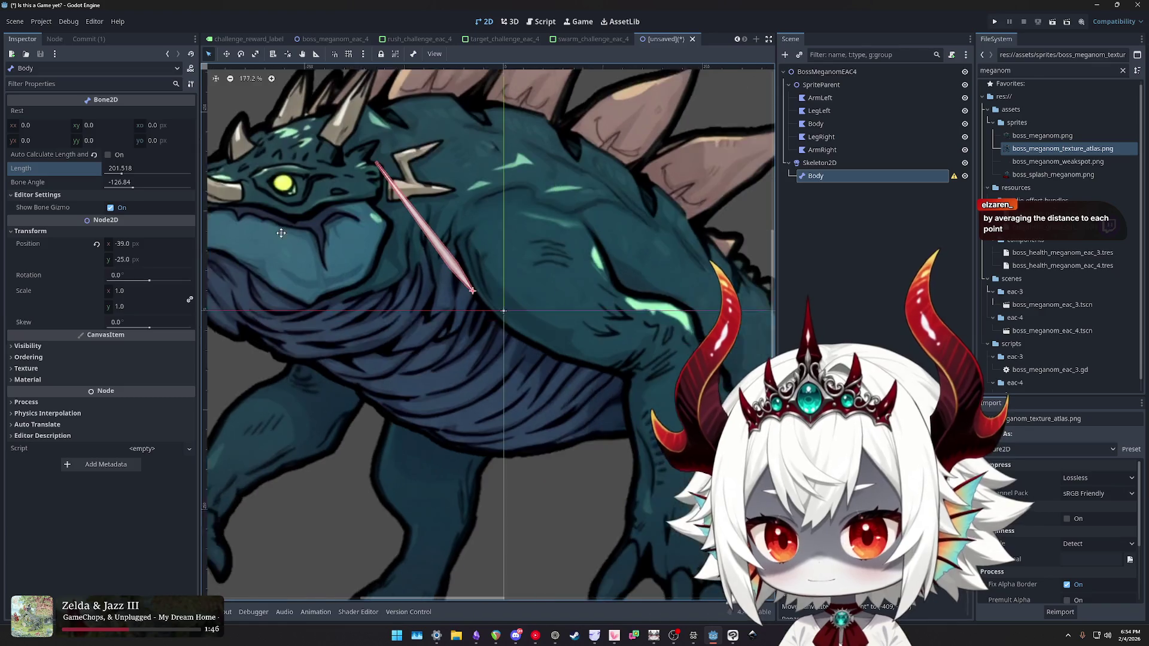
pyautogui.moveTo(434, 274); pyautogui.dragTo(620, 330)
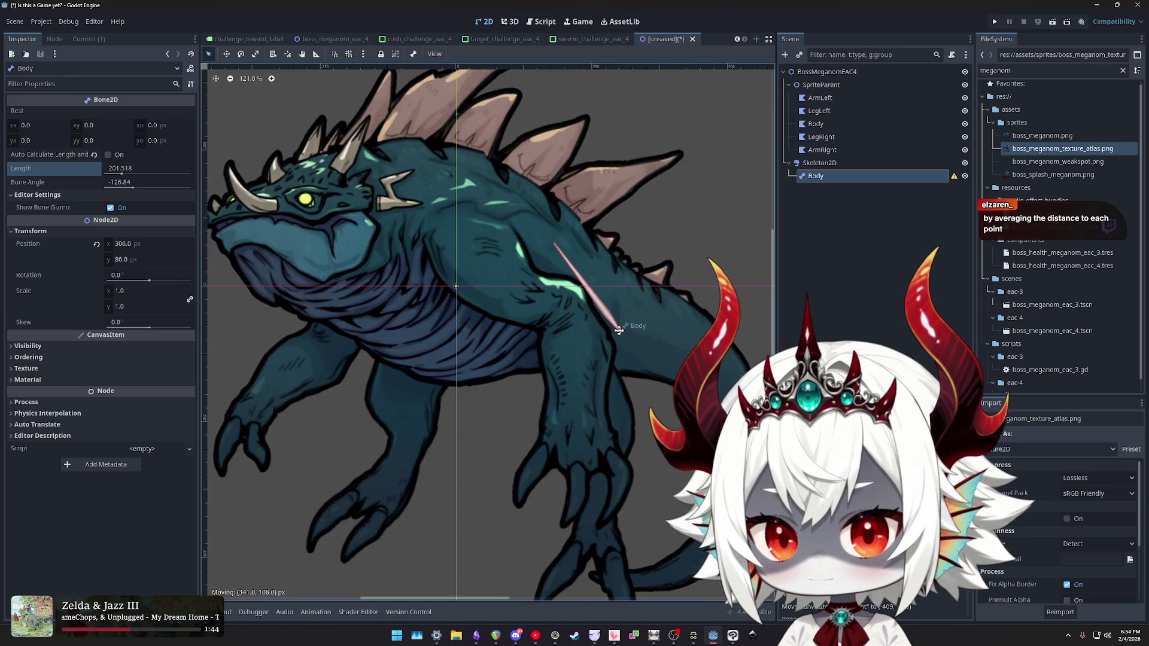
pyautogui.moveTo(457, 288); pyautogui.dragTo(452, 288)
# - Reset the bone's position, move it onto the torso, and set Bone Angle to -145.493
pyautogui.click(119, 182)
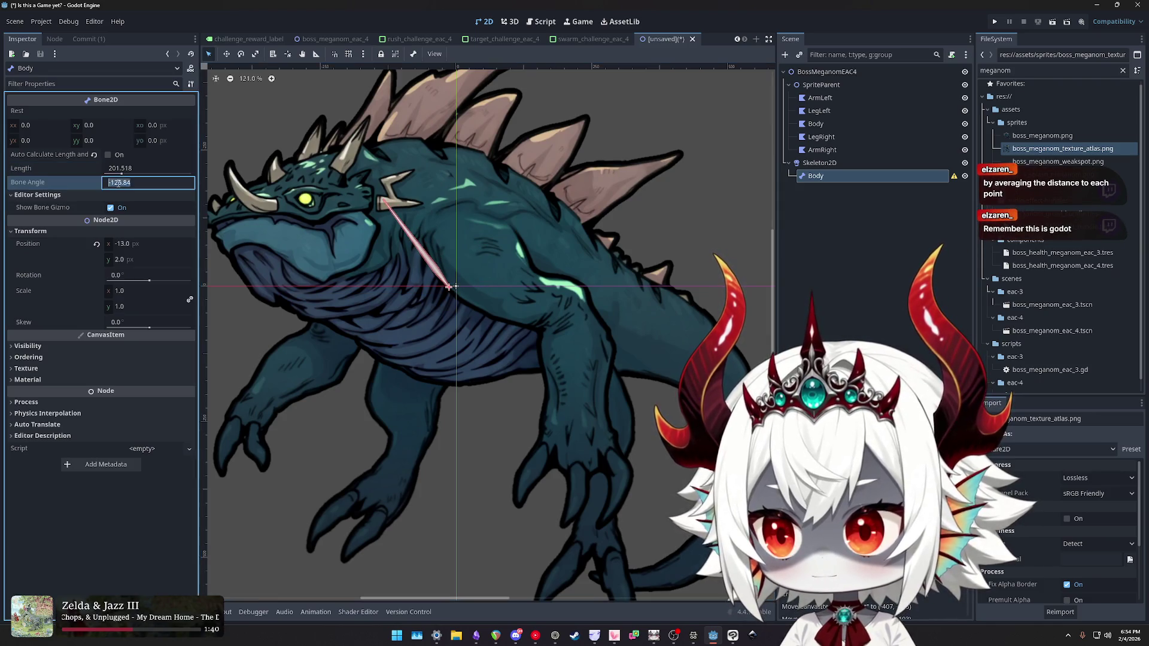
pyautogui.click(148, 185)
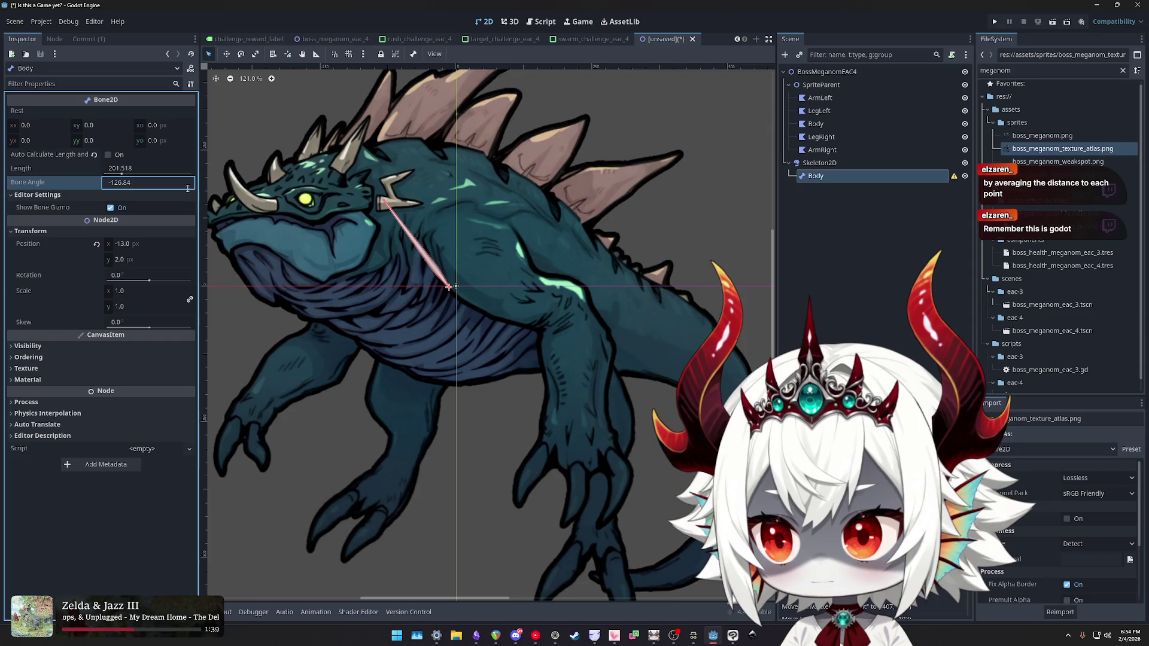
pyautogui.click(96, 244)
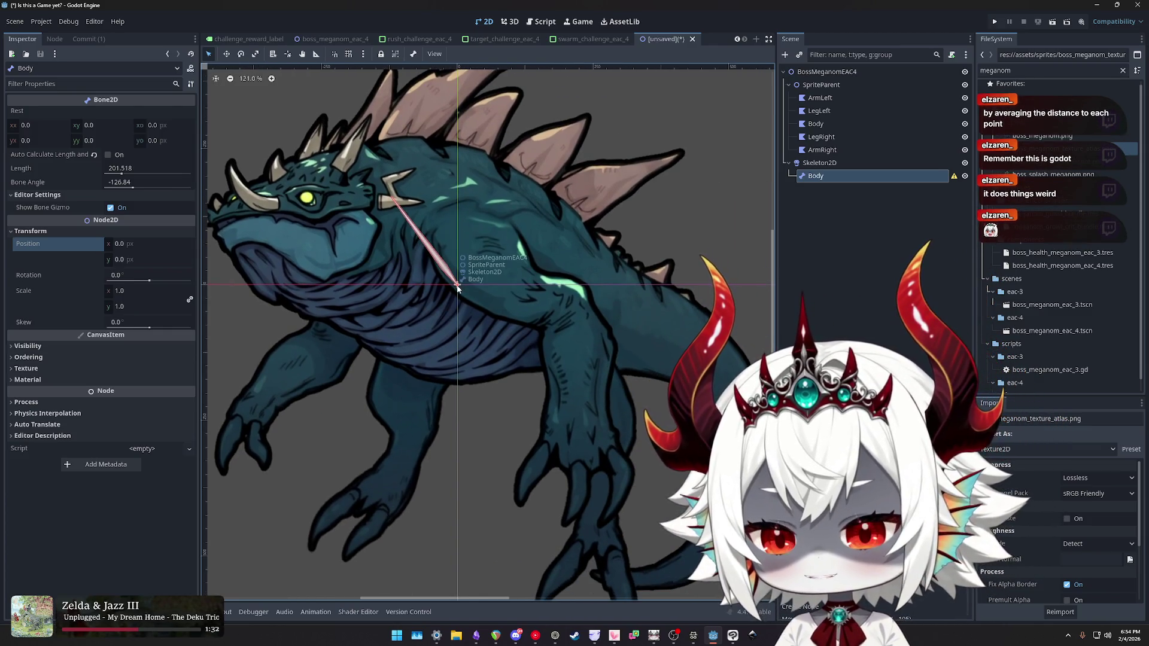
pyautogui.moveTo(457, 286); pyautogui.dragTo(521, 293)
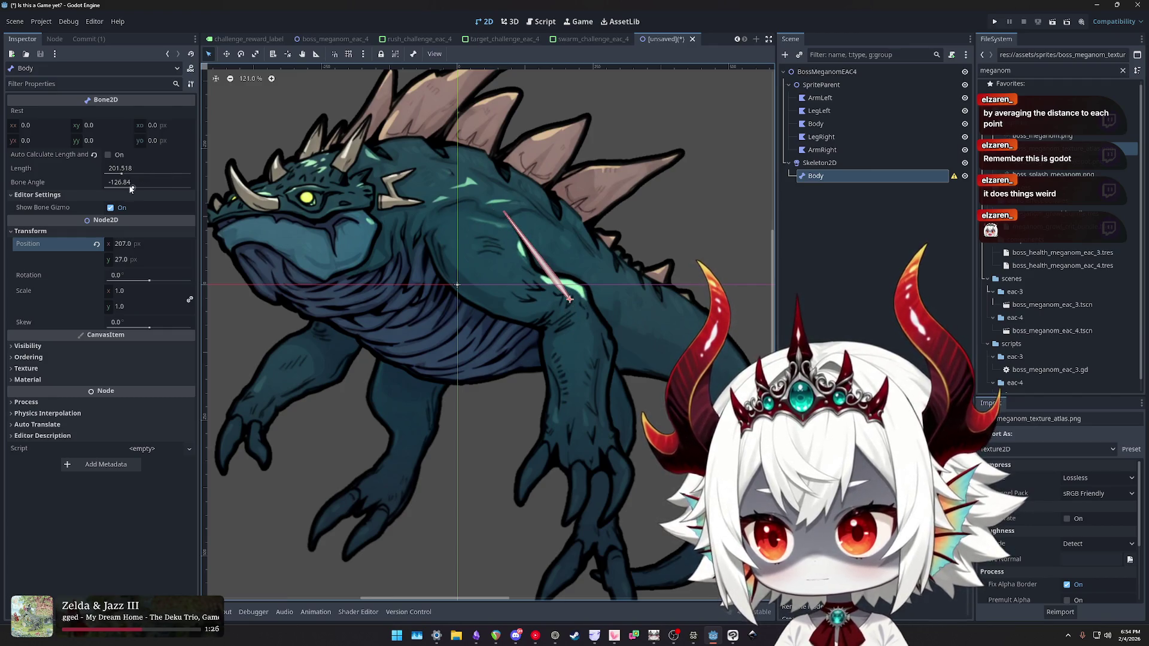
pyautogui.moveTo(130, 188); pyautogui.dragTo(131, 190)
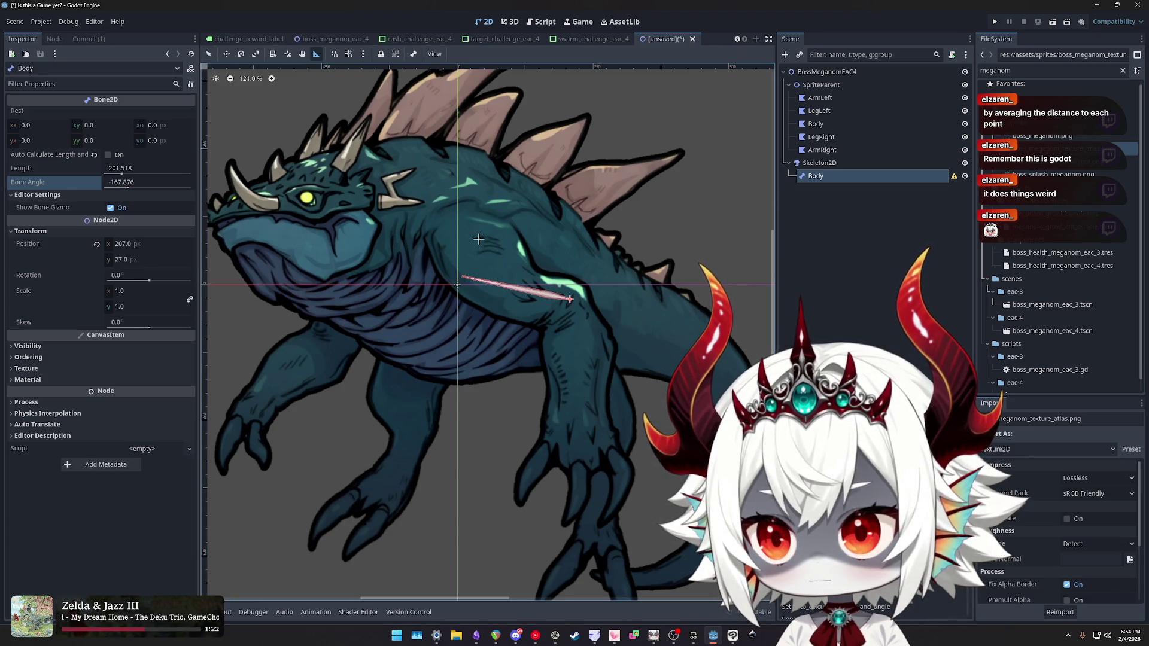
pyautogui.press('e')
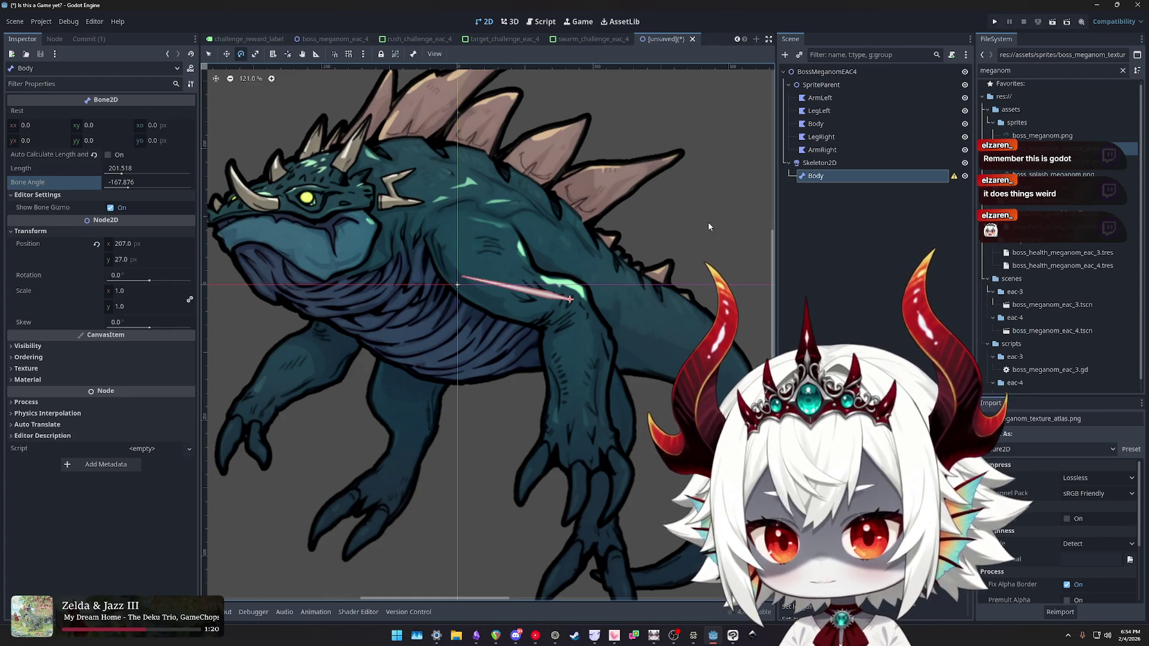
pyautogui.rightClick(816, 176)
pyautogui.click(759, 203)
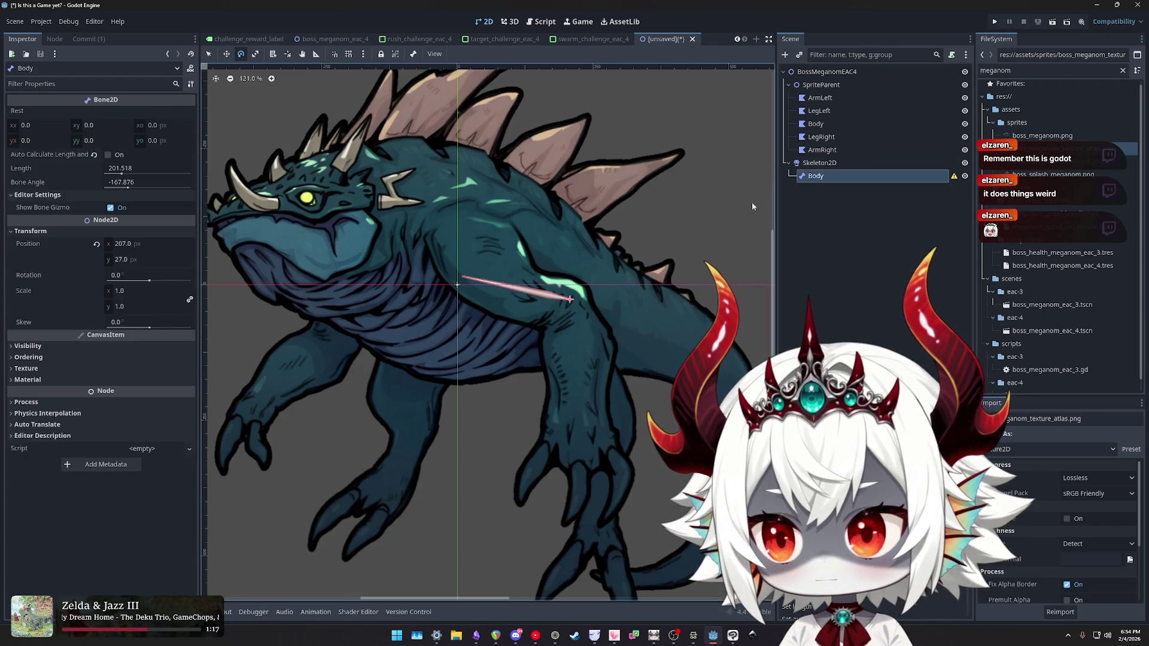
pyautogui.click(695, 638)
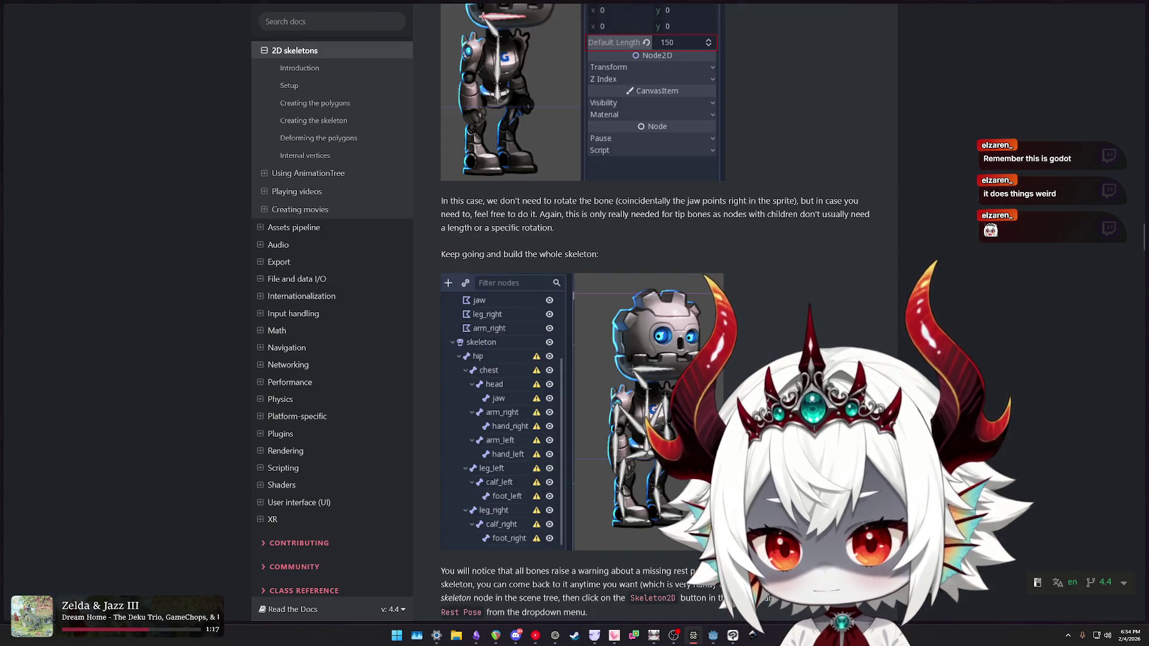
# - Scroll the 2D skeletons page past Deforming the polygons to the Sync Bones to Polygon section
pyautogui.scroll(-4, 656, 299)
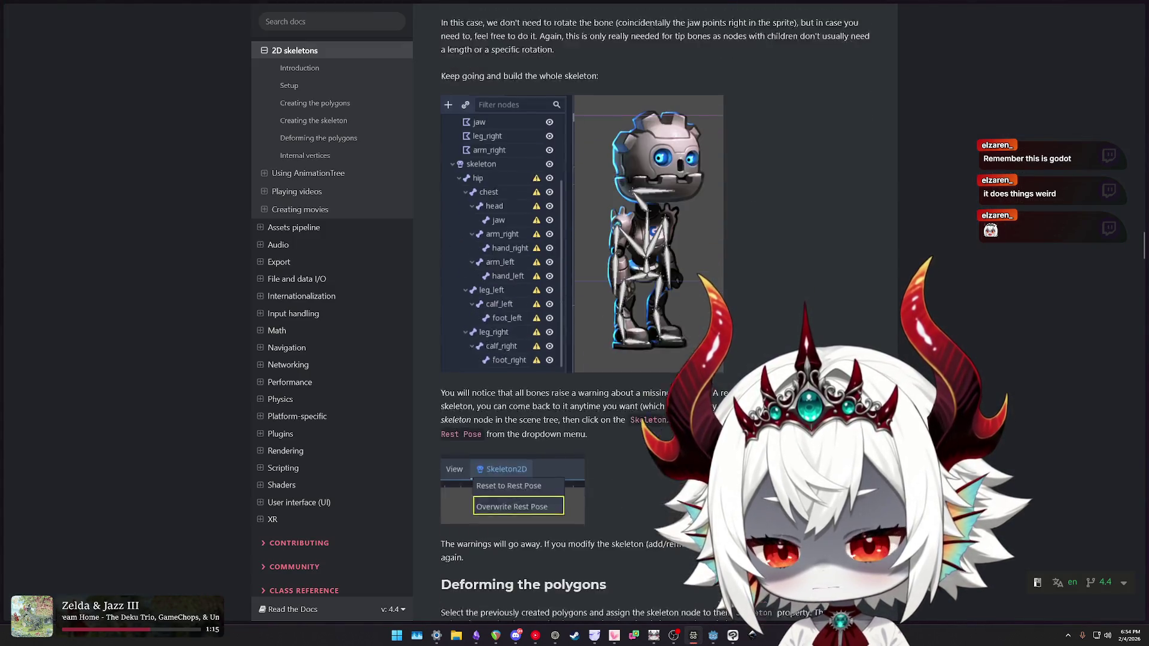
pyautogui.scroll(-4, 656, 311)
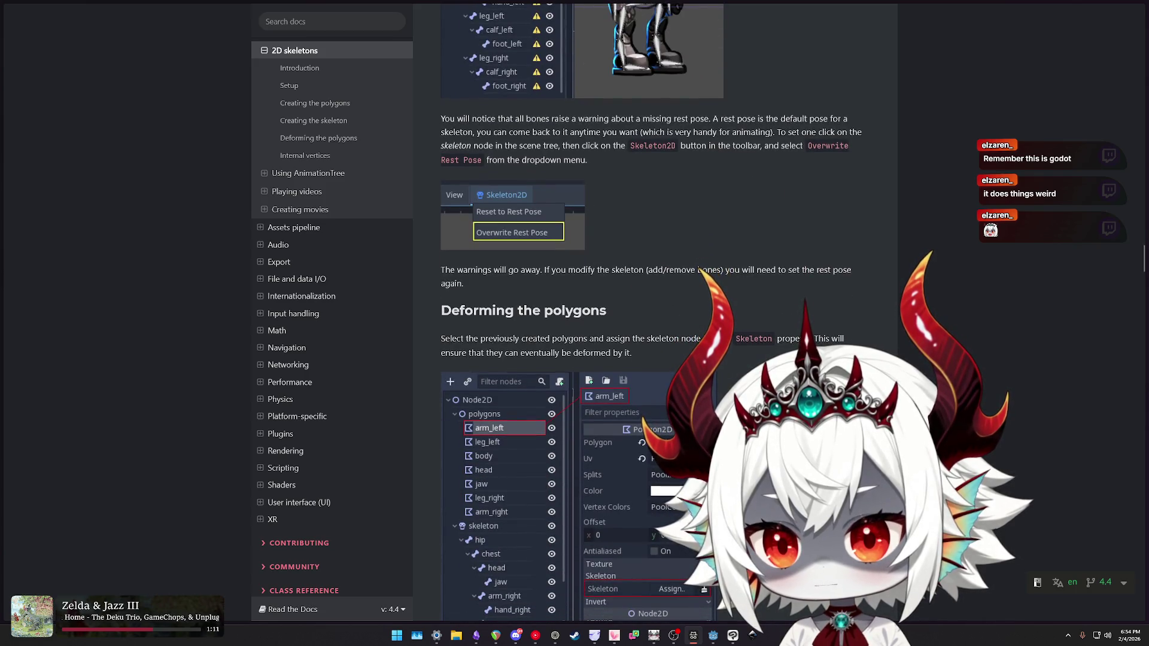
pyautogui.scroll(-3, 699, 269)
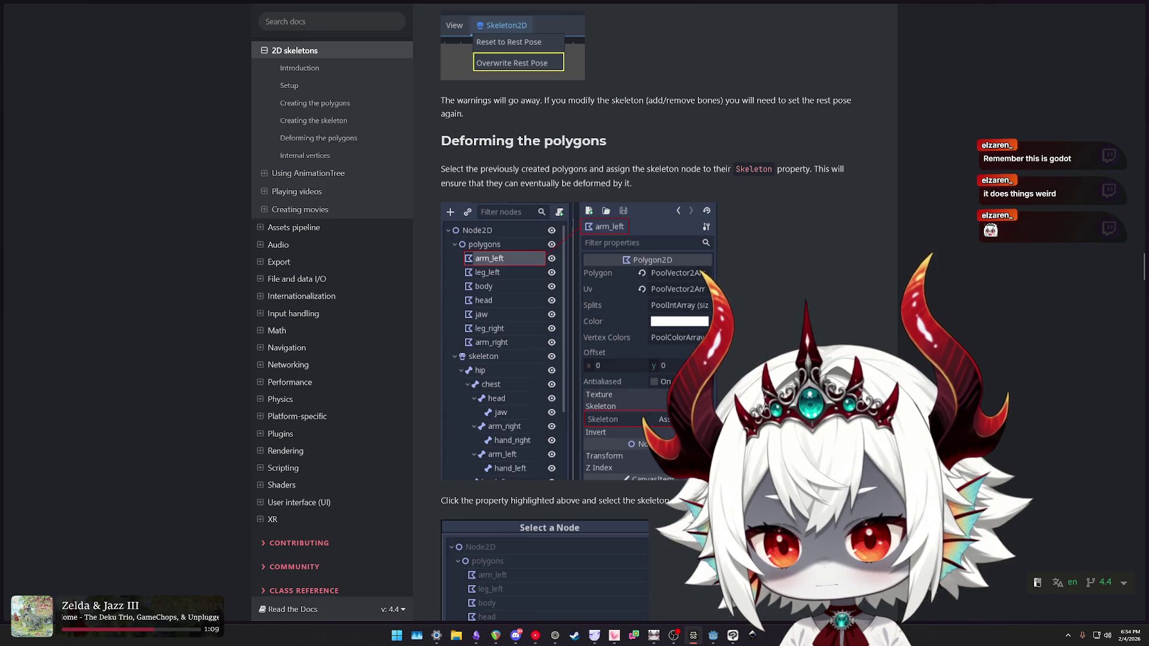
pyautogui.scroll(-4, 655, 311)
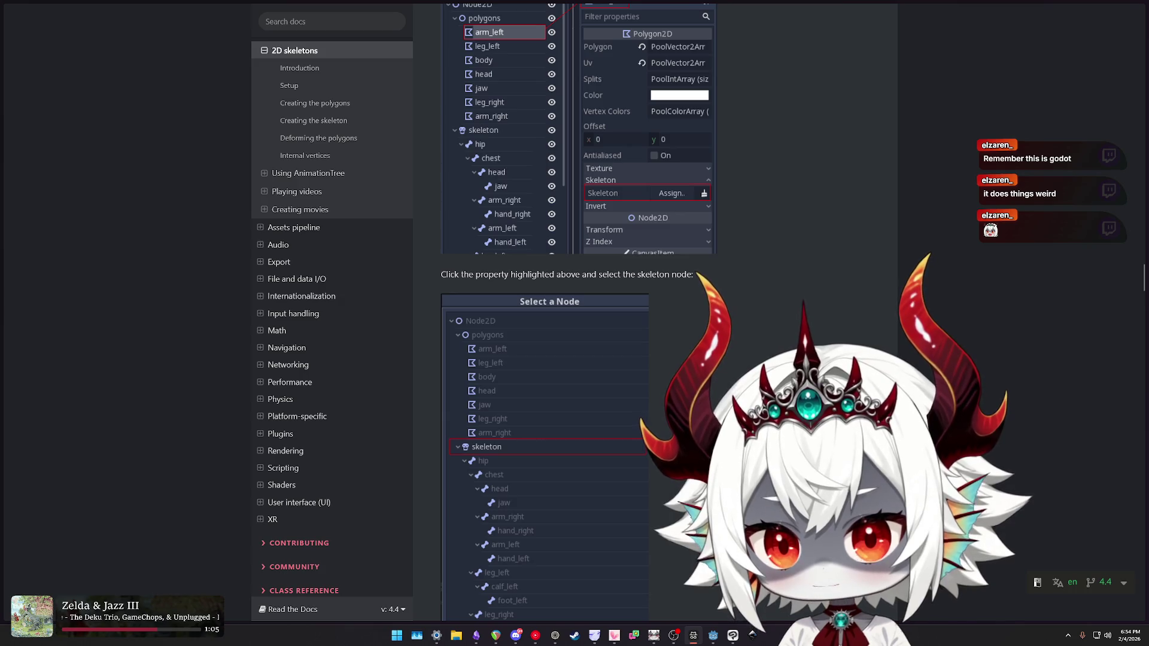
pyautogui.scroll(-1, 622, 311)
pyautogui.scroll(-5, 546, 311)
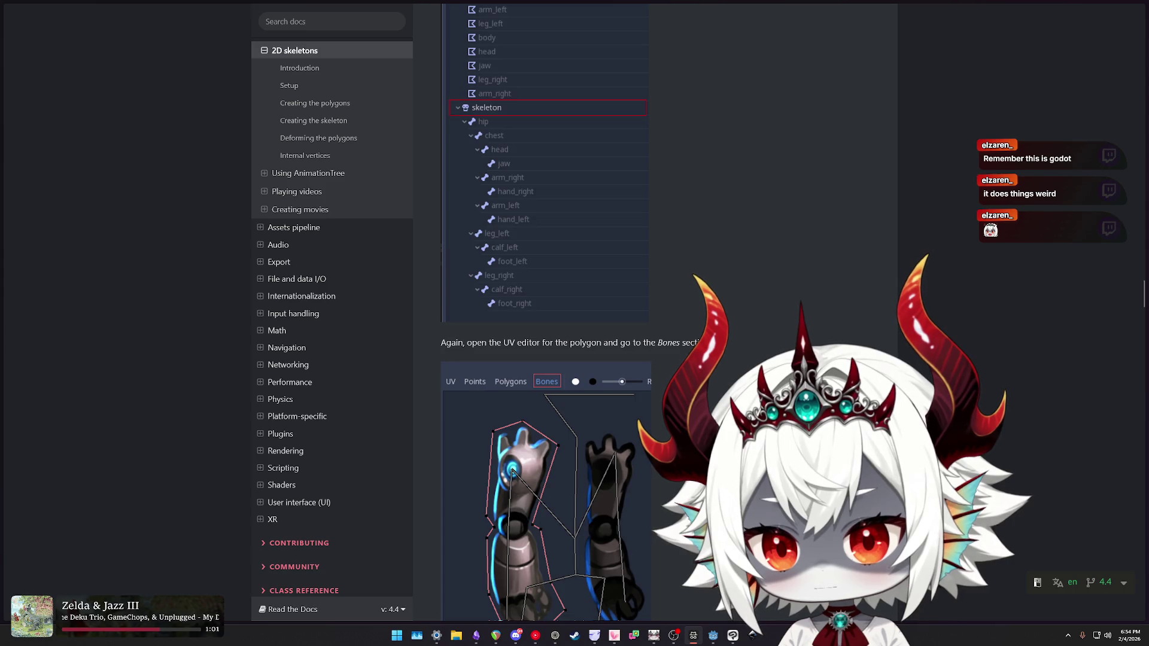
pyautogui.scroll(-2, 546, 311)
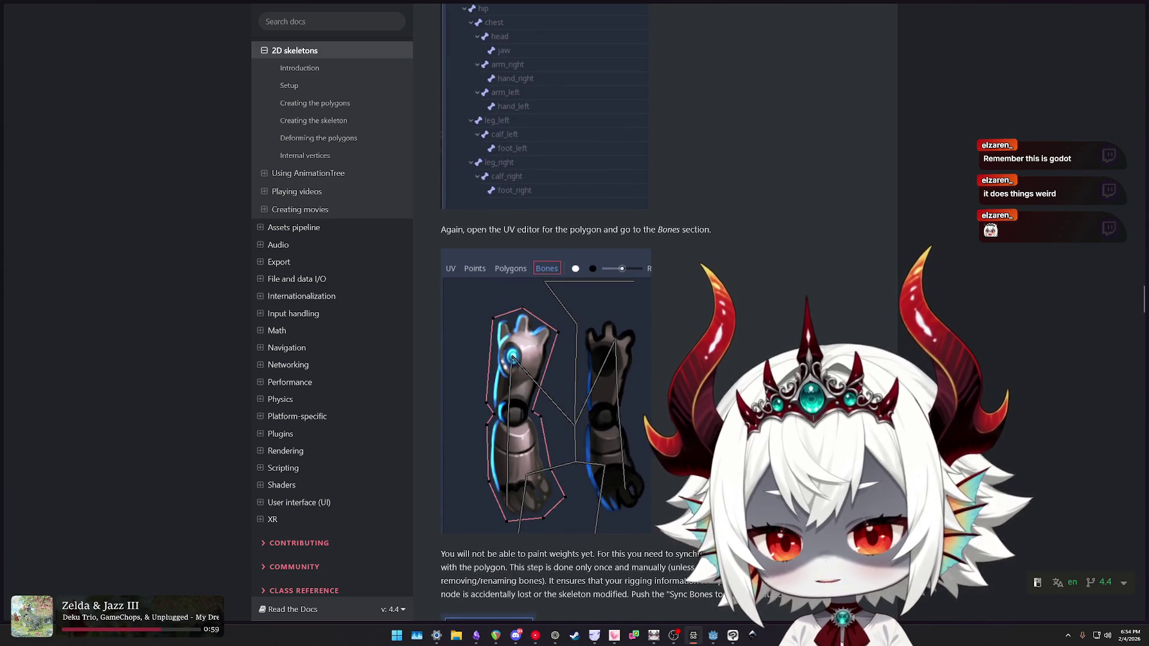
pyautogui.scroll(-5, 546, 311)
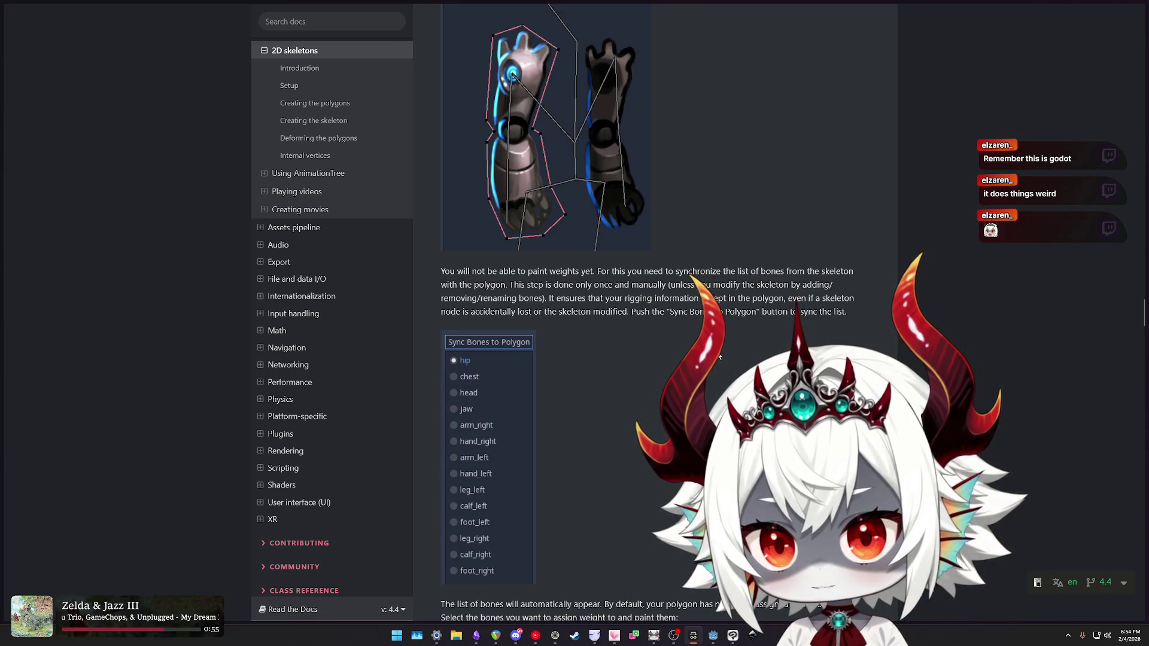
pyautogui.scroll(-3, 640, 338)
pyautogui.scroll(-4, 641, 341)
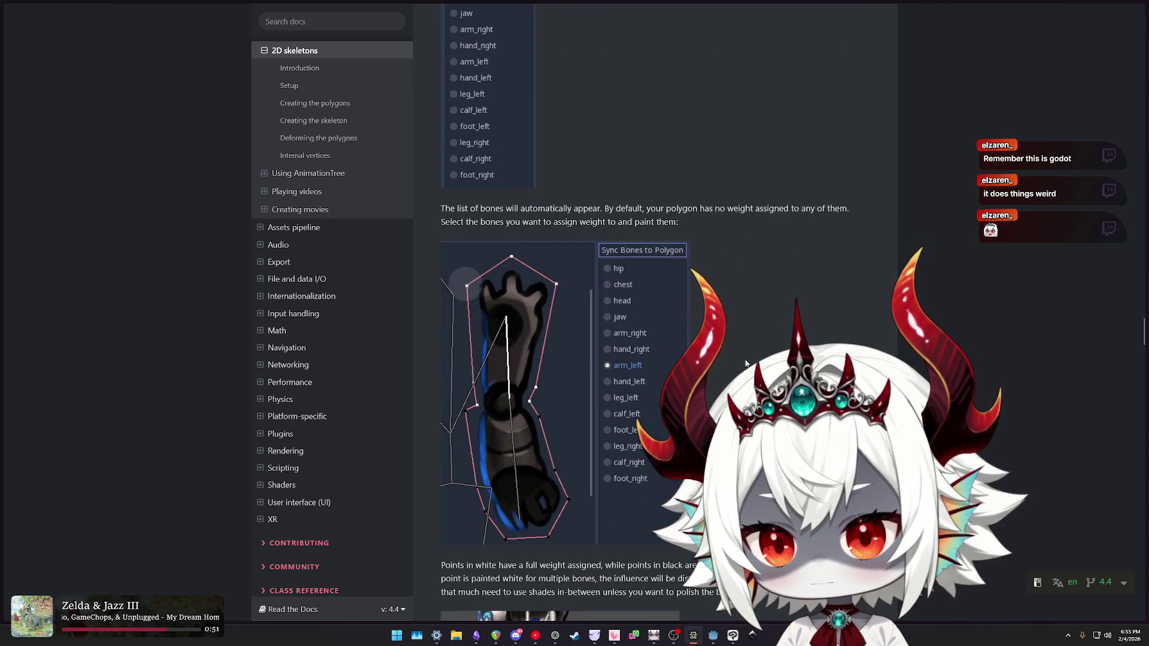
pyautogui.scroll(-6, 746, 362)
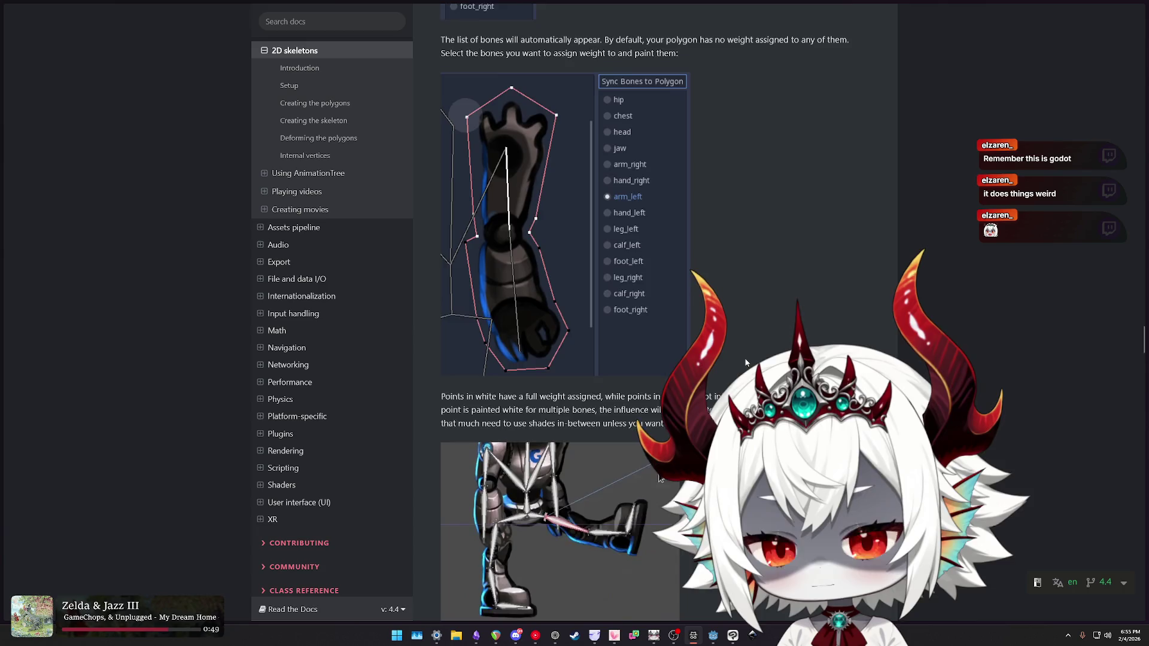
pyautogui.scroll(7, 664, 324)
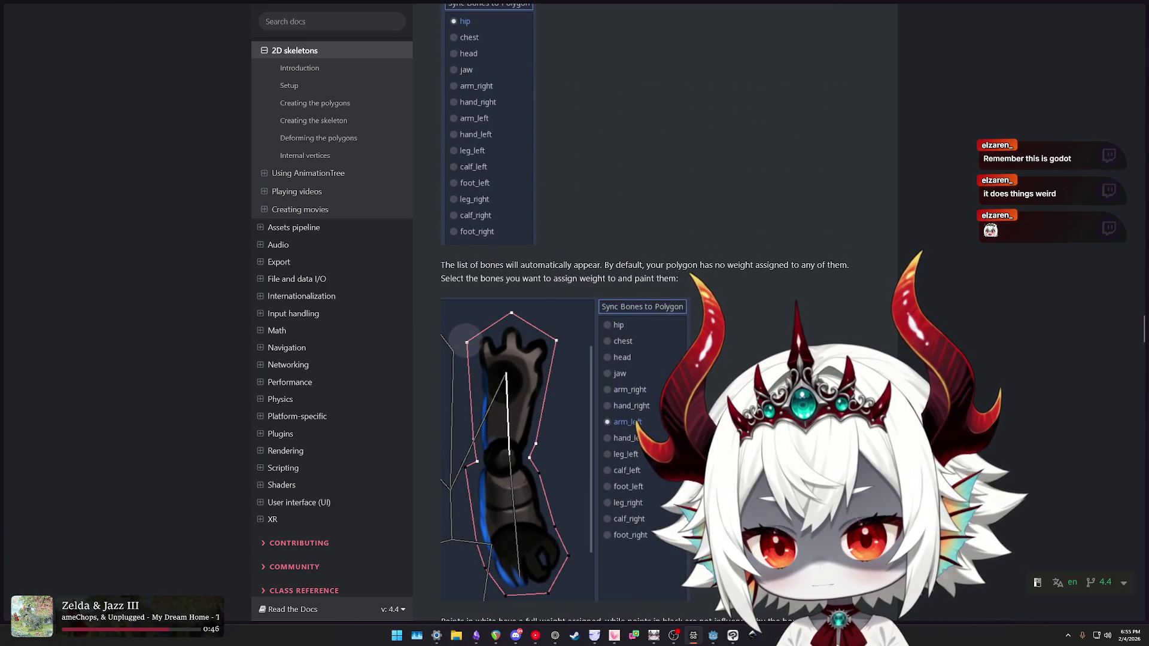